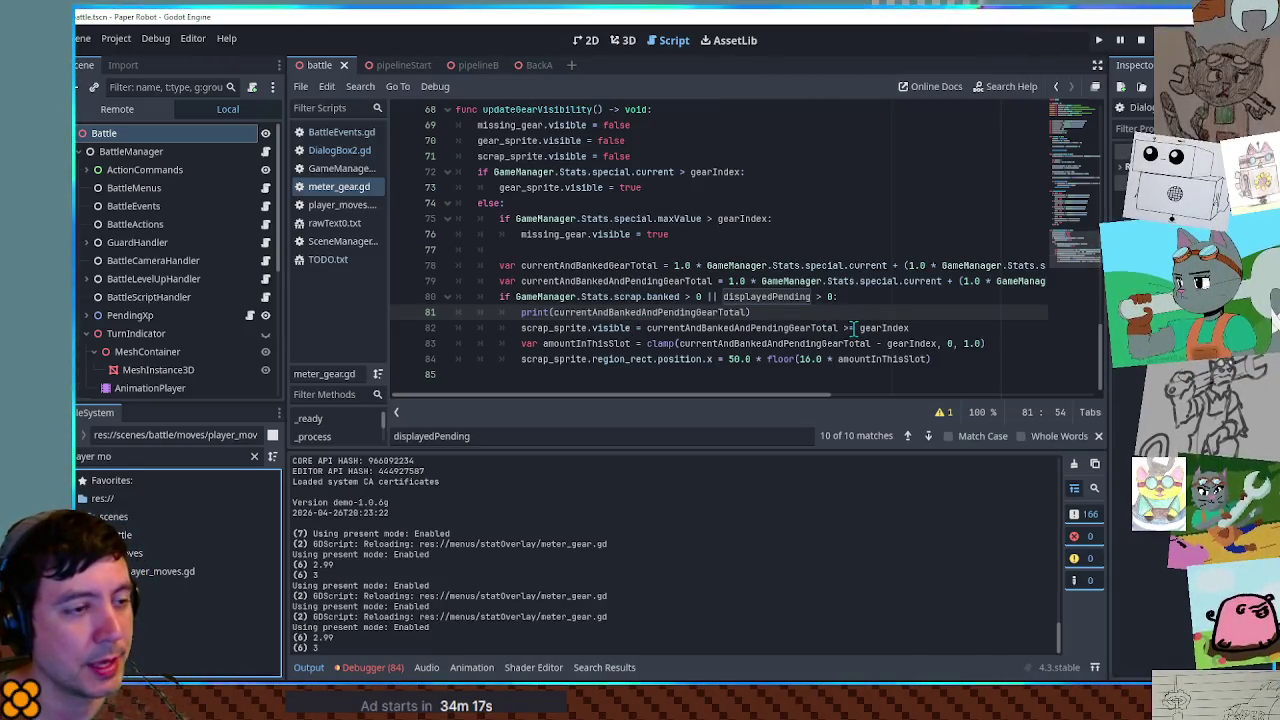
# Make line 82 use a strict > against gearIndex, delete the debug print line, and save meter_gear.gd
pyautogui.click(856, 328)
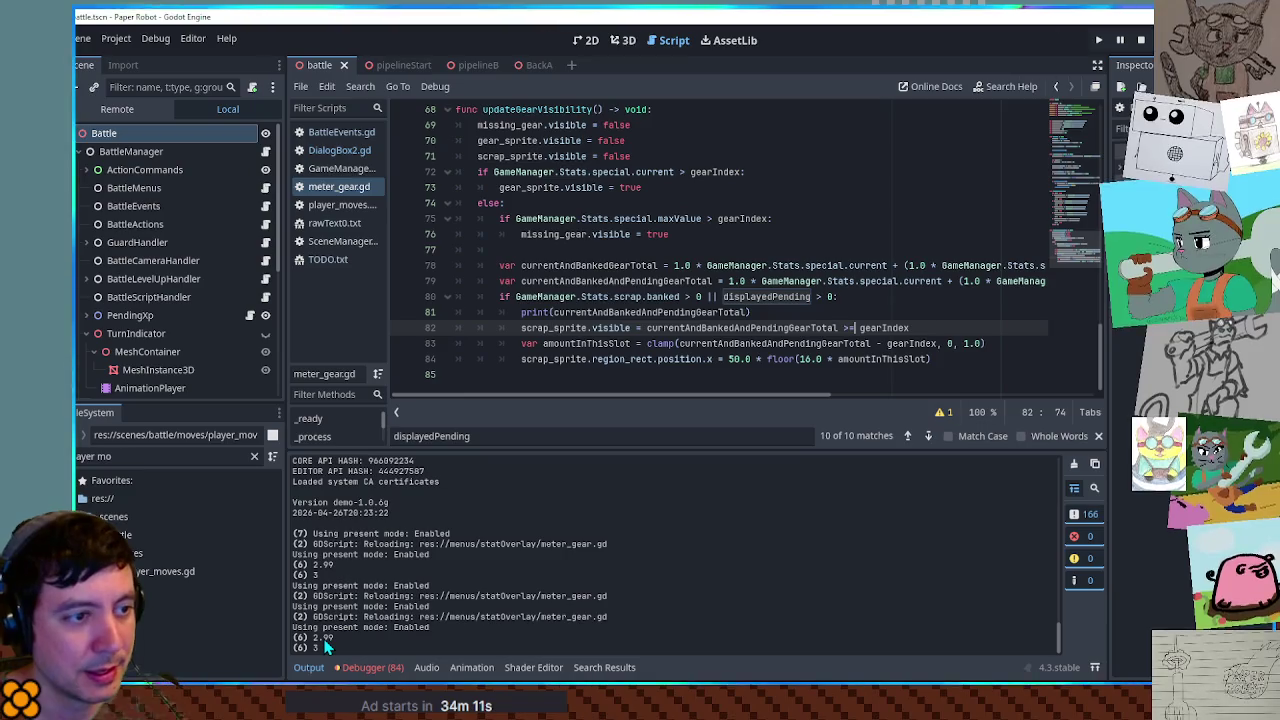
pyautogui.press('BackSpace')
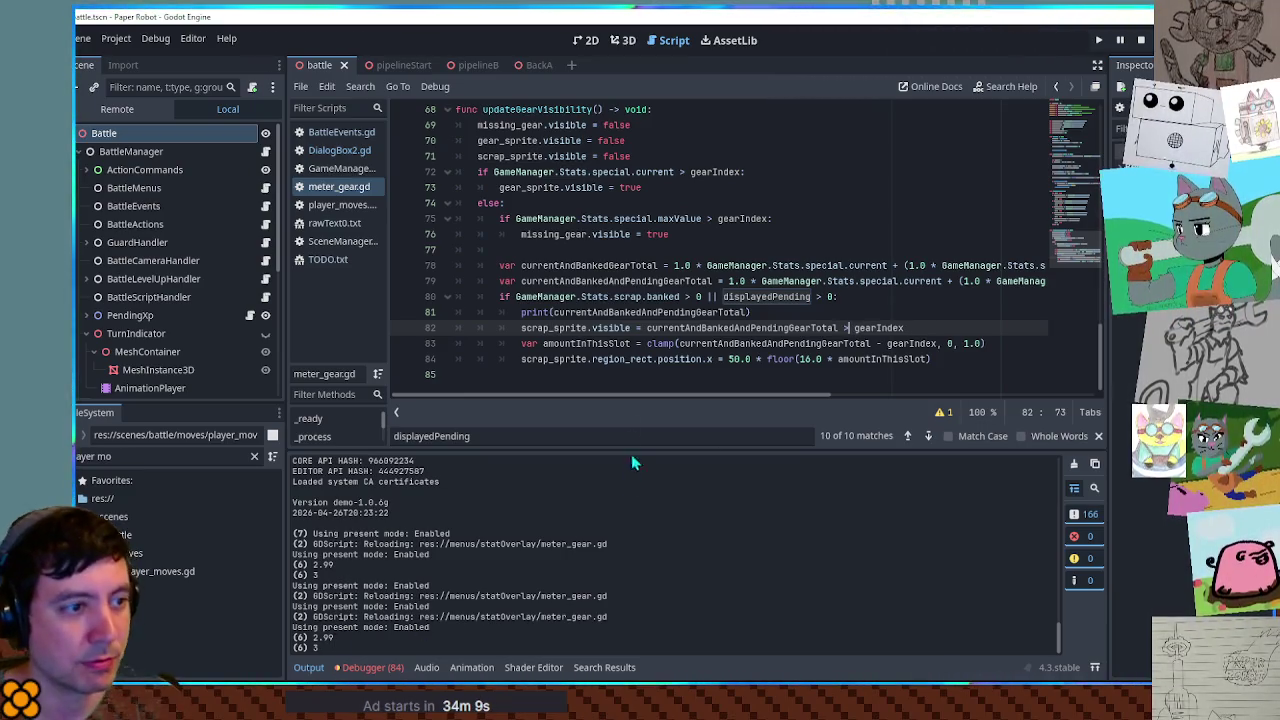
pyautogui.click(577, 316)
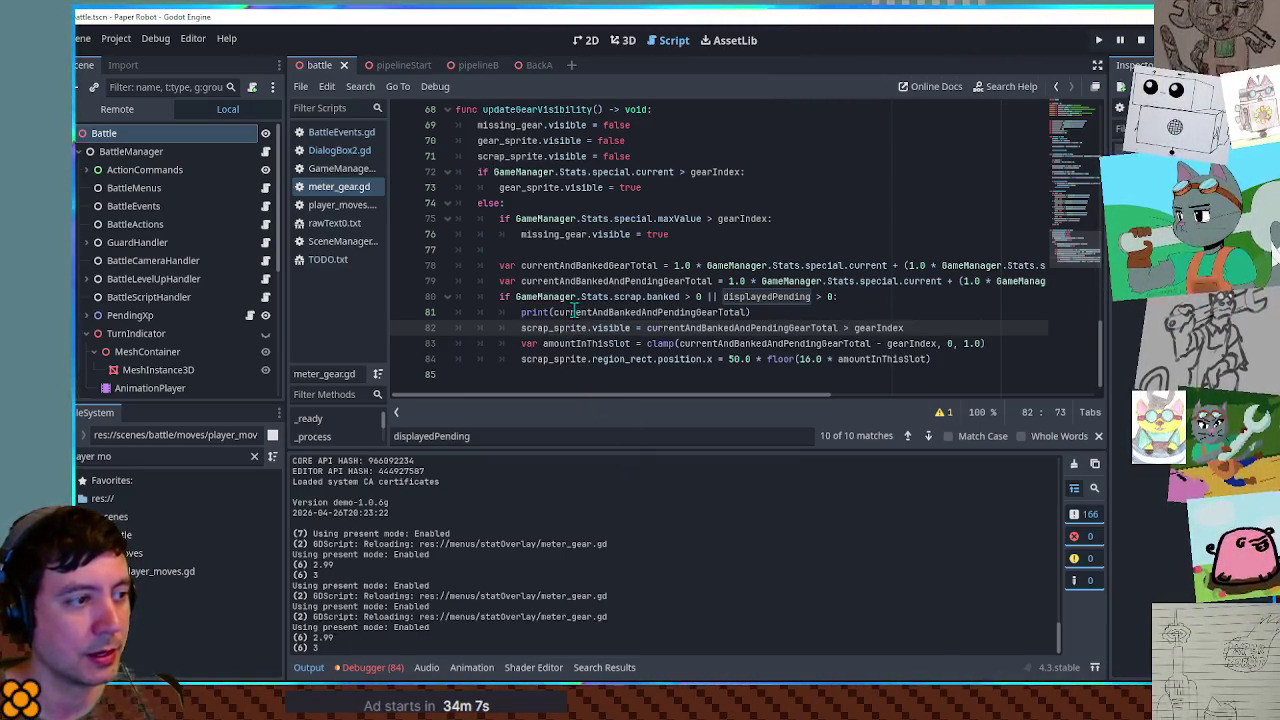
pyautogui.hotkey('ctrl', 'shift', 'k')
pyautogui.hotkey('ctrl', 's')
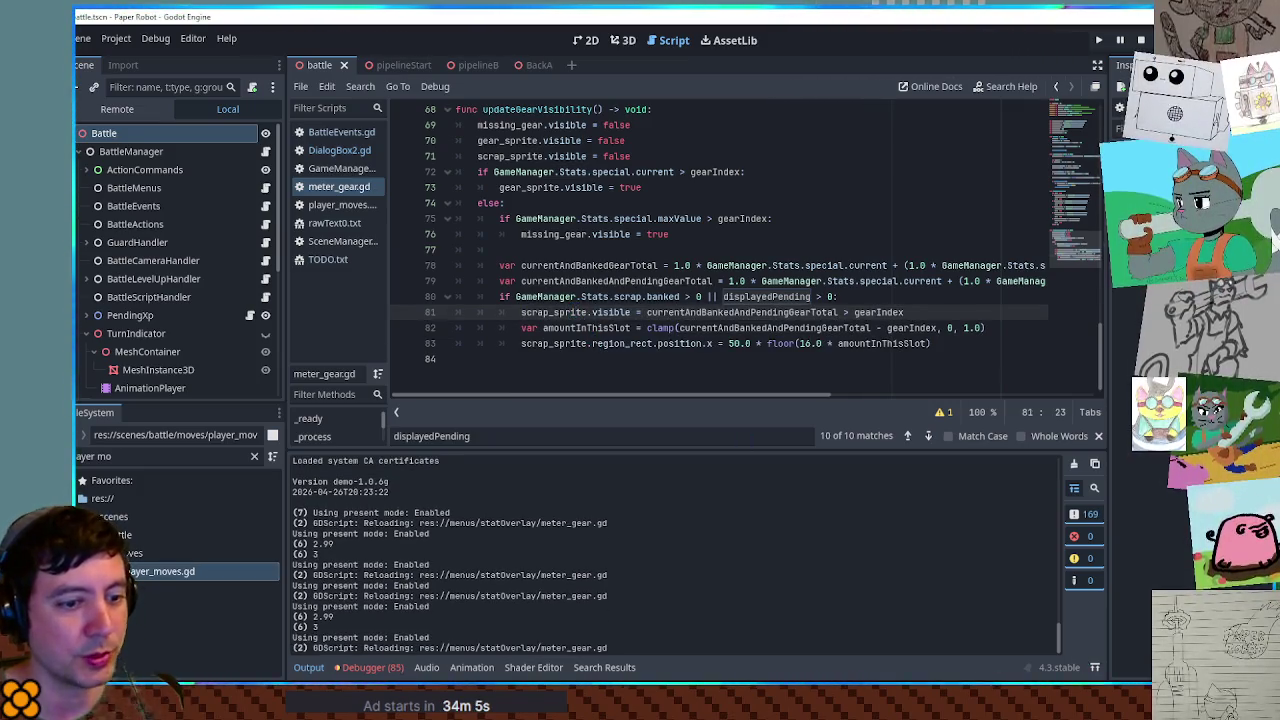
# In the running game, change Gear scrap pending from 100 to 200, then return to the editor
pyautogui.hotkey('alt', 'Tab')
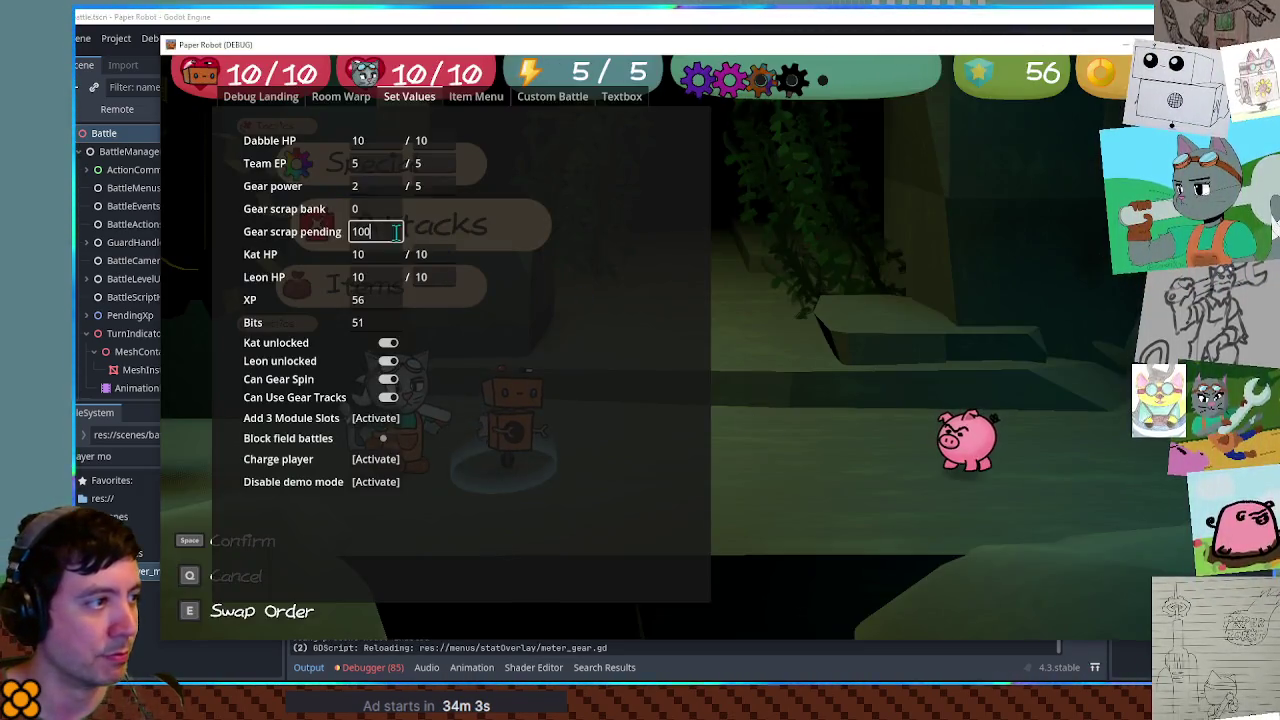
pyautogui.press('Right')
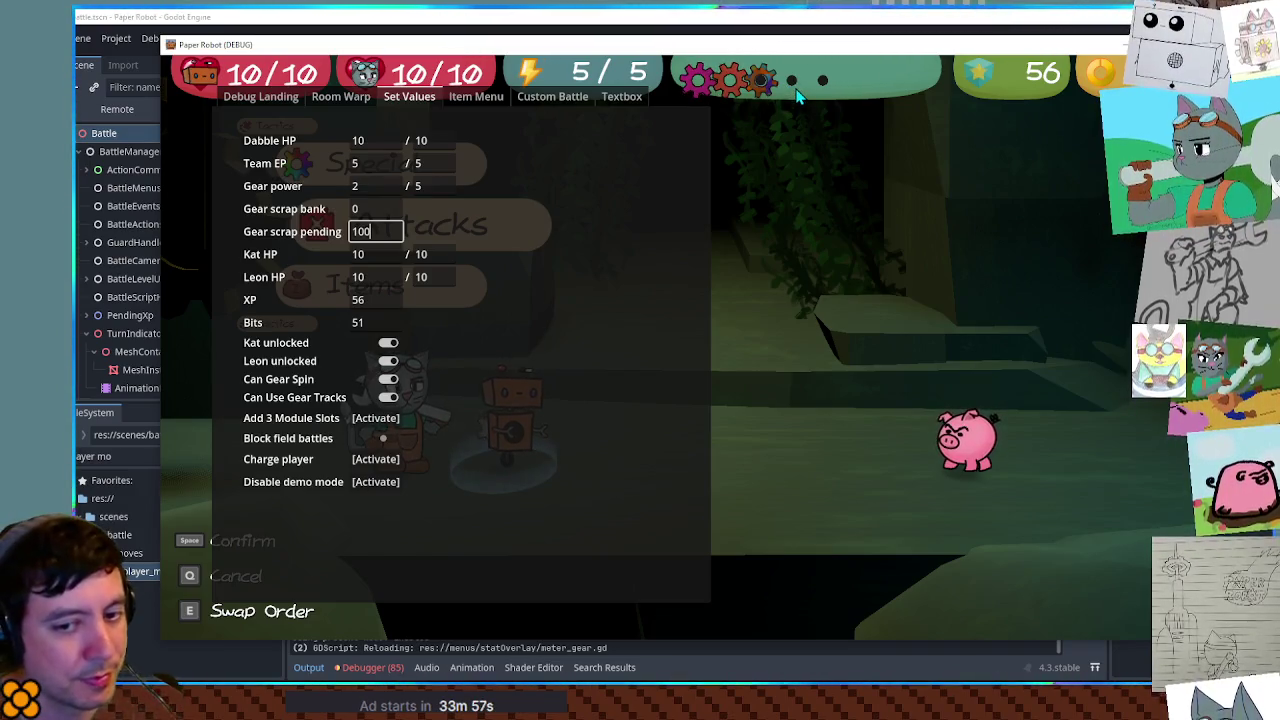
pyautogui.doubleClick(352, 231)
pyautogui.write('200')
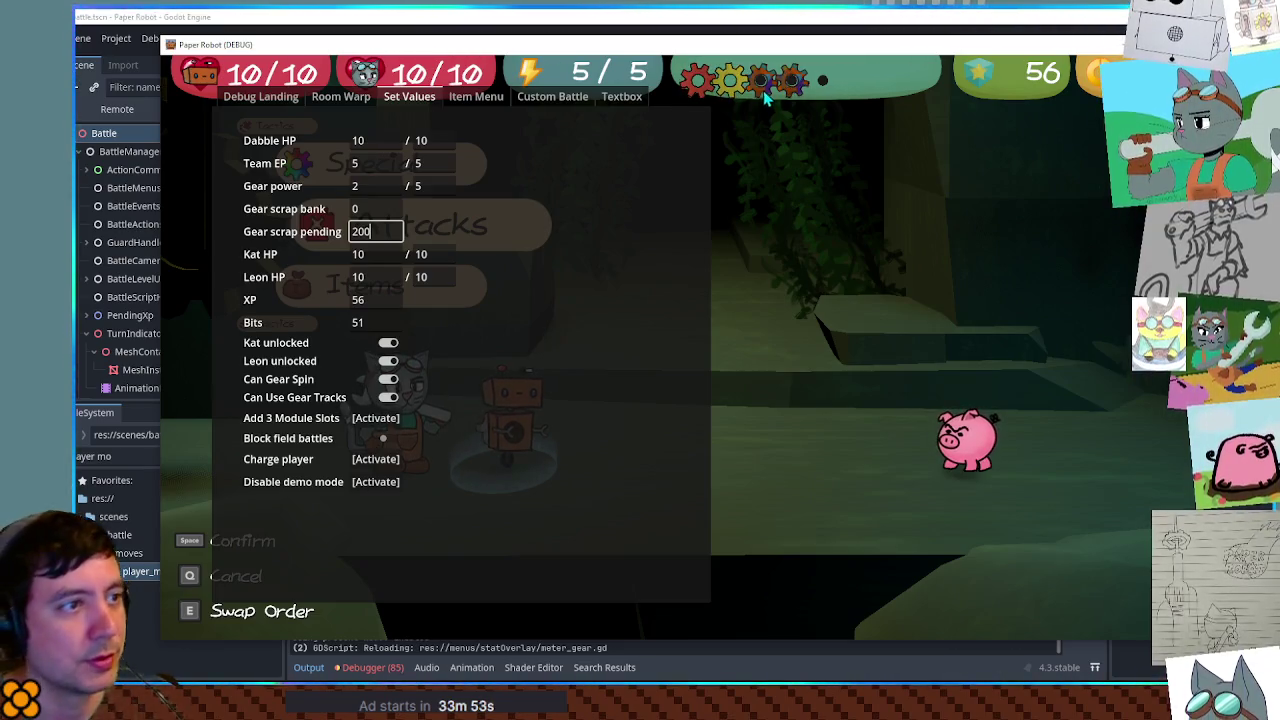
pyautogui.click(765, 17)
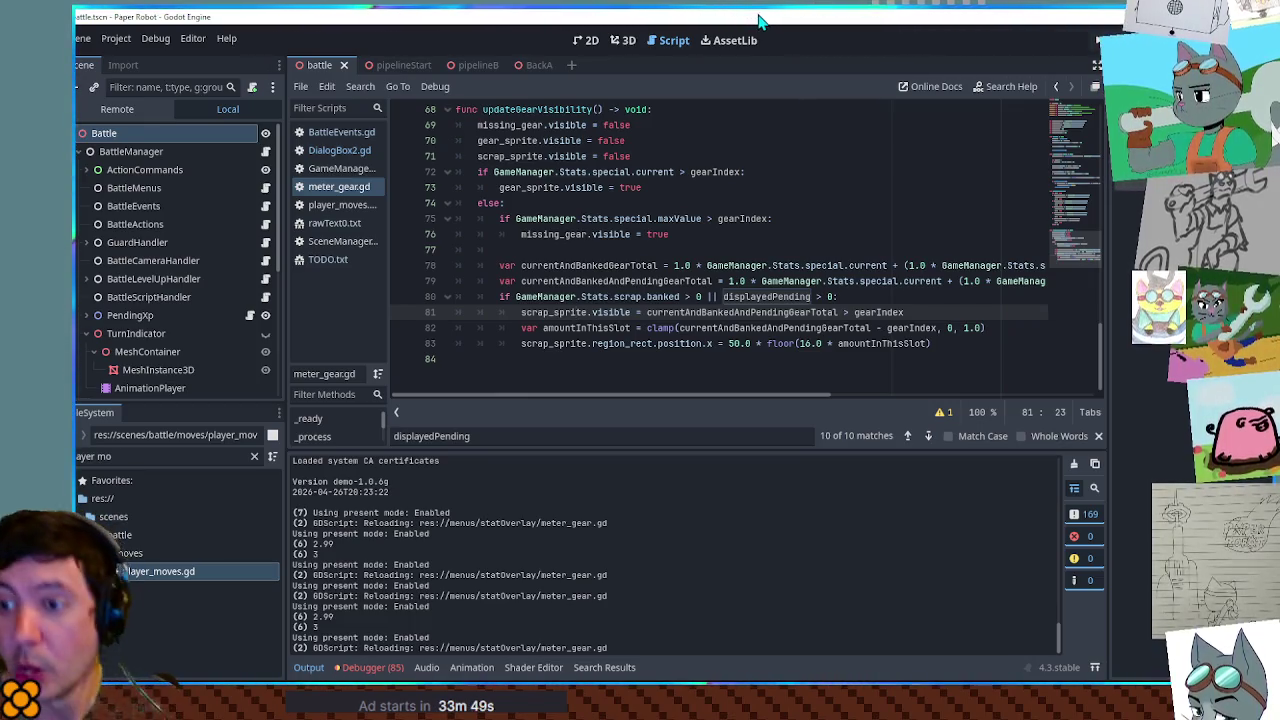
# Inspect currentAndBankedAndPendingGearTotal and scrapPerGear on lines 79–81 of meter_gear.gd
pyautogui.doubleClick(760, 313)
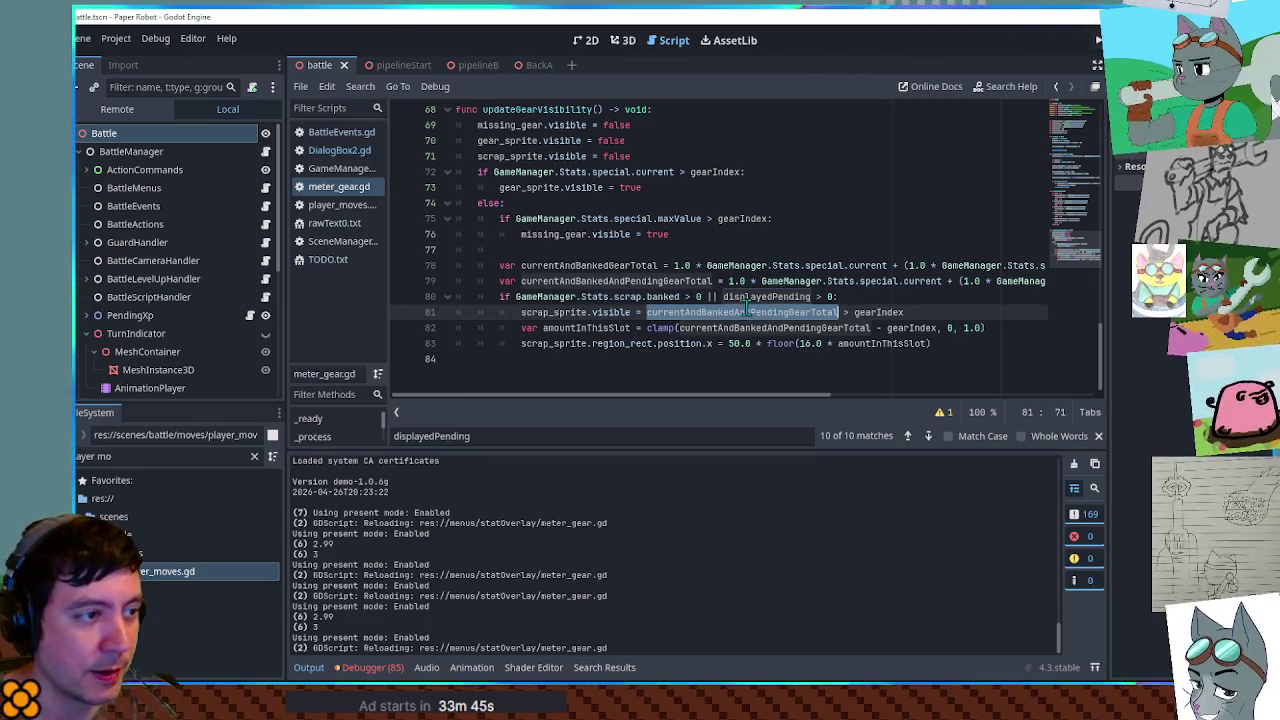
pyautogui.moveTo(773, 395); pyautogui.dragTo(1045, 401)
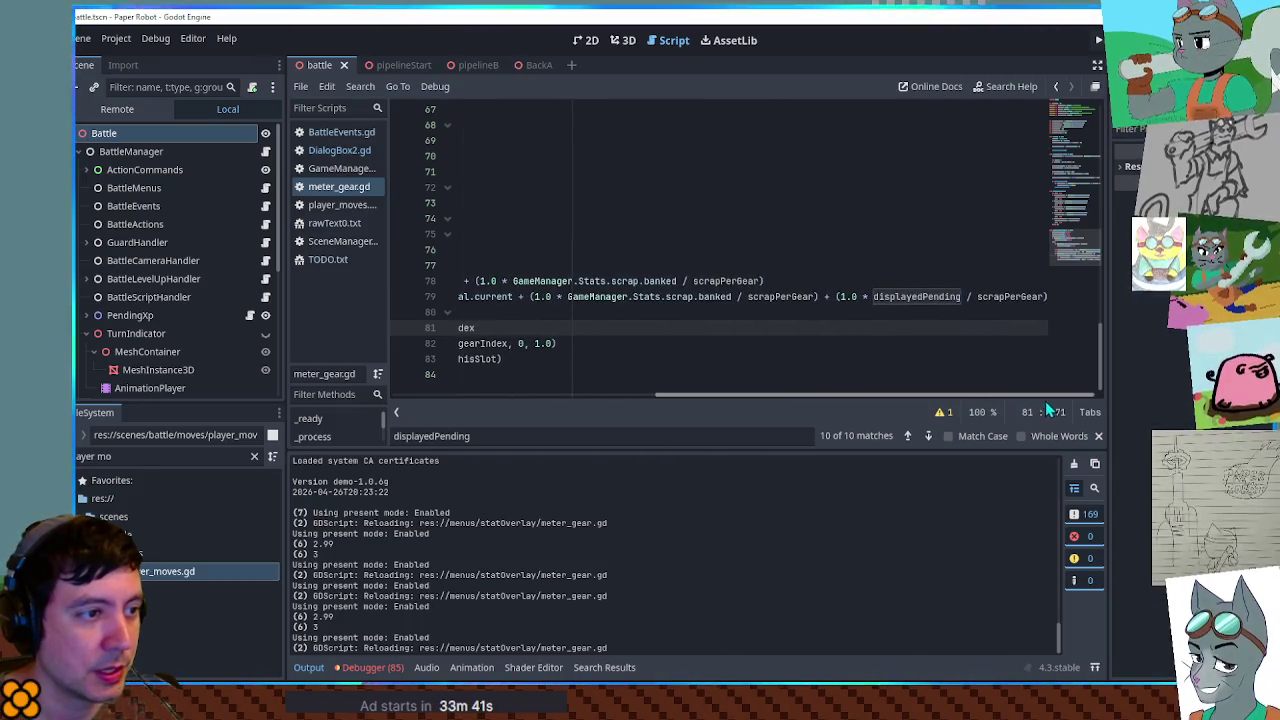
pyautogui.doubleClick(800, 297)
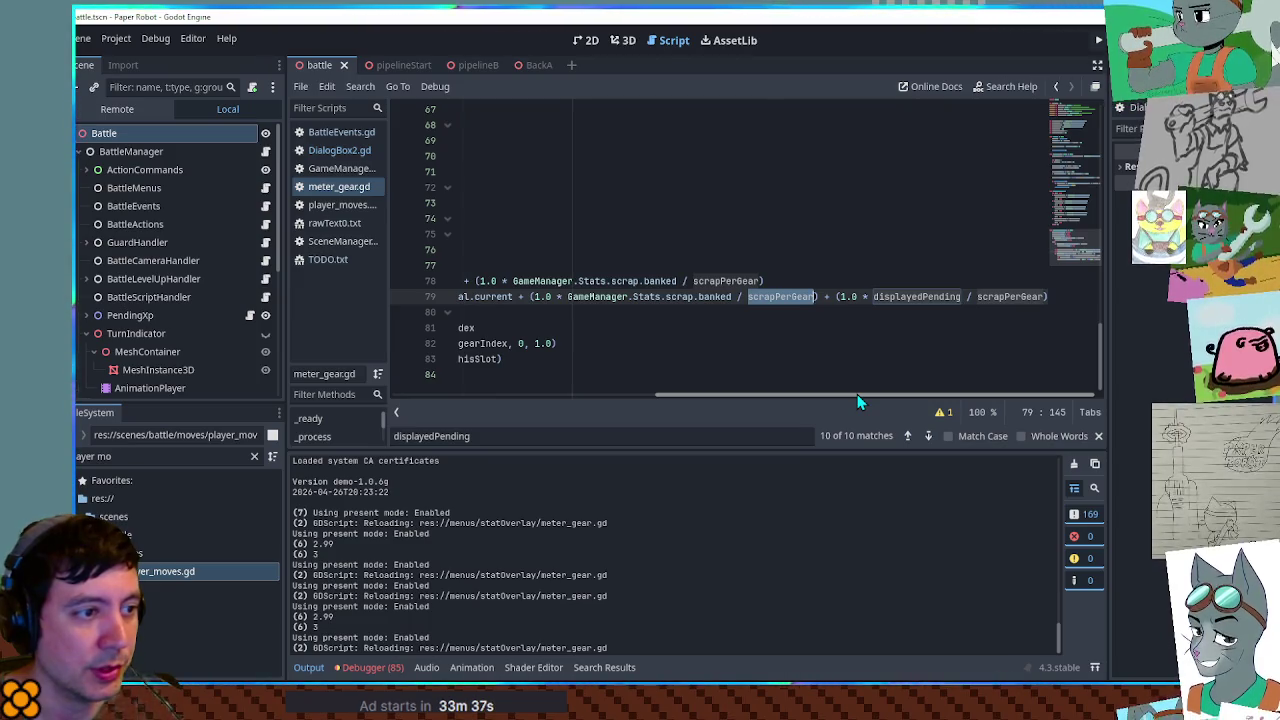
pyautogui.moveTo(856, 395)
pyautogui.mouseDown()
pyautogui.moveTo(472, 394)
pyautogui.moveTo(931, 393)
pyautogui.moveTo(420, 393)
pyautogui.moveTo(597, 395)
pyautogui.moveTo(437, 395)
pyautogui.mouseUp()
pyautogui.scroll(5, 958, 251)
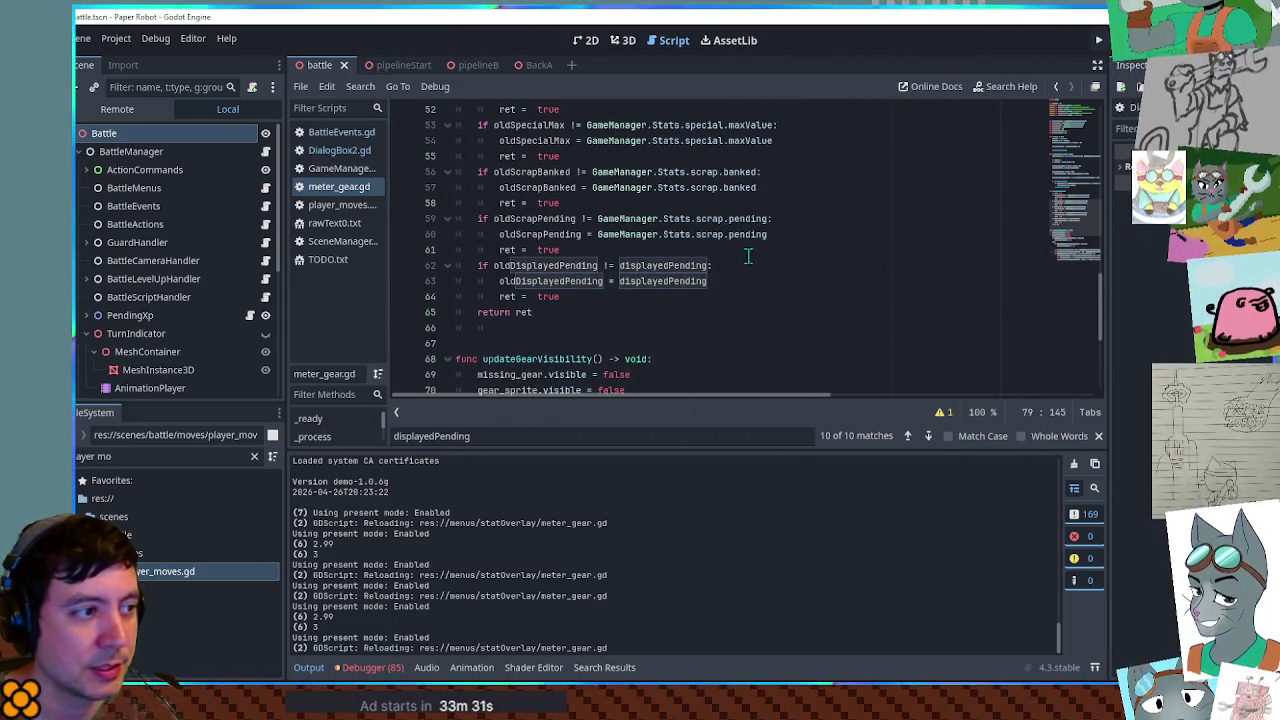
pyautogui.scroll(15, 779, 259)
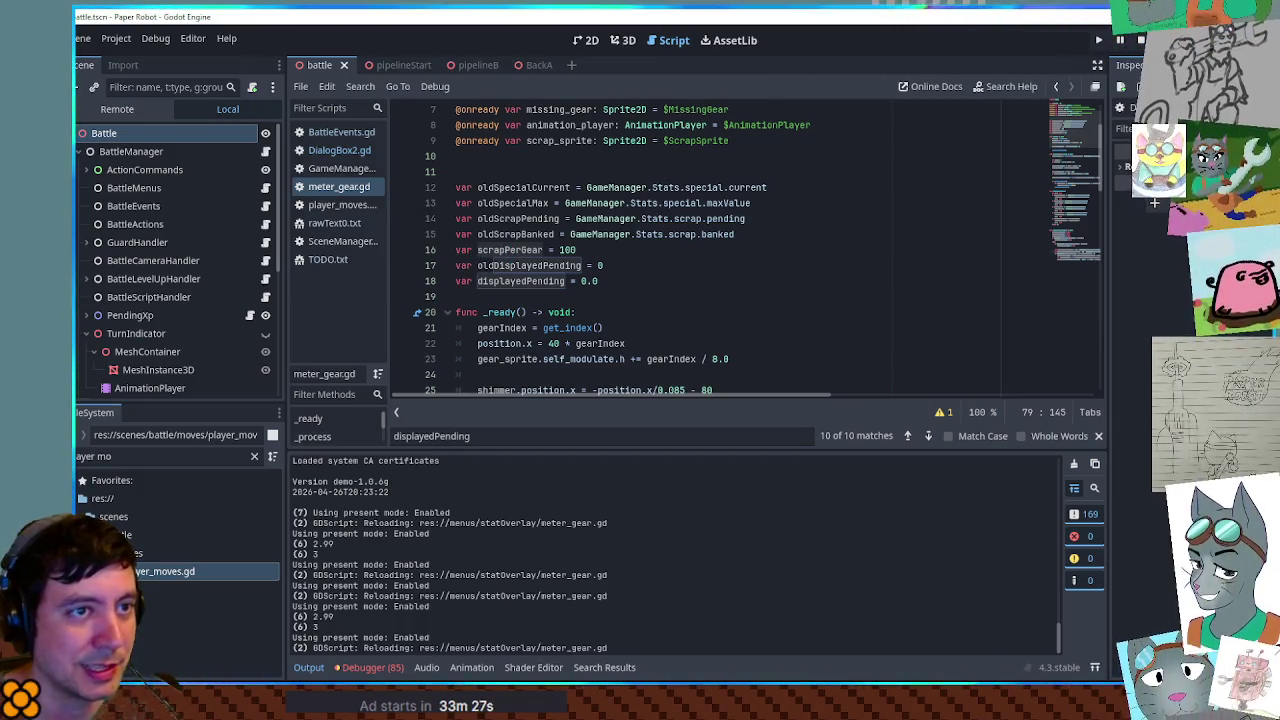
# Stop the game and follow line 15's scrap.banked reference to the Stats definition in GameManager.gd
pyautogui.press('F8')
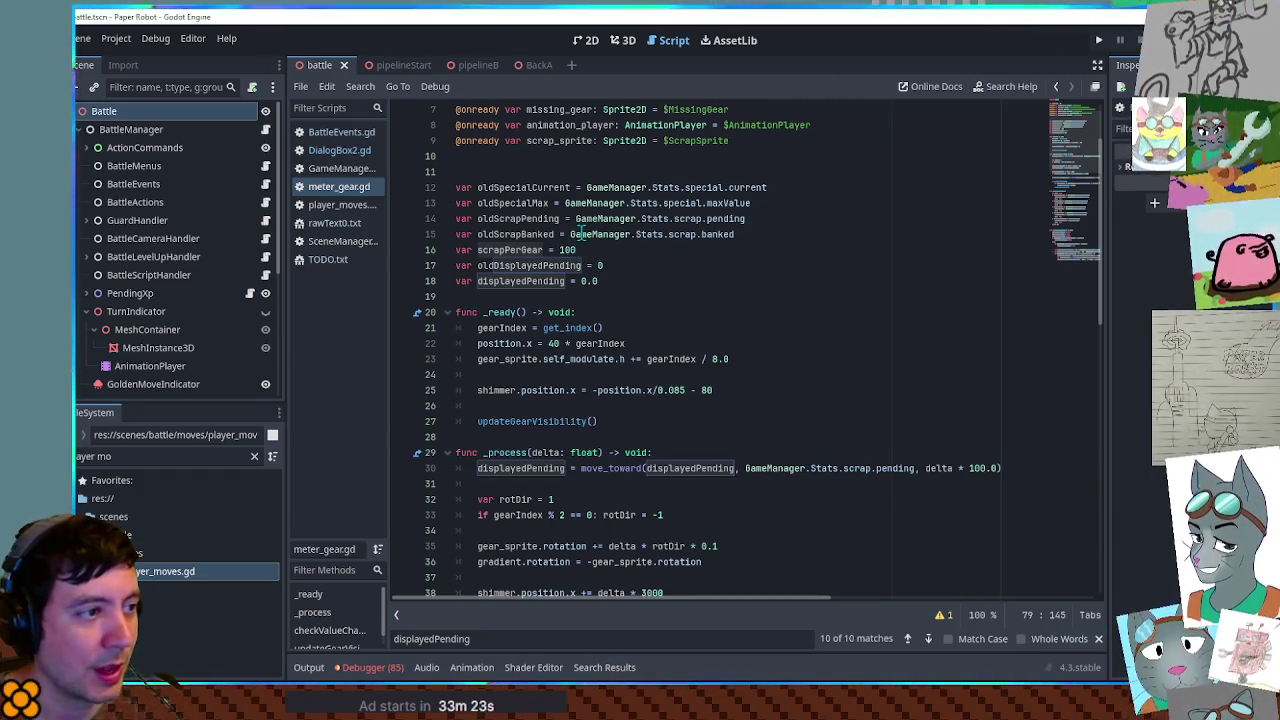
pyautogui.click(697, 234)
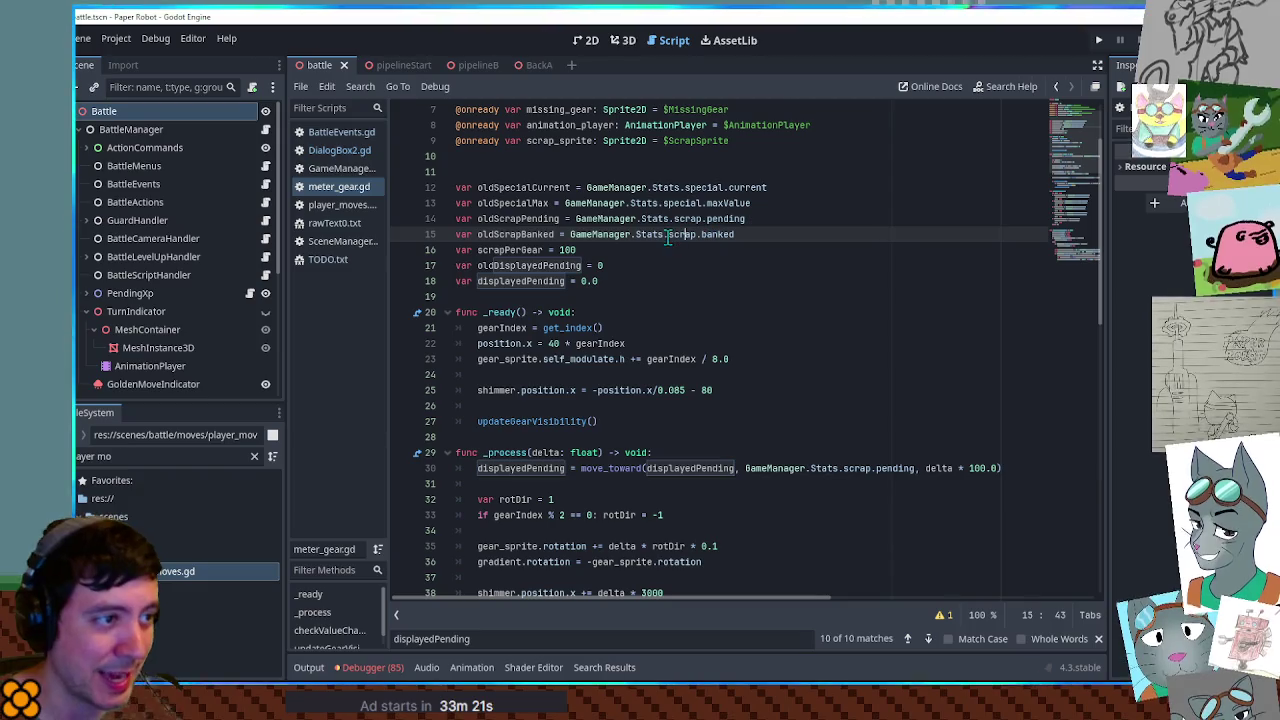
pyautogui.keyDown('ctrl'); pyautogui.click(650, 236); pyautogui.keyUp('ctrl')
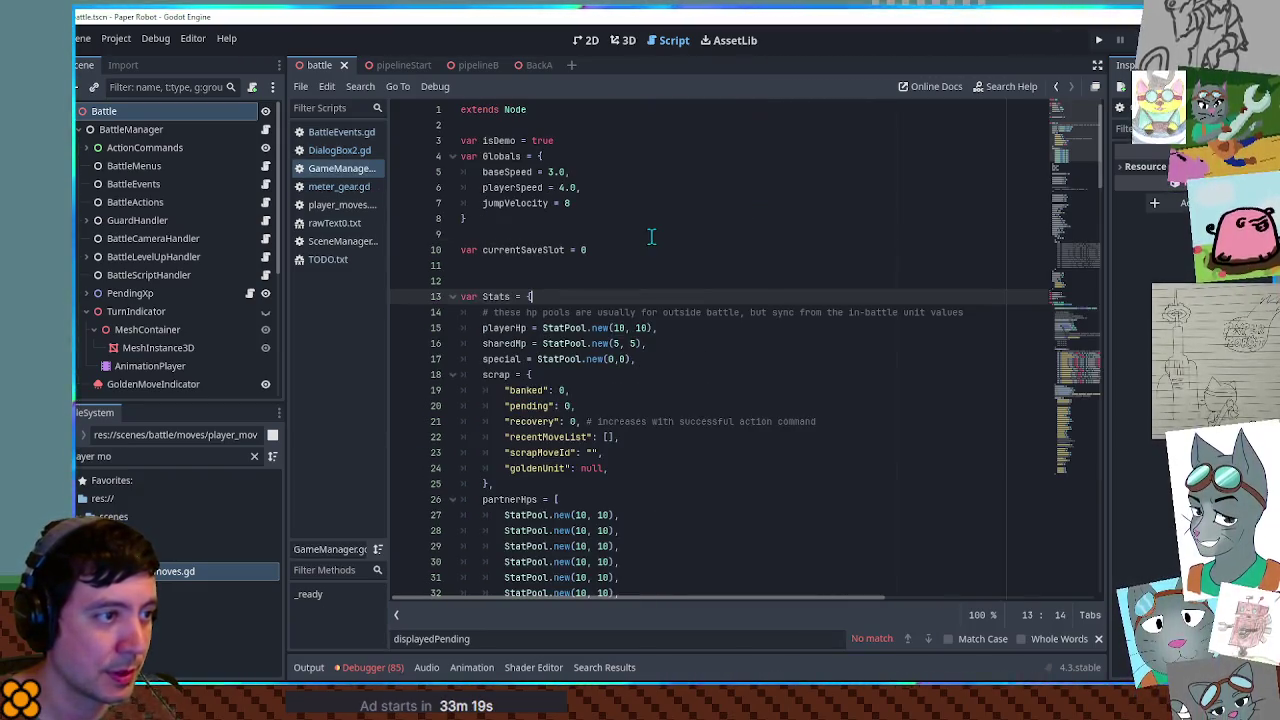
# Duplicate the banked line into a perGear: 100 entry, adding a # comment that modules shouldn't change it
pyautogui.scroll(-2, 612, 375)
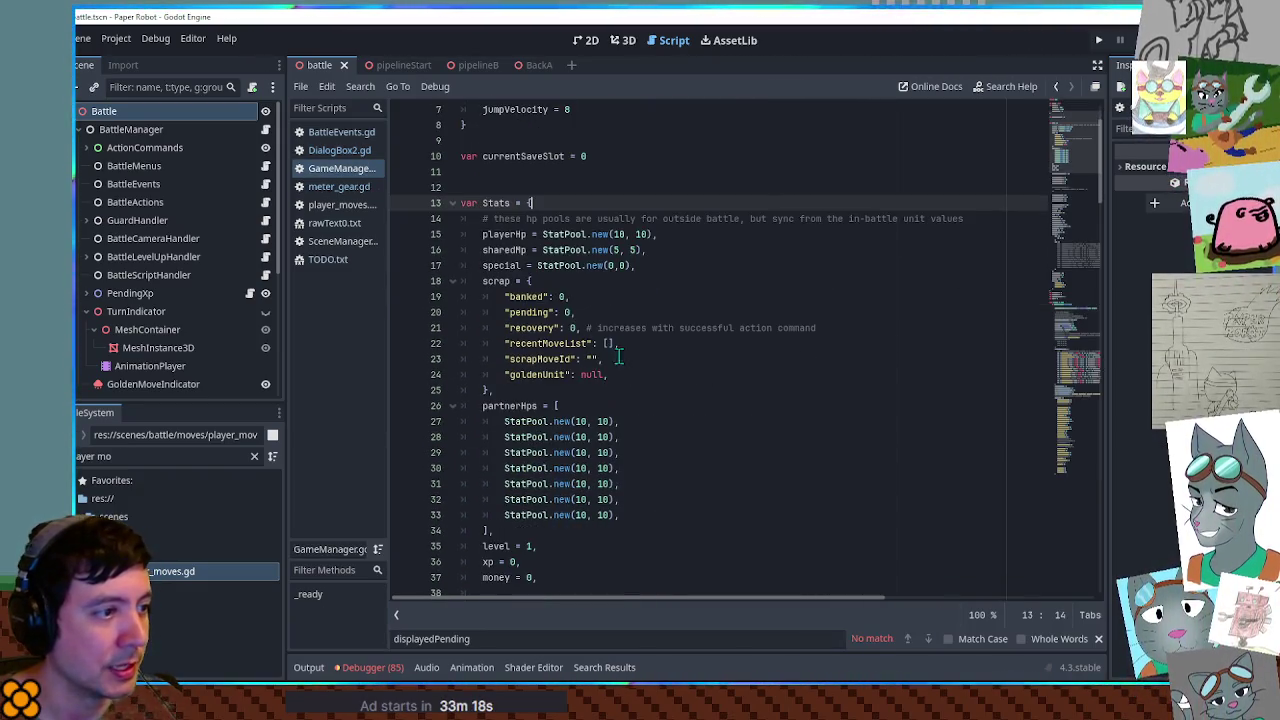
pyautogui.click(613, 314)
pyautogui.click(596, 296)
pyautogui.hotkey('ctrl', 'shift', 'd')
pyautogui.doubleClick(527, 296)
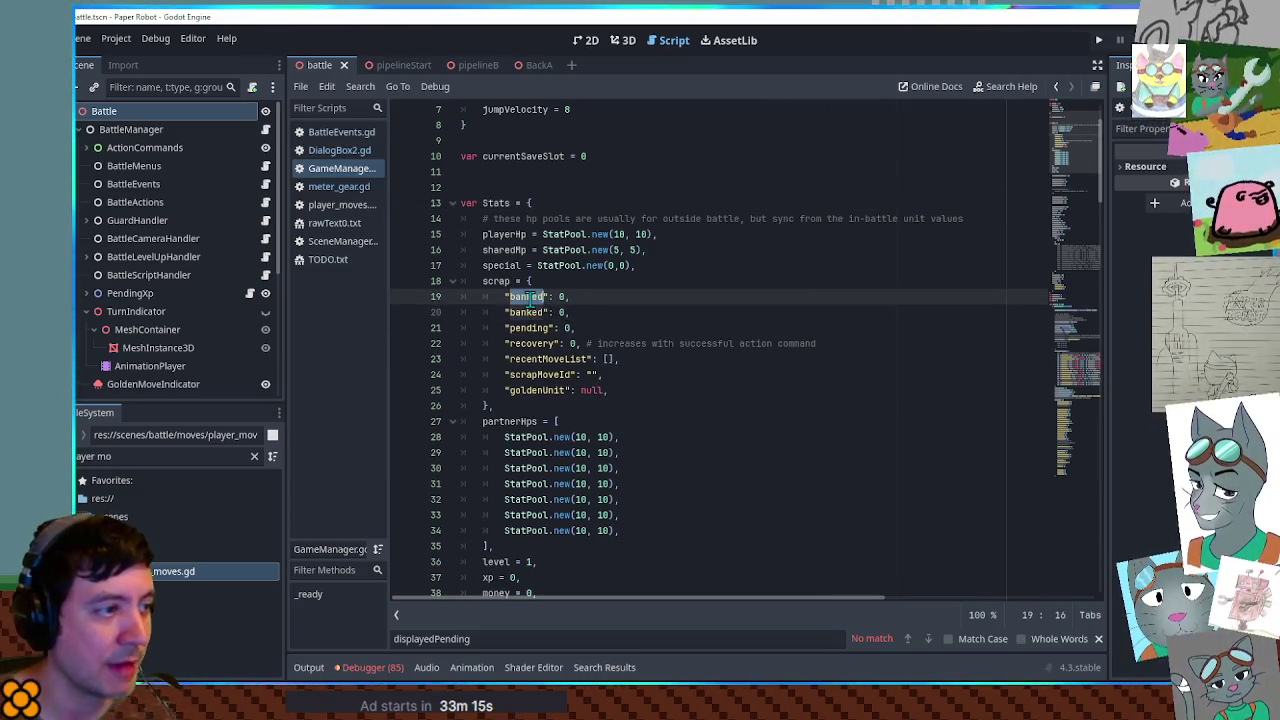
pyautogui.press('BackSpace')
pyautogui.write('pe')
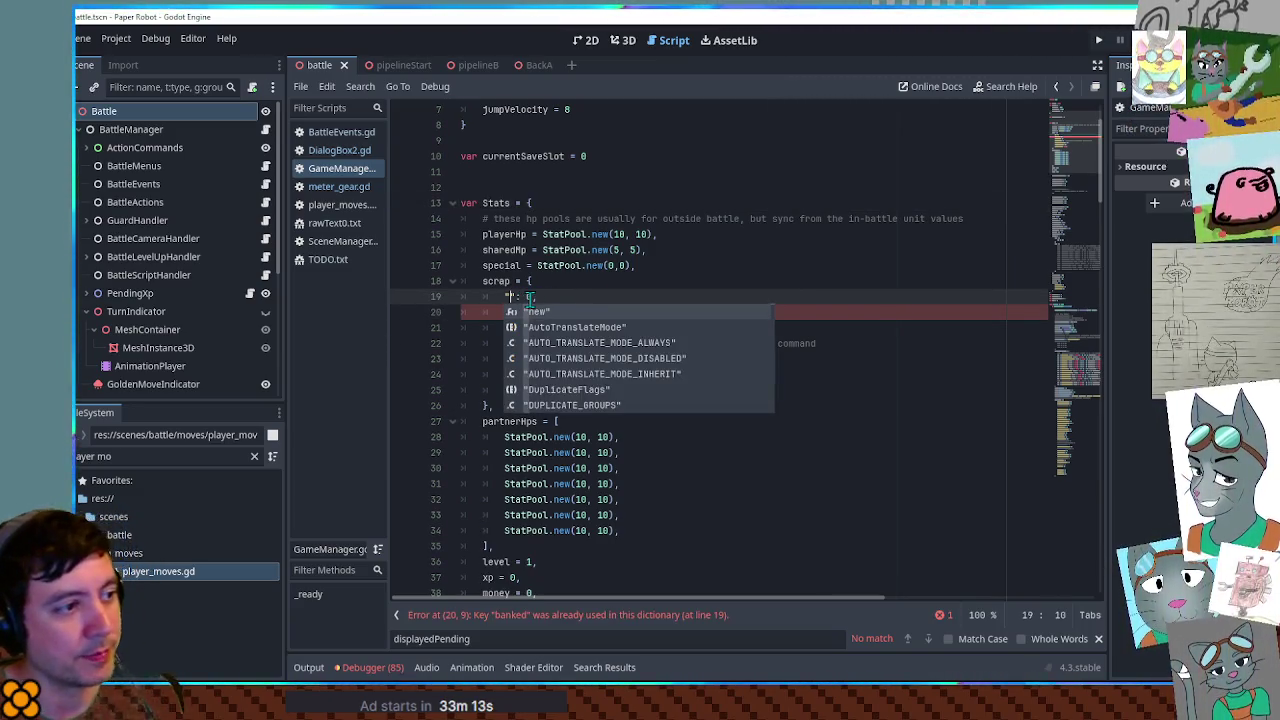
pyautogui.write('rgear')
pyautogui.press('End')
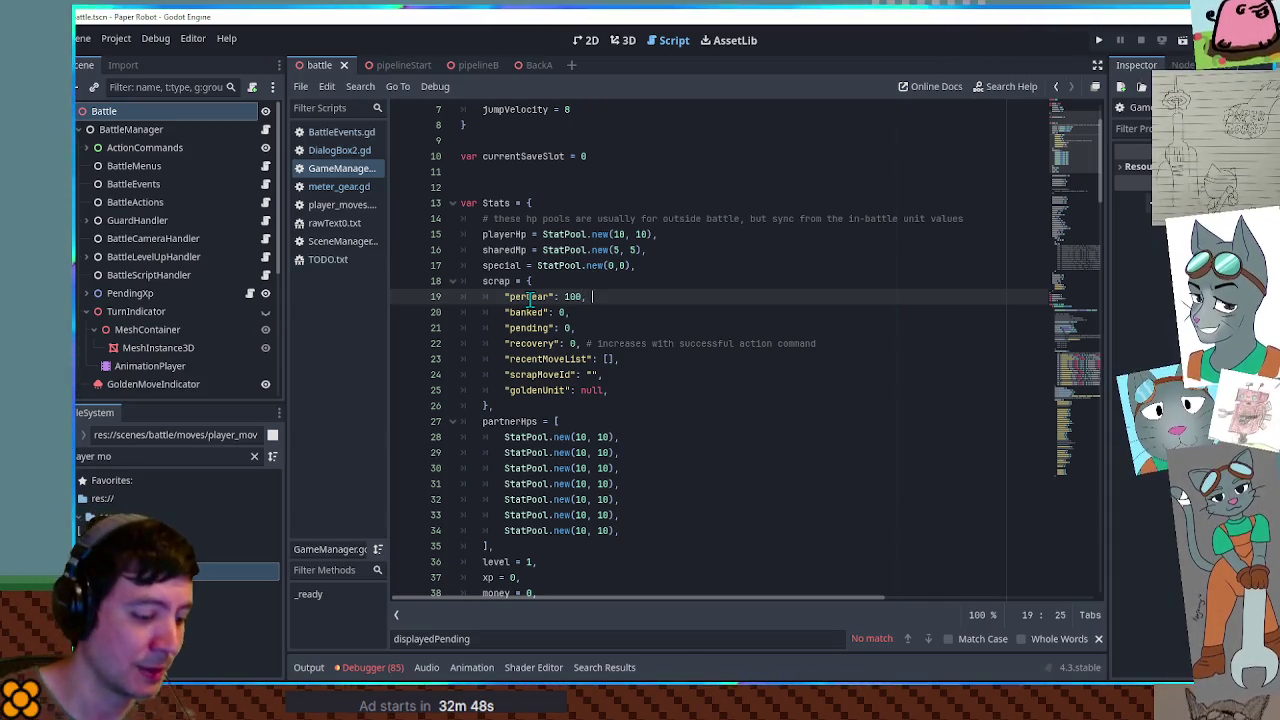
pyautogui.write('#')
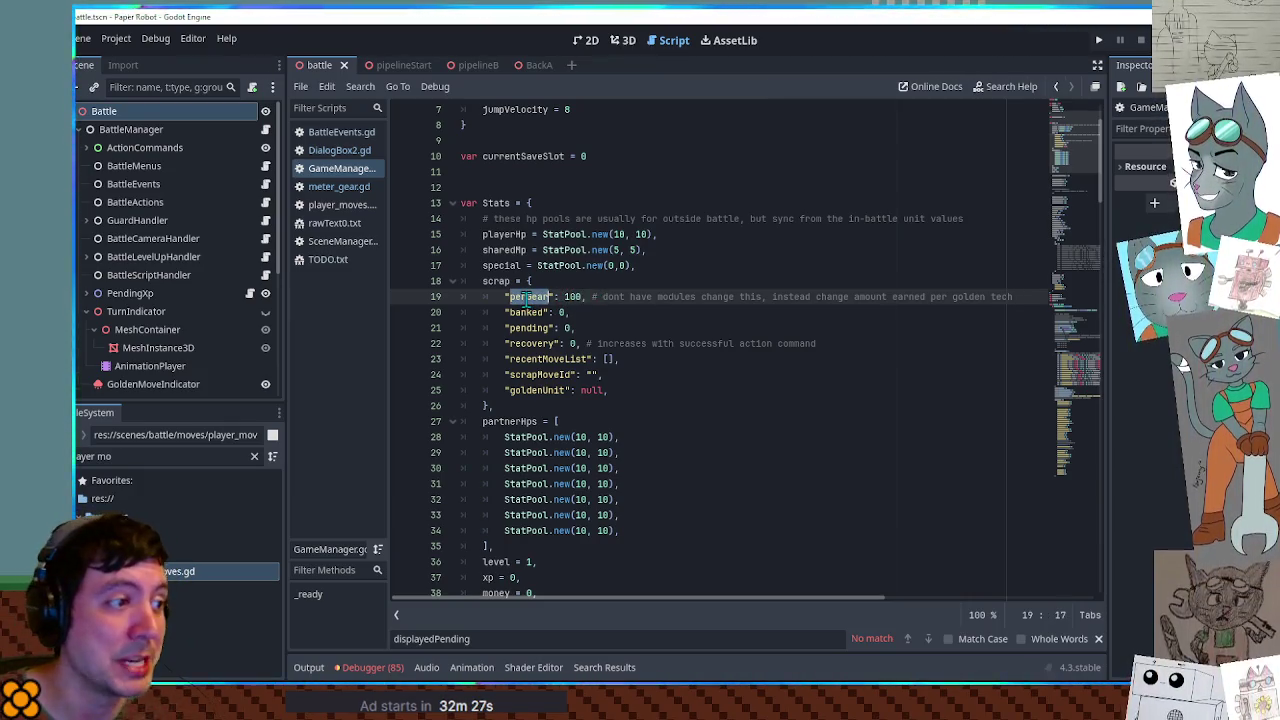
pyautogui.click(338, 187)
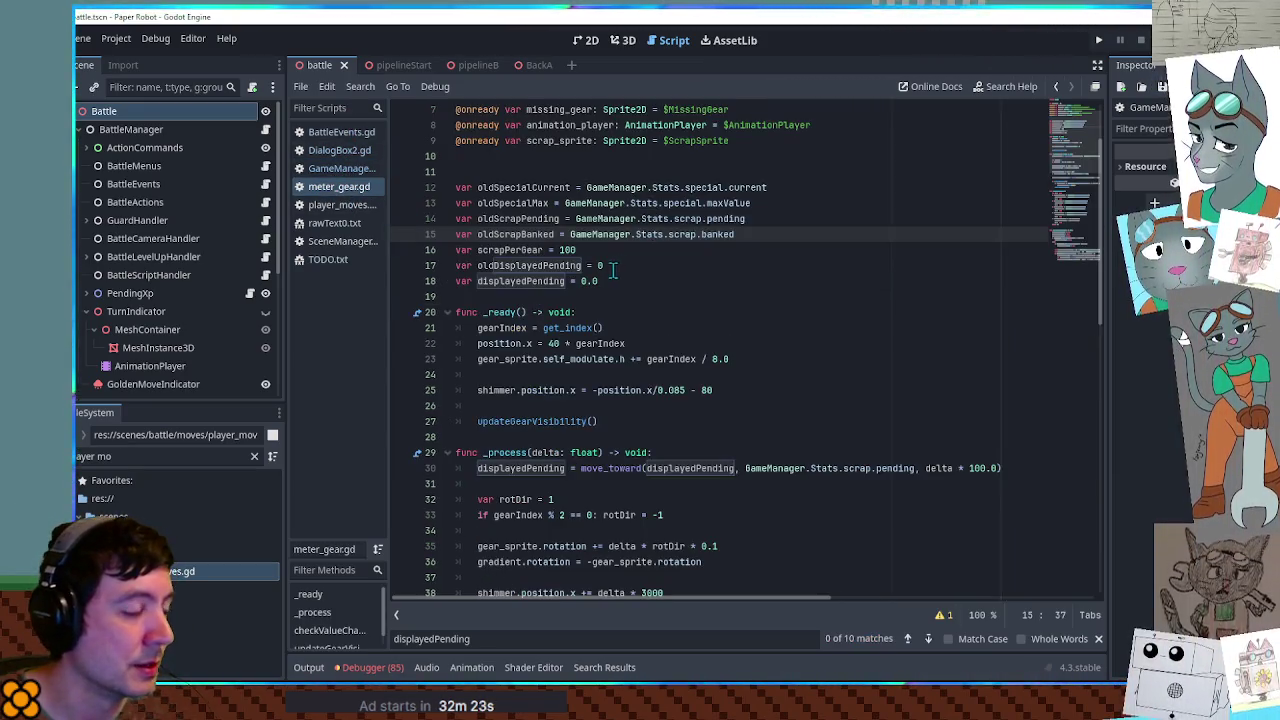
pyautogui.moveTo(570, 234); pyautogui.dragTo(735, 234)
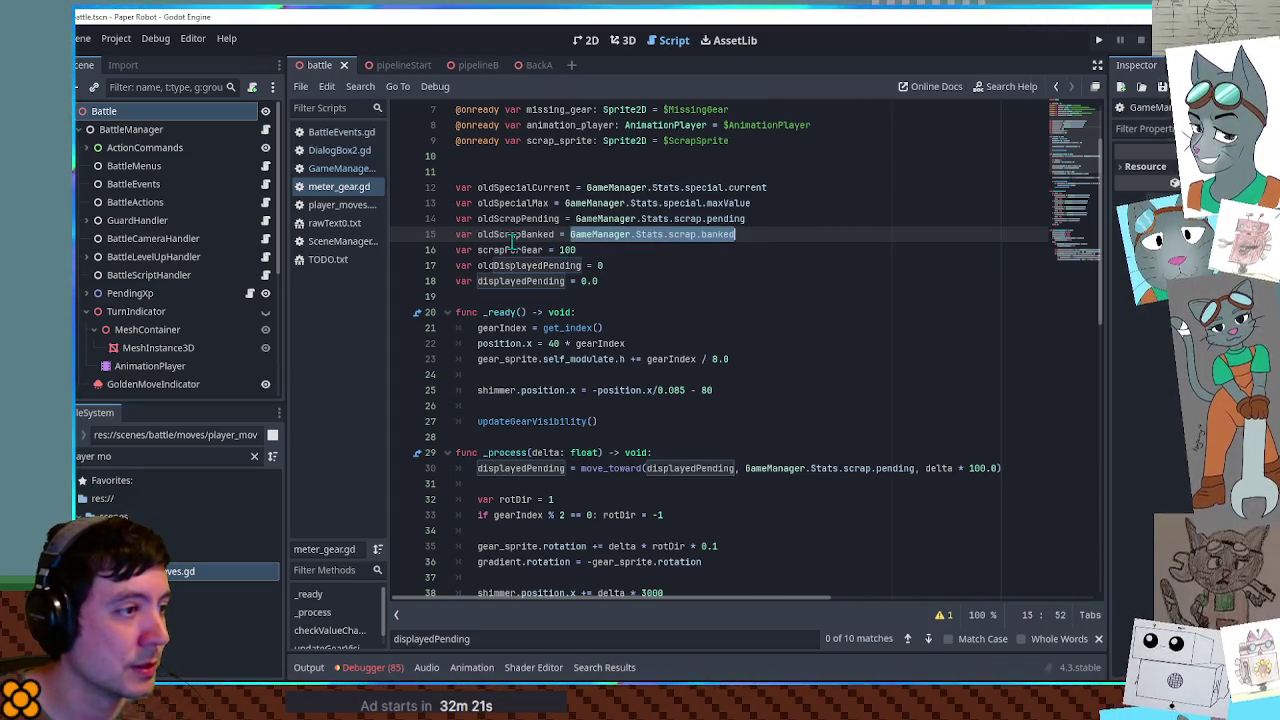
pyautogui.hotkey('ctrl', 'c')
pyautogui.doubleClick(568, 250)
pyautogui.hotkey('ctrl', 'v')
pyautogui.doubleClick(705, 250)
pyautogui.write('perGear')
pyautogui.click(808, 281)
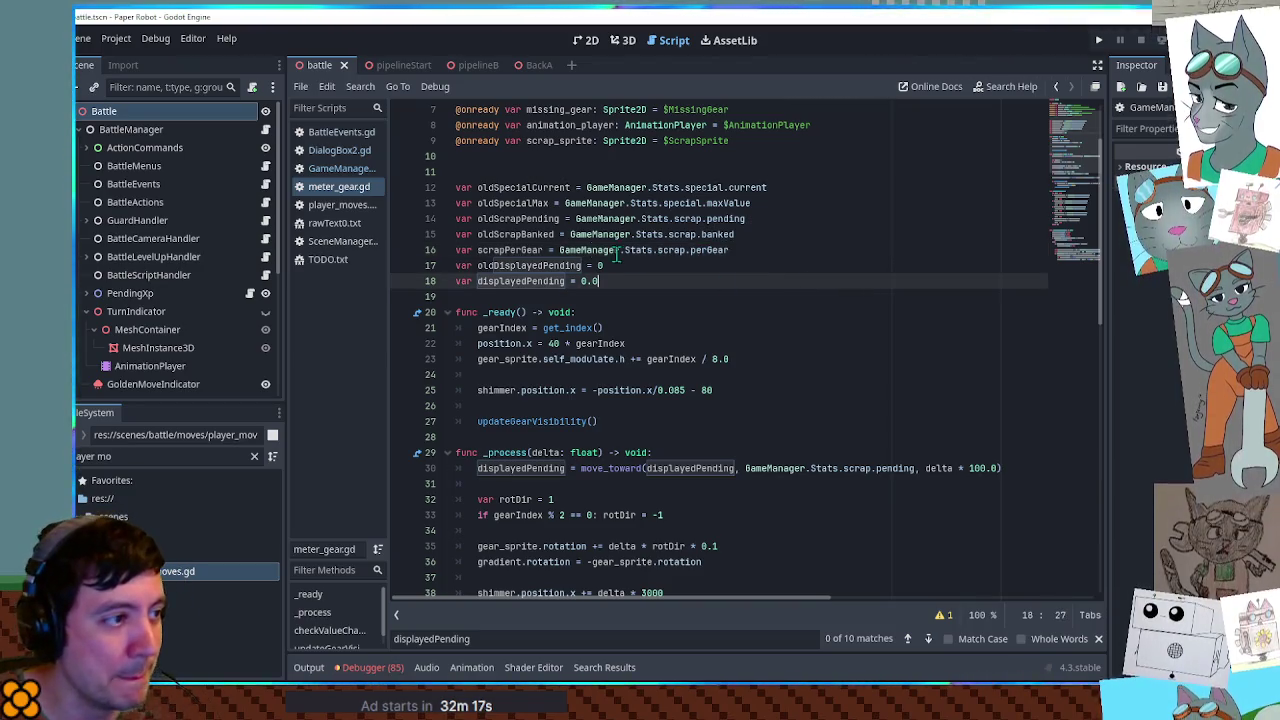
pyautogui.doubleClick(510, 250)
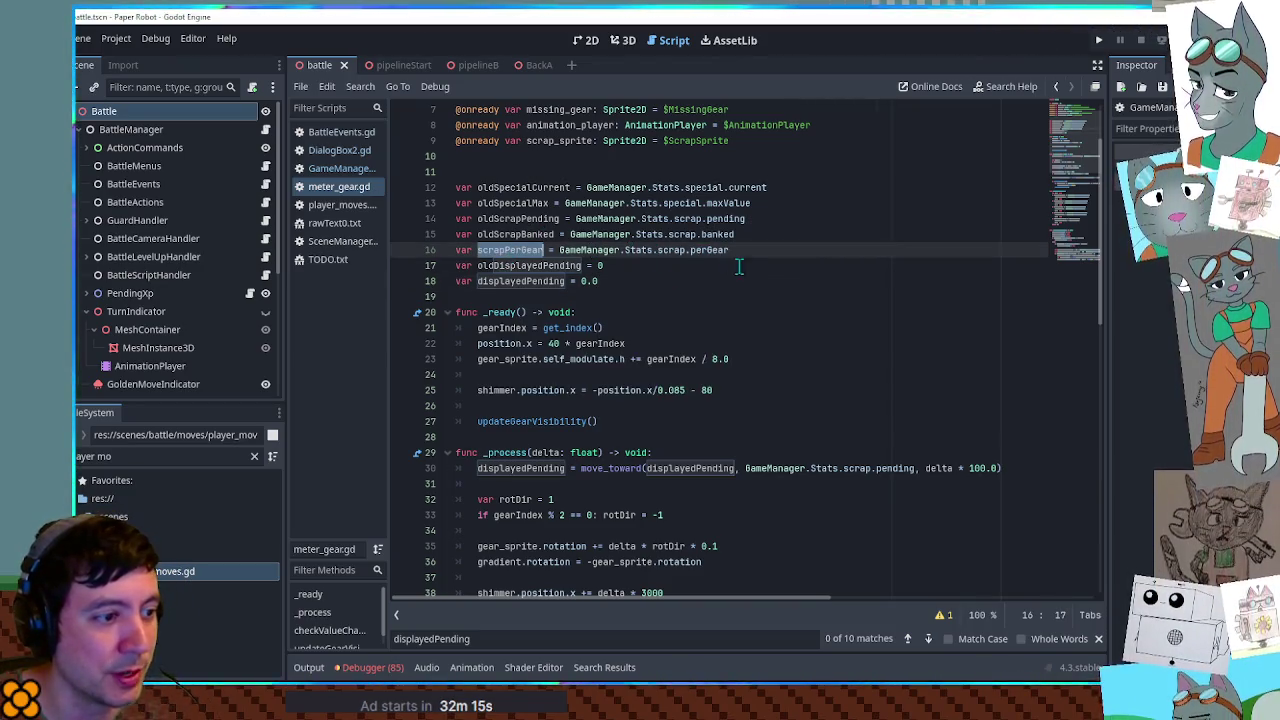
pyautogui.scroll(-6, 740, 265)
pyautogui.scroll(6, 750, 266)
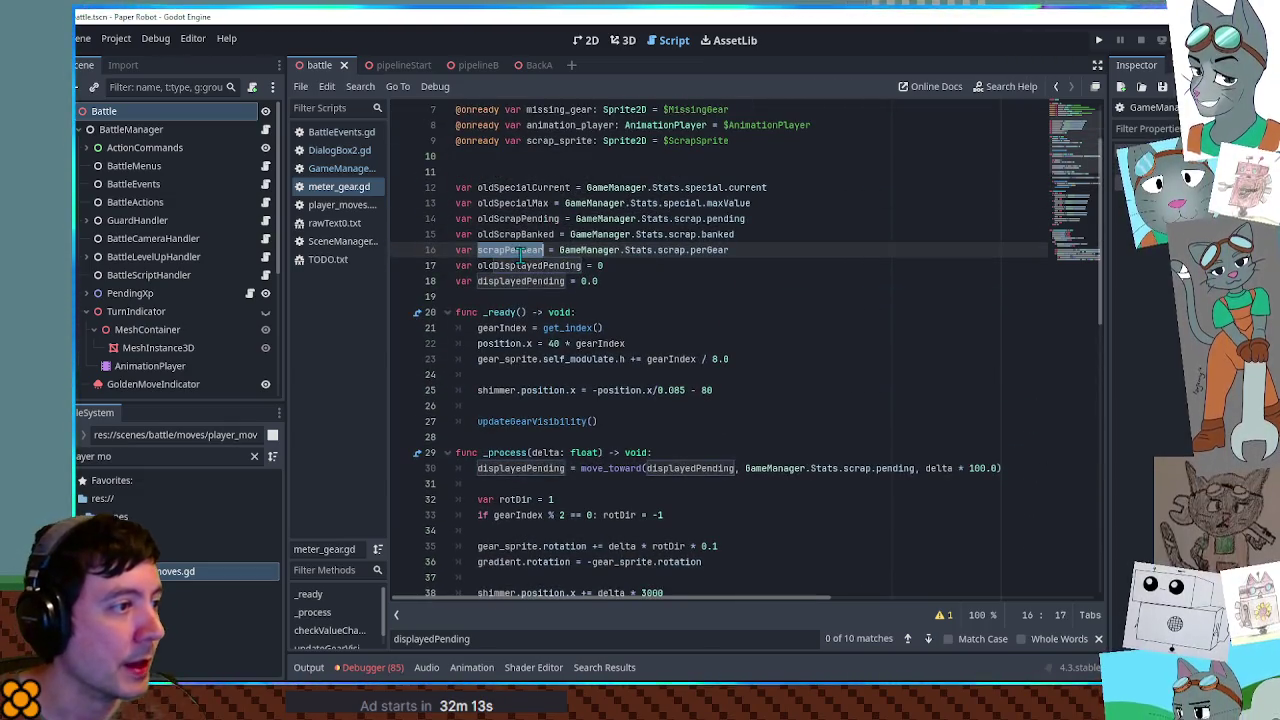
pyautogui.scroll(-12, 1082, 234)
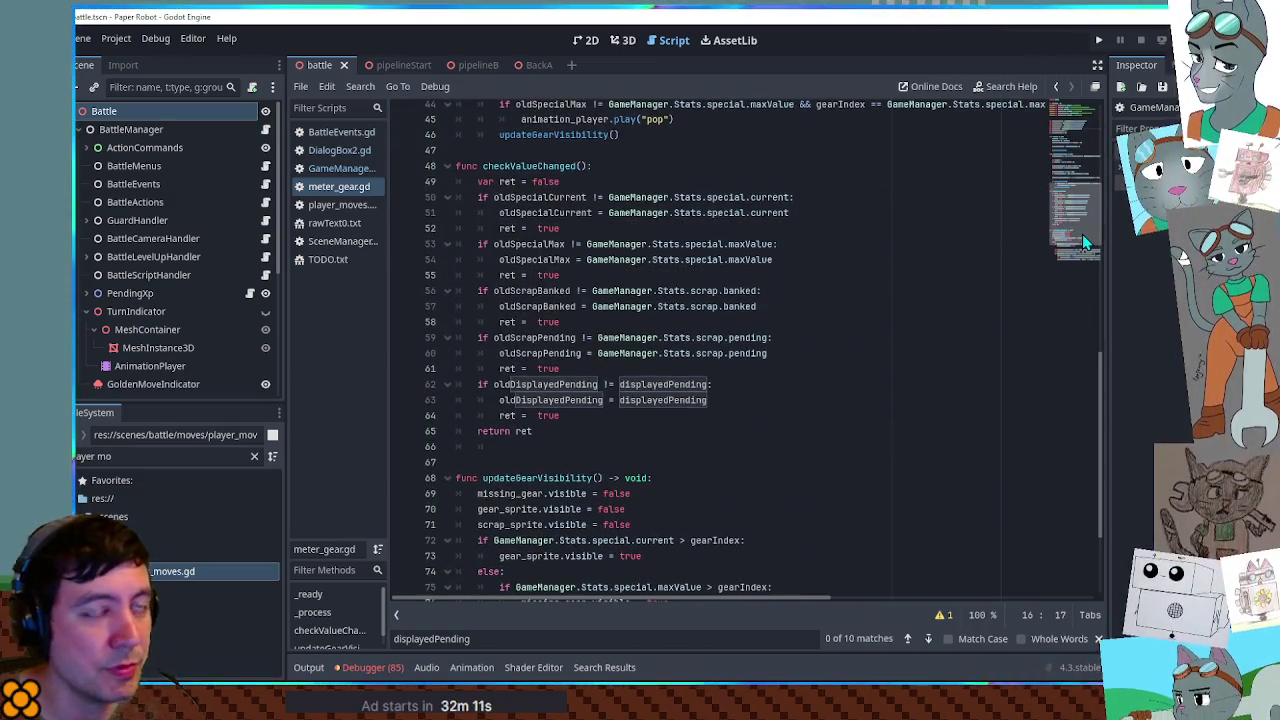
pyautogui.click(1082, 235)
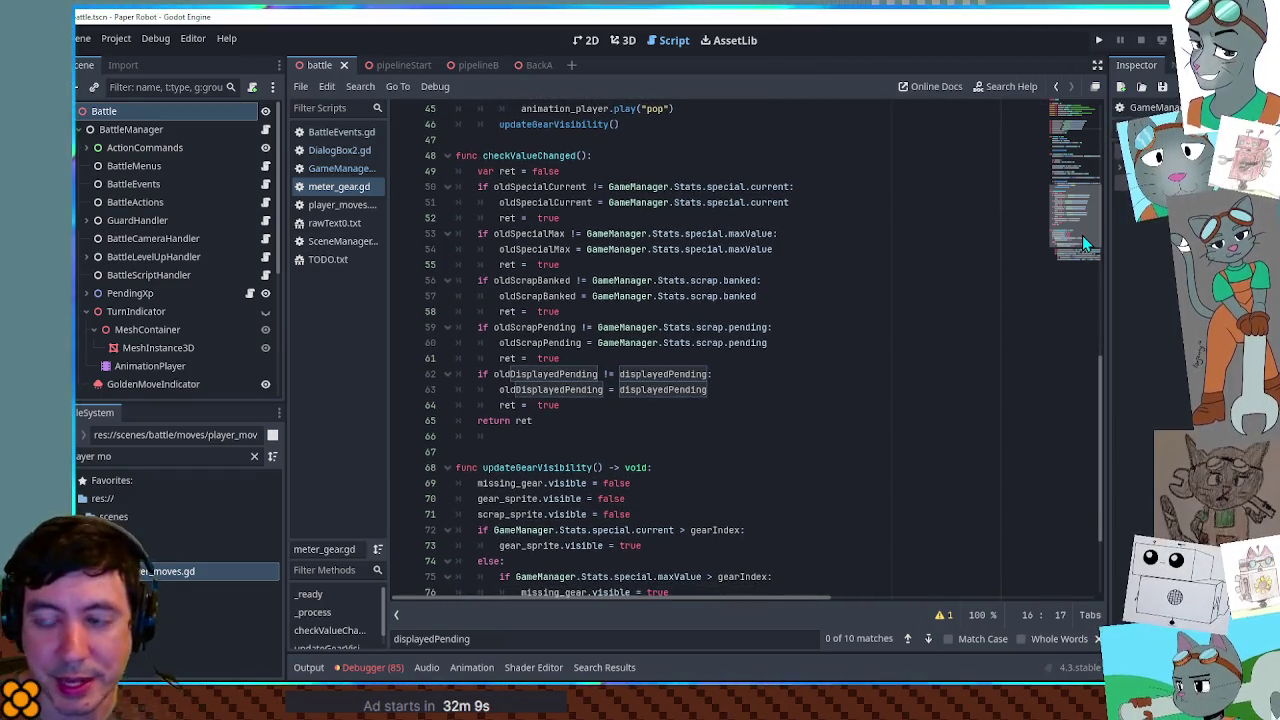
pyautogui.scroll(-3, 1082, 235)
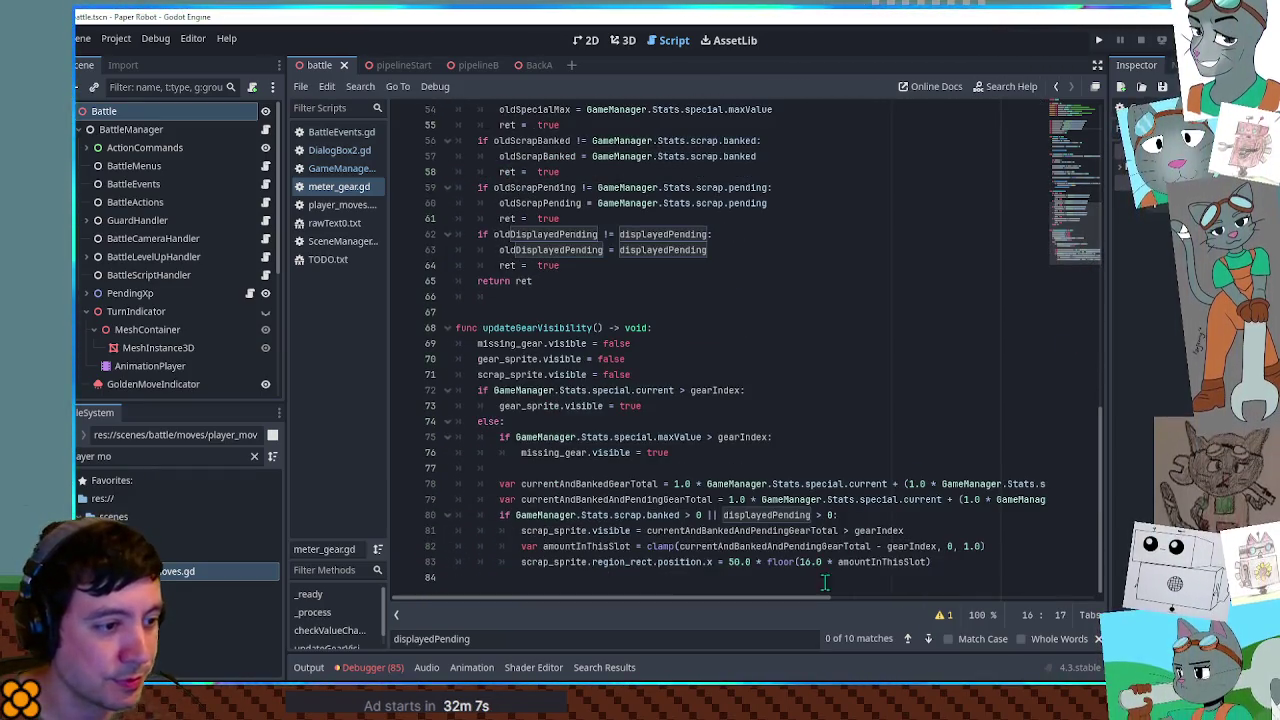
pyautogui.moveTo(803, 598)
pyautogui.mouseDown()
pyautogui.moveTo(1040, 610)
pyautogui.moveTo(763, 603)
pyautogui.mouseUp()
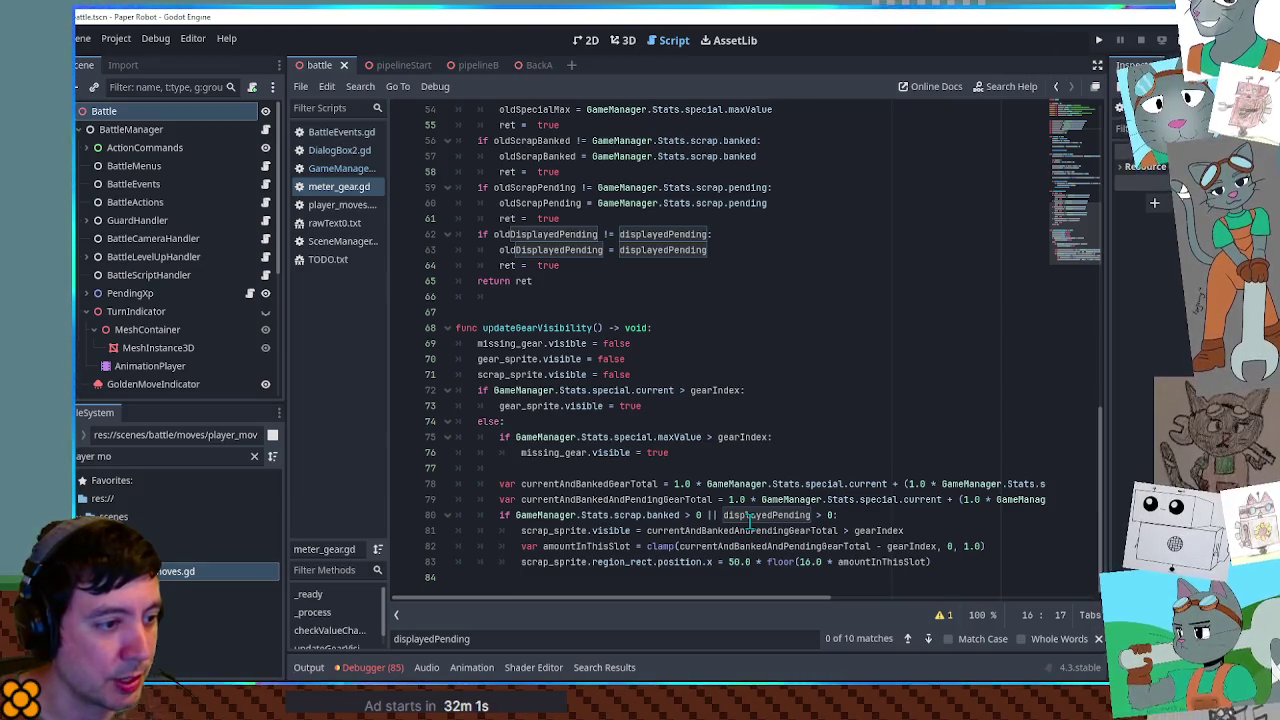
pyautogui.doubleClick(749, 516)
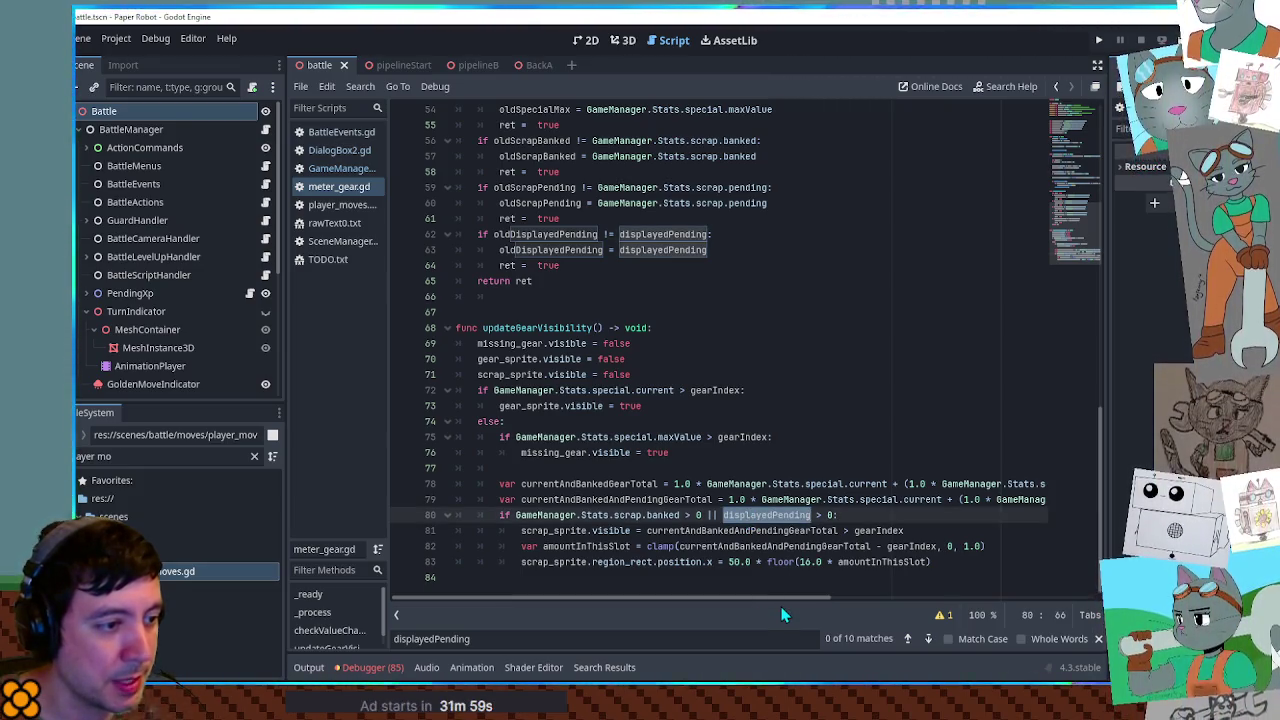
pyautogui.doubleClick(745, 531)
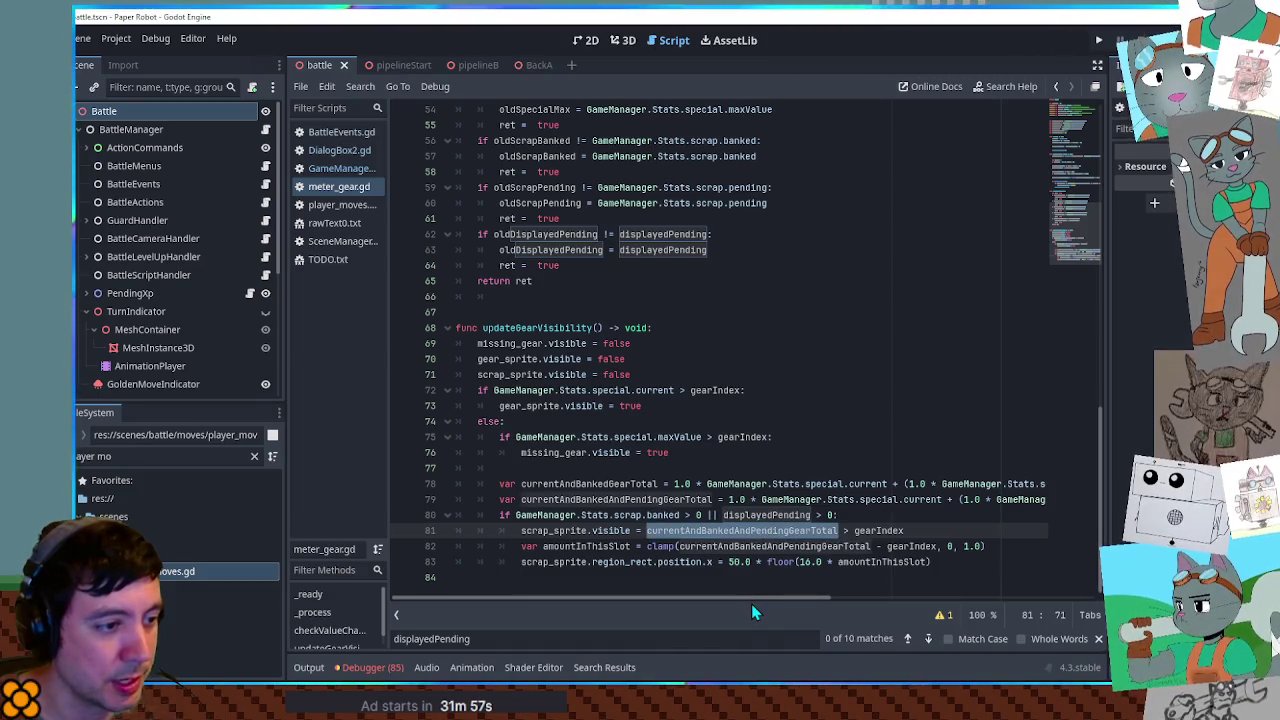
pyautogui.moveTo(753, 597)
pyautogui.mouseDown()
pyautogui.moveTo(970, 610)
pyautogui.moveTo(838, 625)
pyautogui.moveTo(751, 613)
pyautogui.moveTo(1065, 618)
pyautogui.mouseUp()
pyautogui.click(913, 498)
pyautogui.doubleClick(913, 498)
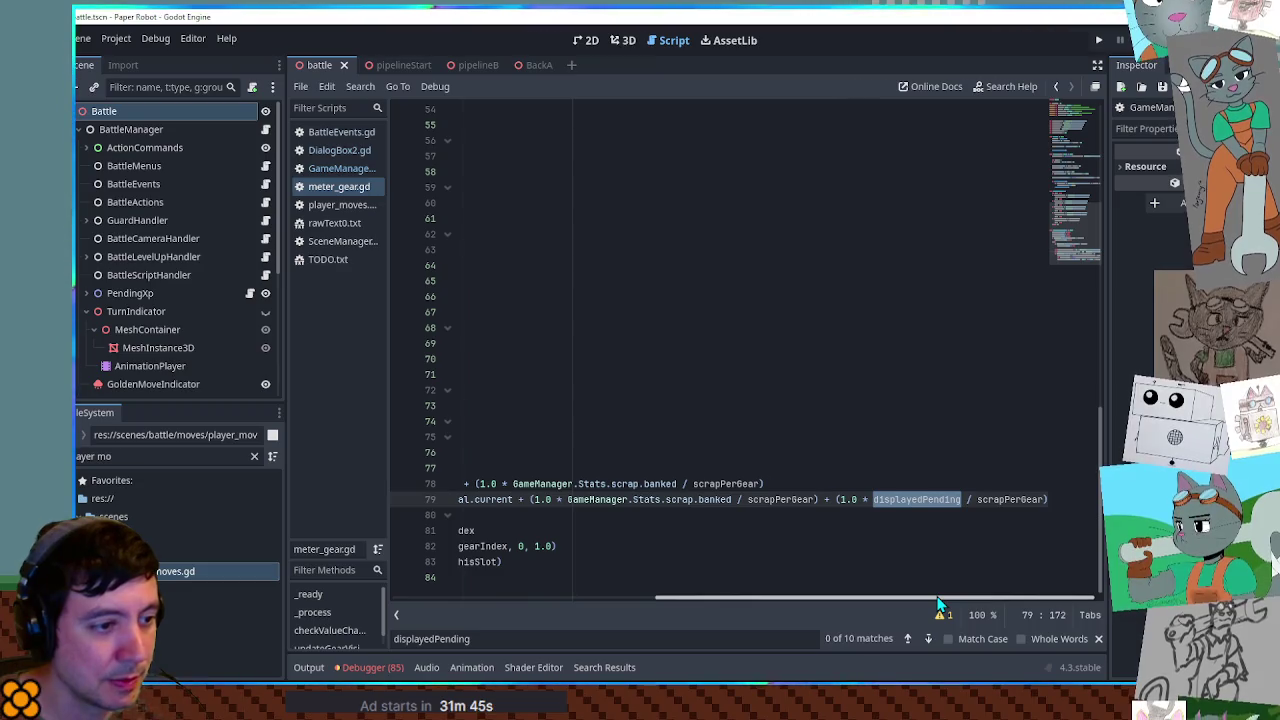
pyautogui.moveTo(937, 600); pyautogui.dragTo(828, 599)
pyautogui.moveTo(744, 499); pyautogui.dragTo(908, 499)
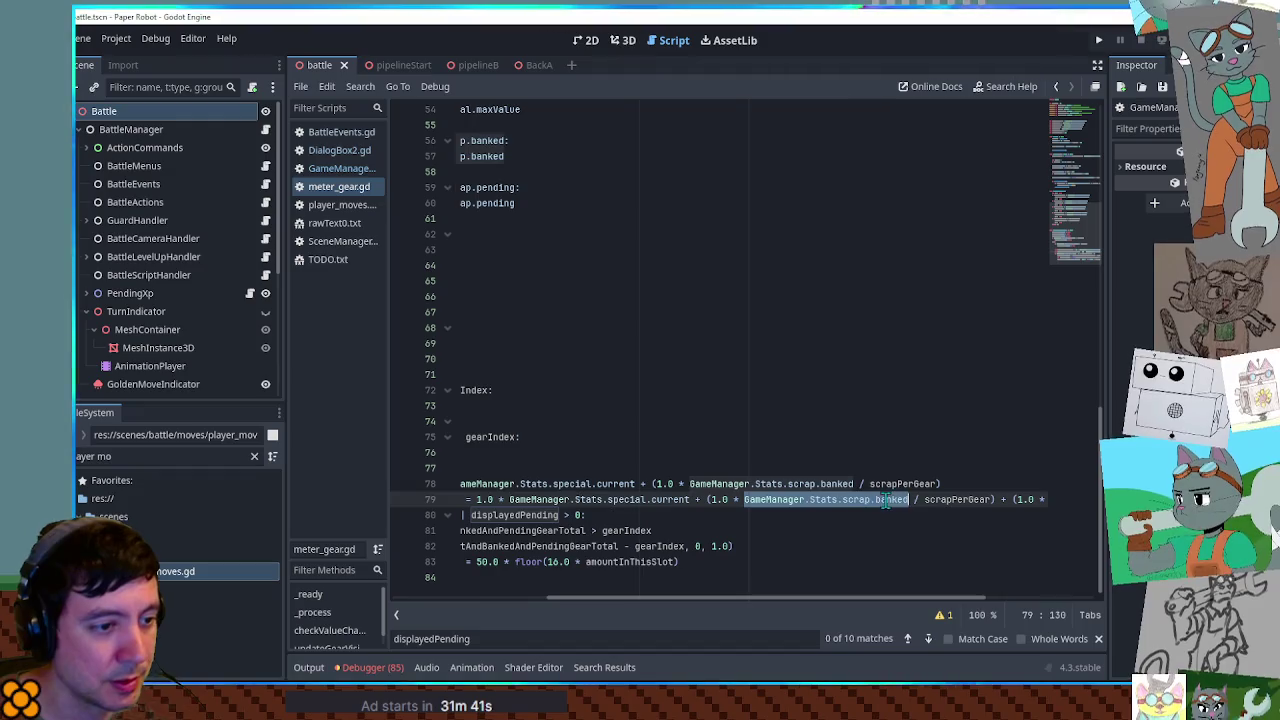
pyautogui.moveTo(871, 600)
pyautogui.mouseDown()
pyautogui.moveTo(720, 600)
pyautogui.moveTo(955, 600)
pyautogui.moveTo(740, 598)
pyautogui.mouseUp()
pyautogui.doubleClick(953, 499)
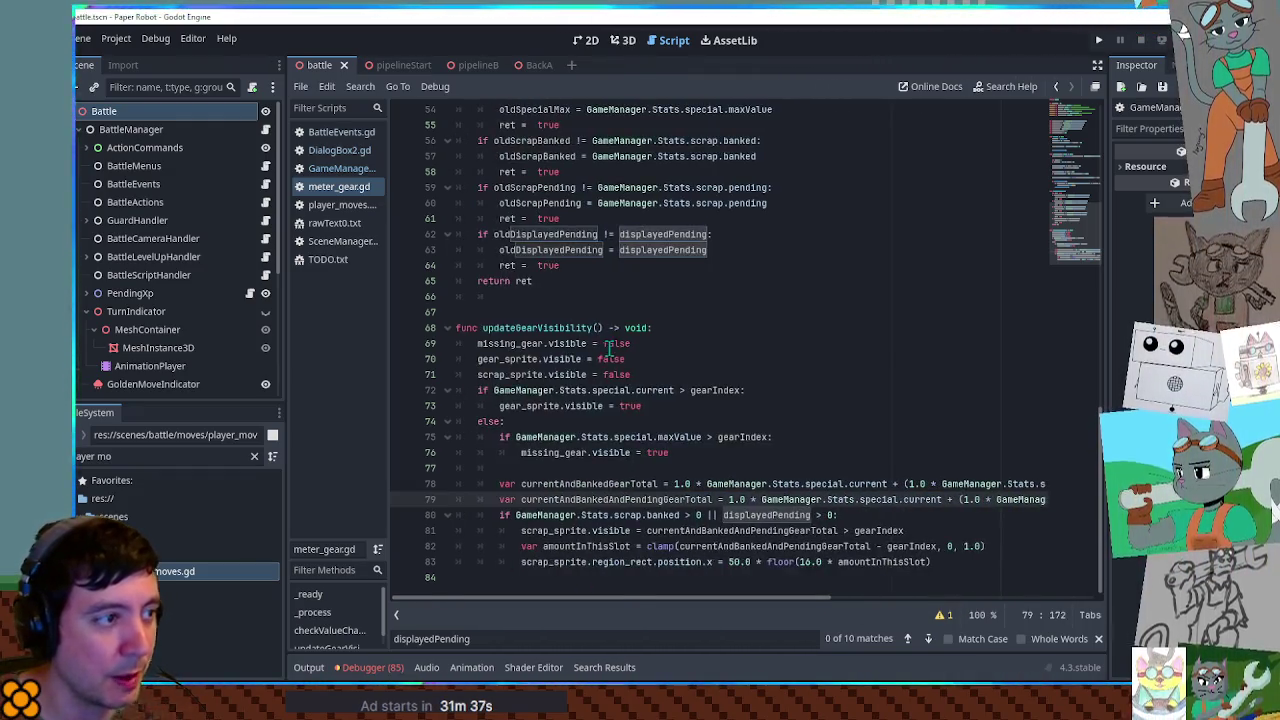
pyautogui.scroll(12, 609, 347)
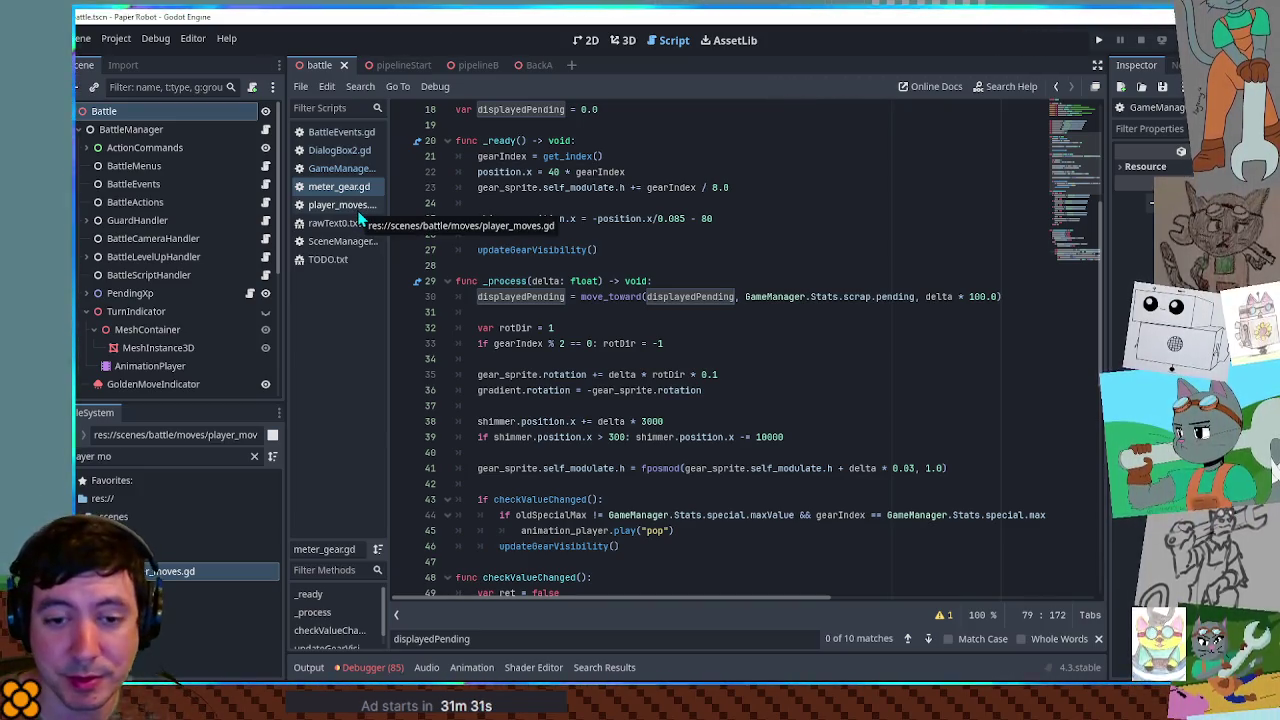
# In BattleEvents.gd, add isScrapFull = (scrap banked + pending) >= GameManager.Stats.scrap.perGear
pyautogui.click(341, 136)
pyautogui.scroll(-15, 1080, 296)
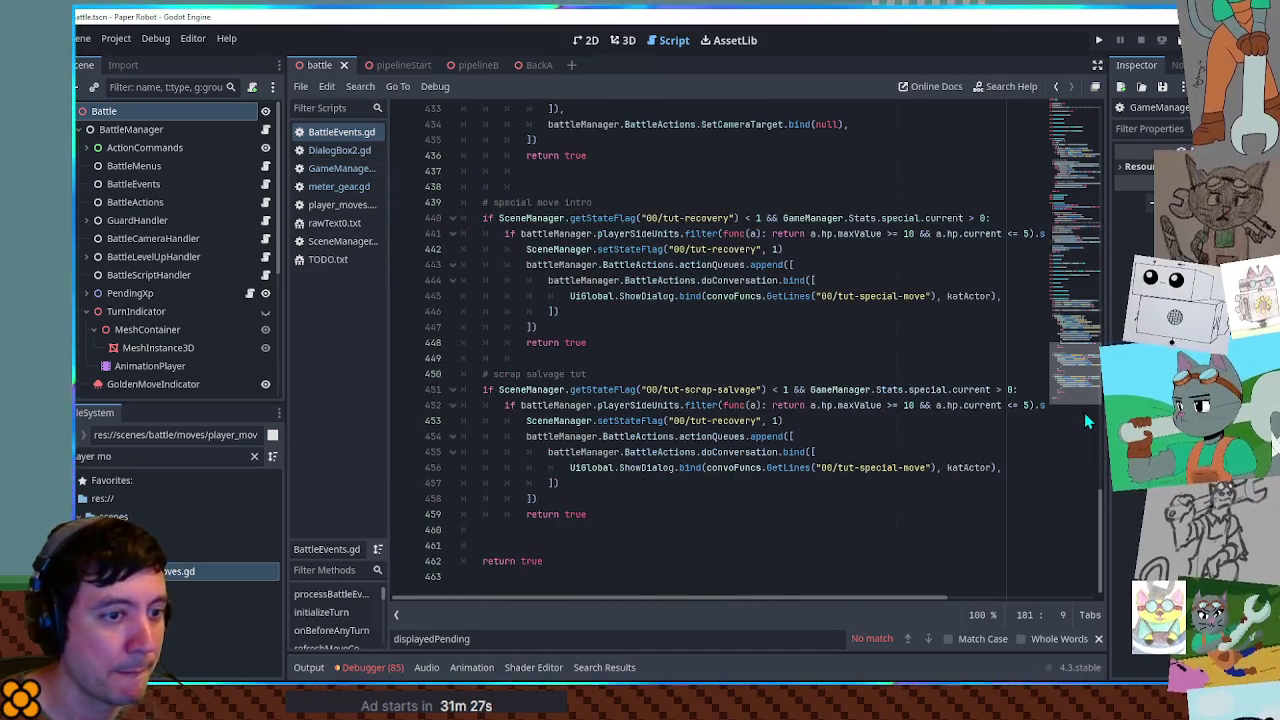
pyautogui.click(624, 374)
pyautogui.press('Return')
pyautogui.write('var ')
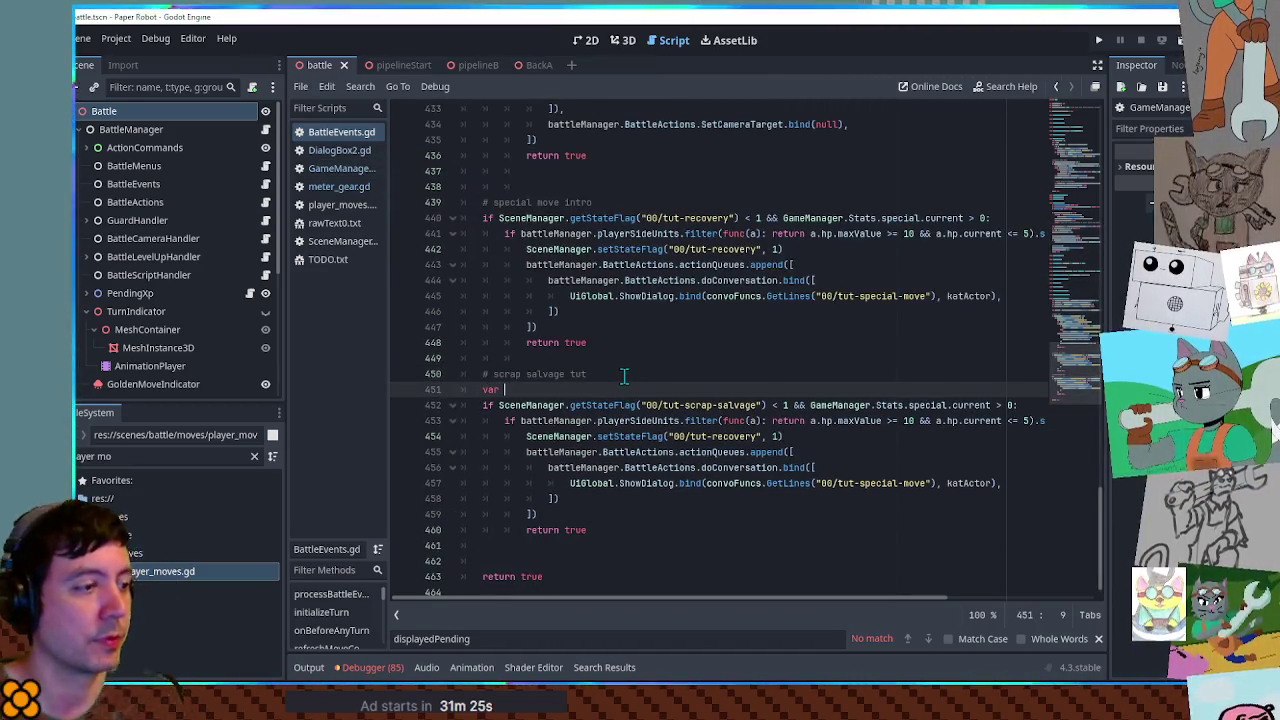
pyautogui.write('isScarp')
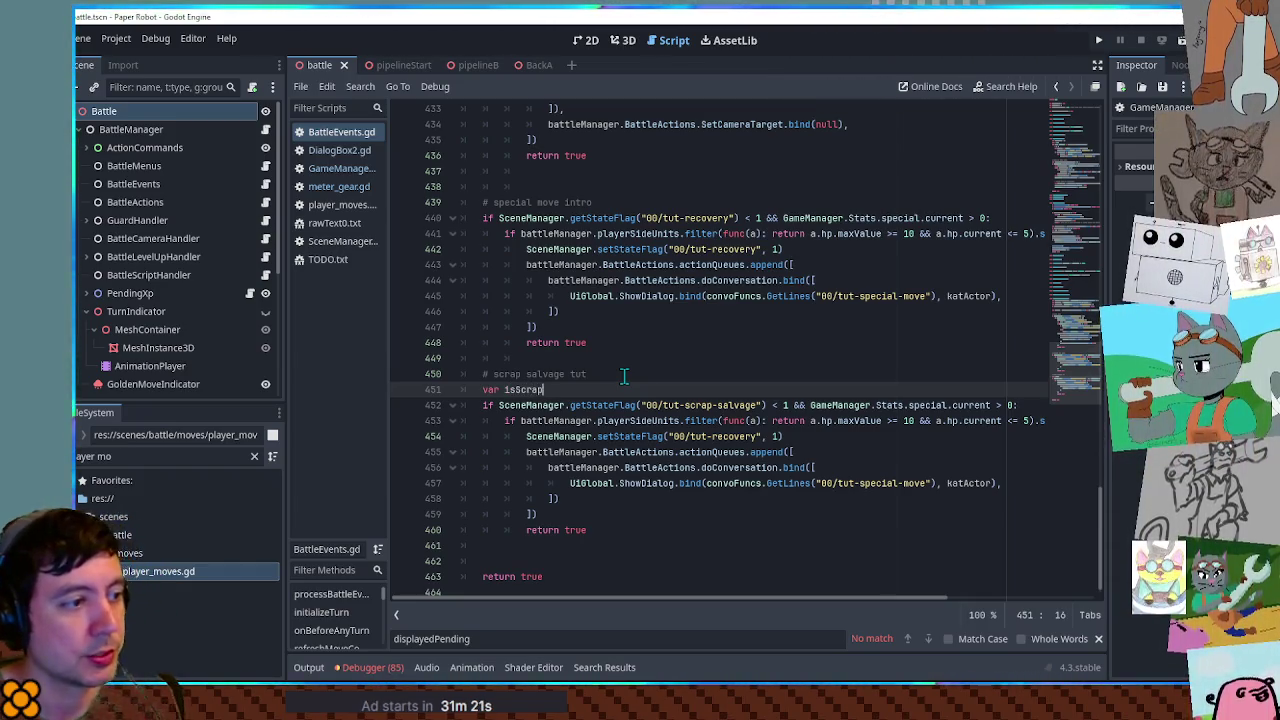
pyautogui.write('Full = (GameManager.Stats.scrap.banked + ')
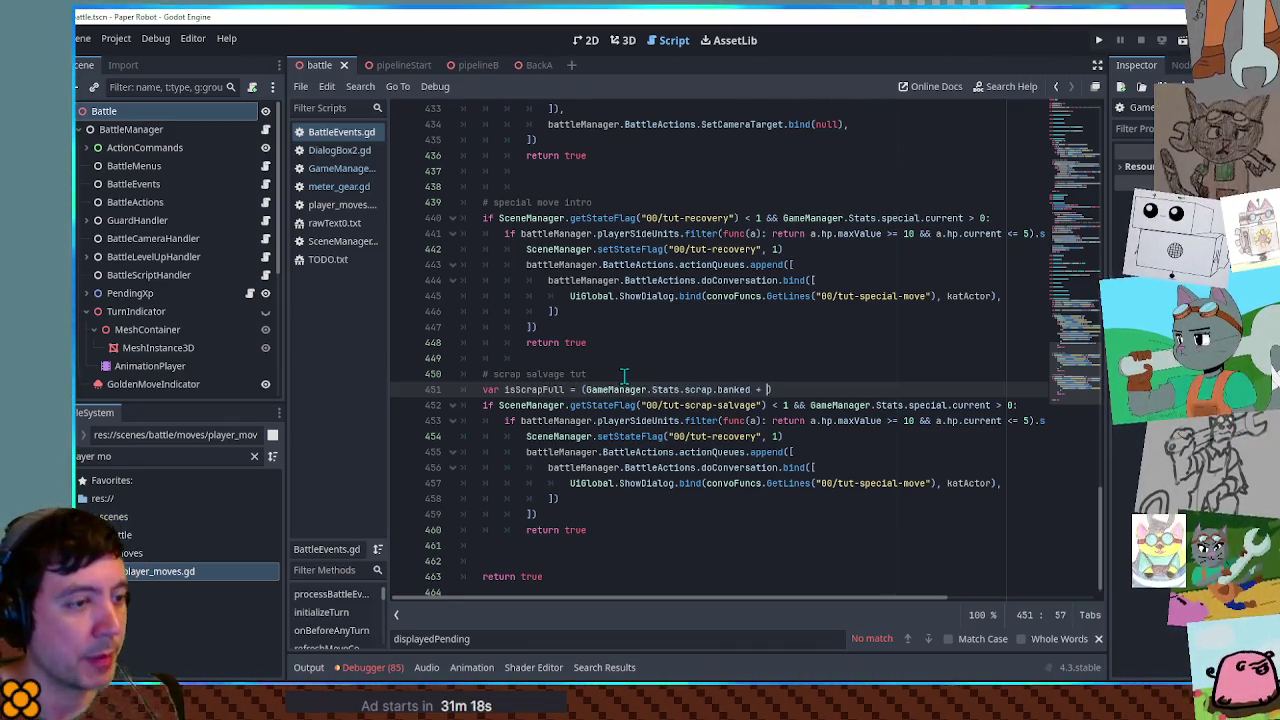
pyautogui.write('GameManager.Stats.scrap.')
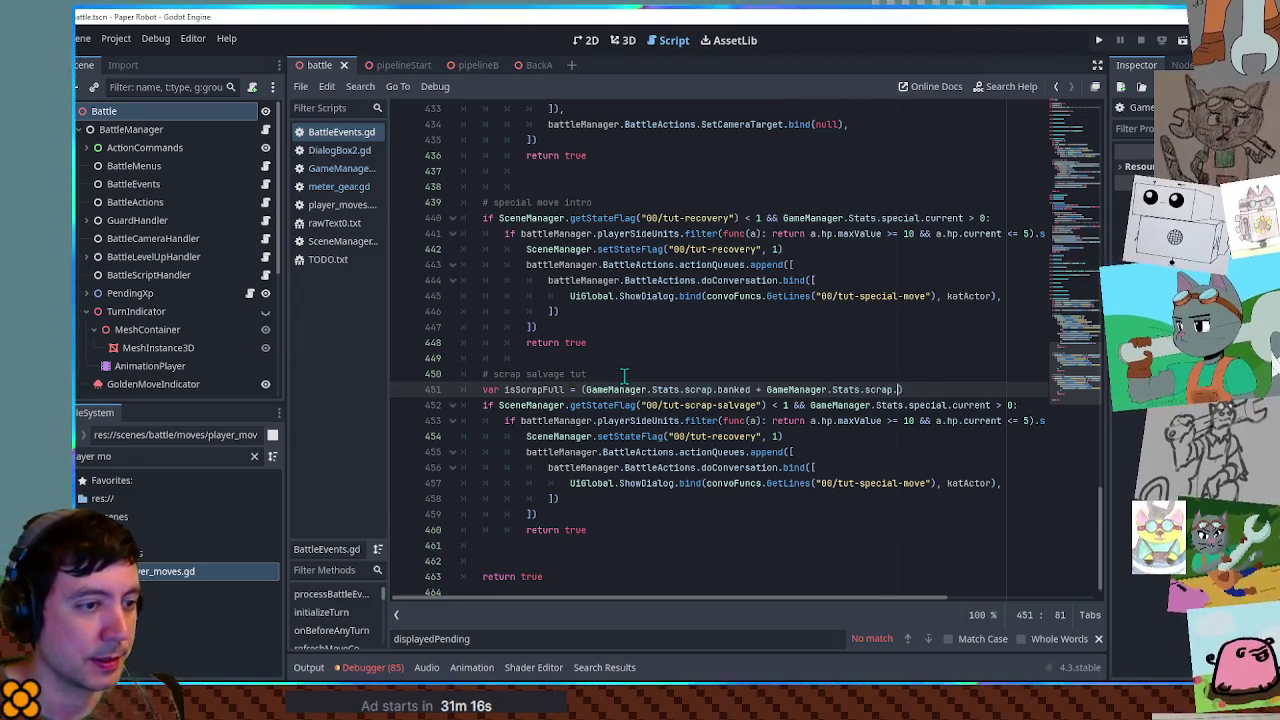
pyautogui.write('pending) >=')
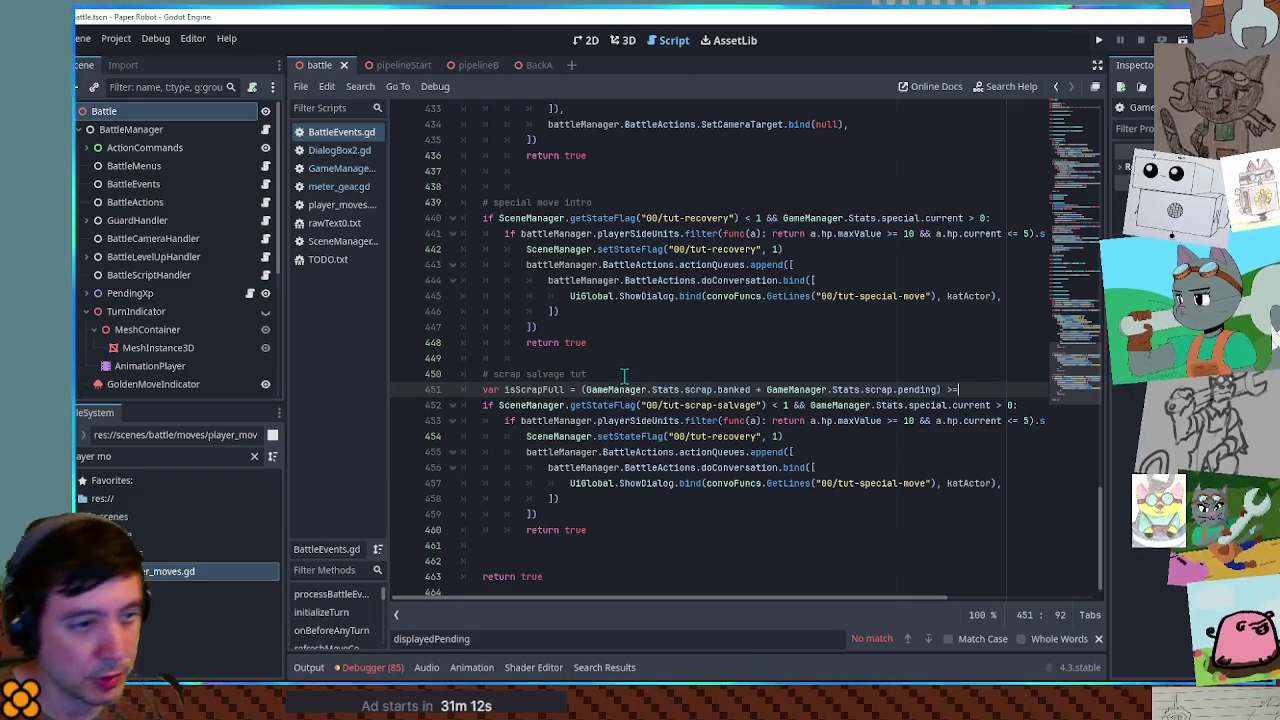
pyautogui.click(325, 187)
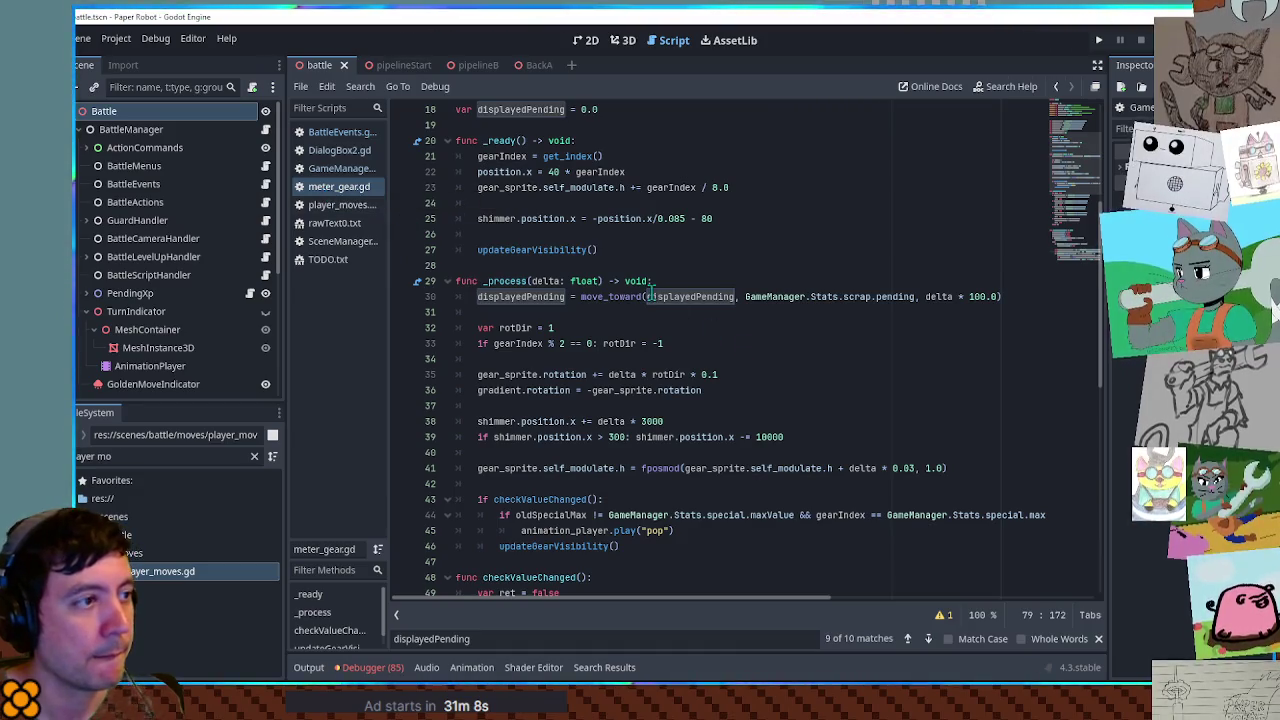
pyautogui.scroll(5, 508, 207)
pyautogui.moveTo(560, 343); pyautogui.dragTo(730, 343)
pyautogui.hotkey('ctrl', 'c')
pyautogui.click(332, 134)
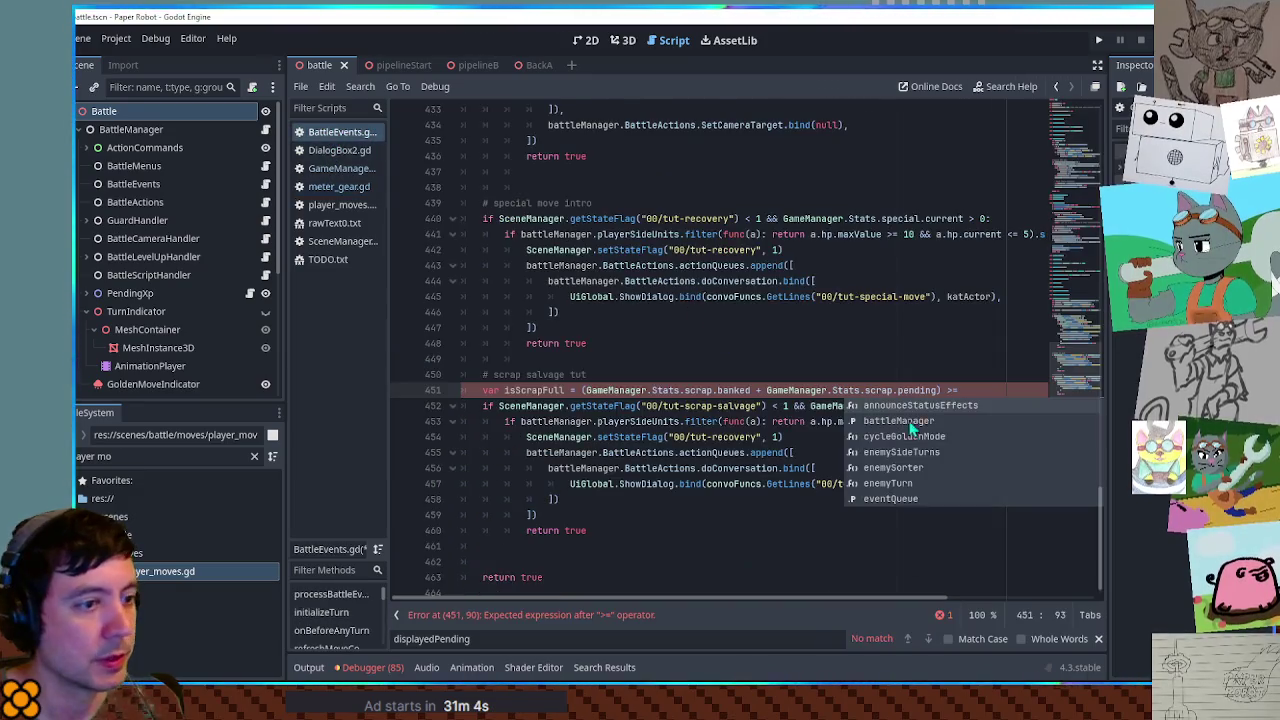
pyautogui.hotkey('ctrl', 'v')
pyautogui.hscroll(-2, 500, 393)
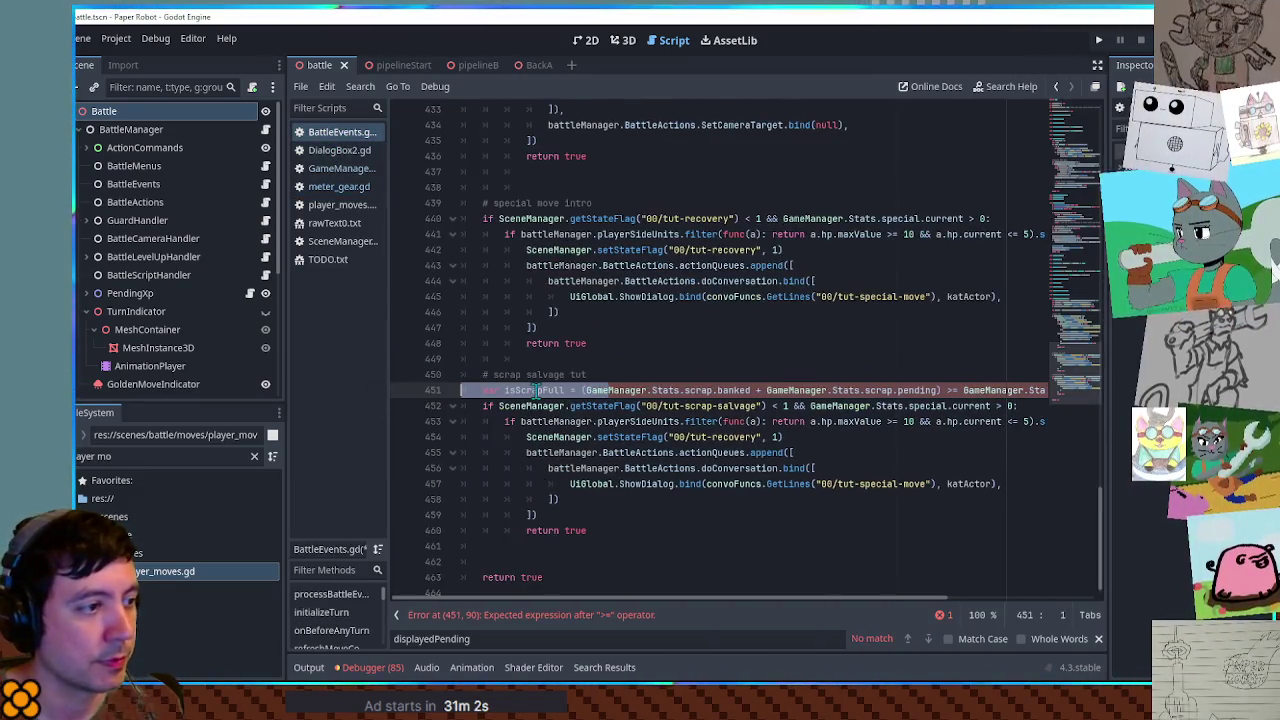
# Replace the special-meter check with isScrapFull and remove the inner hp-check, un-indenting its block
pyautogui.doubleClick(536, 391)
pyautogui.moveTo(810, 406); pyautogui.dragTo(1012, 406)
pyautogui.write('isScrapFull')
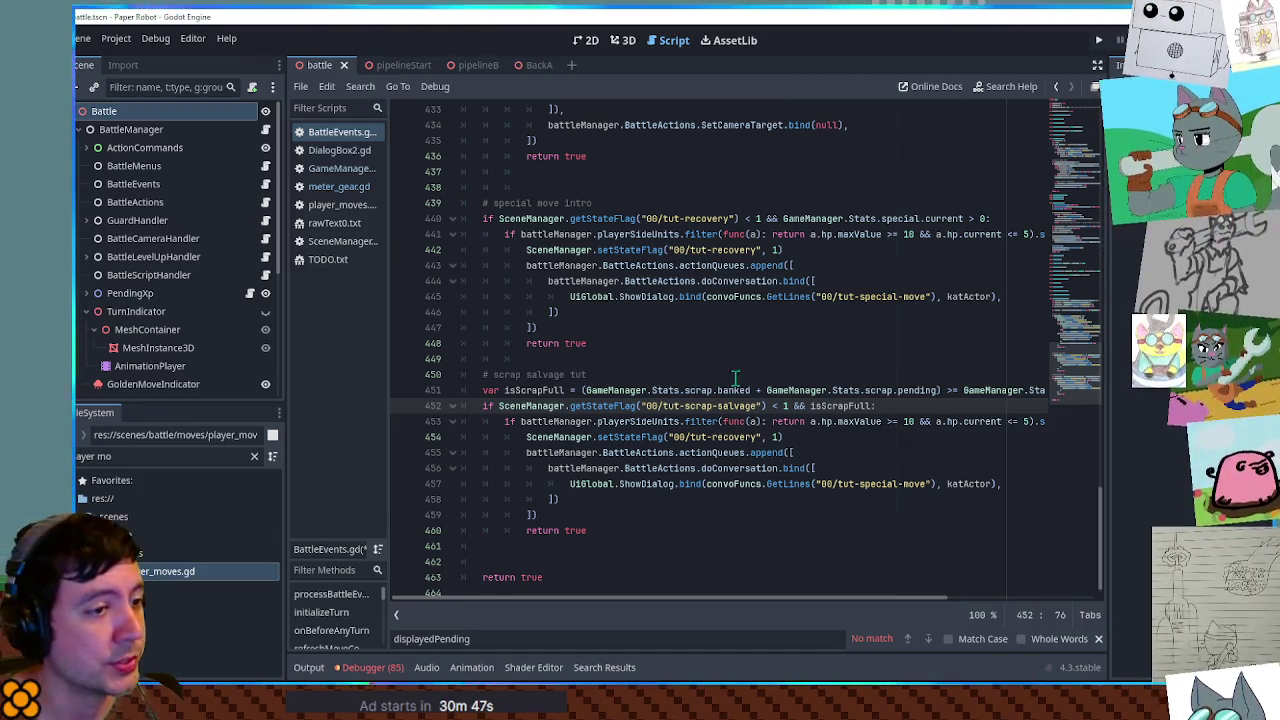
pyautogui.click(521, 421)
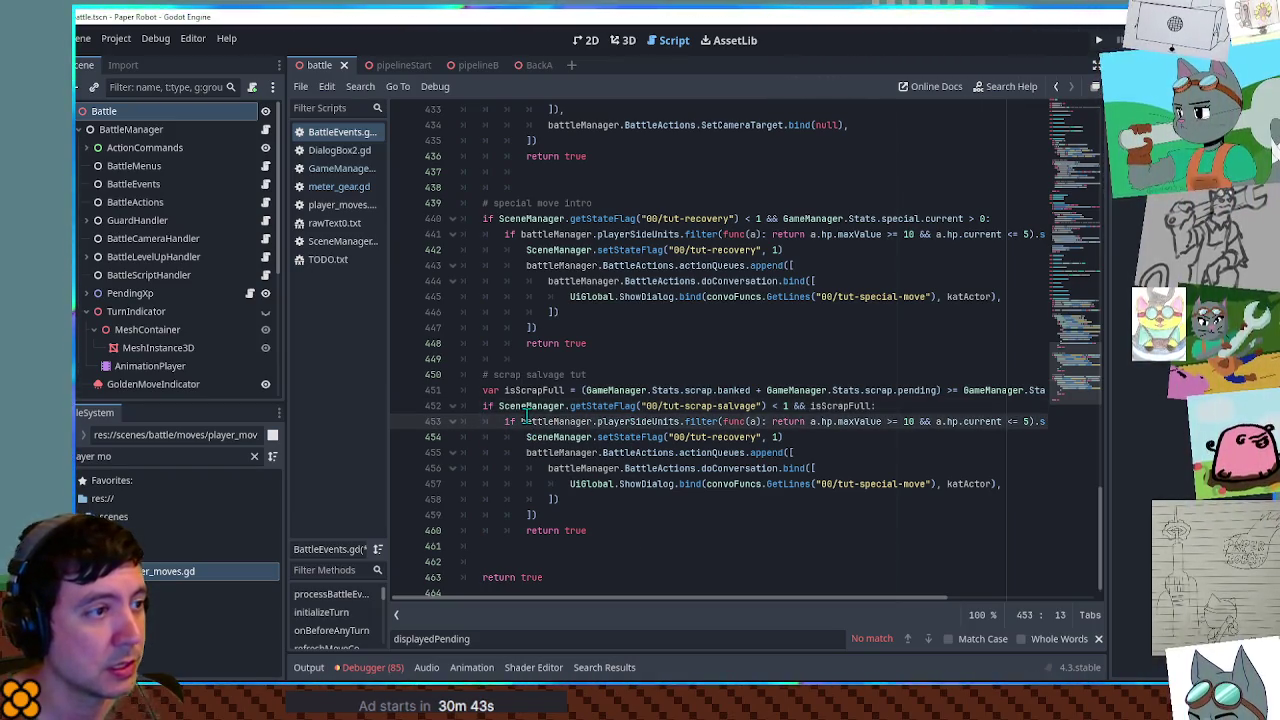
pyautogui.scroll(5, 612, 333)
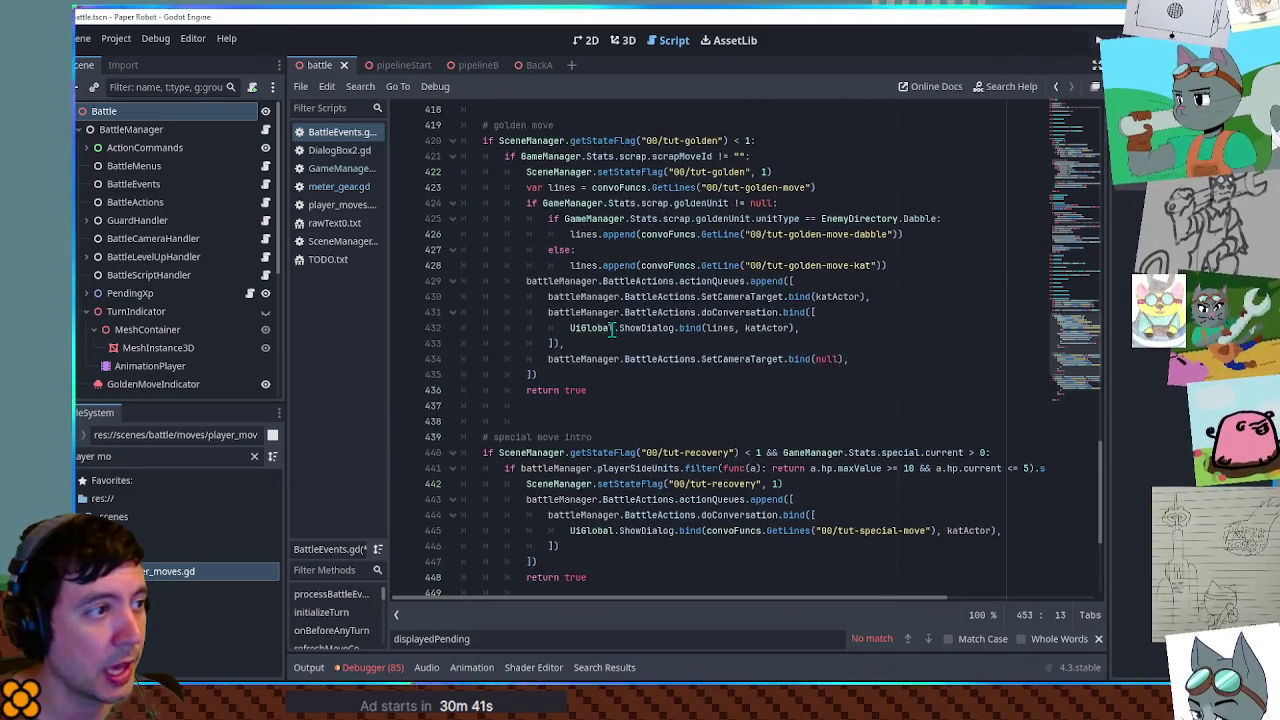
pyautogui.scroll(-5, 612, 333)
pyautogui.hotkey('ctrl', 'x')
pyautogui.moveTo(537, 421)
pyautogui.mouseDown()
pyautogui.moveTo(545, 480)
pyautogui.moveTo(585, 514)
pyautogui.mouseUp()
pyautogui.hotkey('shift', 'Tab')
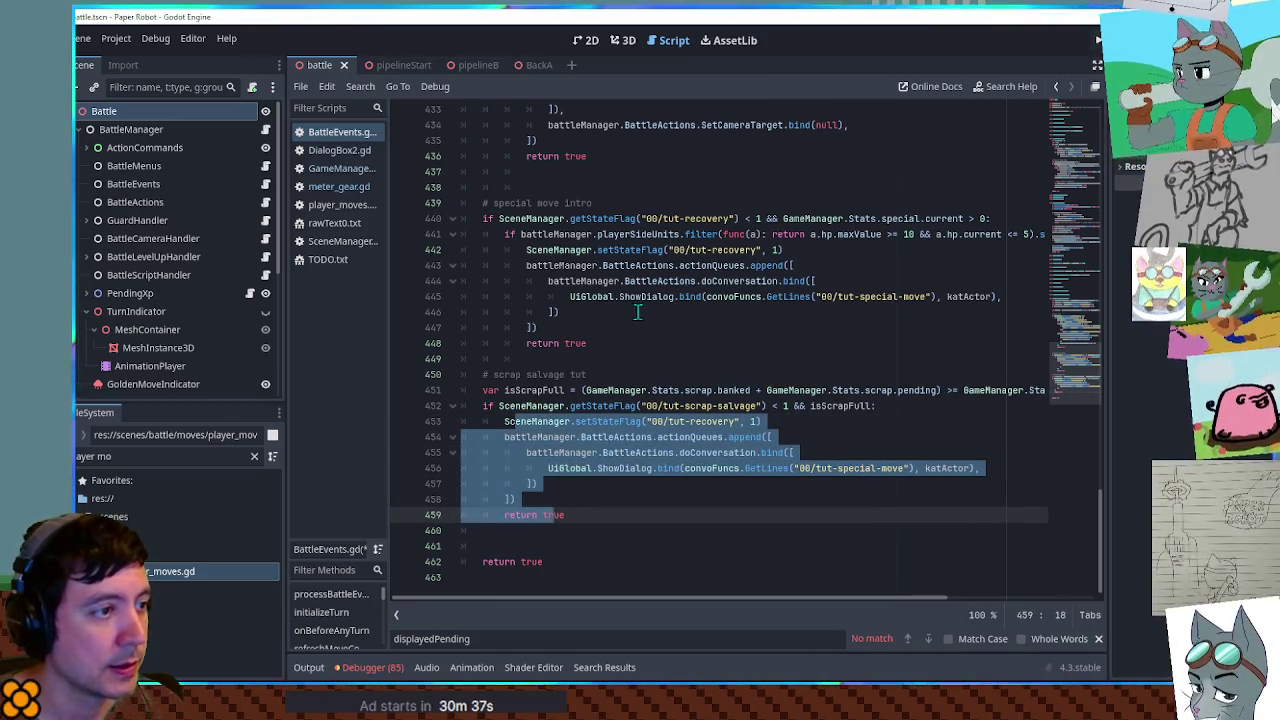
# Rename the recovery flag and special-move dialogue id to scrap-salvage
pyautogui.click(715, 402)
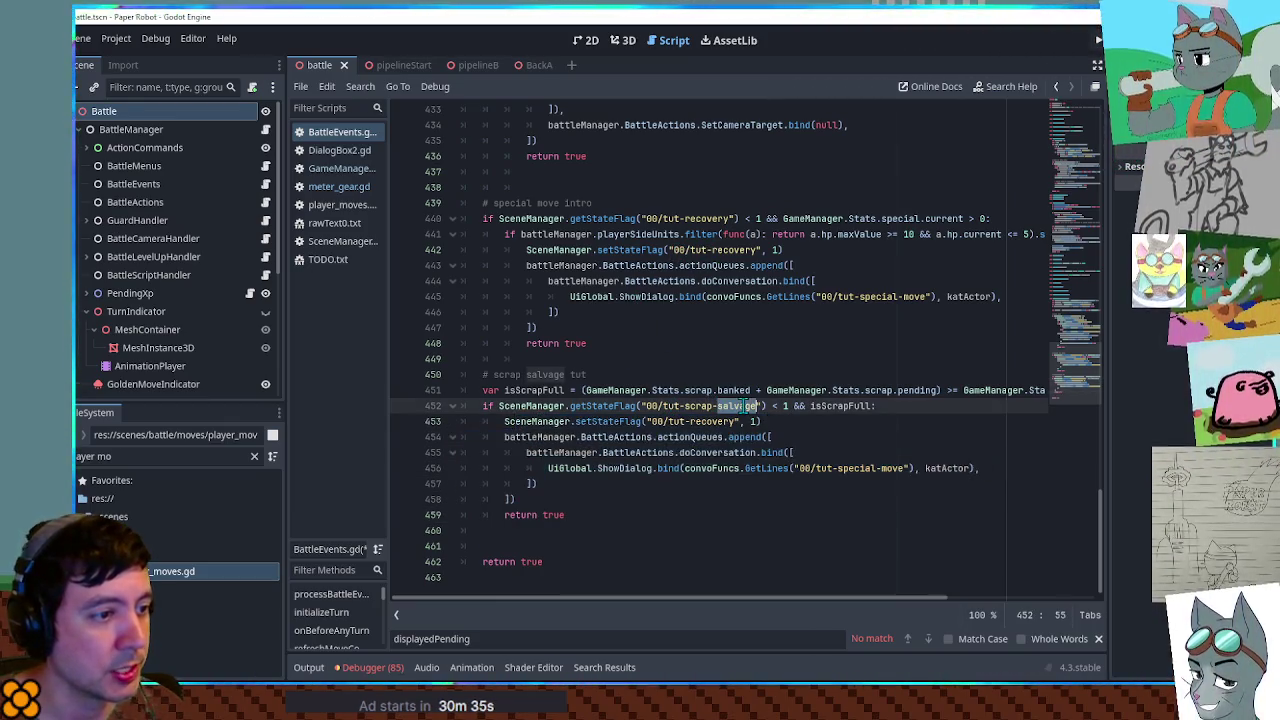
pyautogui.doubleClick(720, 405)
pyautogui.doubleClick(708, 421)
pyautogui.write('scrap-salvag')
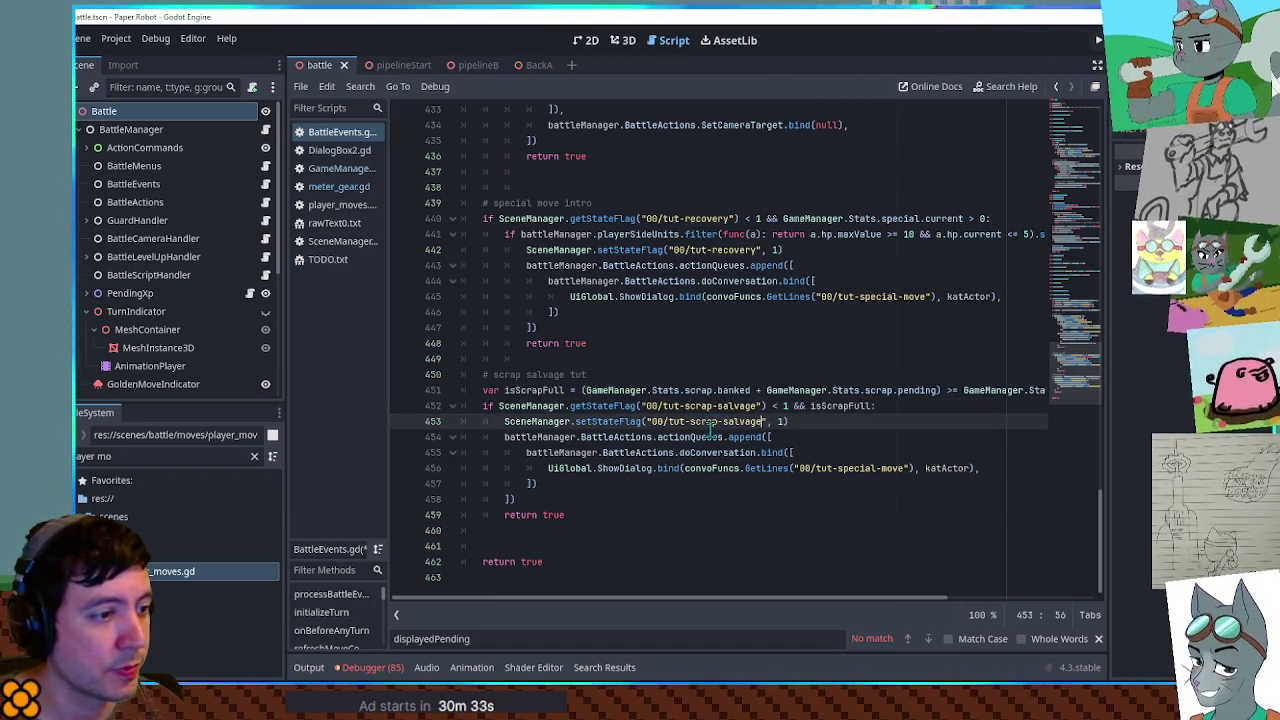
pyautogui.hotkey('ctrl', 'v')
pyautogui.click(715, 421)
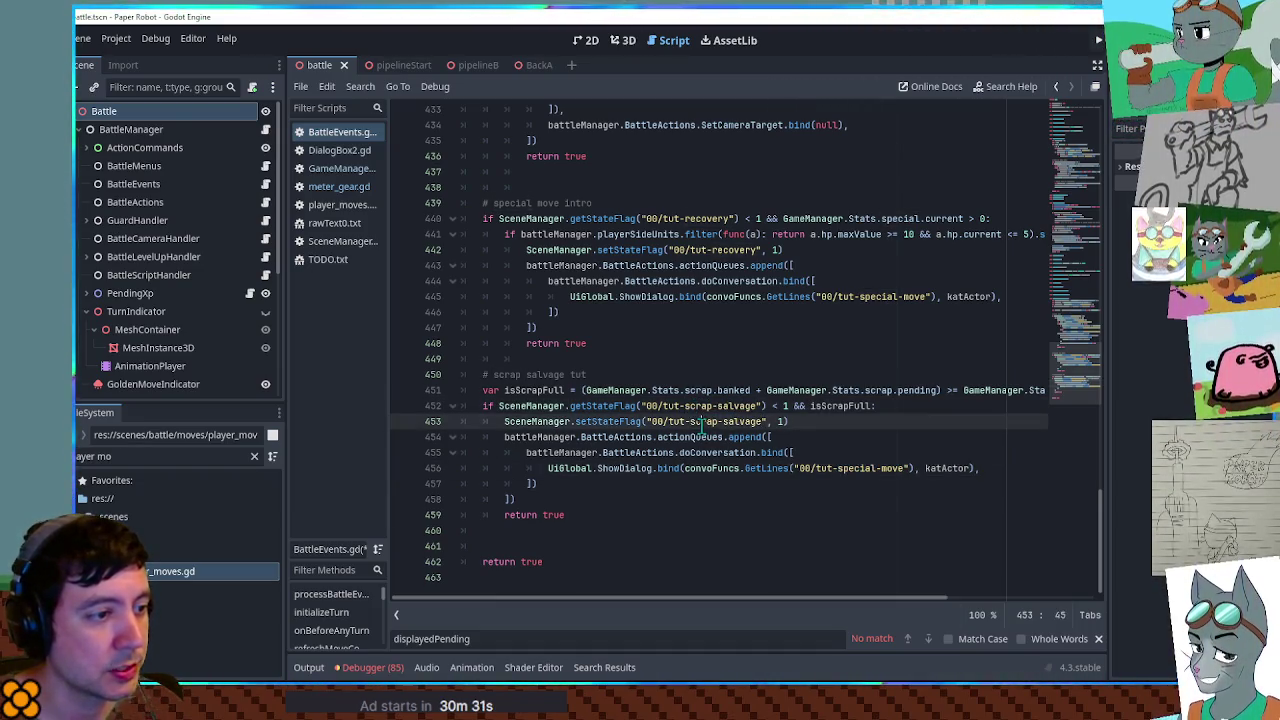
pyautogui.moveTo(837, 468)
pyautogui.mouseDown()
pyautogui.moveTo(901, 469)
pyautogui.moveTo(798, 468)
pyautogui.mouseUp()
pyautogui.hotkey('ctrl', 'v')
pyautogui.click(334, 226)
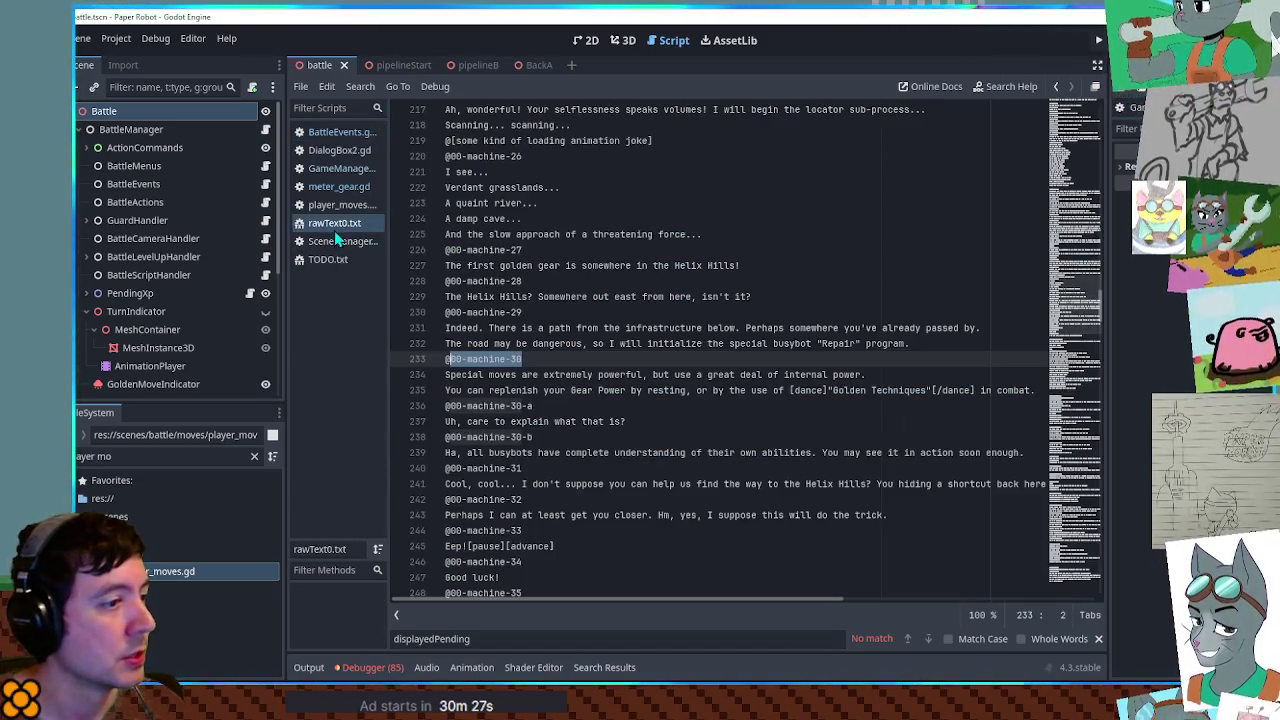
pyautogui.scroll(-15, 1087, 428)
pyautogui.scroll(-15, 1087, 428)
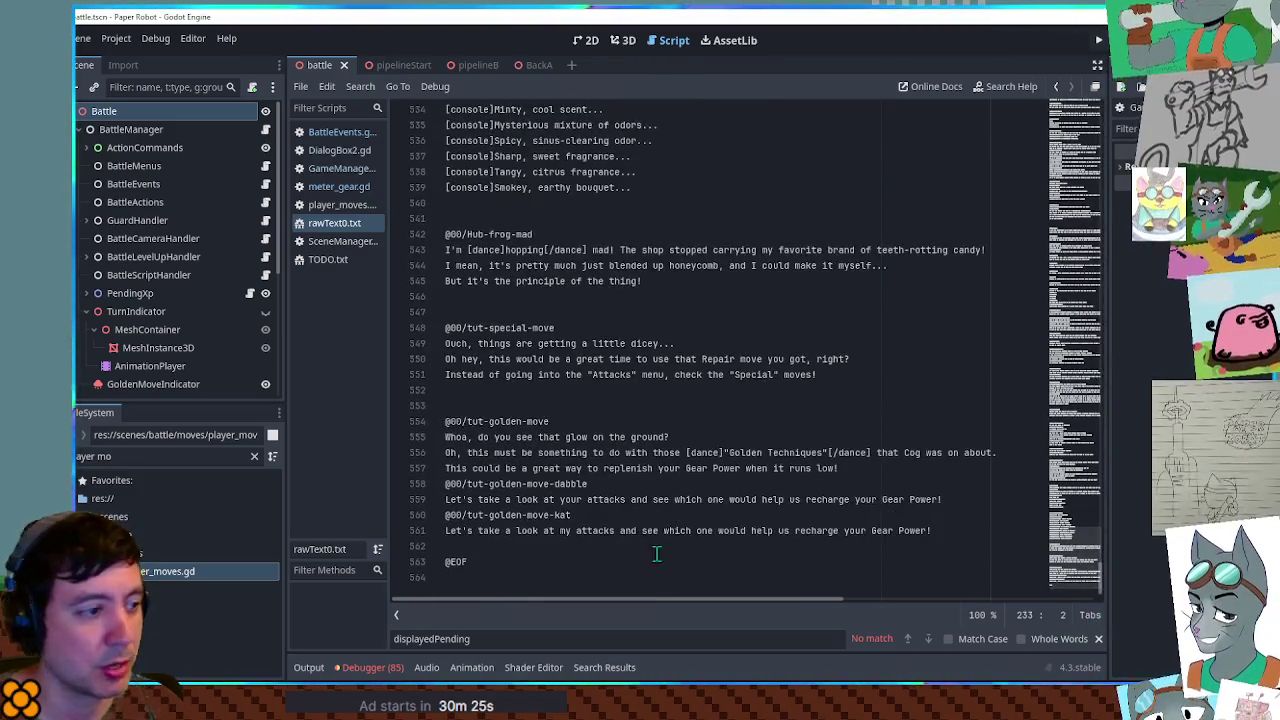
pyautogui.click(543, 555)
pyautogui.click(543, 555)
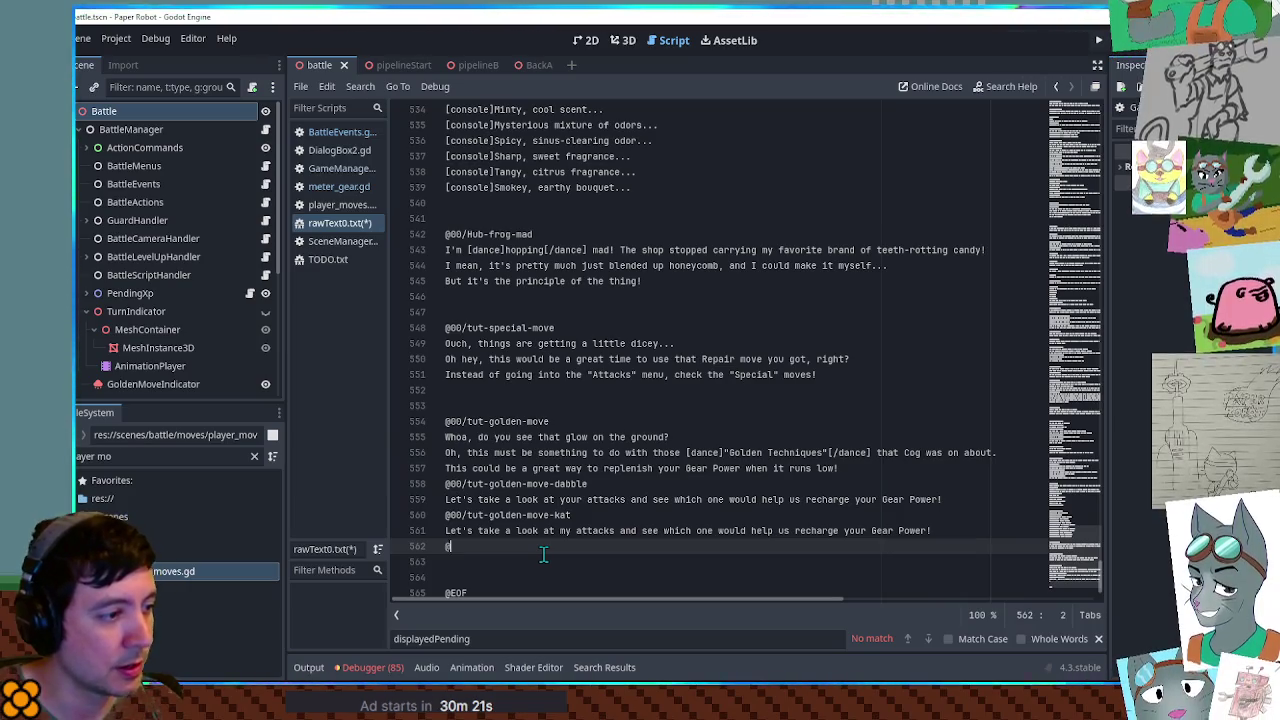
pyautogui.press('Return')
pyautogui.write('@00/tut-scrap-salvage')
pyautogui.press('Return')
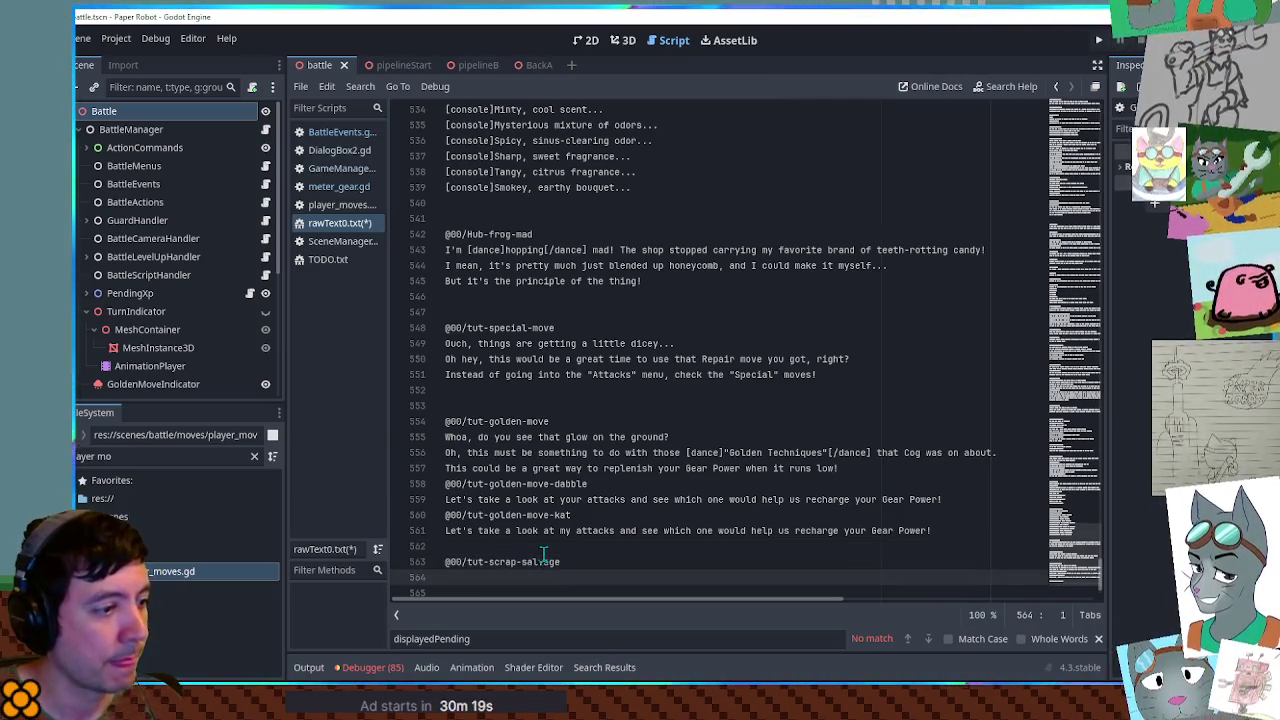
pyautogui.scroll(-2, 594, 527)
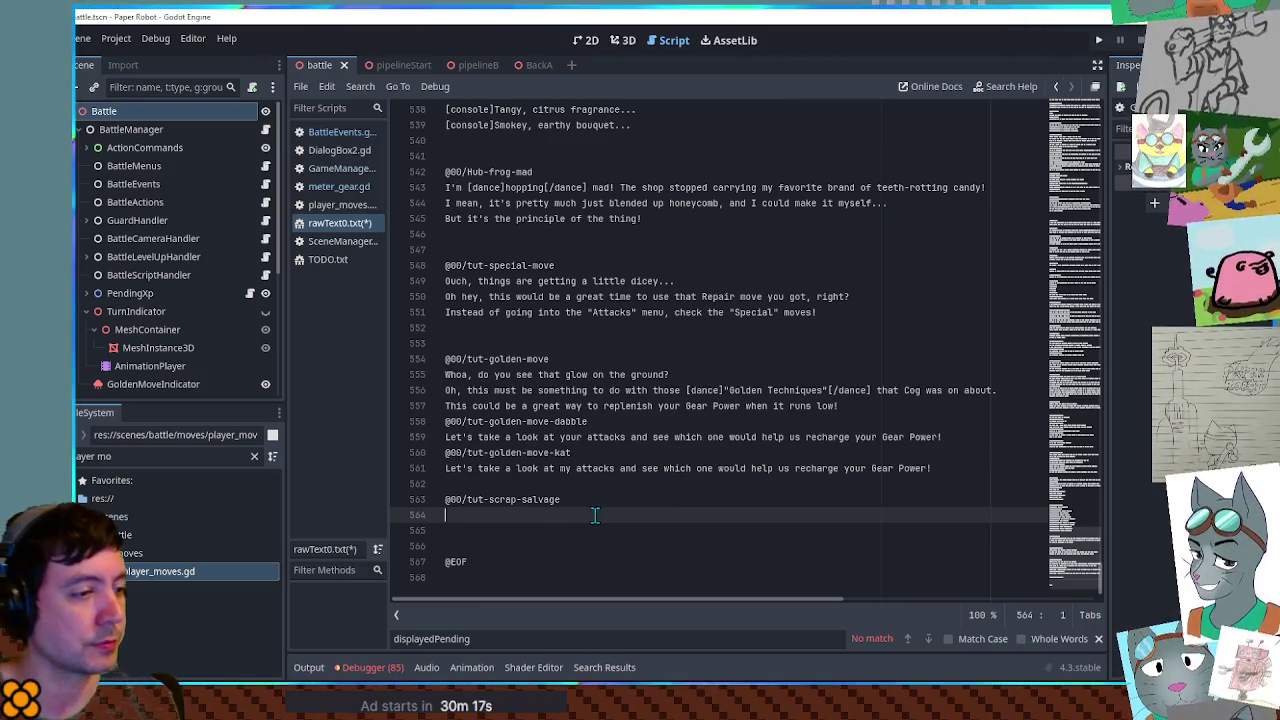
pyautogui.write('Hey what gives?')
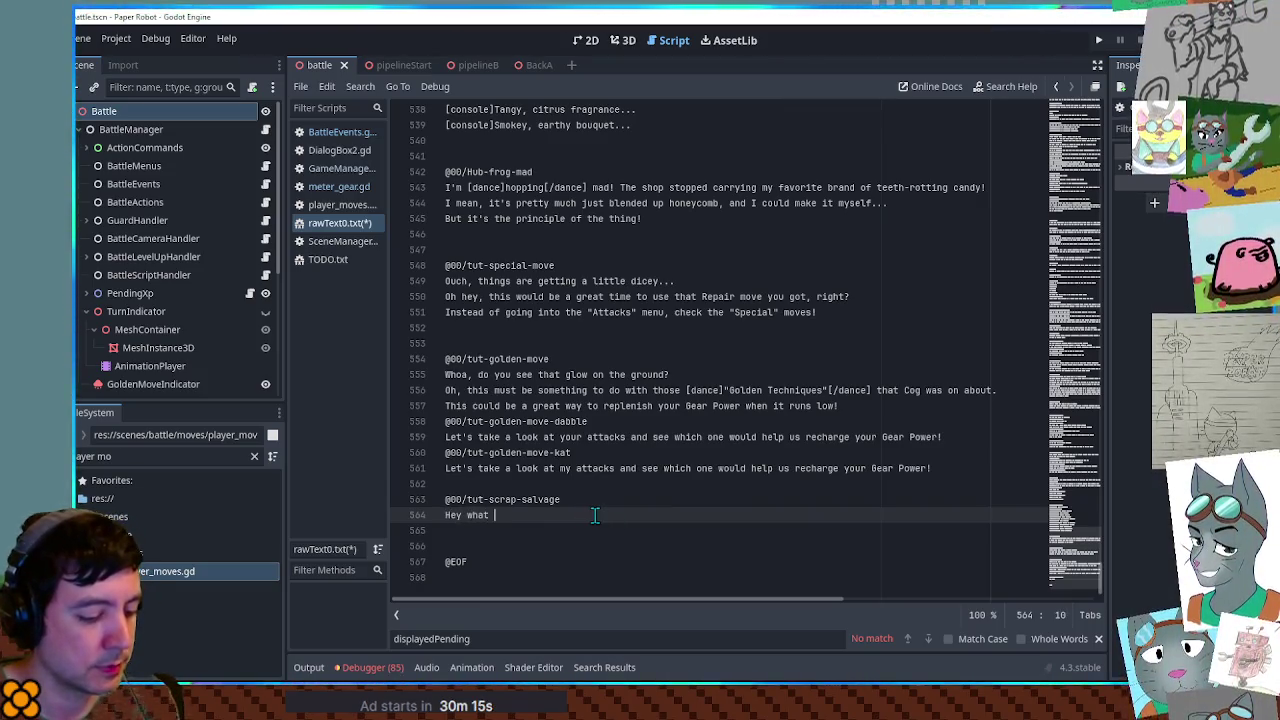
pyautogui.press('Home')
pyautogui.press('Right')
pyautogui.press('Right')
pyautogui.press('Right')
pyautogui.write(',')
pyautogui.press('End')
pyautogui.write('We fille')
pyautogui.hotkey('ctrl', 'BackSpace')
pyautogui.write('did ')
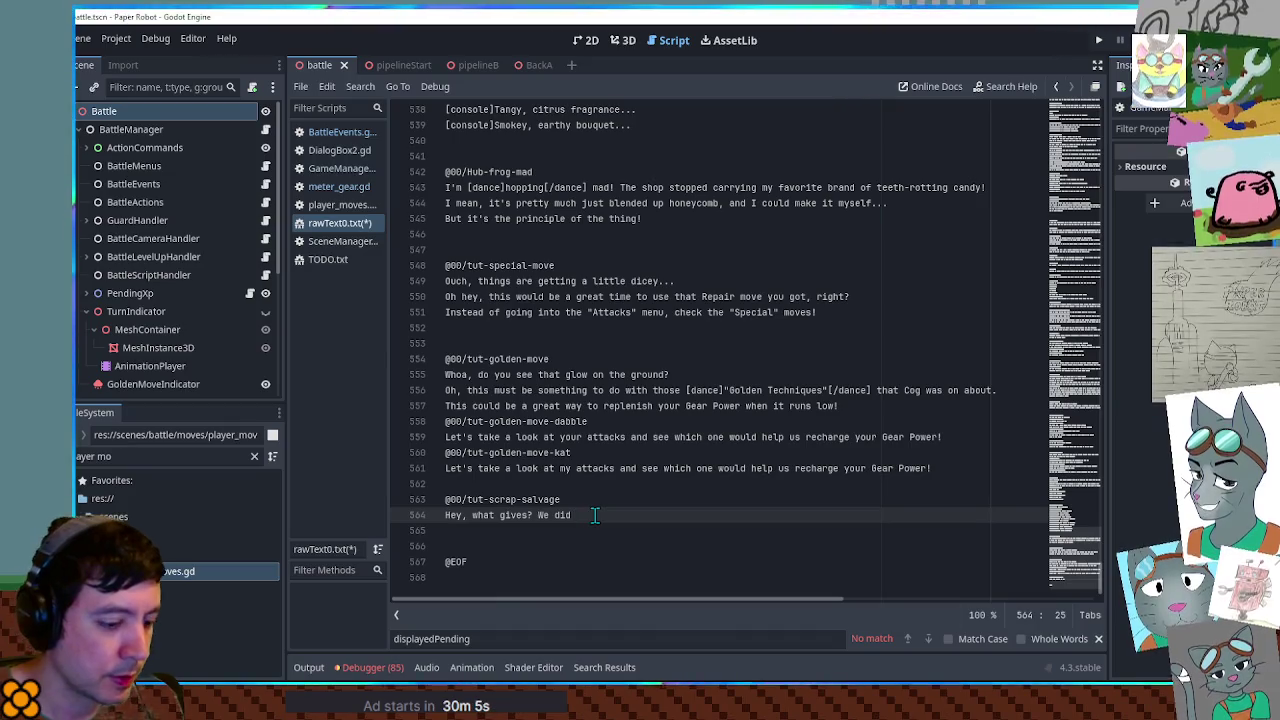
pyautogui.write('sonough of those')
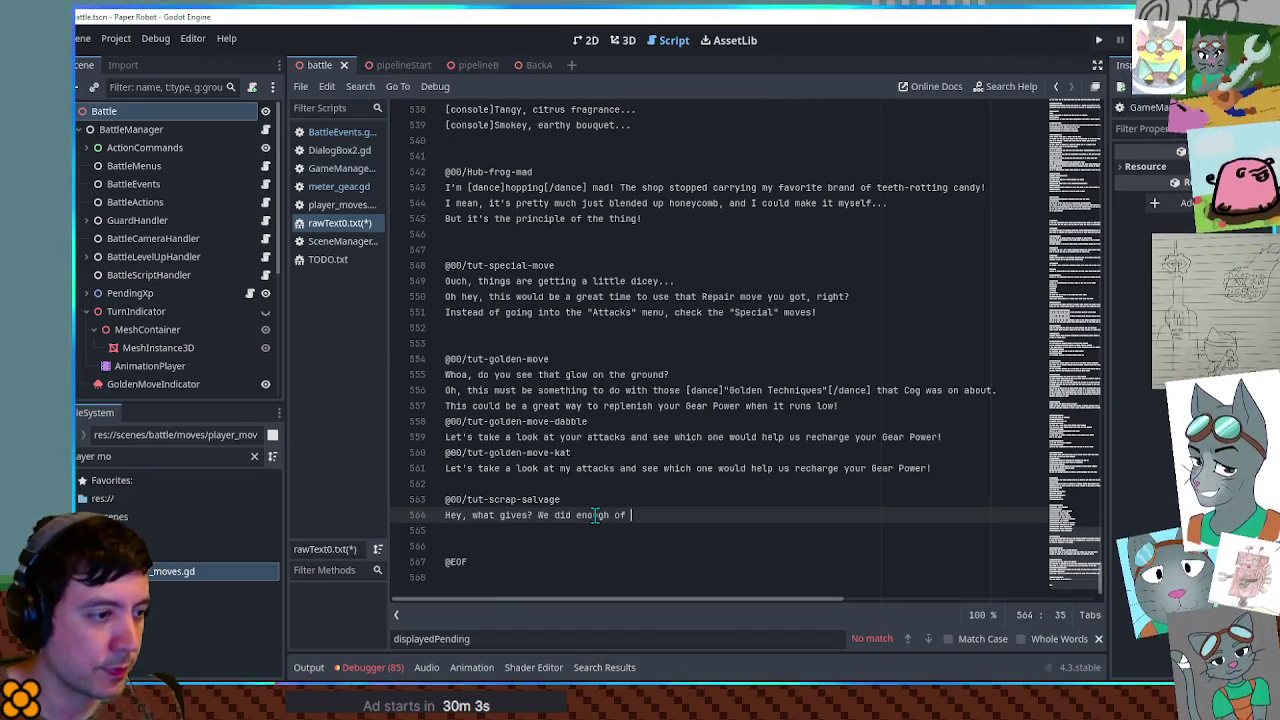
pyautogui.moveTo(688, 392); pyautogui.dragTo(877, 392)
pyautogui.hotkey('ctrl', 'c')
pyautogui.click(702, 518)
pyautogui.hotkey('ctrl', 'v')
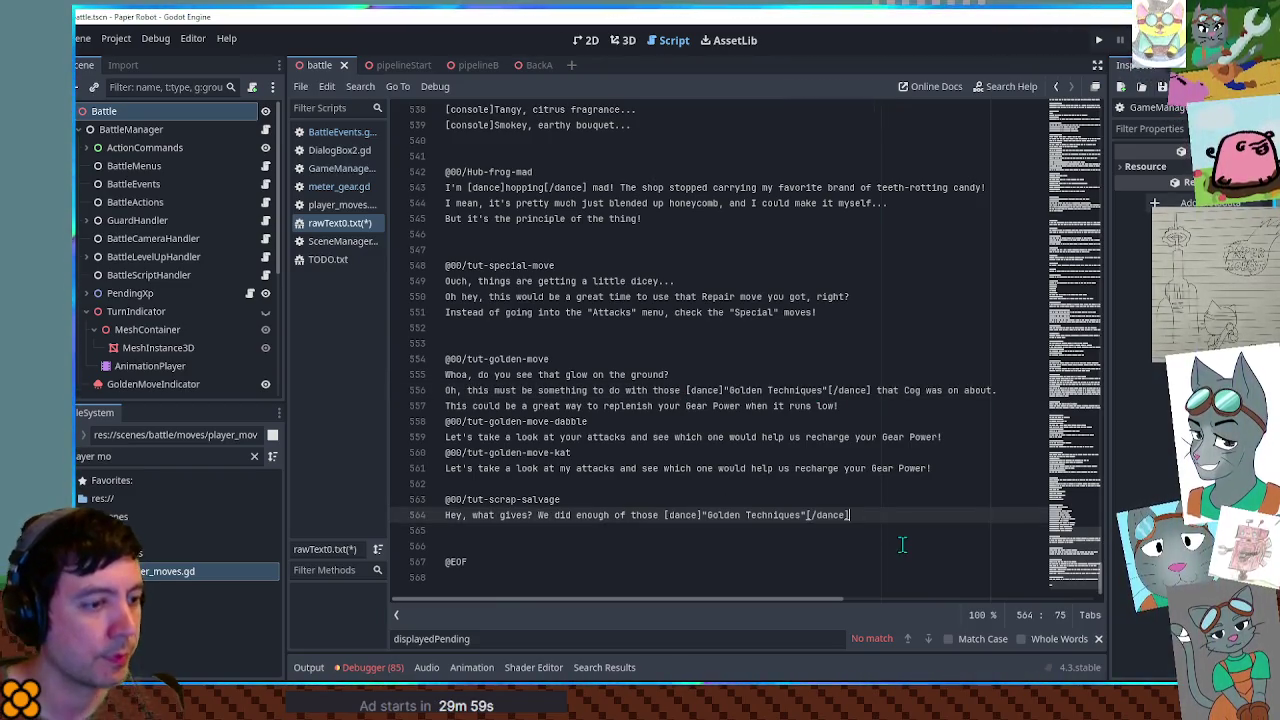
pyautogui.write(', why ')
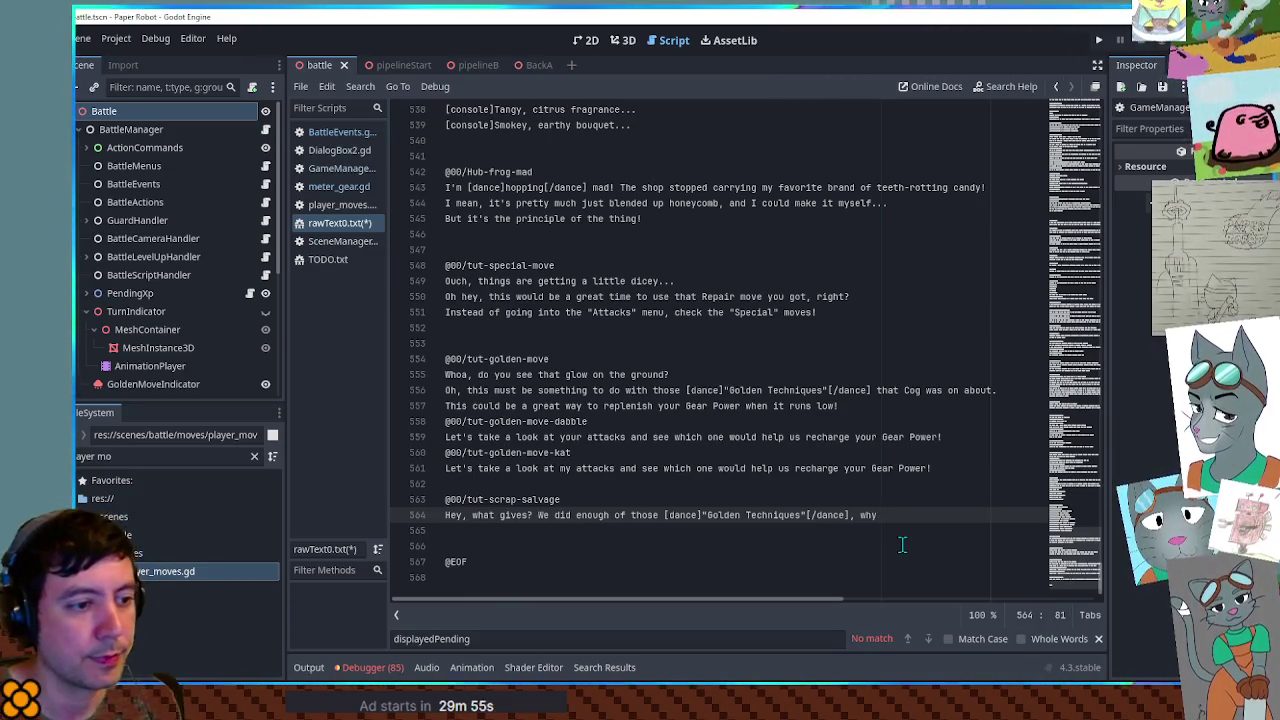
pyautogui.write("can't ")
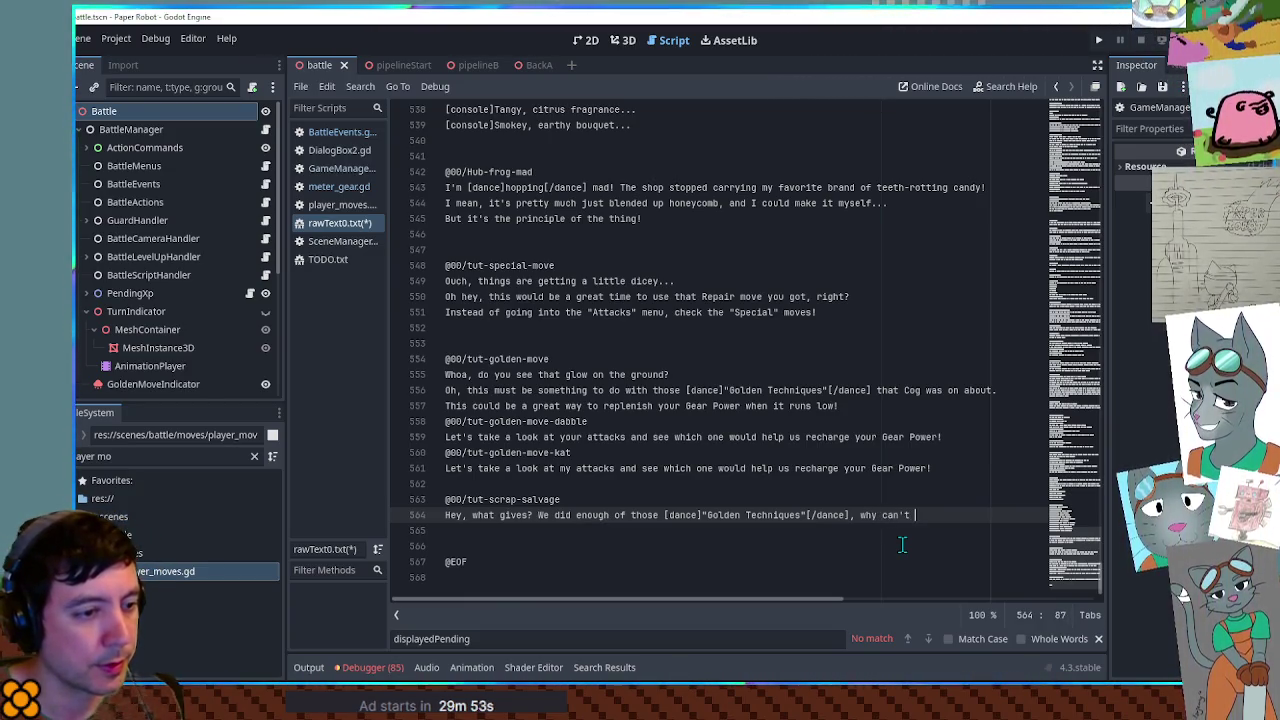
pyautogui.write('we use ')
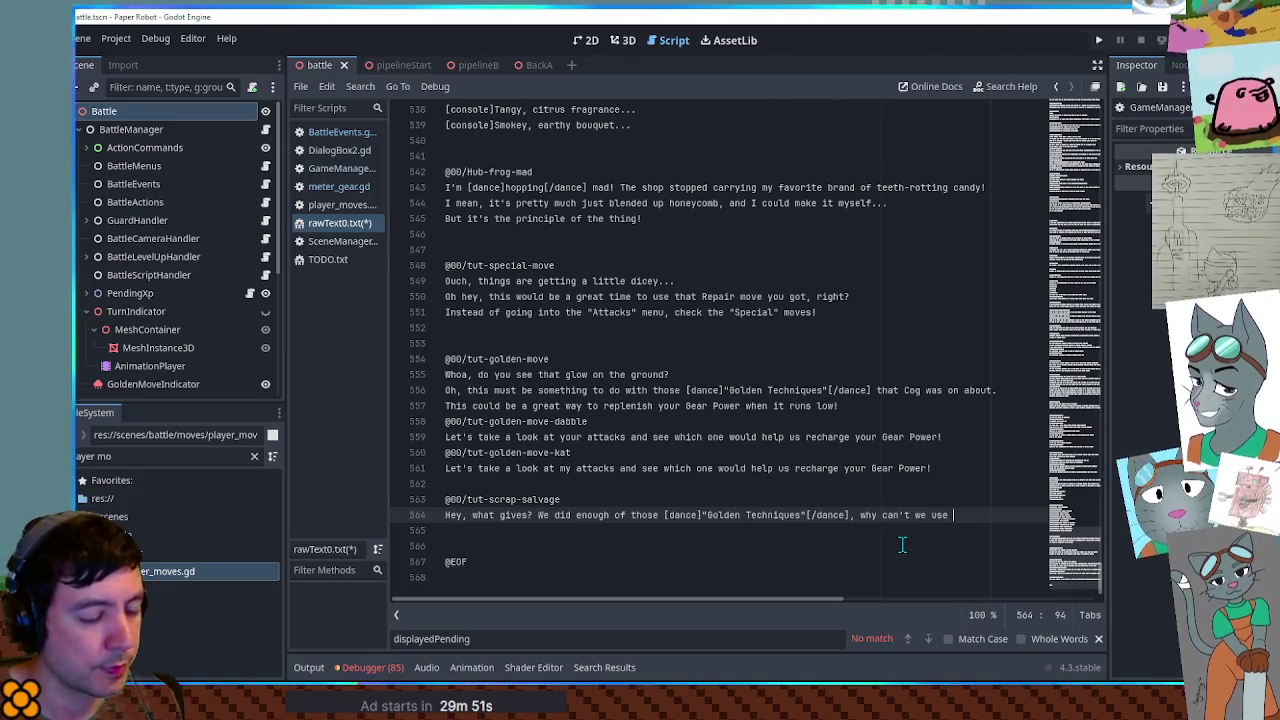
pyautogui.write('a specia')
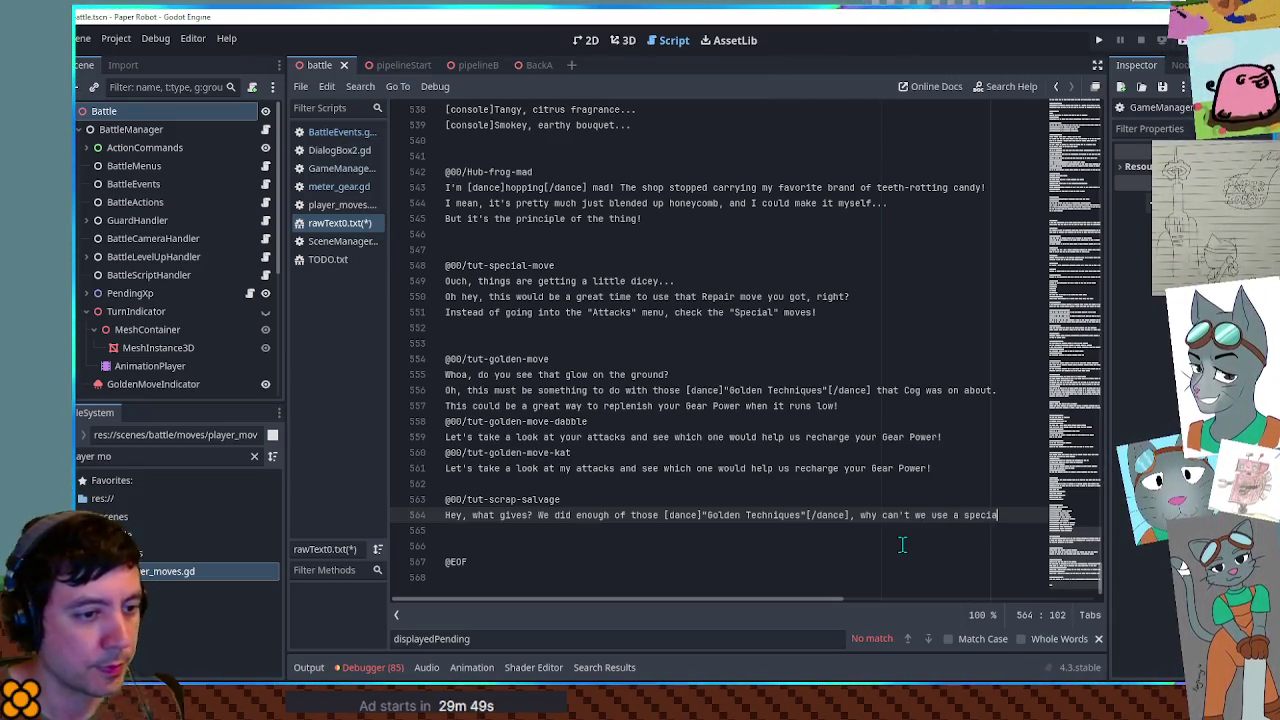
pyautogui.write('l move?')
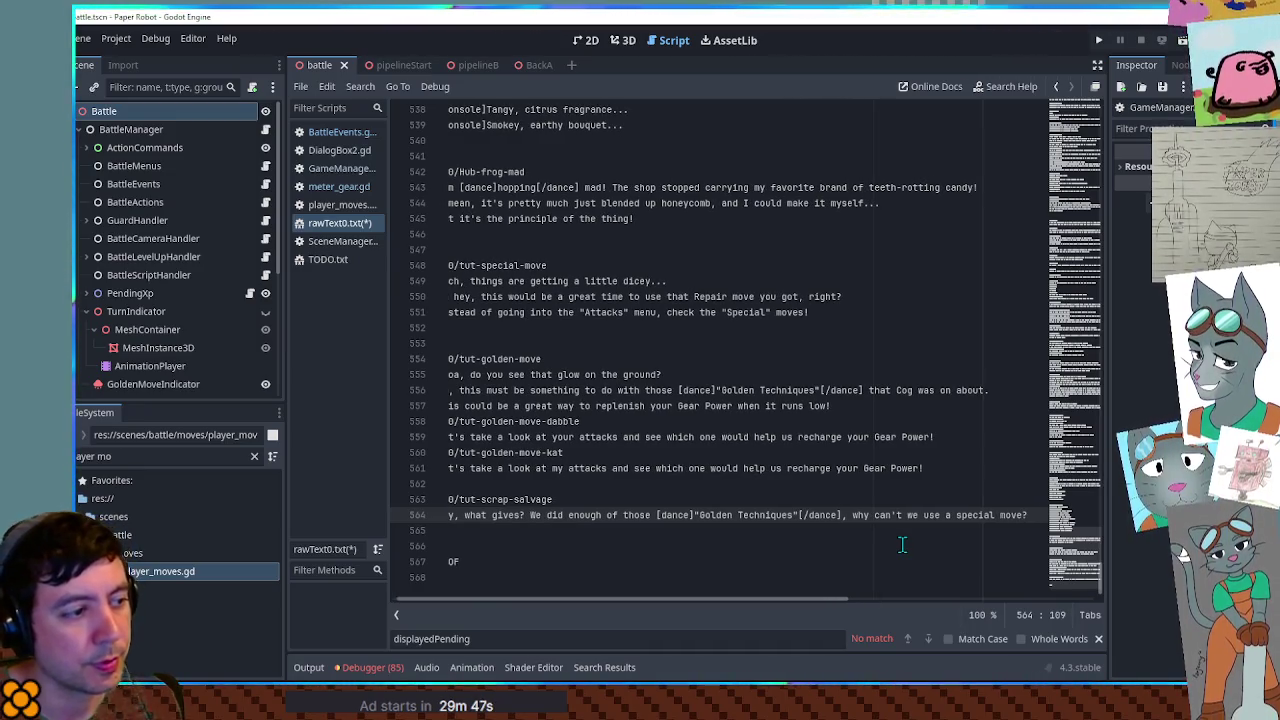
# Add the line 'Oh, I think I see…this thing's made of scrap…could definitely salvage that, but not mid-fight!'
pyautogui.press('Return')
pyautogui.write('h, ')
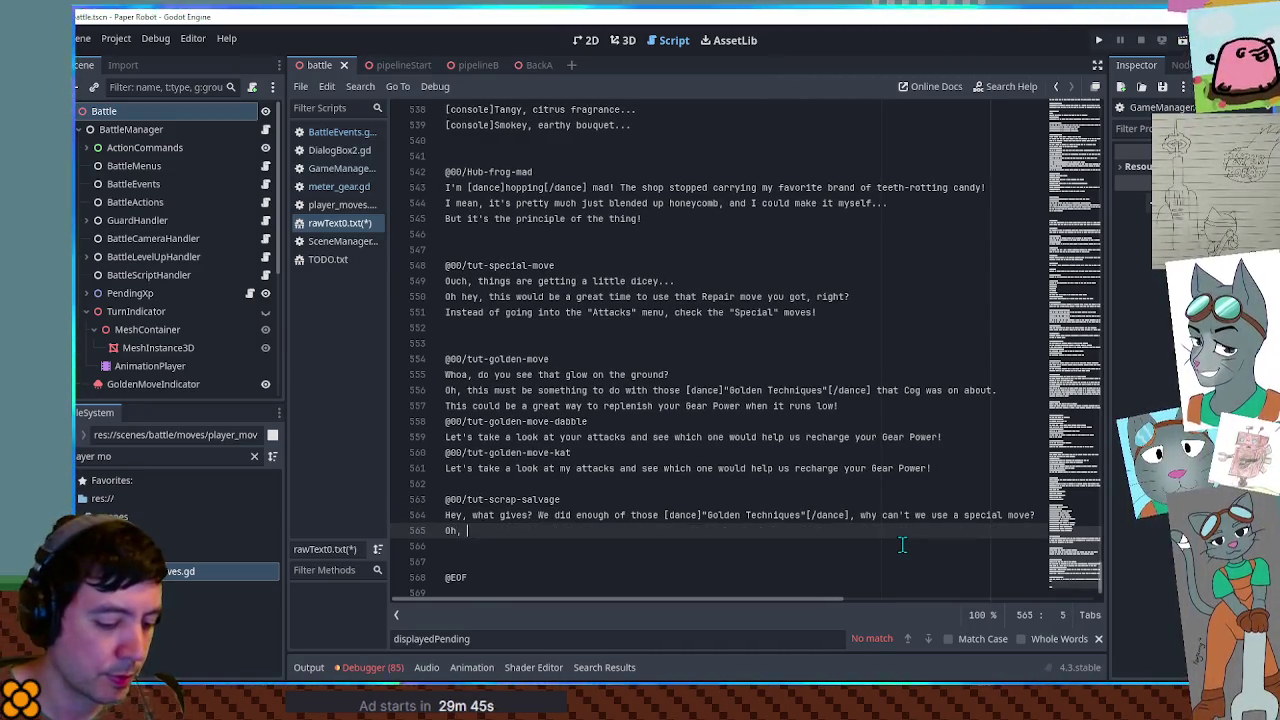
pyautogui.write("I think I see, we've")
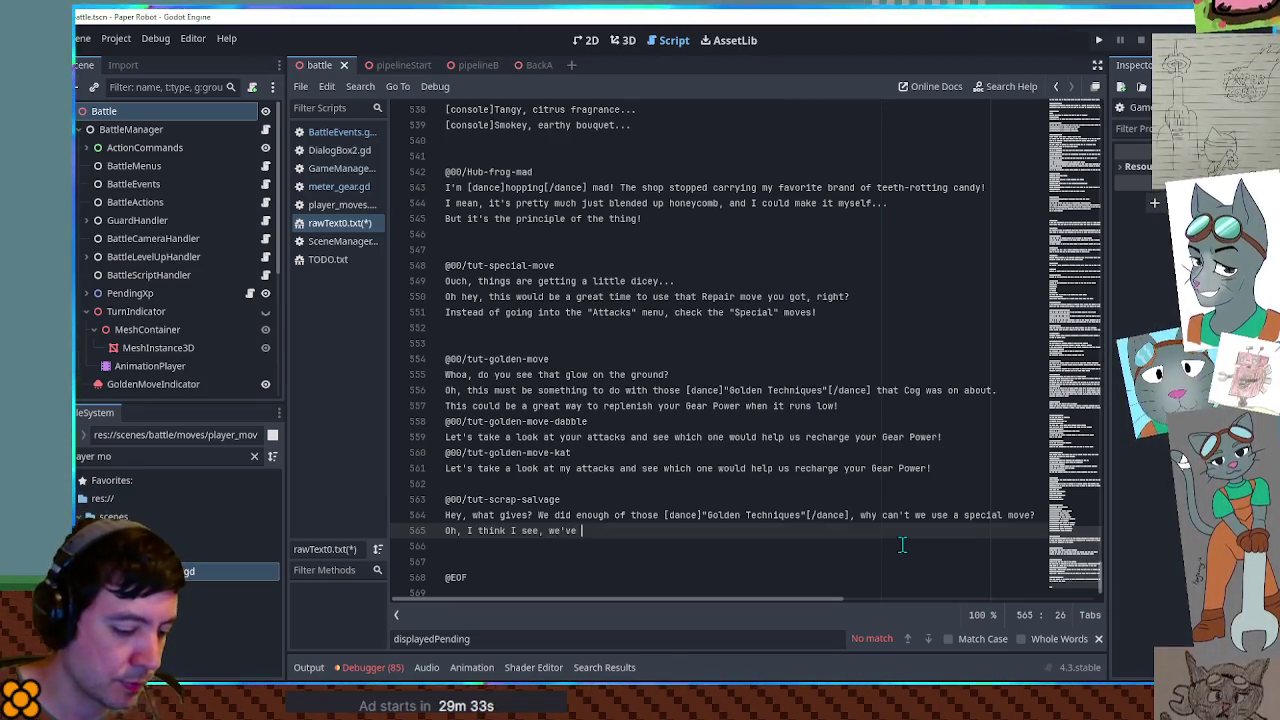
pyautogui.write('got')
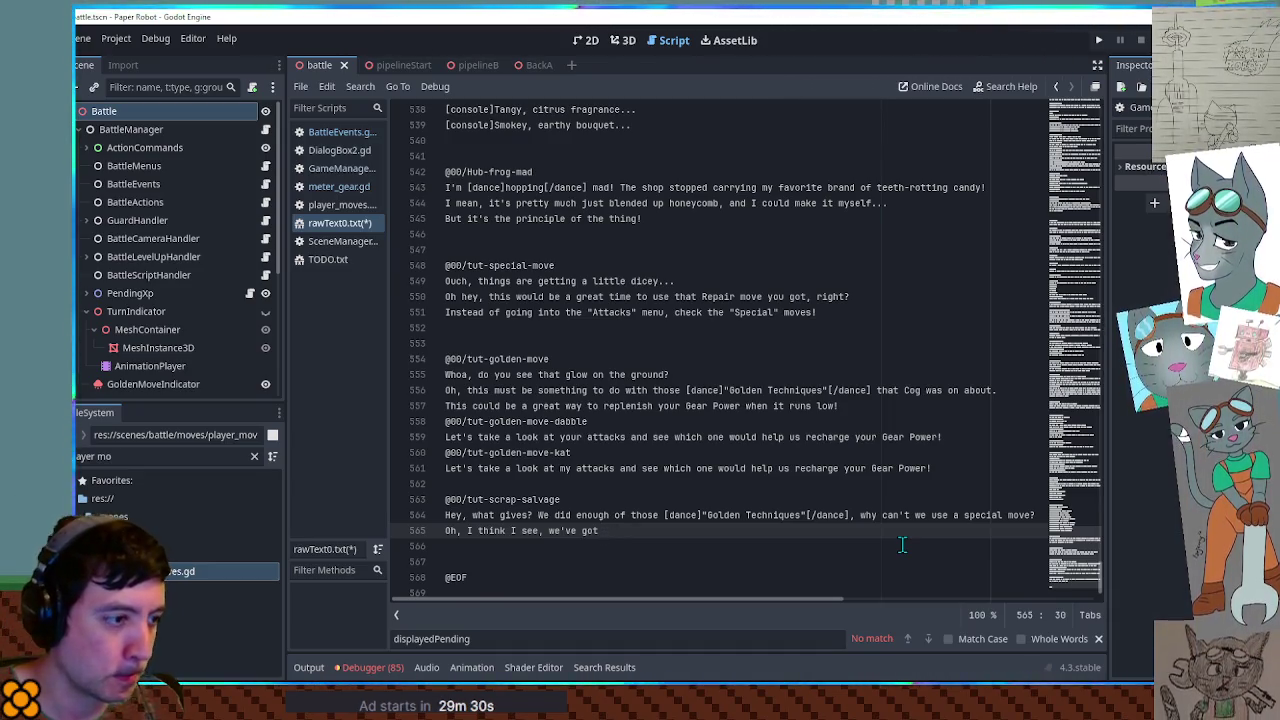
pyautogui.press('BackSpace')
pyautogui.press('BackSpace')
pyautogui.press('BackSpace')
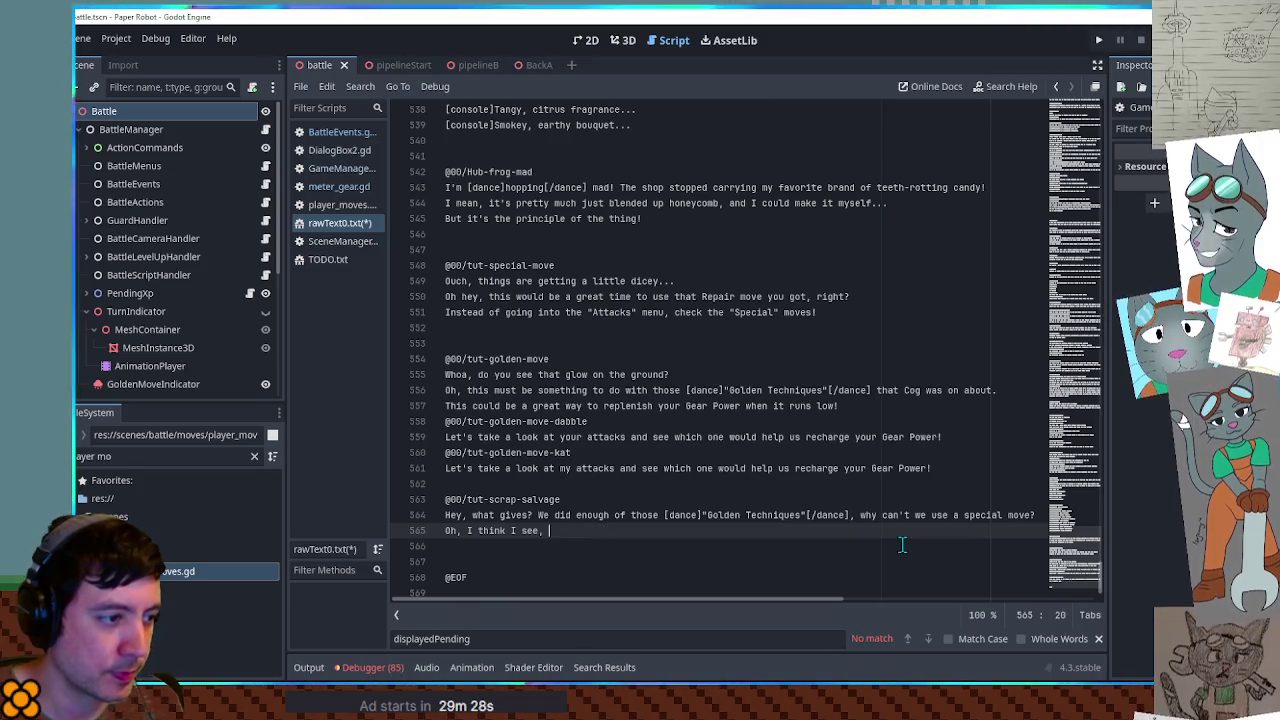
pyautogui.write('this things')
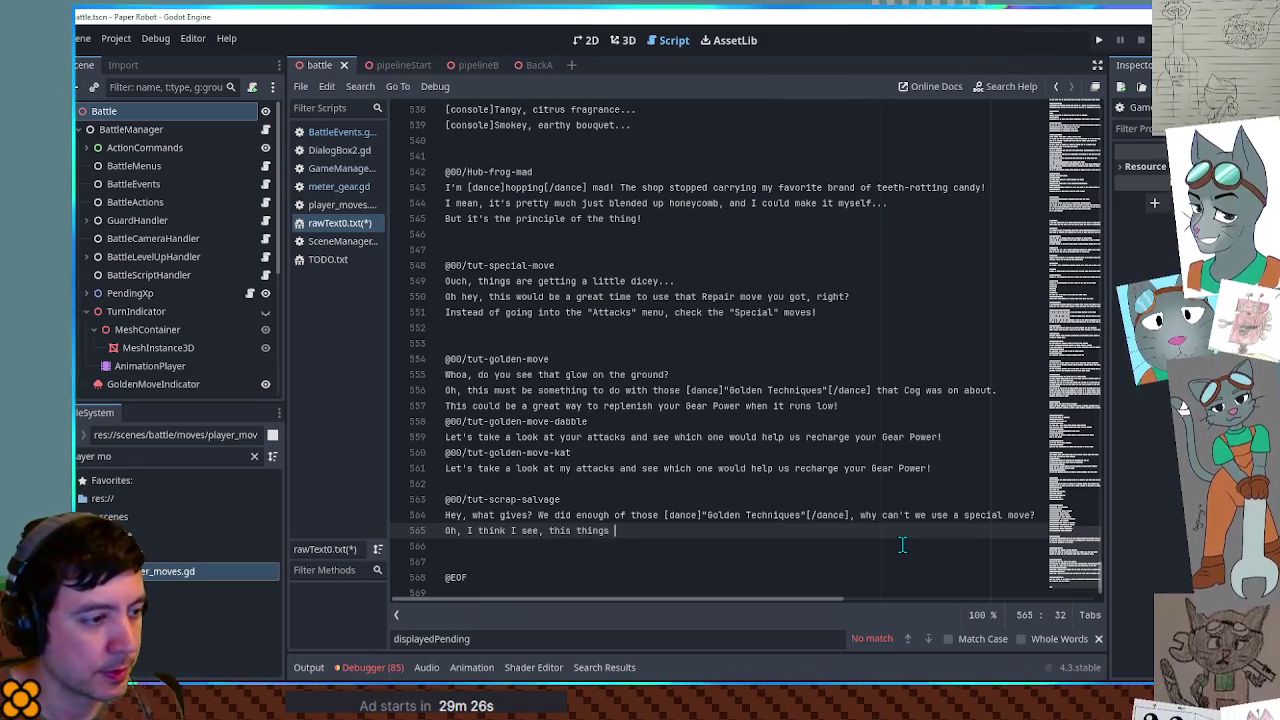
pyautogui.write('s made of scrap! ')
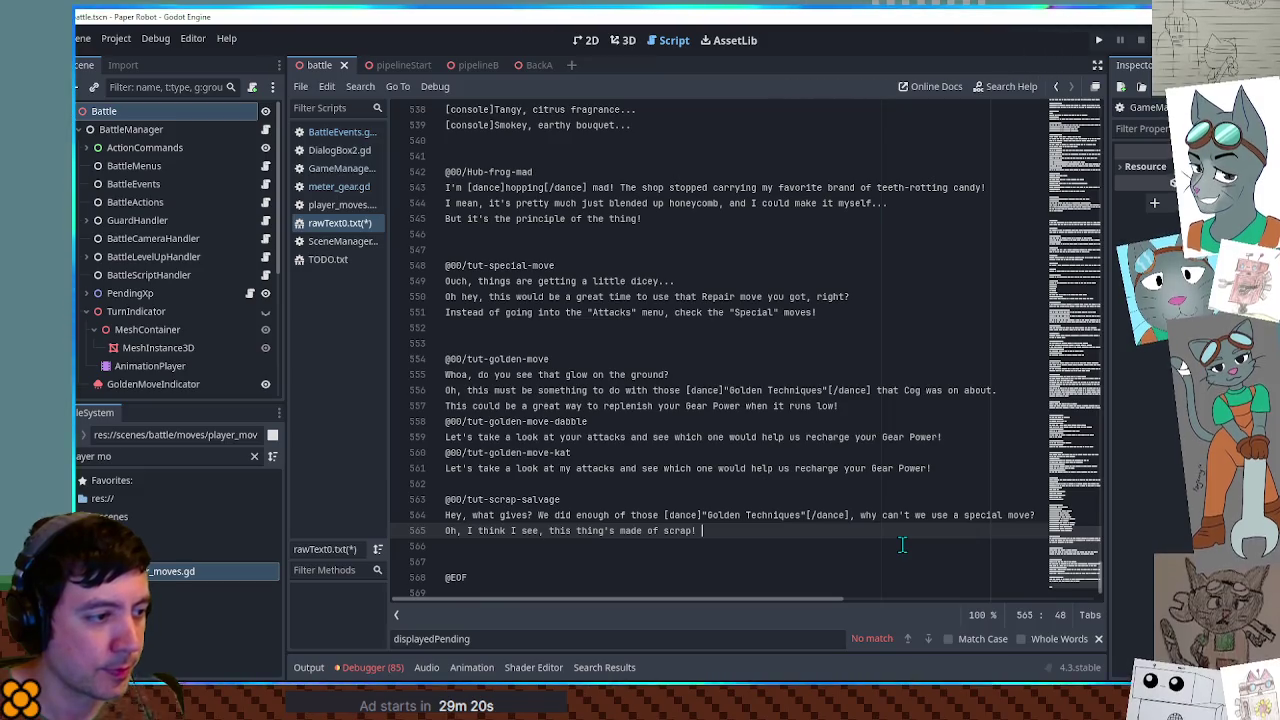
pyautogui.write('I could definitely ')
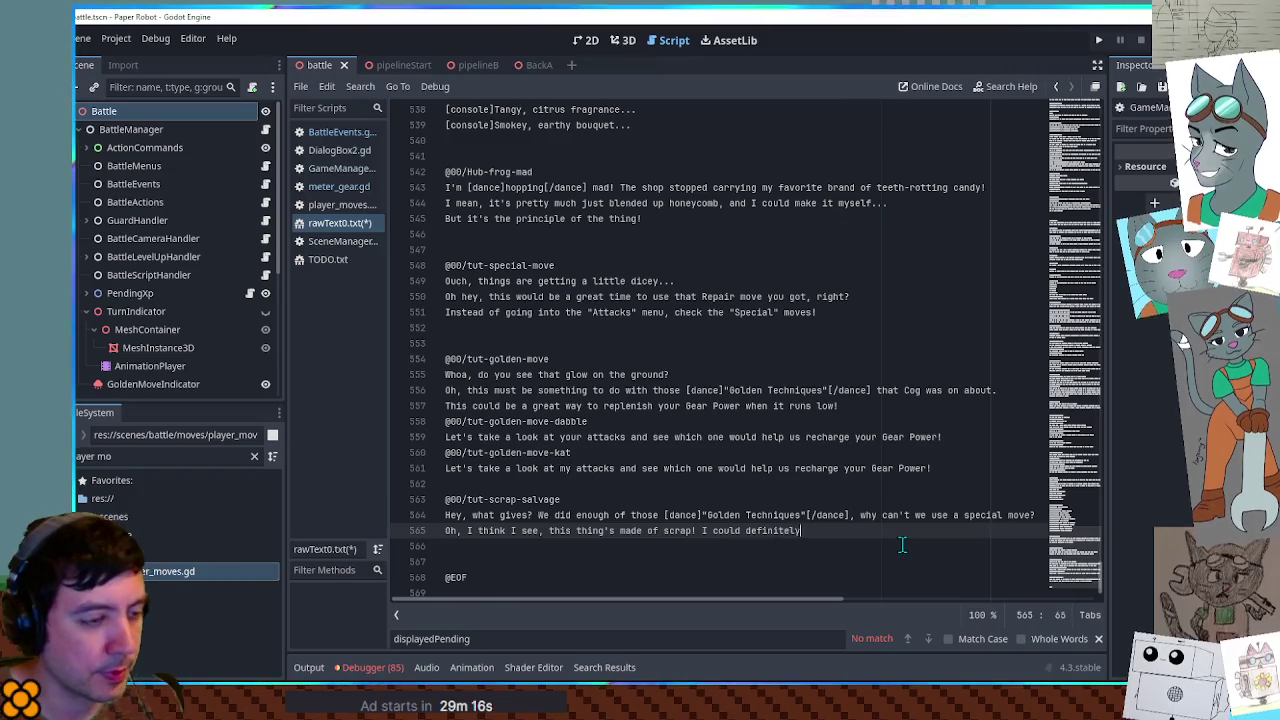
pyautogui.write('salvage t')
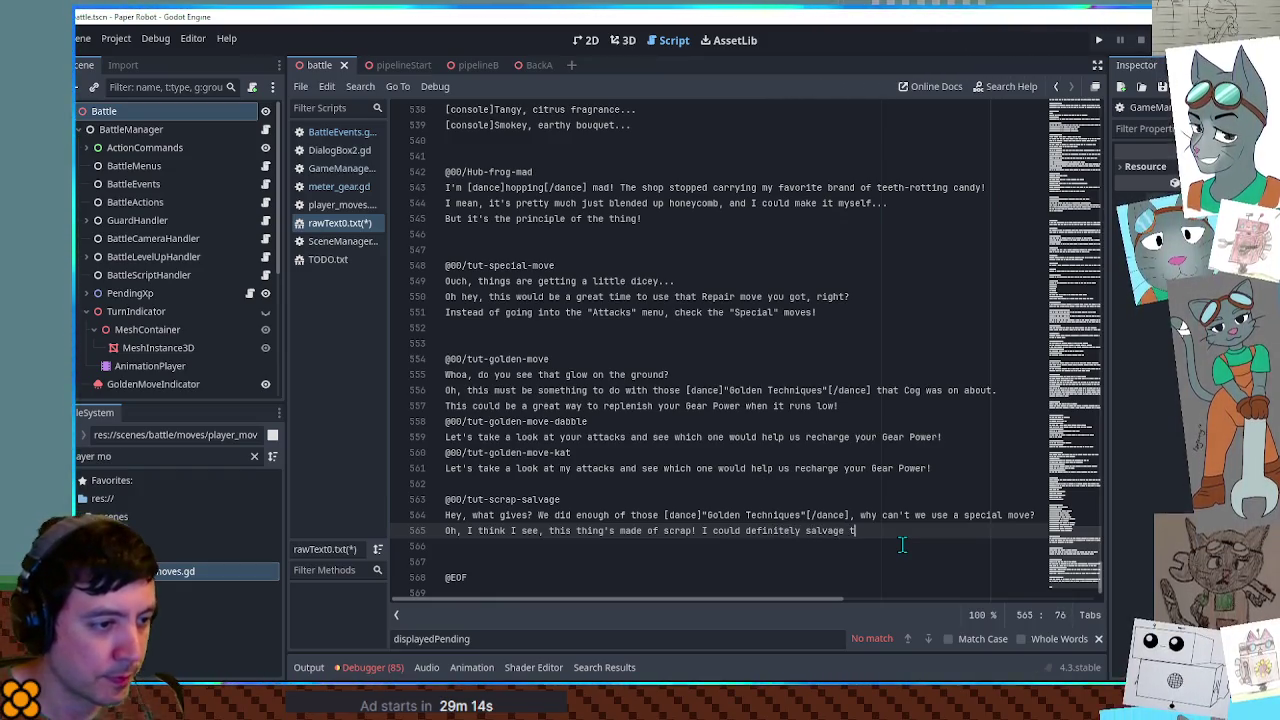
pyautogui.write('hat, but not in')
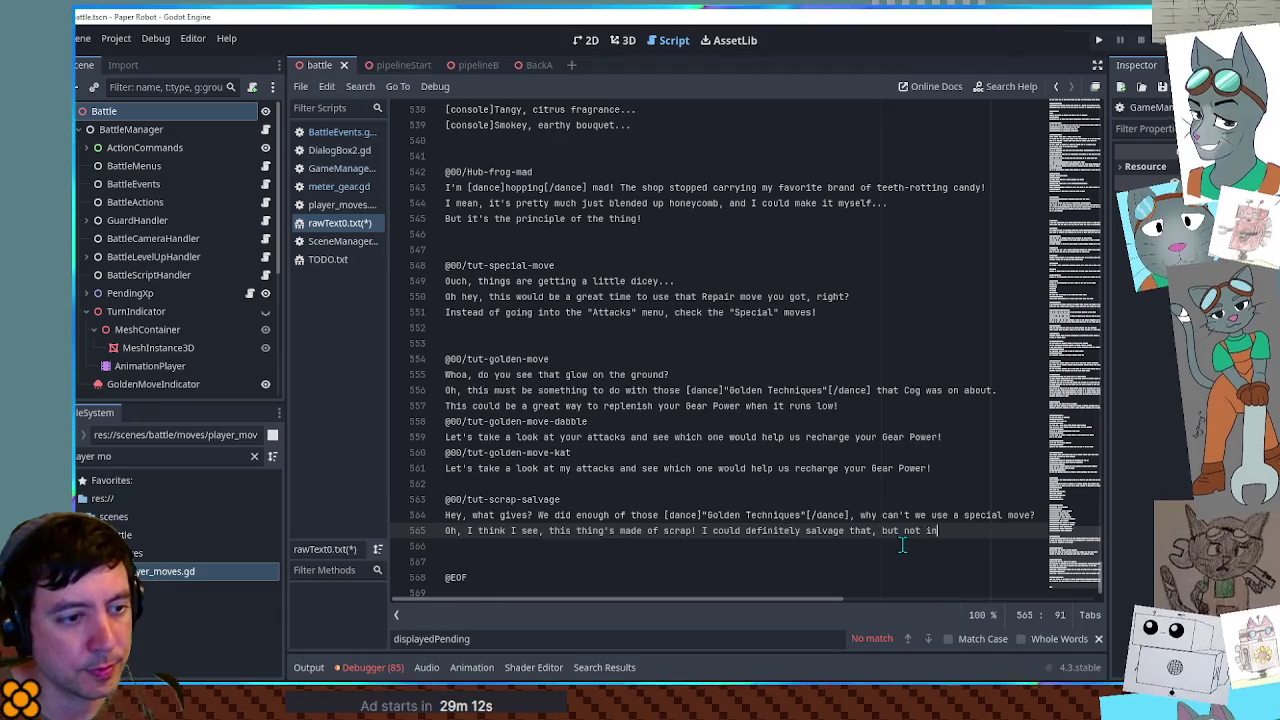
pyautogui.write(' the middle of a fight!')
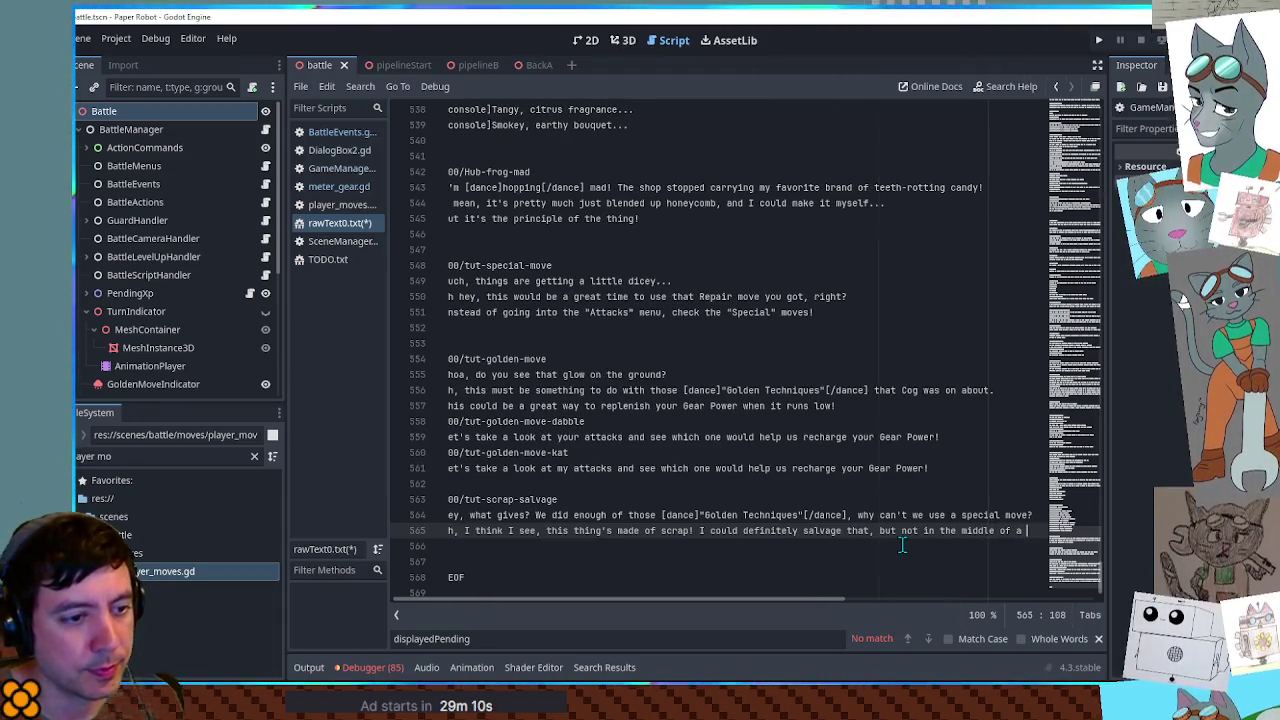
# Add 'But once this battle's over…Gear Power topped off for more special moves!' and save rawText0.txt
pyautogui.press('Return')
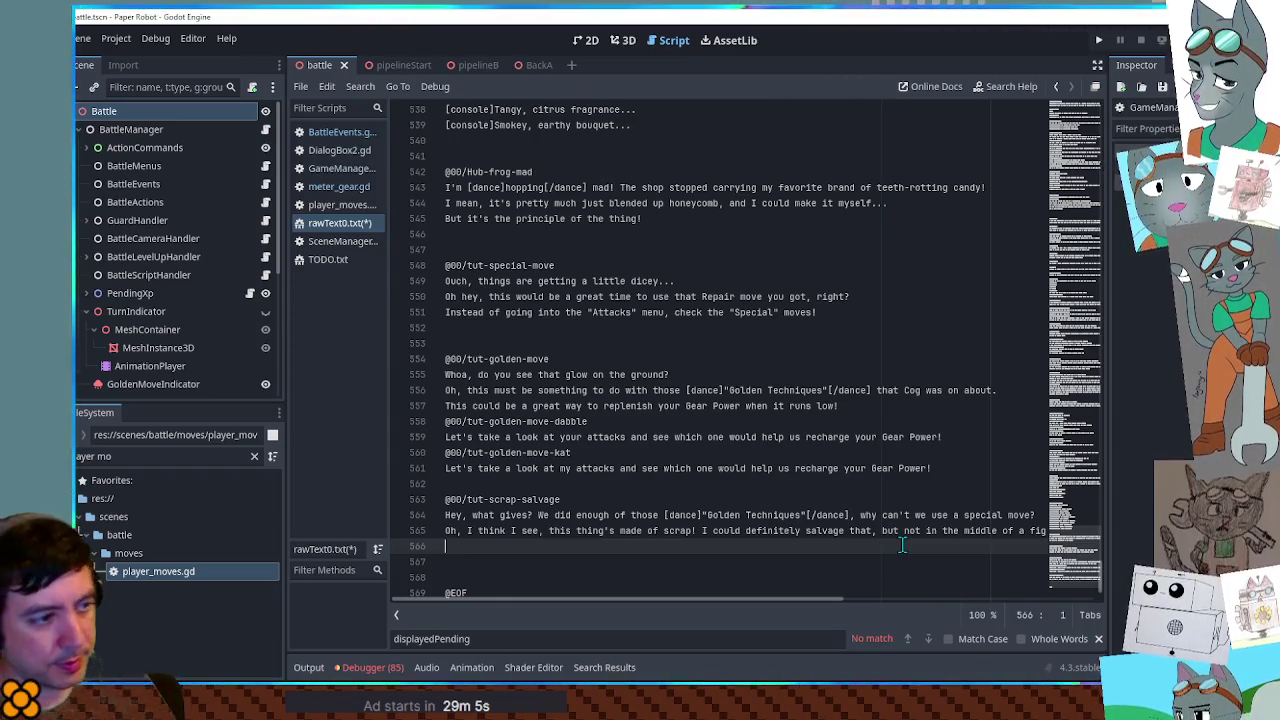
pyautogui.write('Once this ')
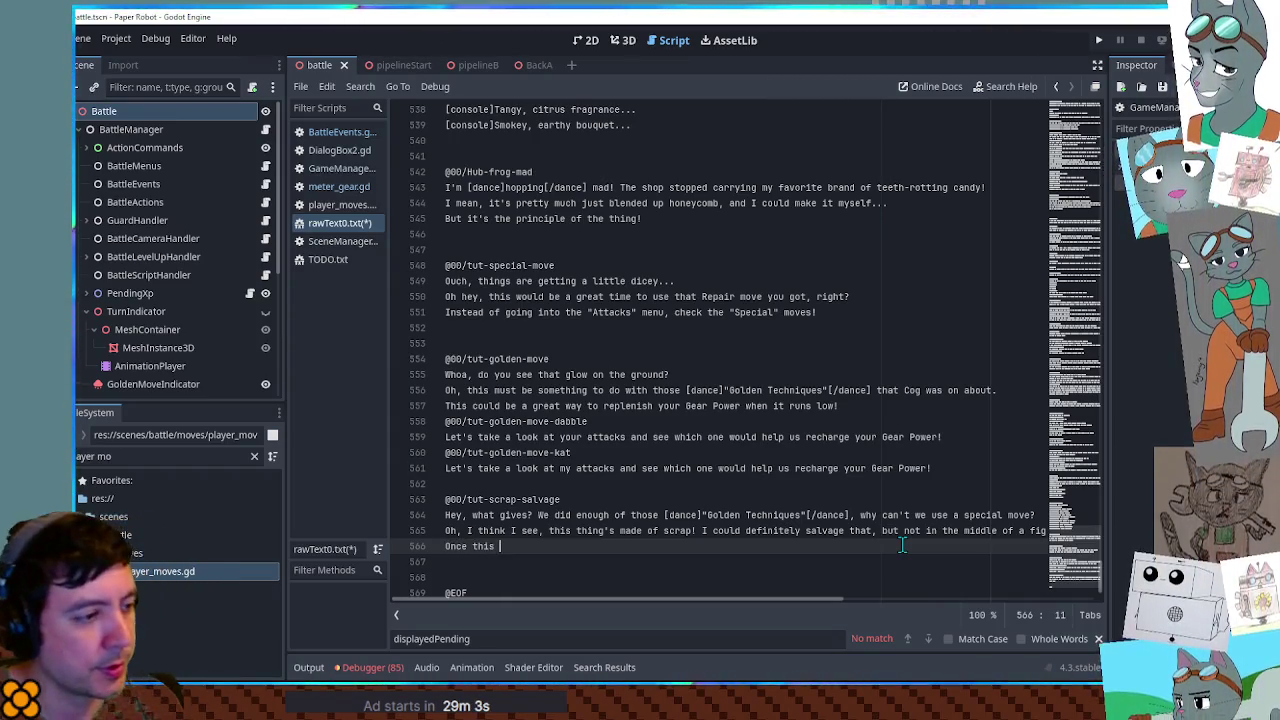
pyautogui.write("battle's over")
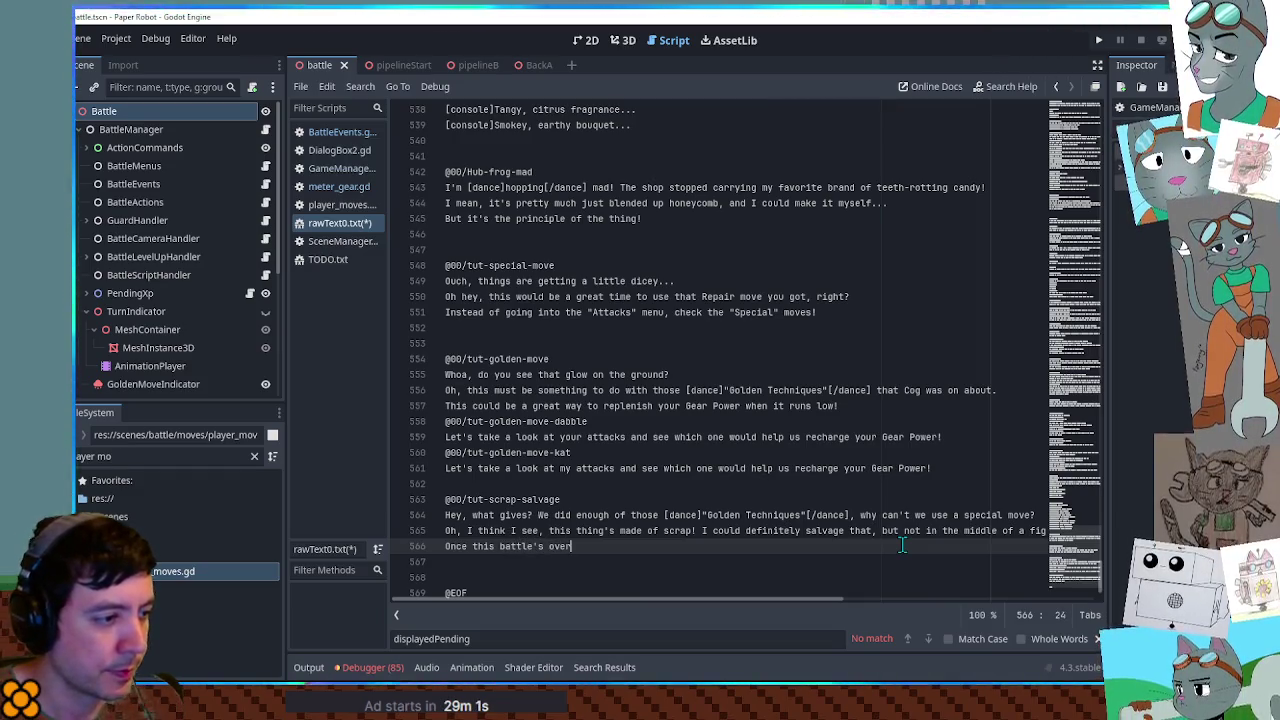
pyautogui.press('Home')
pyautogui.press('Delete')
pyautogui.write('But o')
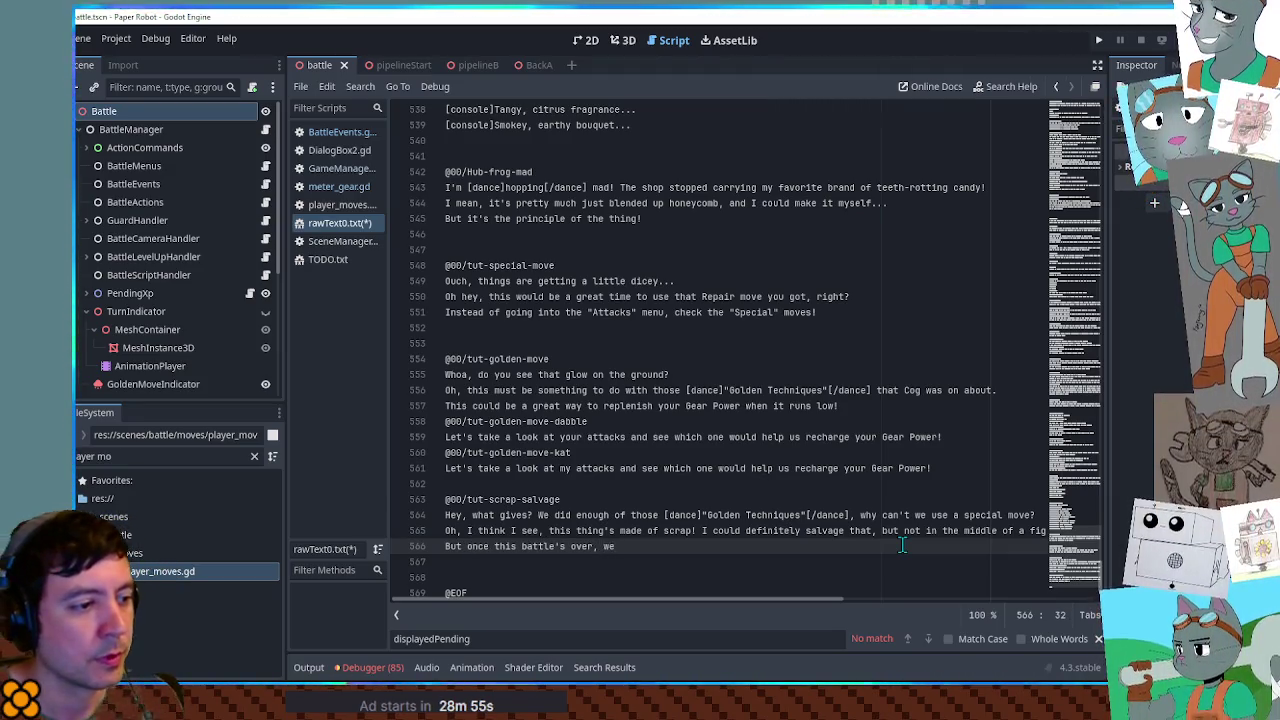
pyautogui.write('ave our')
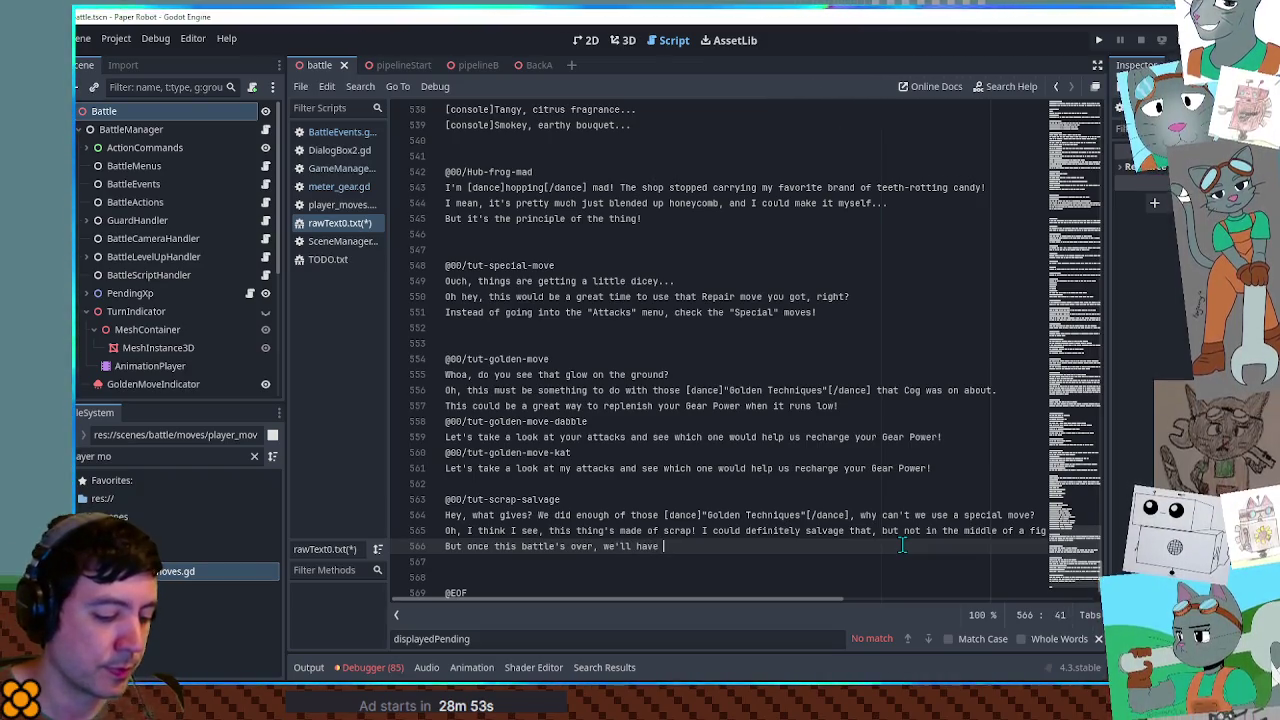
pyautogui.press('BackSpace')
pyautogui.press('BackSpace')
pyautogui.press('BackSpace')
pyautogui.write('ar Power topped ')
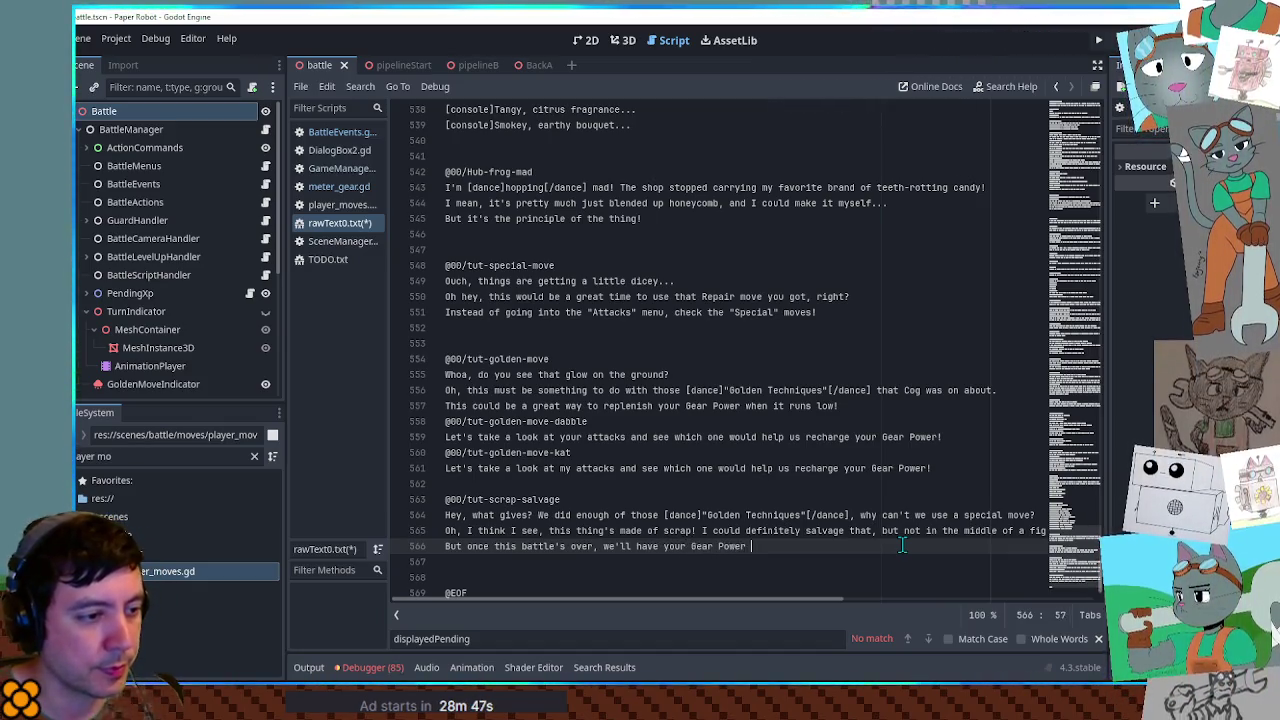
pyautogui.write('off ')
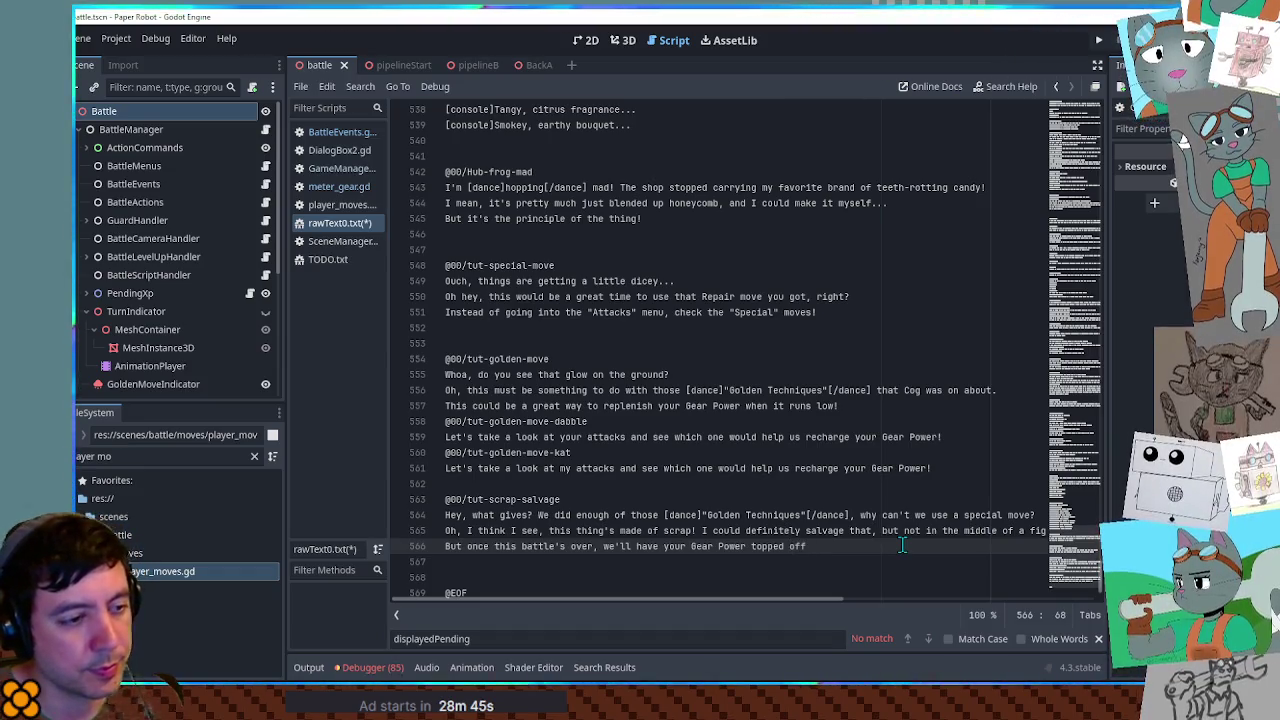
pyautogui.write('for more special ')
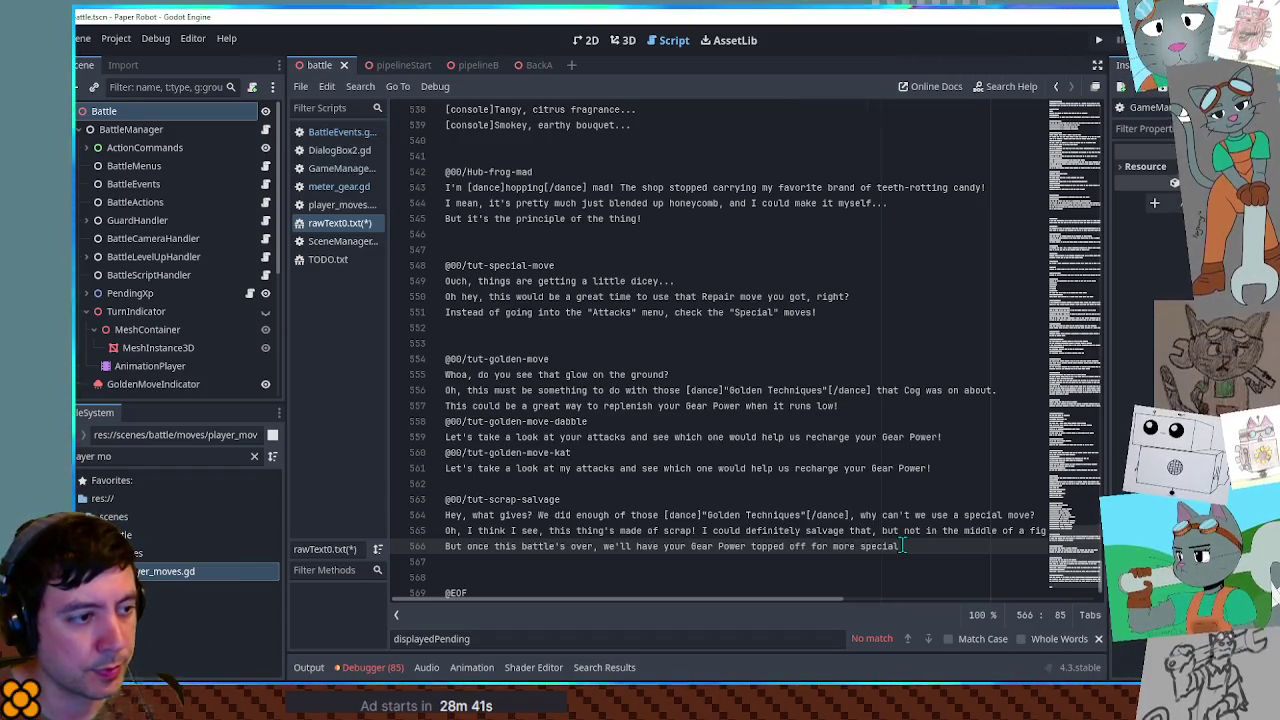
pyautogui.write('moves!')
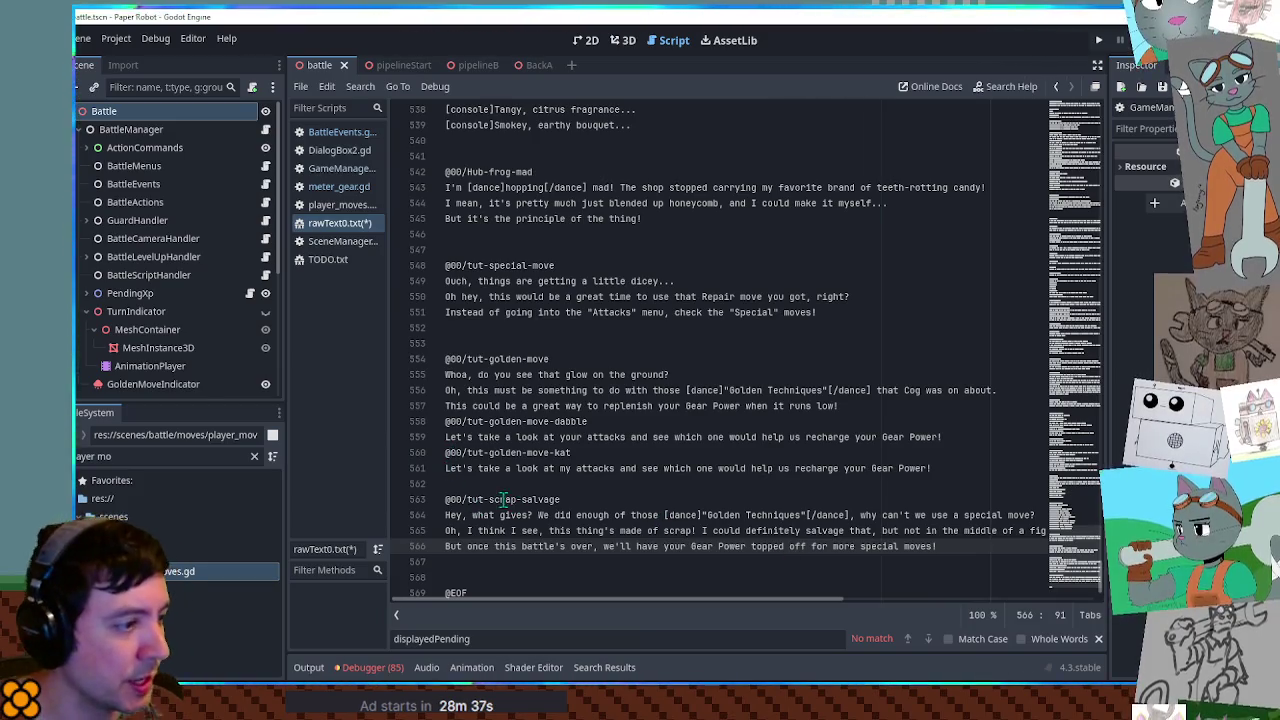
pyautogui.moveTo(489, 499); pyautogui.dragTo(553, 499)
pyautogui.hotkey('ctrl', 's')
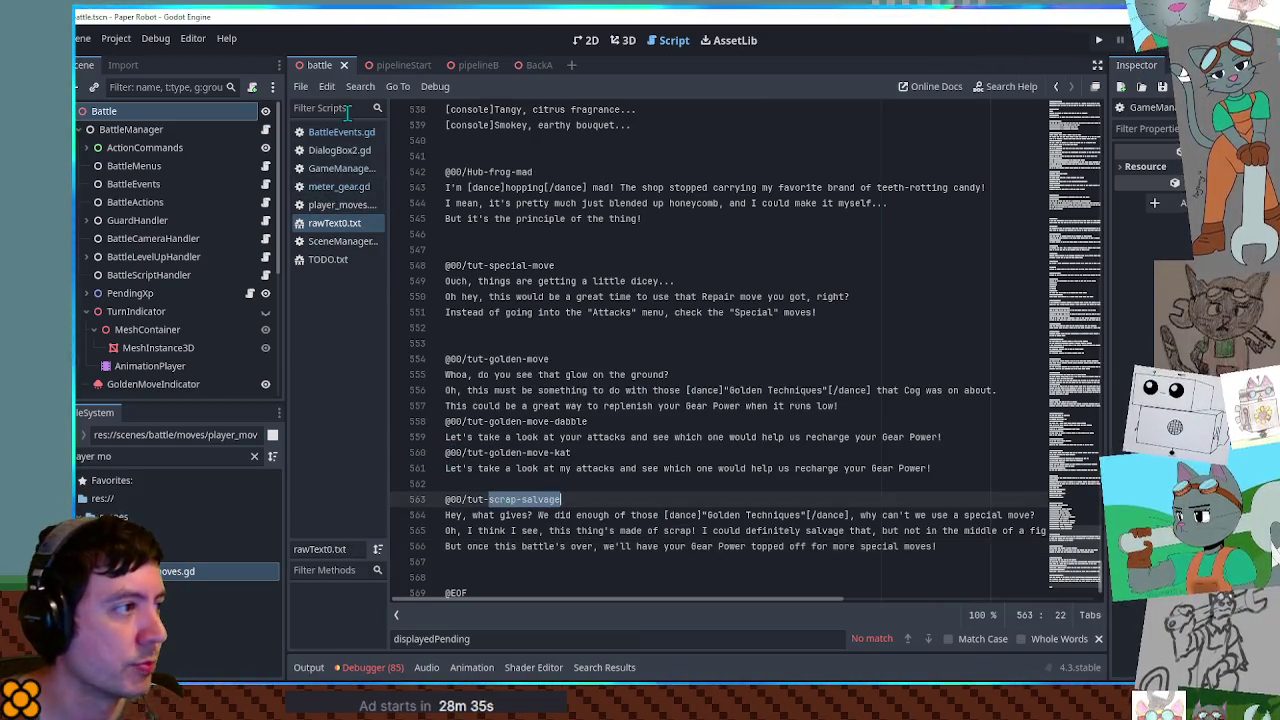
# Return to BattleEvents.gd and place the caret on the blank line after the golden move block
pyautogui.click(341, 136)
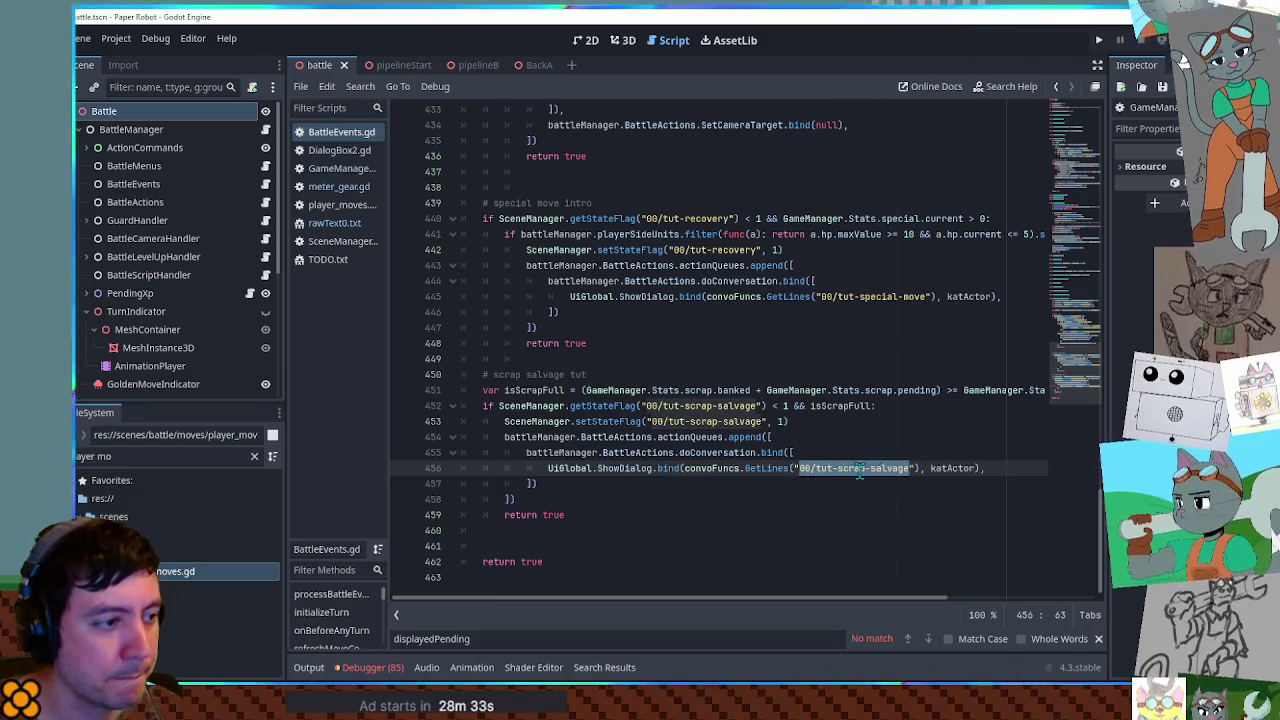
pyautogui.click(787, 484)
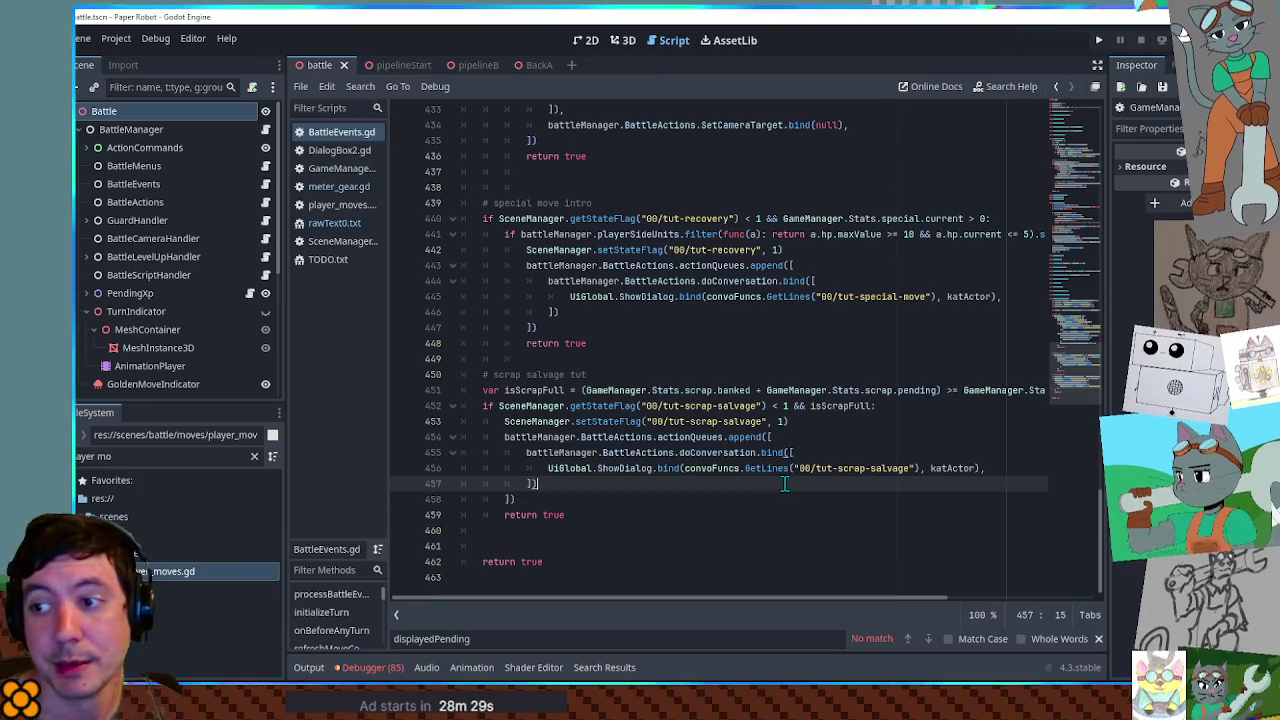
pyautogui.scroll(1, 775, 472)
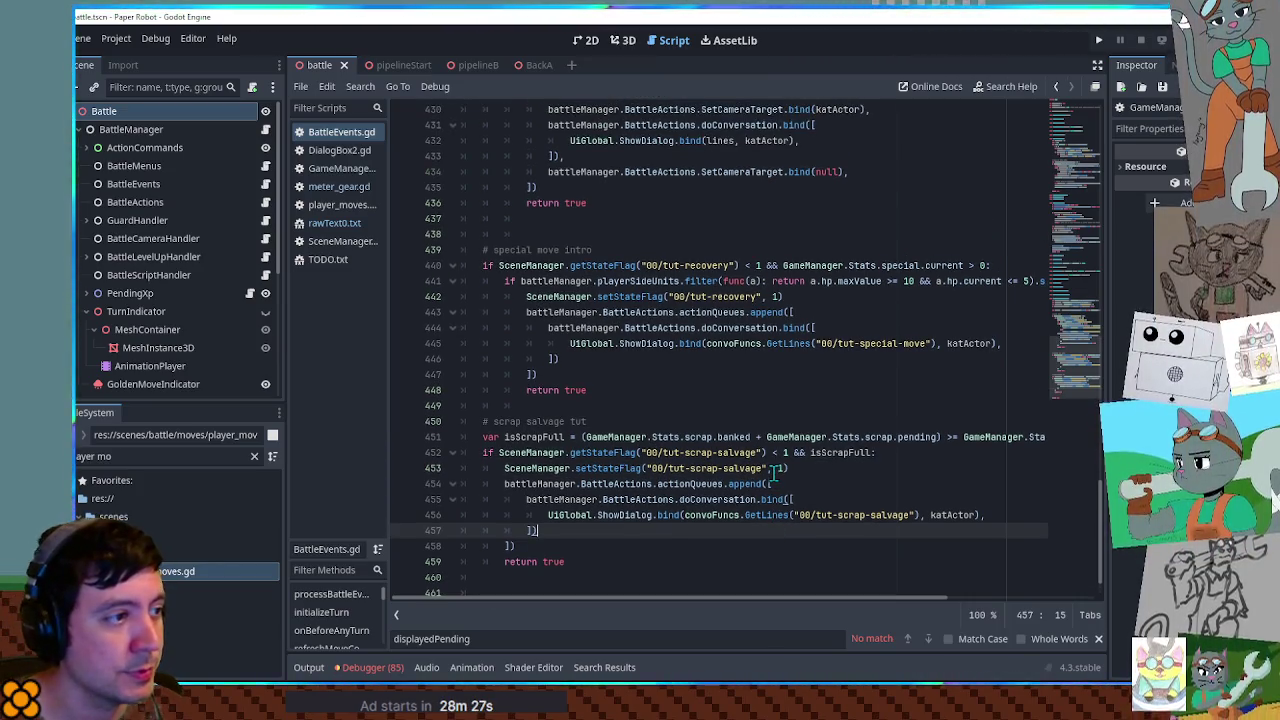
pyautogui.scroll(1, 775, 472)
pyautogui.click(510, 266)
pyautogui.press('Delete')
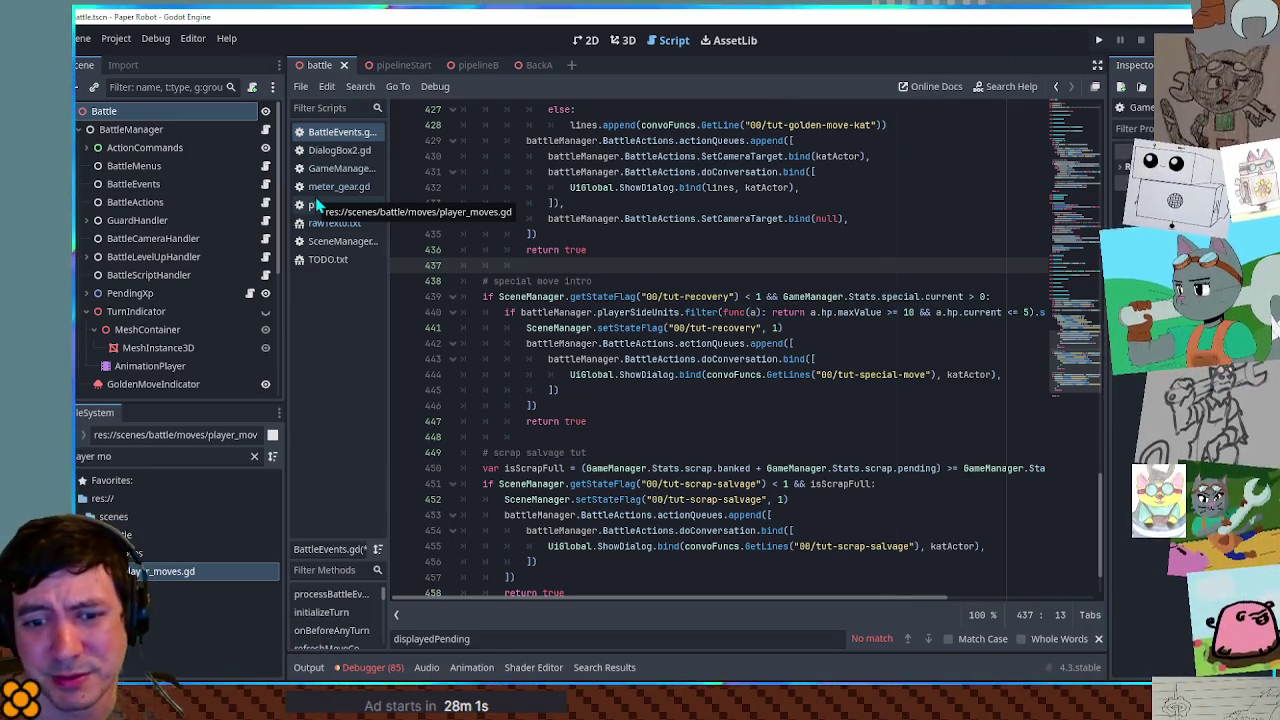
# Review the golden move code, close meter_gear.gd, and save and run the project with F5
pyautogui.scroll(3, 541, 312)
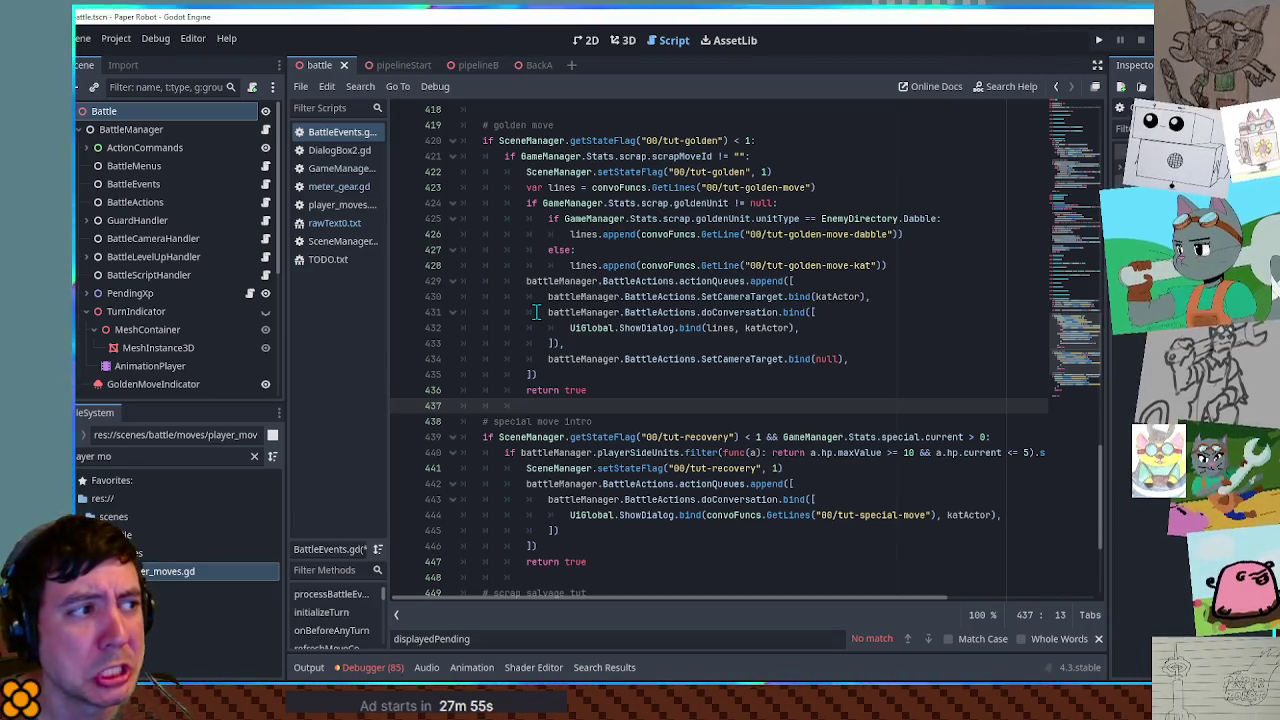
pyautogui.scroll(4, 500, 316)
pyautogui.scroll(-9, 455, 320)
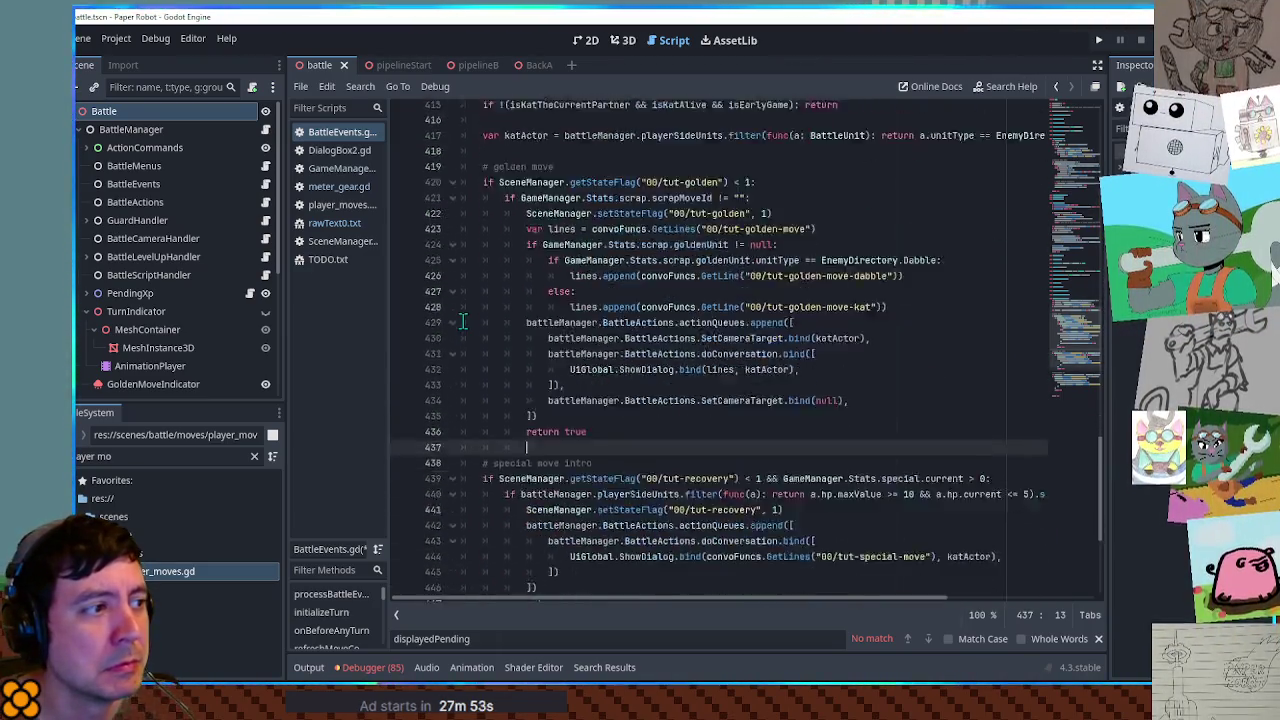
pyautogui.scroll(4, 463, 320)
pyautogui.scroll(-3, 463, 320)
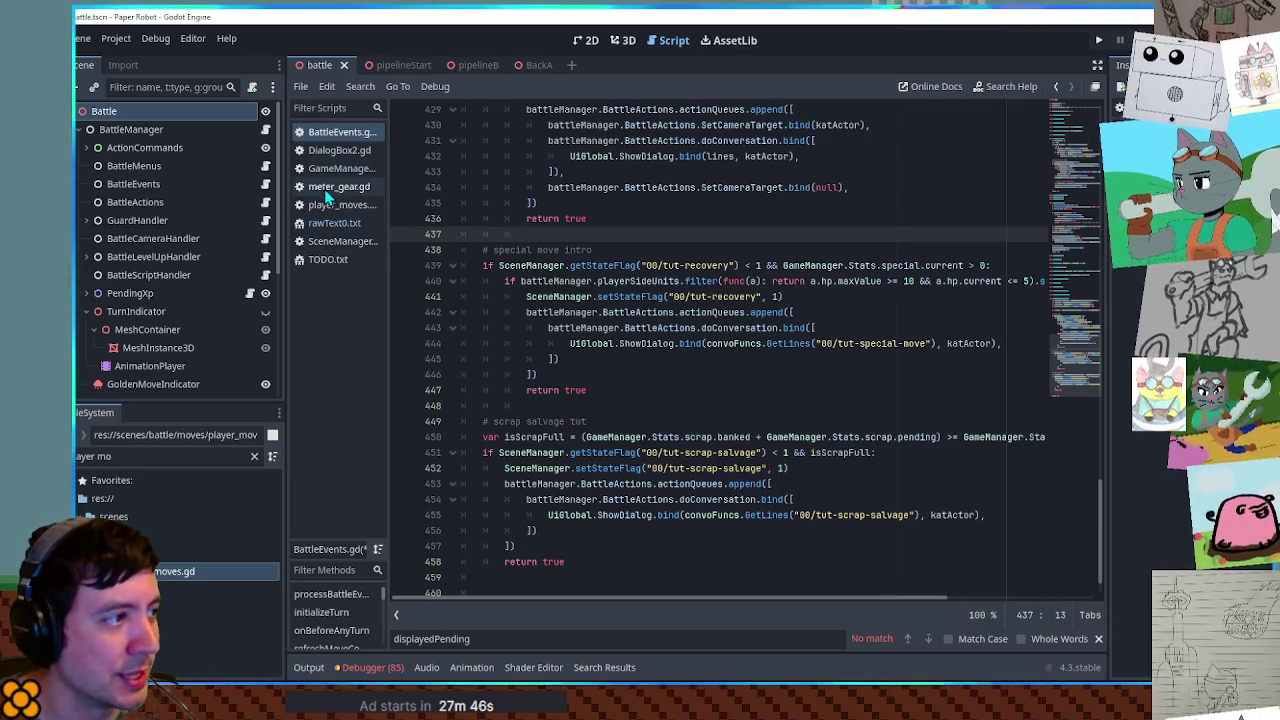
pyautogui.middleClick(325, 187)
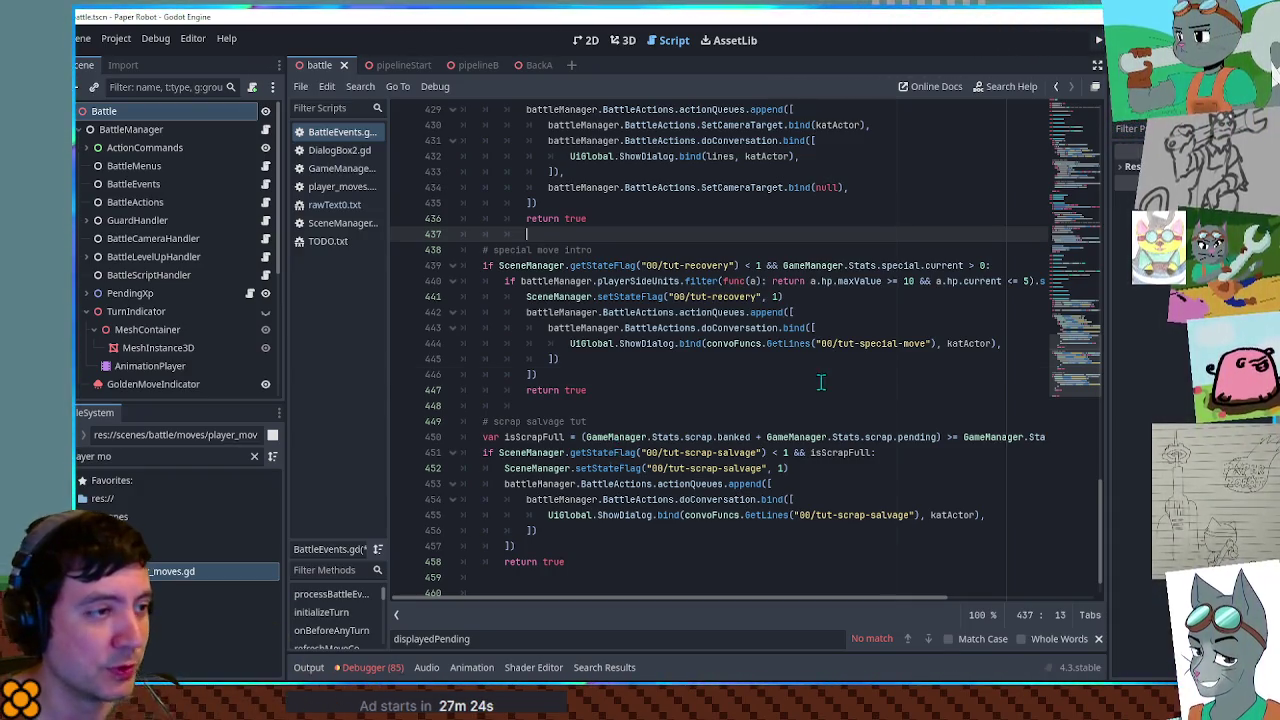
pyautogui.press('F5')
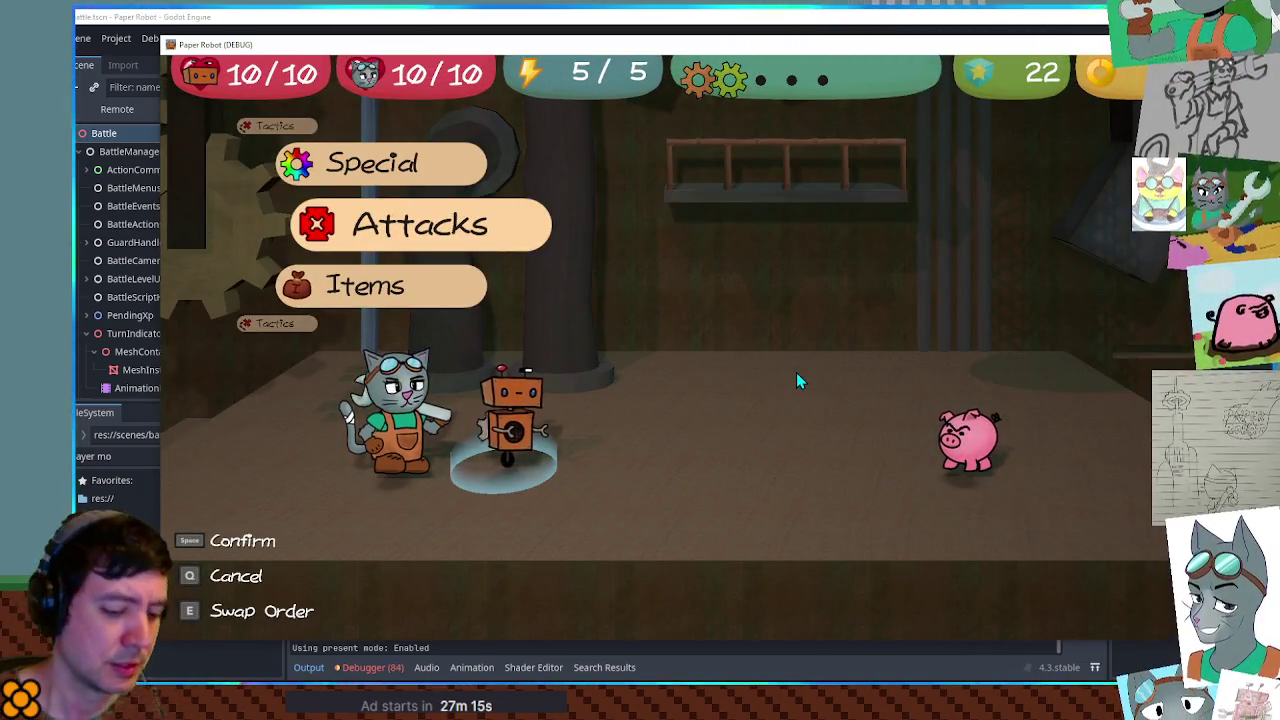
# Edit Gear scrap bank in the debug Set Values tab, view the Attacks list, then stop the game
pyautogui.press('F1')
pyautogui.click(405, 96)
pyautogui.write('50')
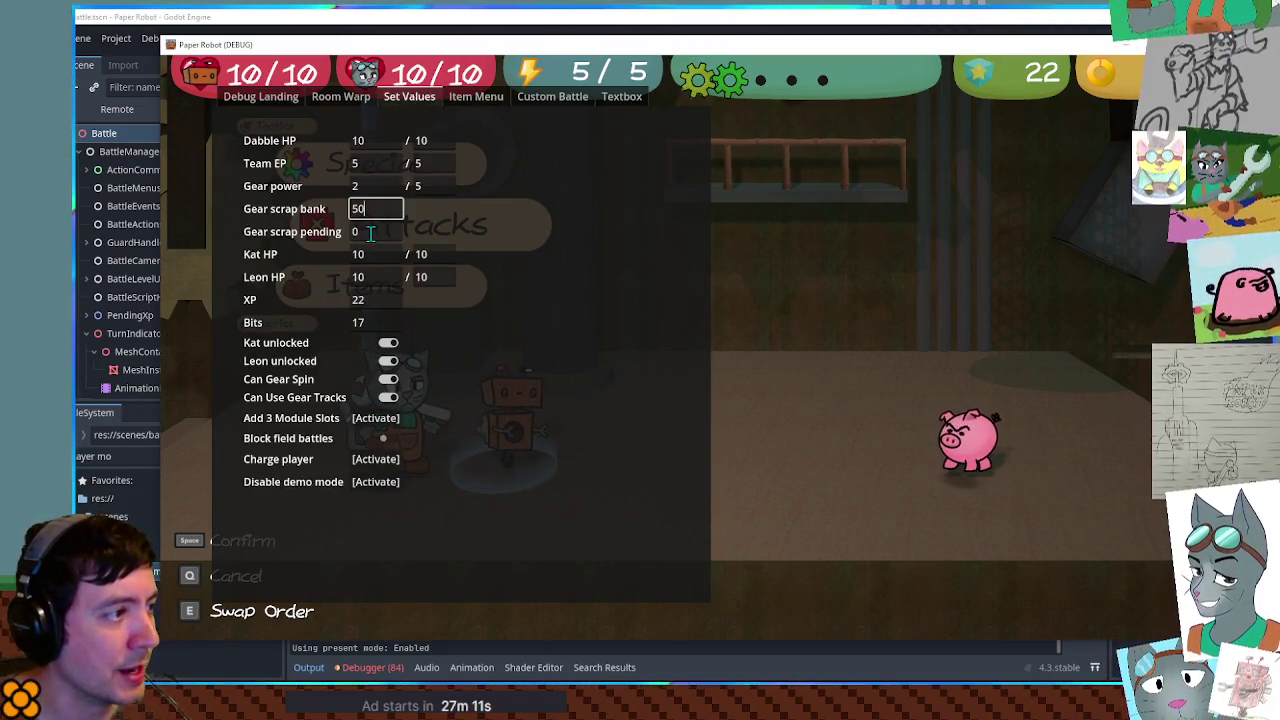
pyautogui.click(374, 211)
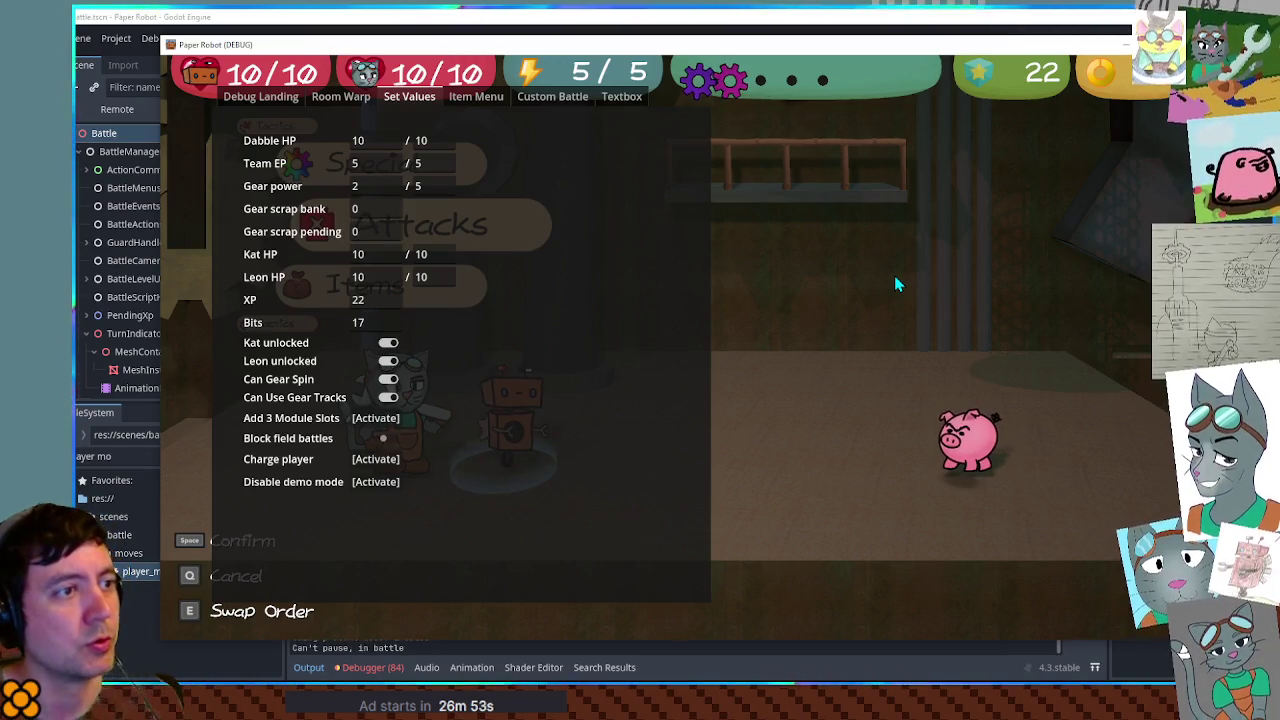
pyautogui.press('Escape')
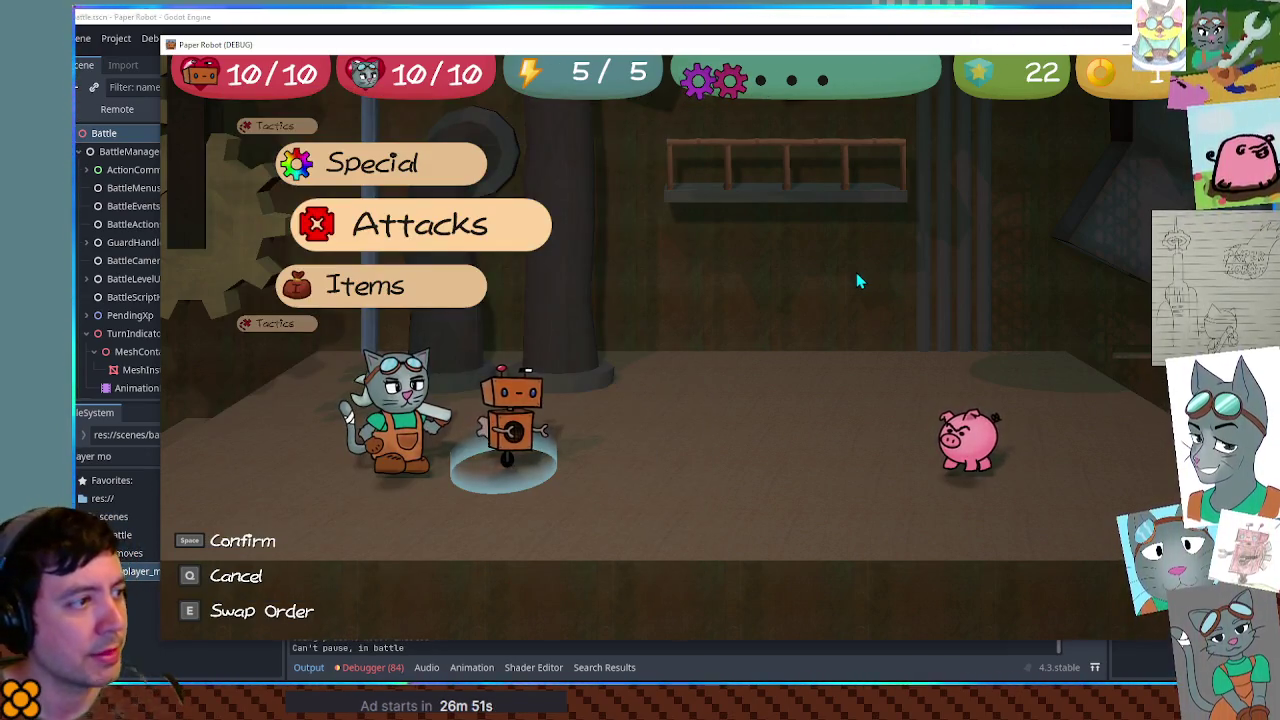
pyautogui.press('space')
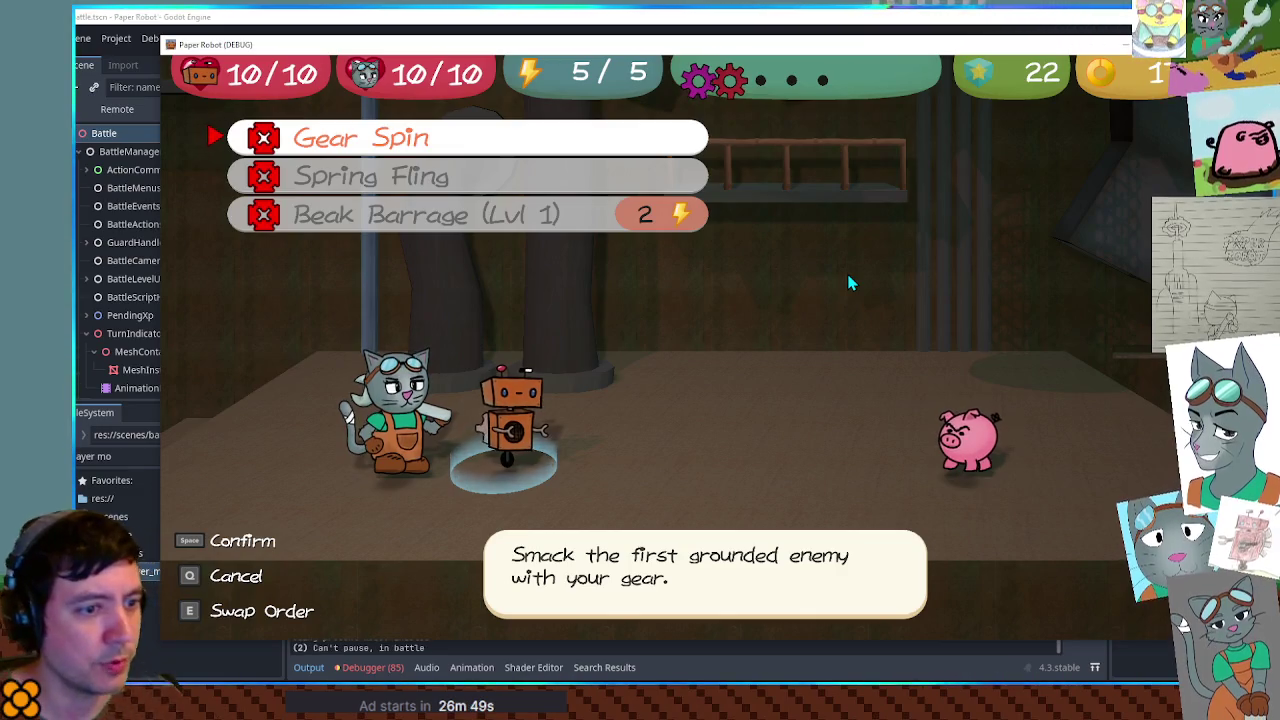
pyautogui.press('F8')
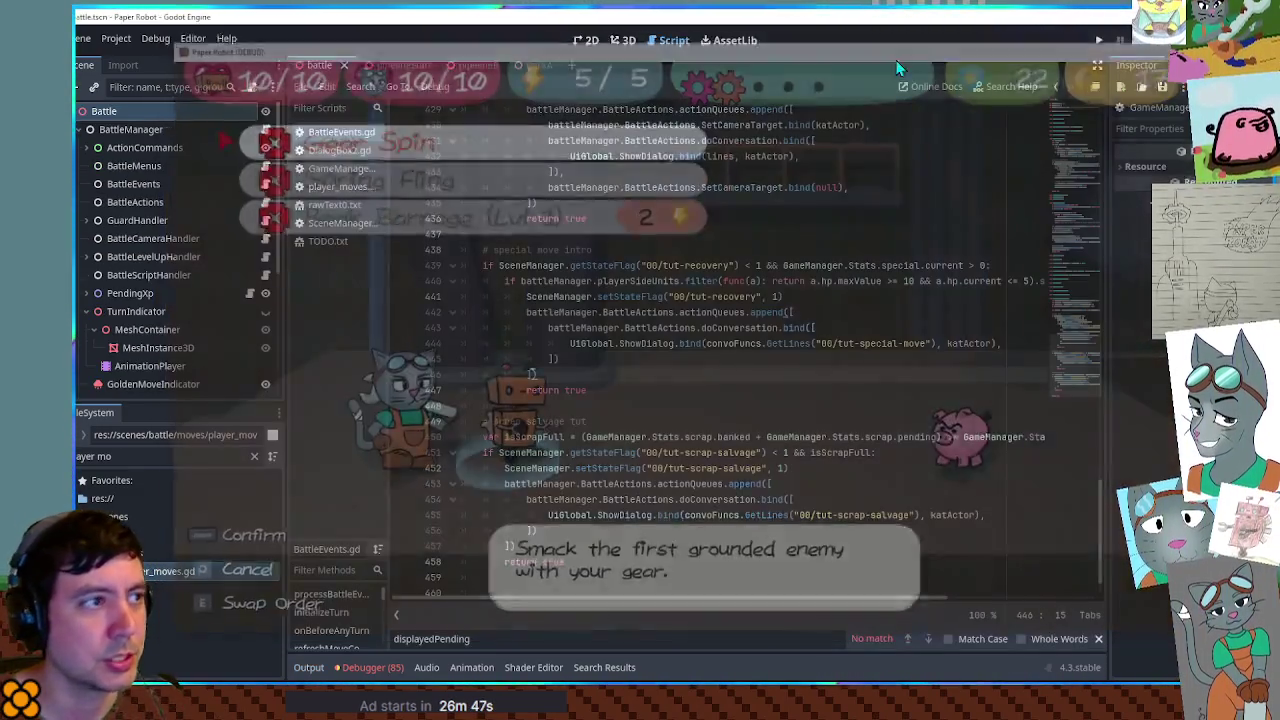
# Run the BackA scene and start a custom battle against one CaveMite on the 01-grass battle set
pyautogui.click(542, 65)
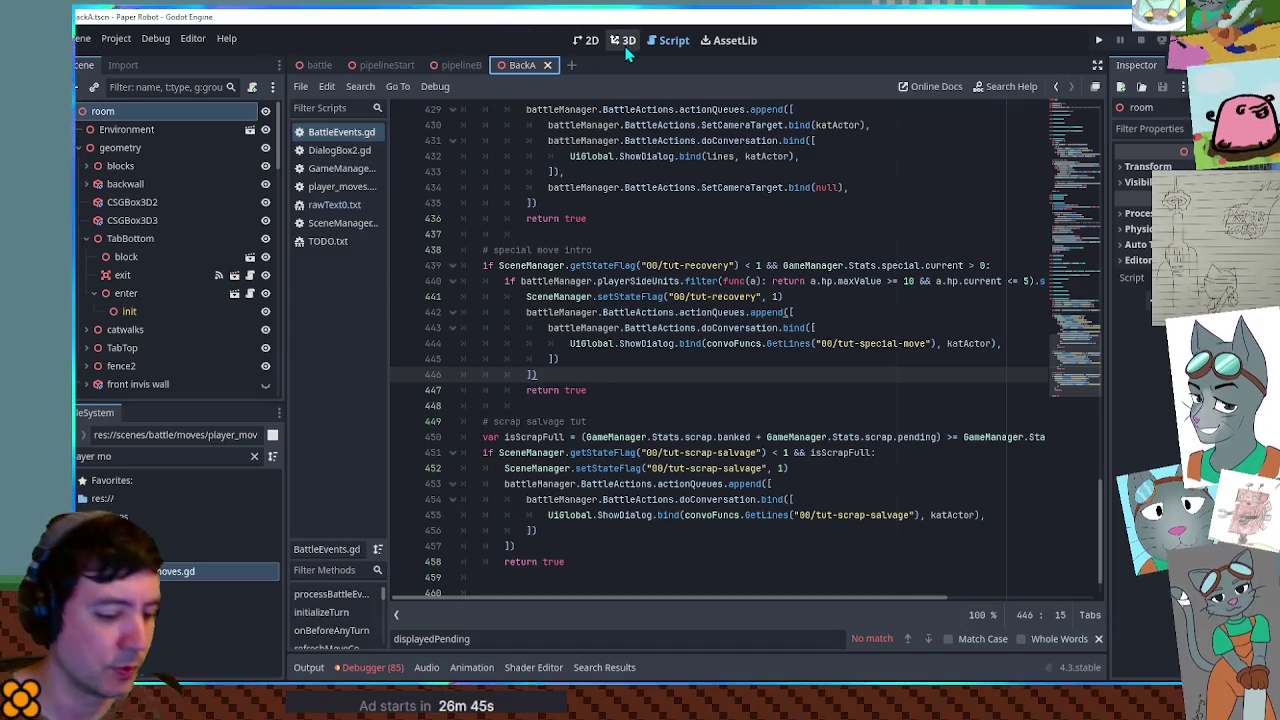
pyautogui.press('F6')
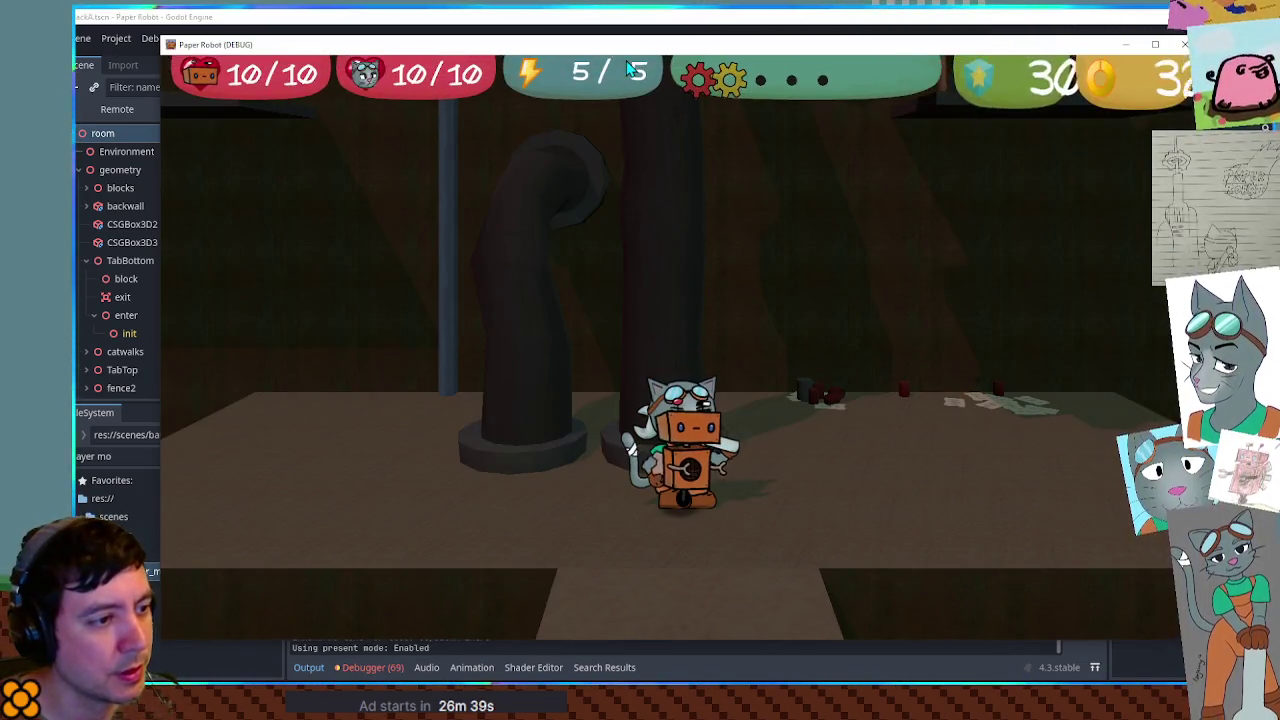
pyautogui.press('F1')
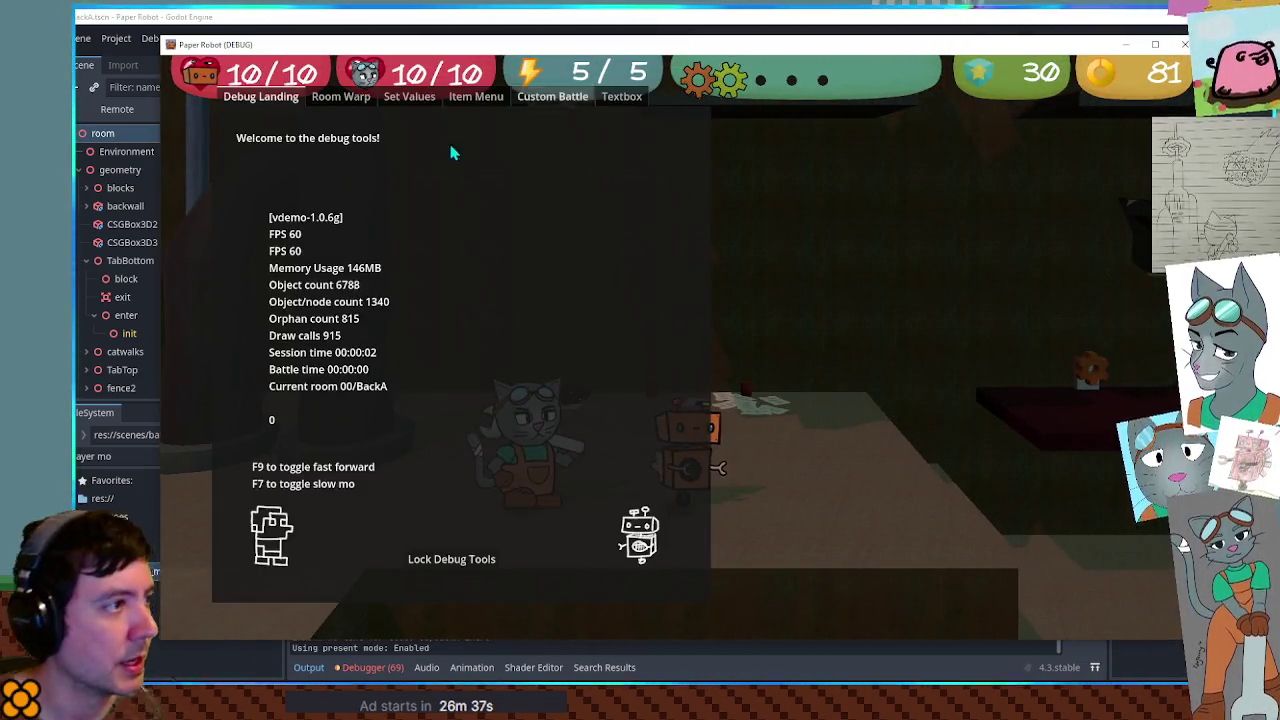
pyautogui.click(552, 96)
pyautogui.click(338, 157)
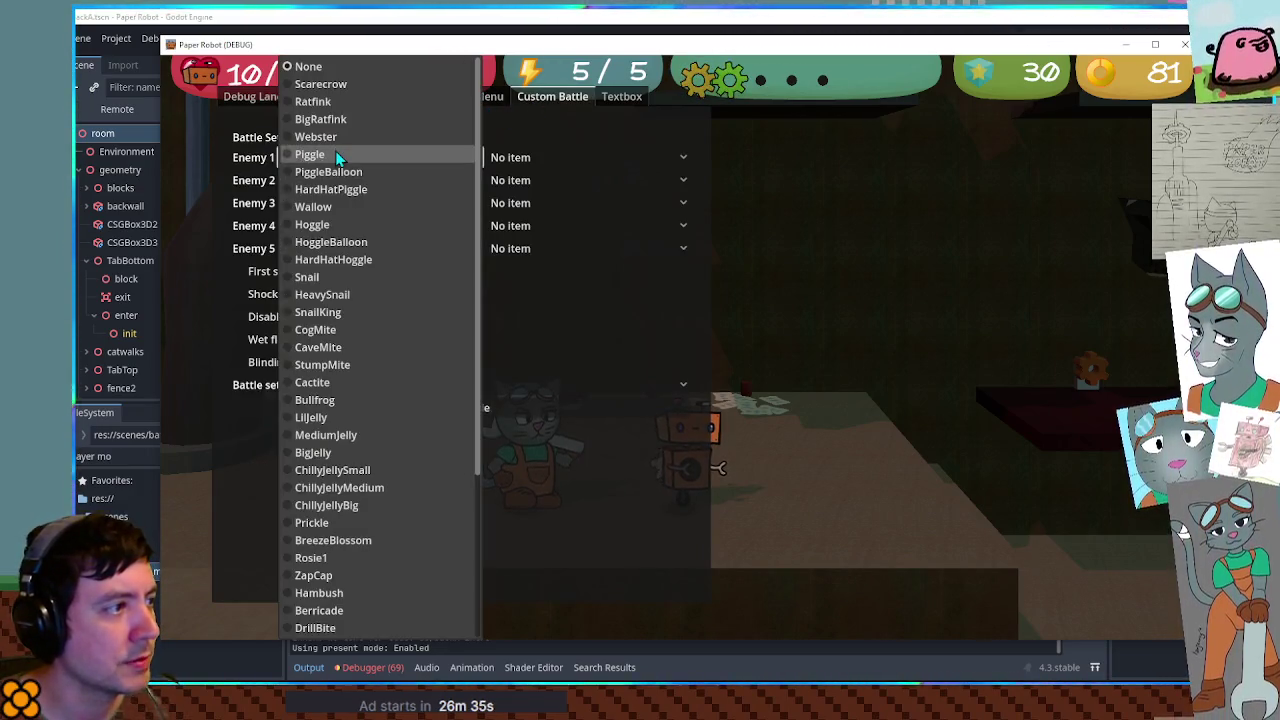
pyautogui.click(360, 347)
pyautogui.click(393, 386)
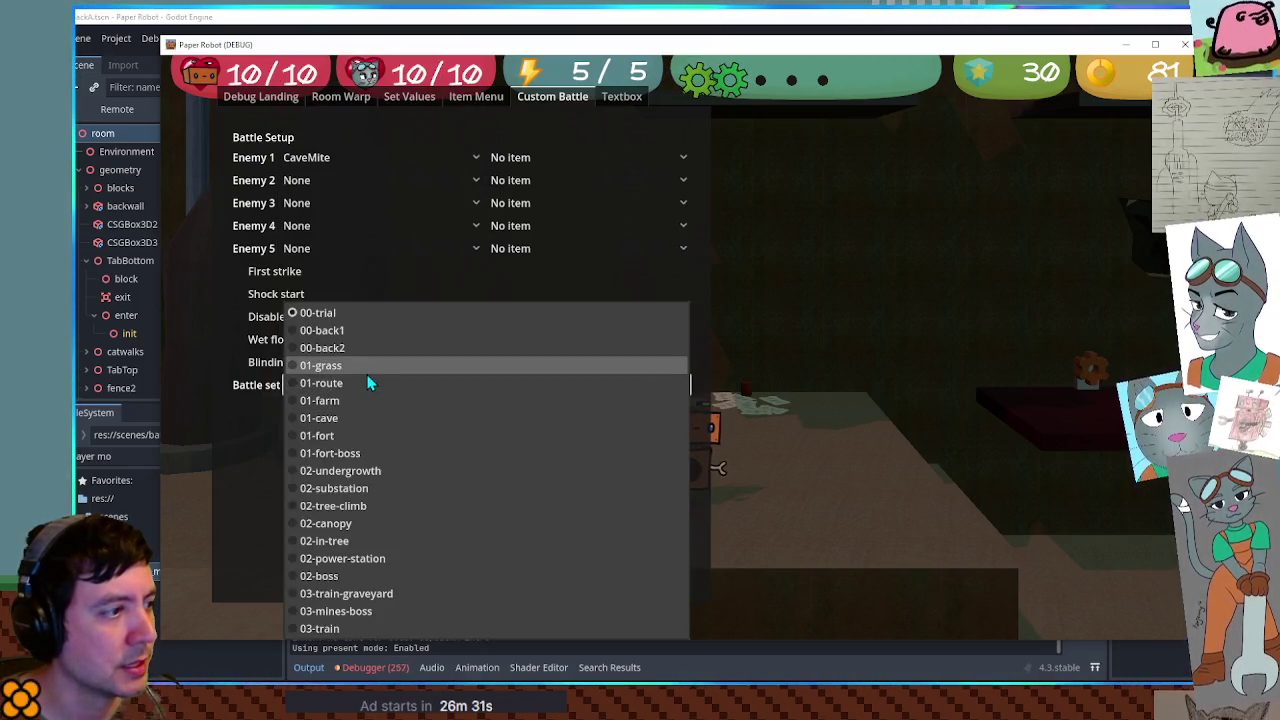
pyautogui.click(369, 384)
pyautogui.click(421, 409)
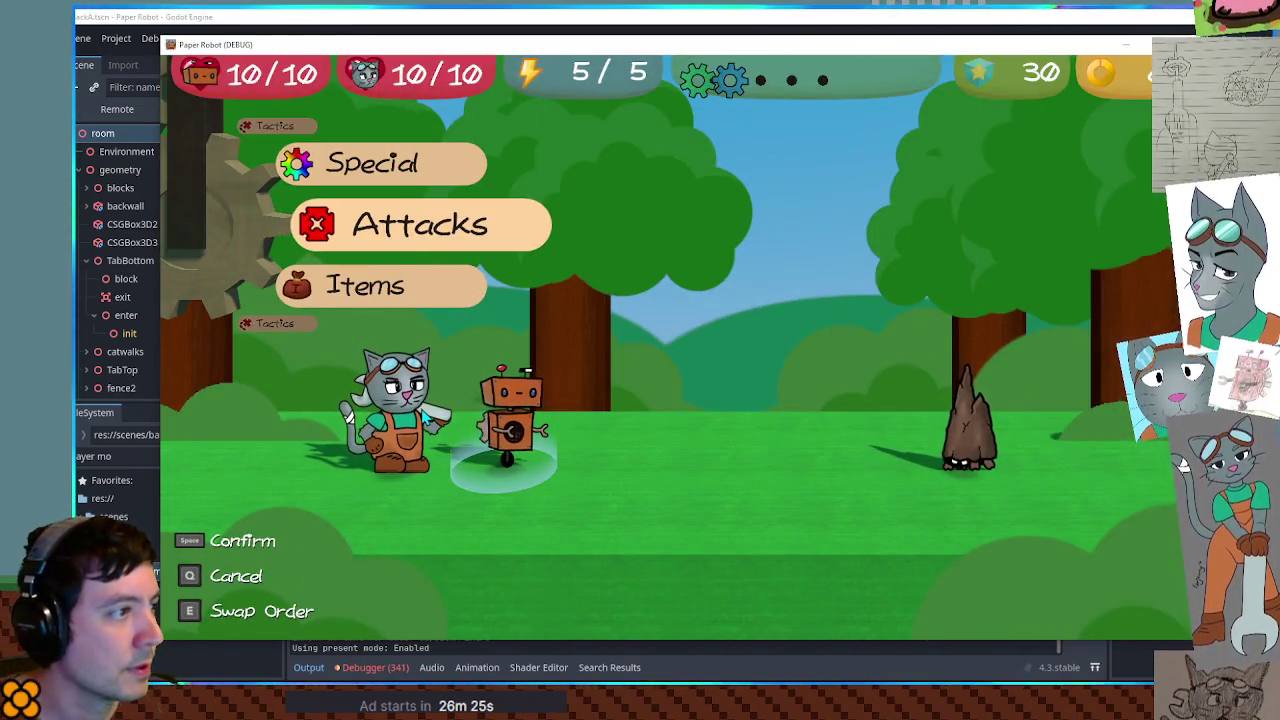
# Hit the CaveMite with a timed Gear Spin, then confirm Change partners until DialogBox2.gd line 335 breaks
pyautogui.press('space')
pyautogui.press('space')
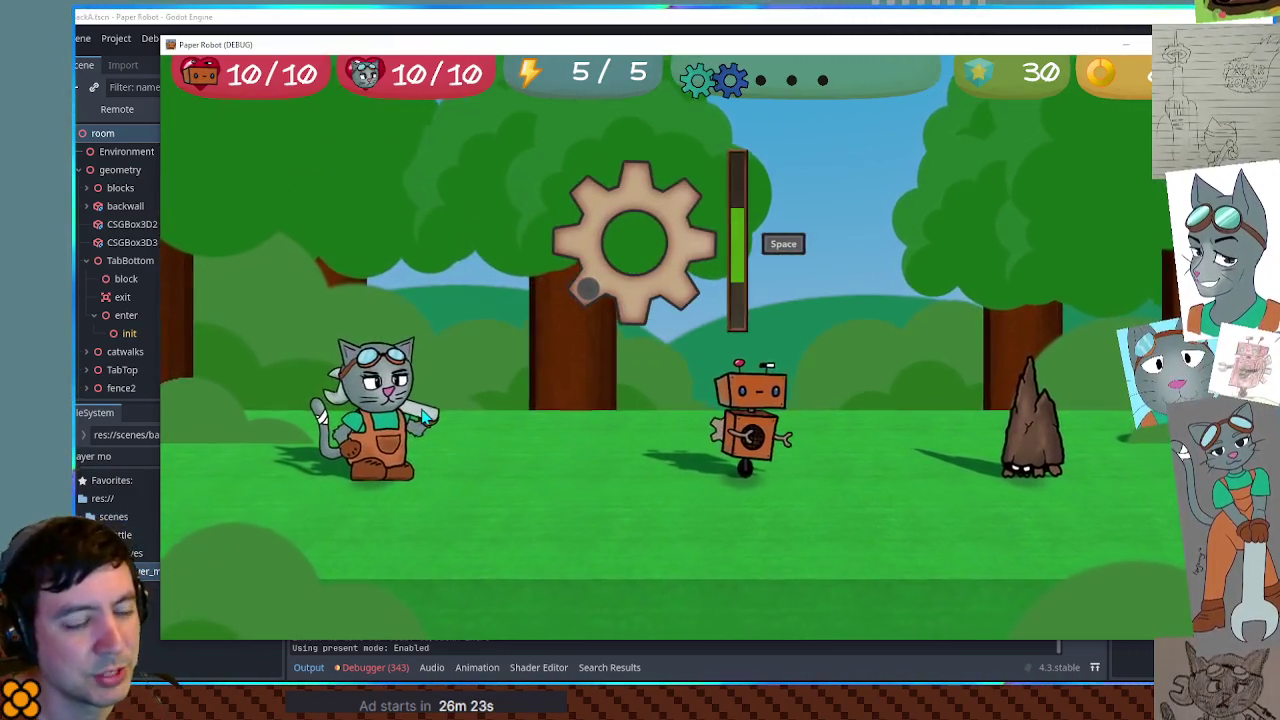
pyautogui.press('space')
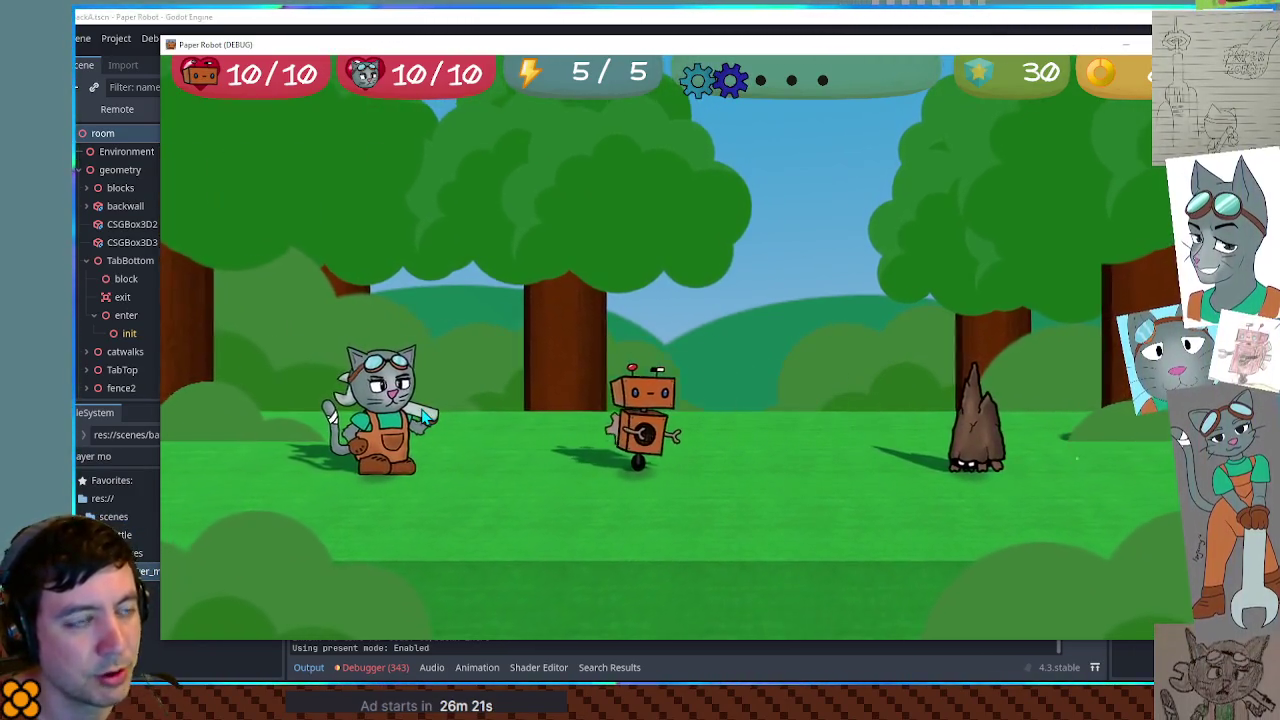
pyautogui.press('Up')
pyautogui.press('space')
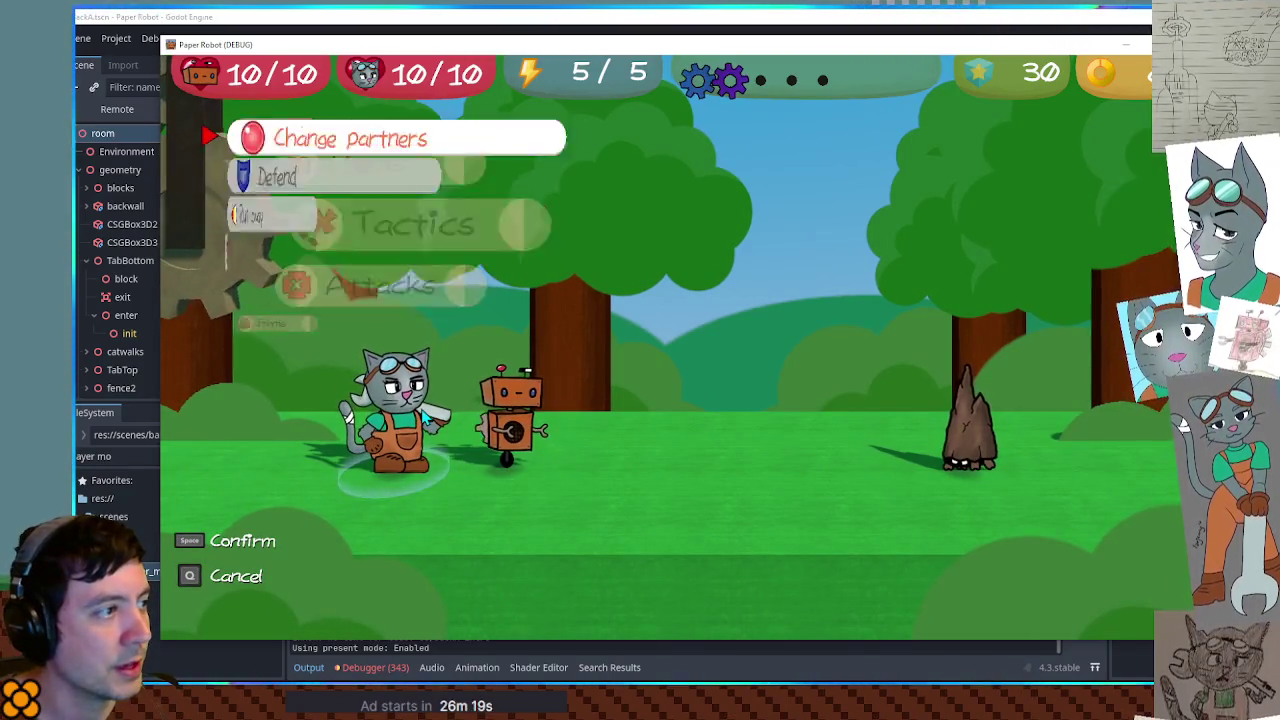
pyautogui.press('space')
pyautogui.press('space')
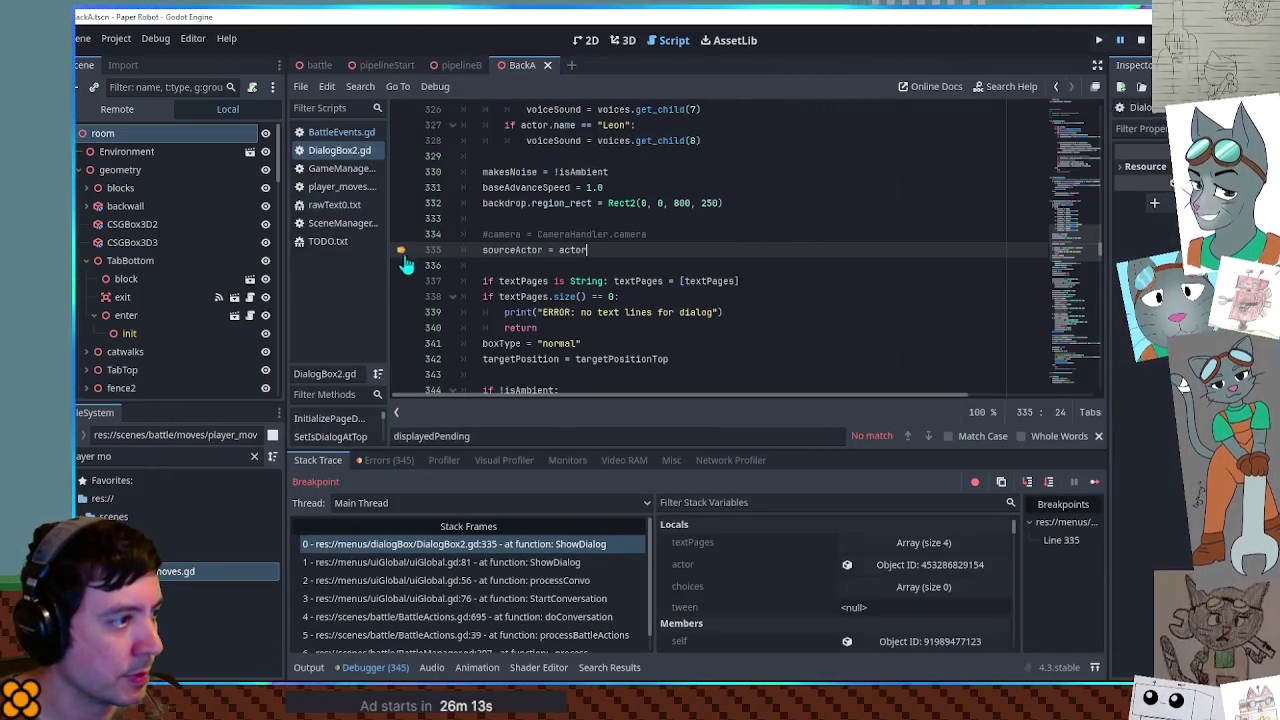
# Resume from the breakpoint, read all four Golden Techniques tutorial lines, and return to the script editor
pyautogui.click(1094, 483)
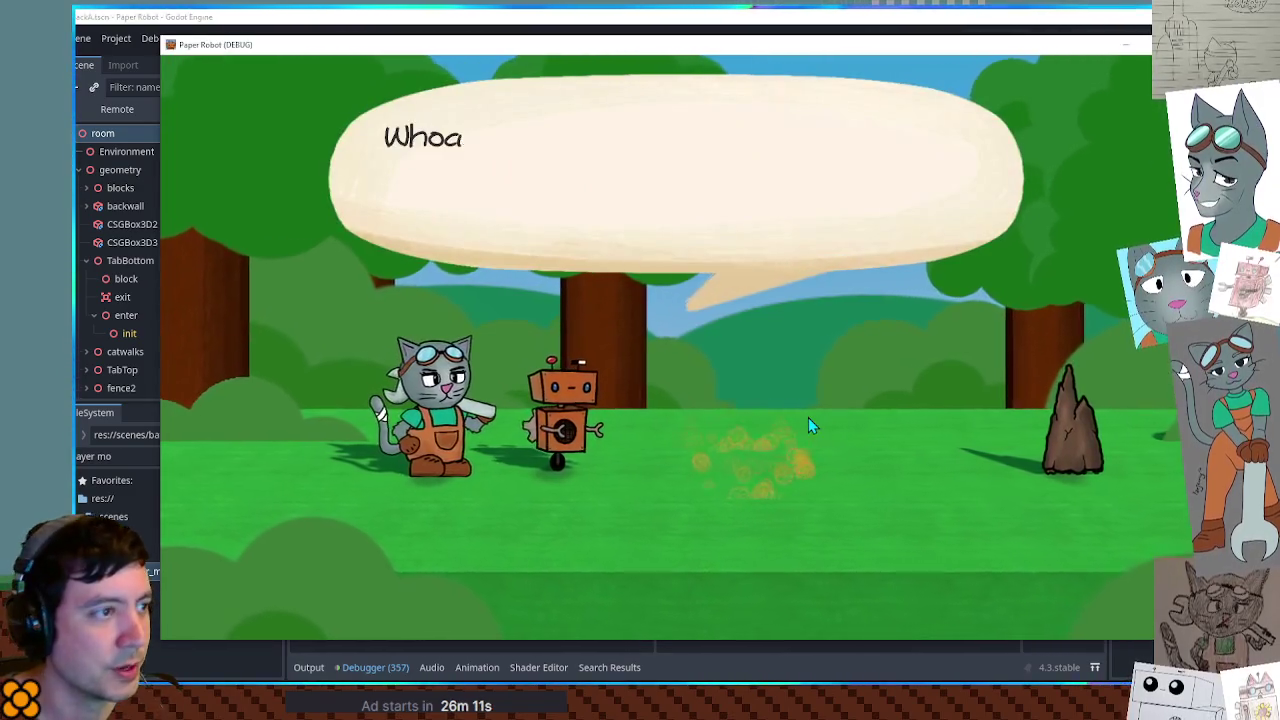
pyautogui.press('space')
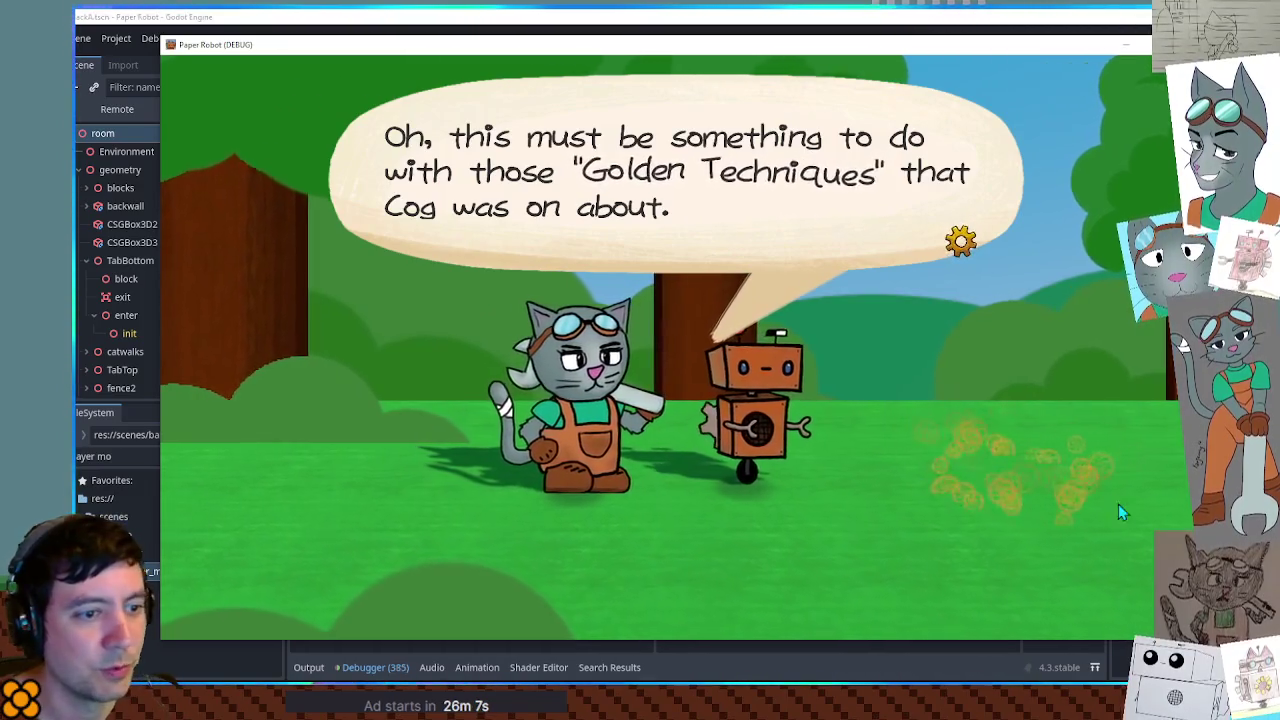
pyautogui.press('space')
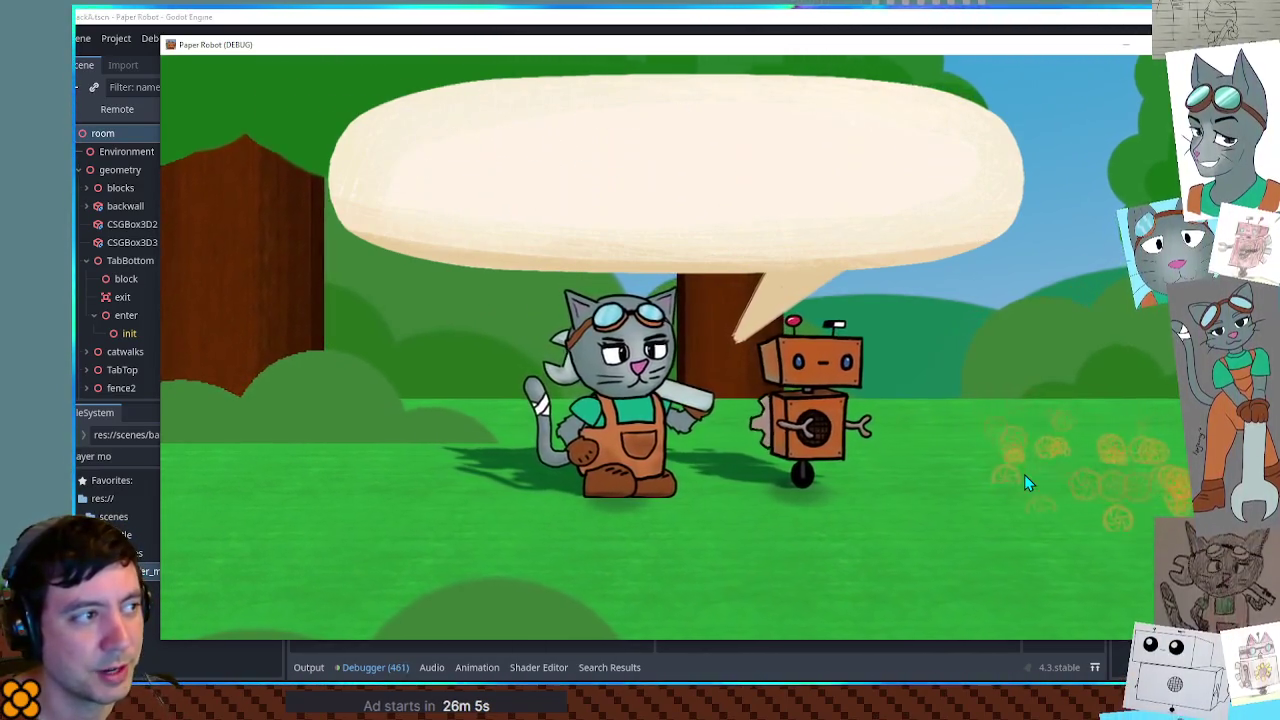
pyautogui.press('space')
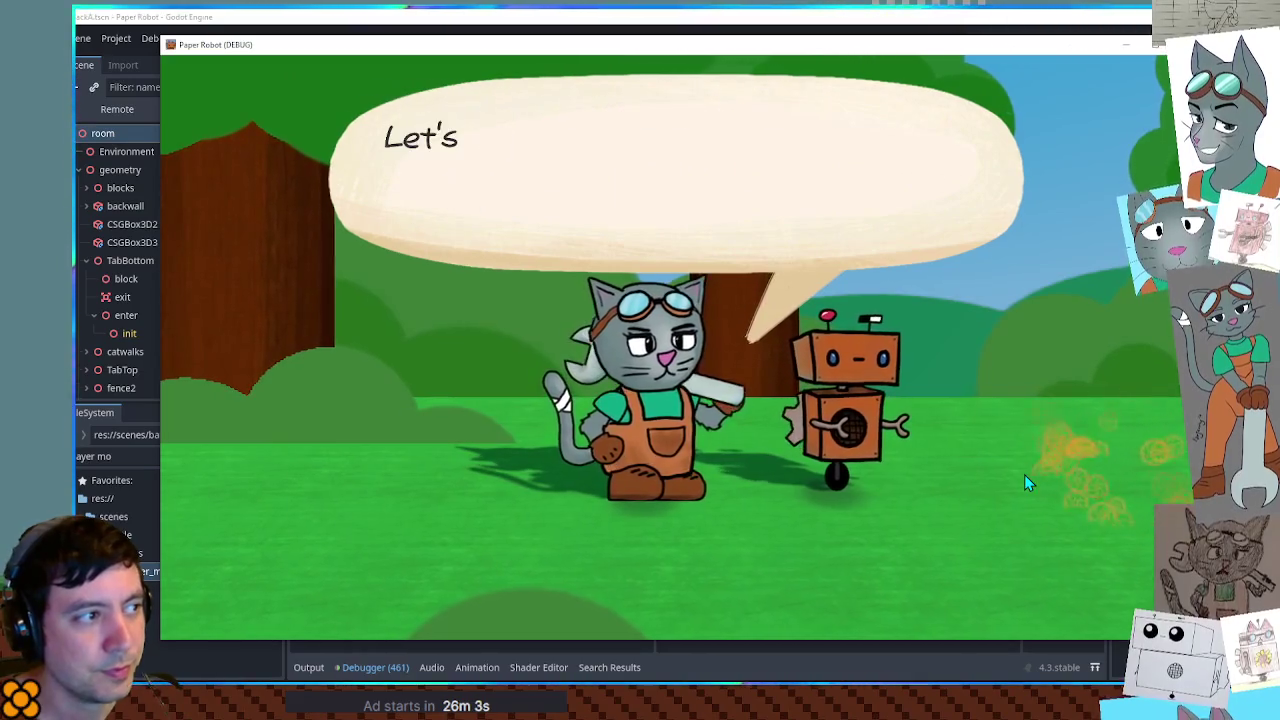
pyautogui.press('space')
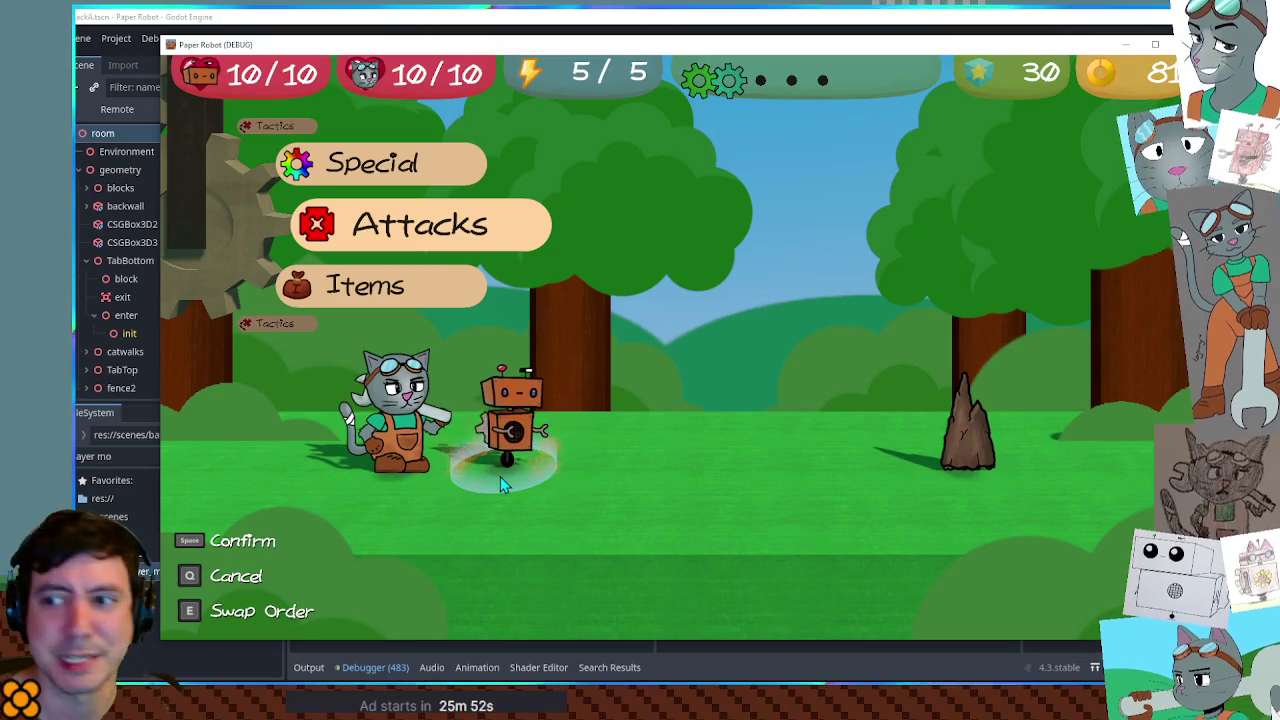
pyautogui.click(1012, 20)
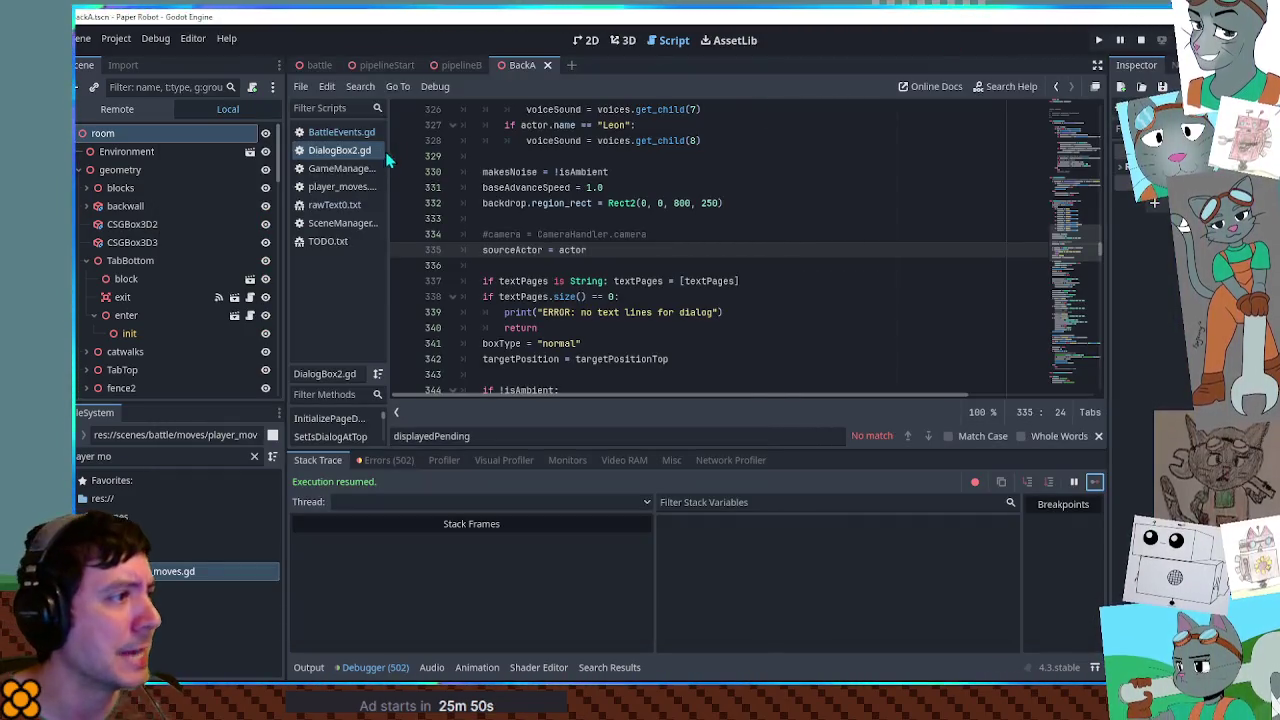
# Open BattleEvents.gd, collapse the debugger, and select line 181's golden indicator positioning statement
pyautogui.click(334, 138)
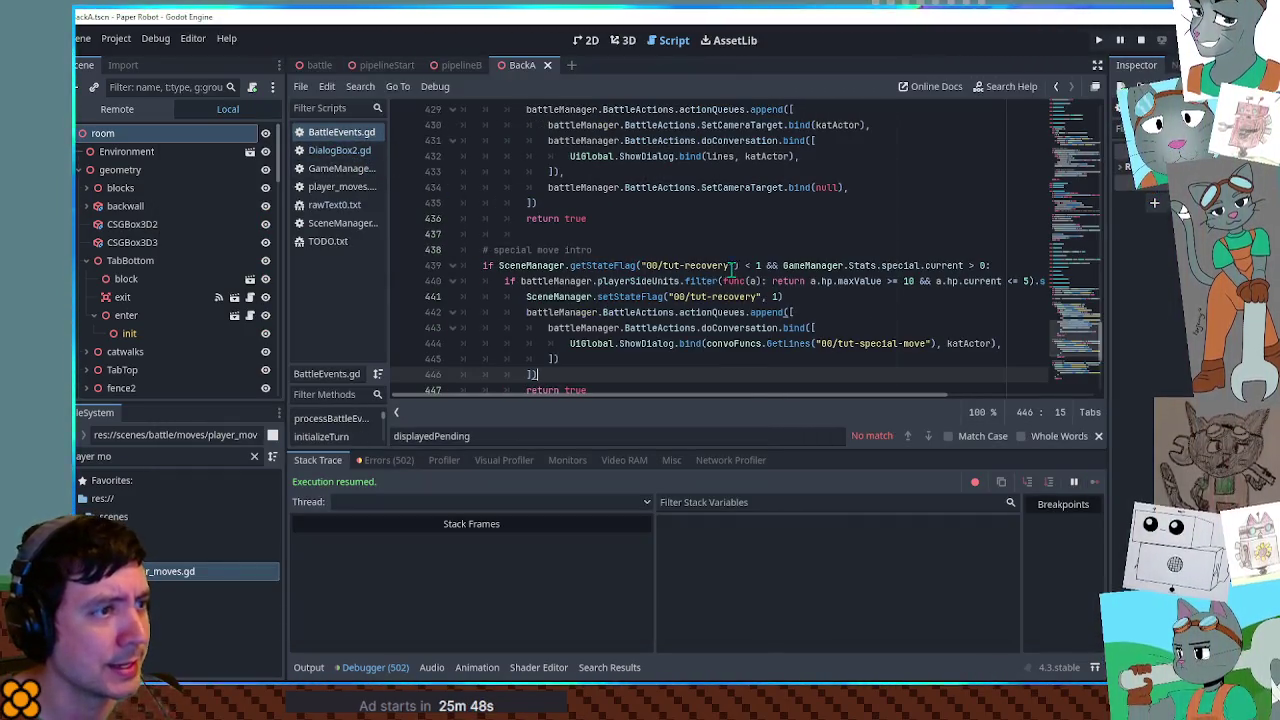
pyautogui.click(372, 668)
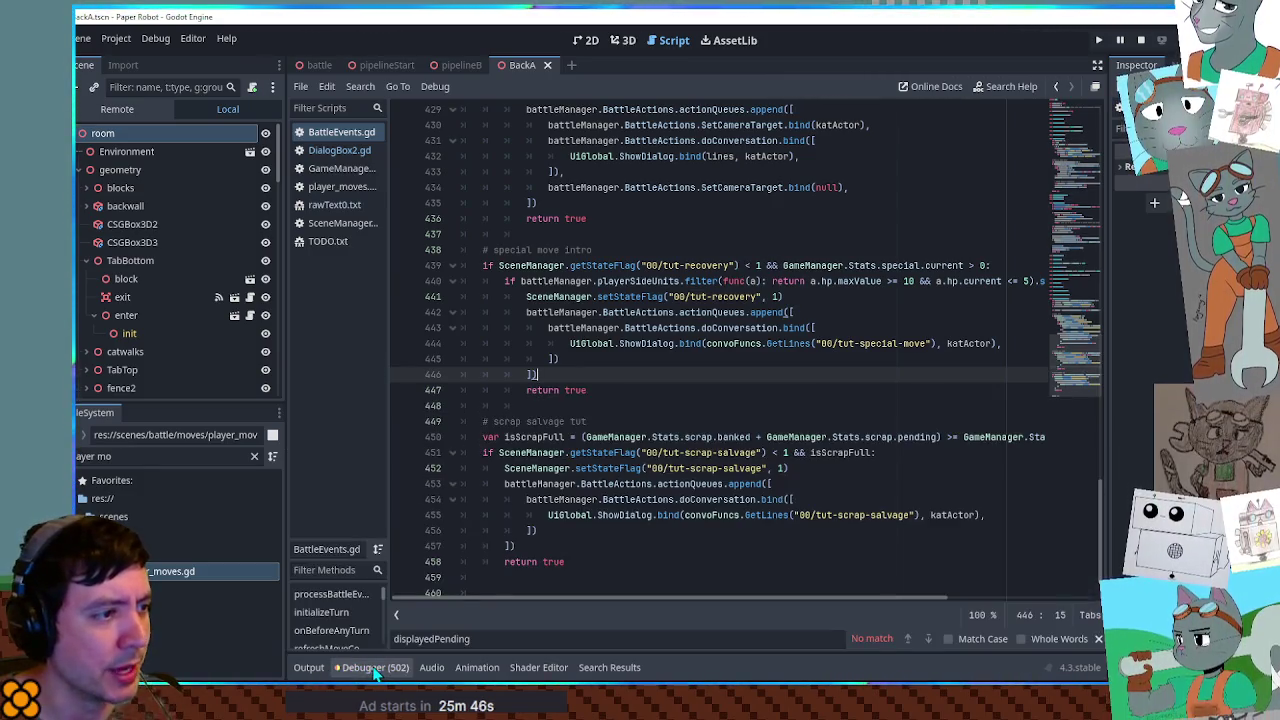
pyautogui.scroll(10, 849, 365)
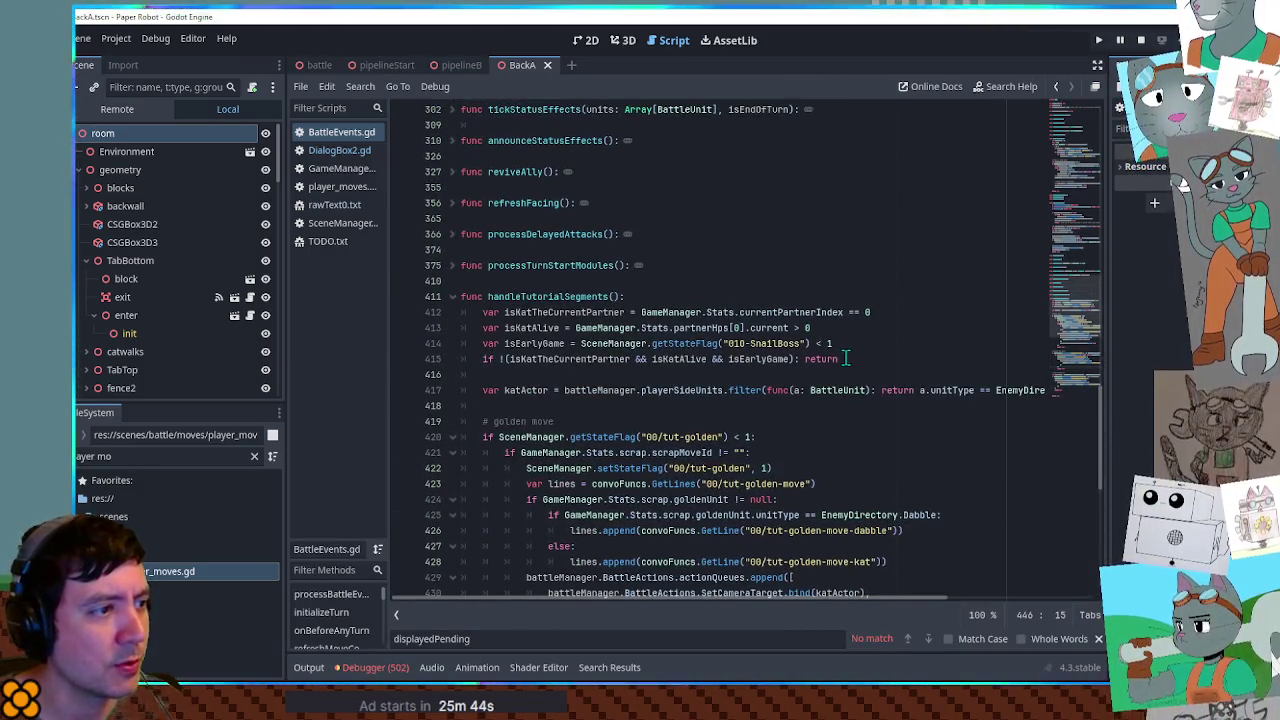
pyautogui.scroll(12, 845, 358)
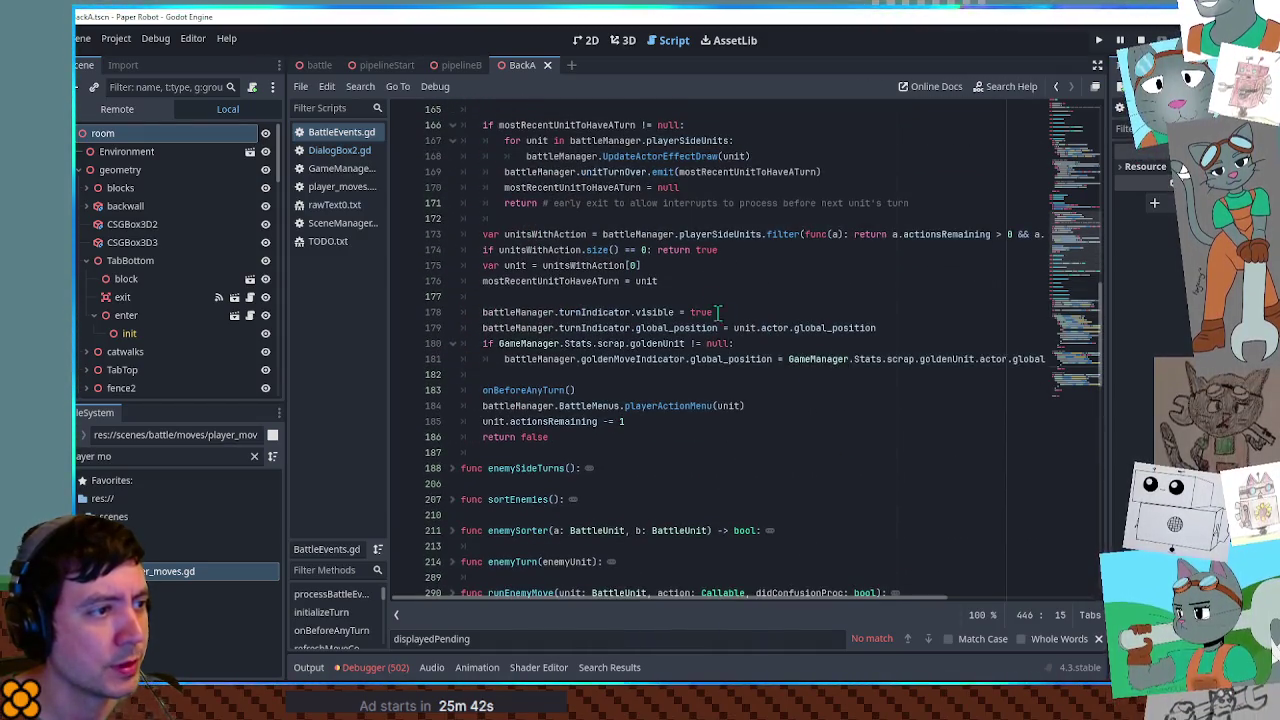
pyautogui.moveTo(499, 343); pyautogui.dragTo(686, 343)
pyautogui.click(504, 360)
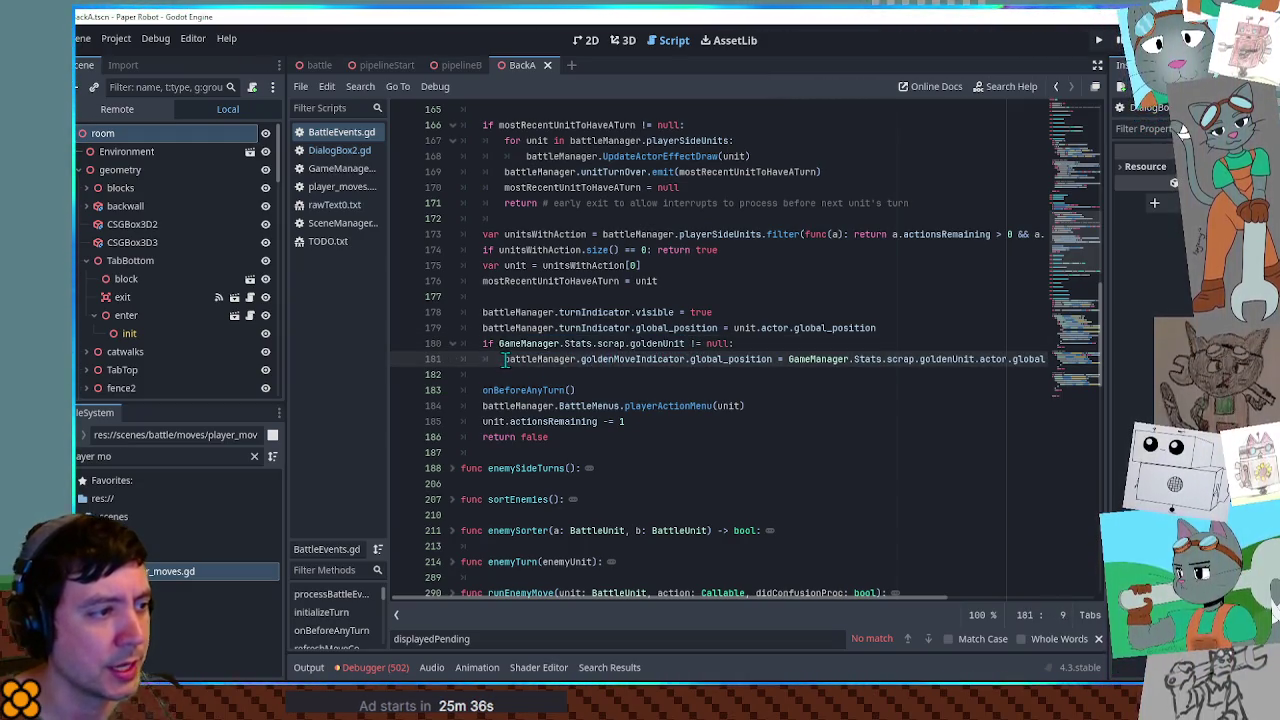
pyautogui.hotkey('shift', 'End')
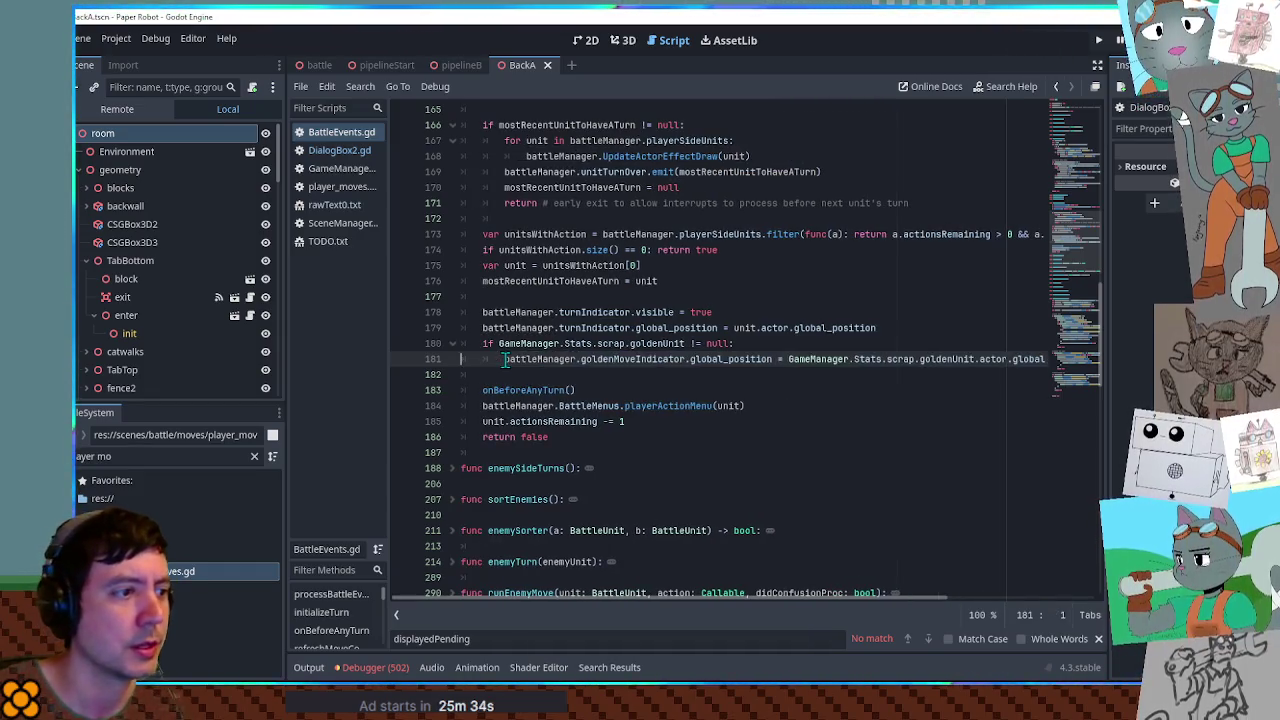
pyautogui.scroll(10, 510, 368)
pyautogui.doubleClick(518, 375)
pyautogui.scroll(8, 518, 375)
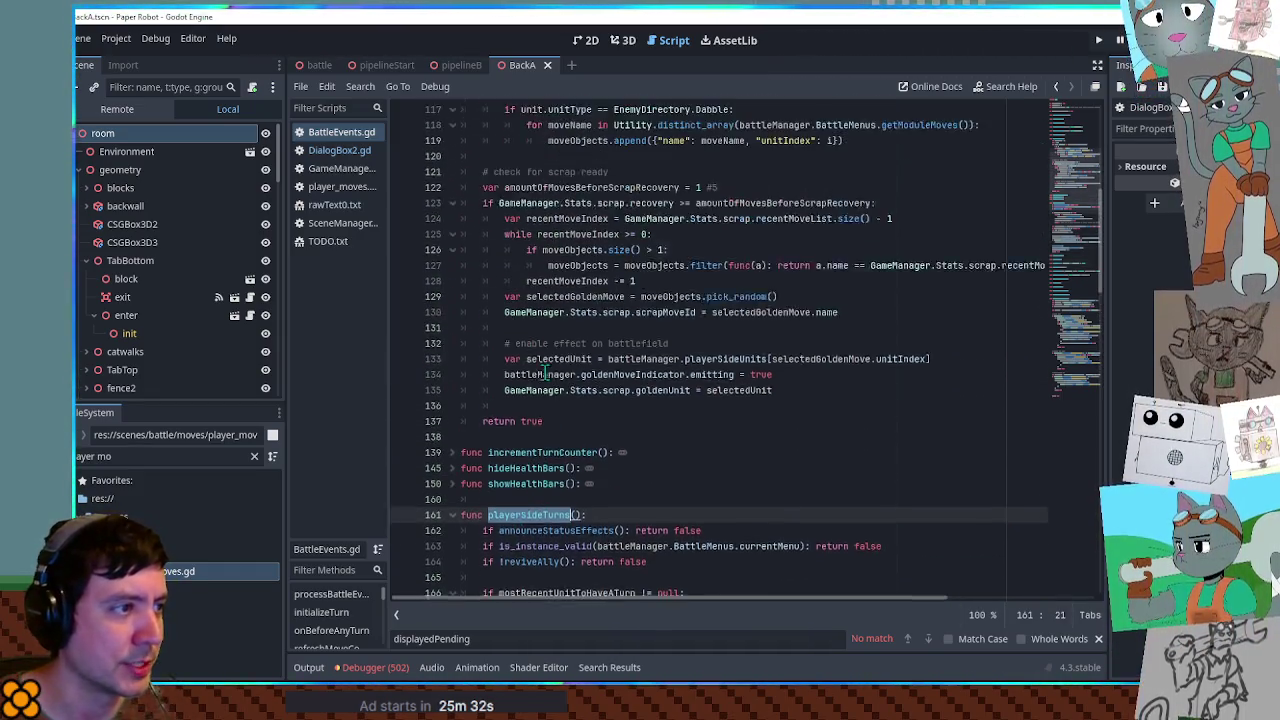
pyautogui.scroll(-4, 545, 374)
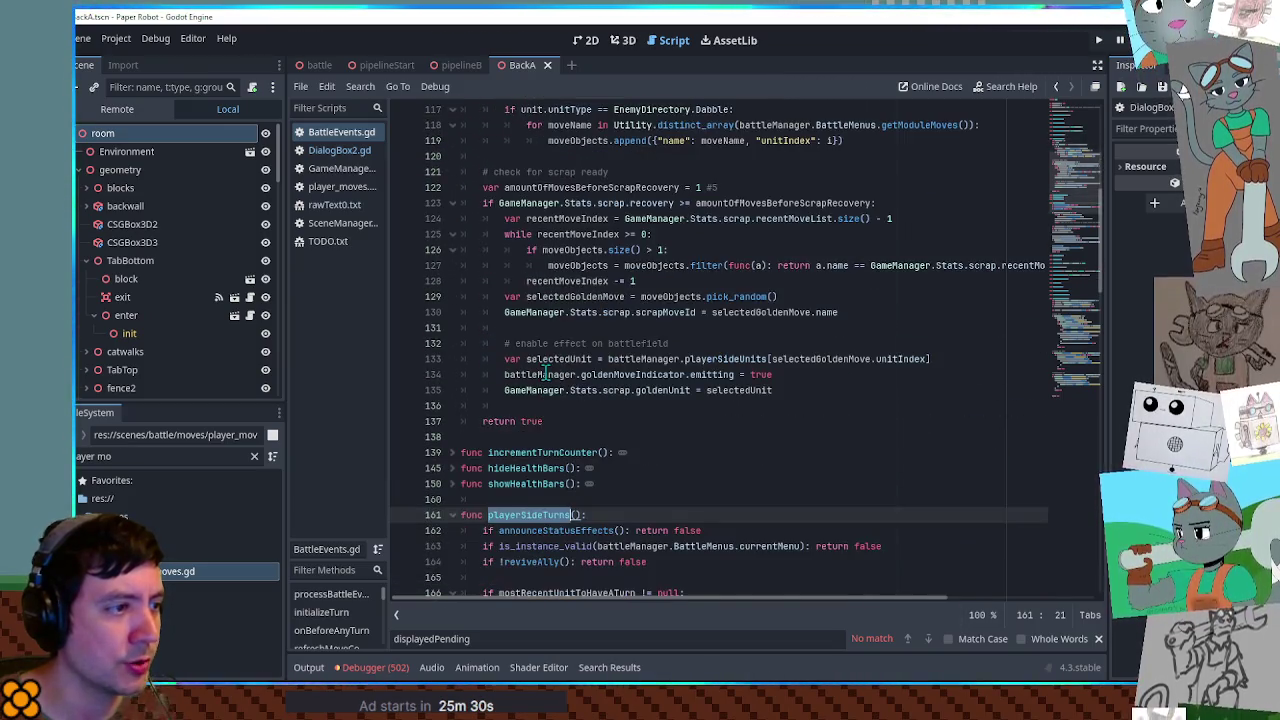
# Insert that statement as line 136, replacing GameManager.Stats.scrap.goldenUnit with selectedUnit
pyautogui.click(811, 397)
pyautogui.press('End')
pyautogui.press('Return')
pyautogui.write('battleManager.goldenMoveIndicator.global_position = GameManager.Stats.scrap.goldenUnit.actor.global_position')
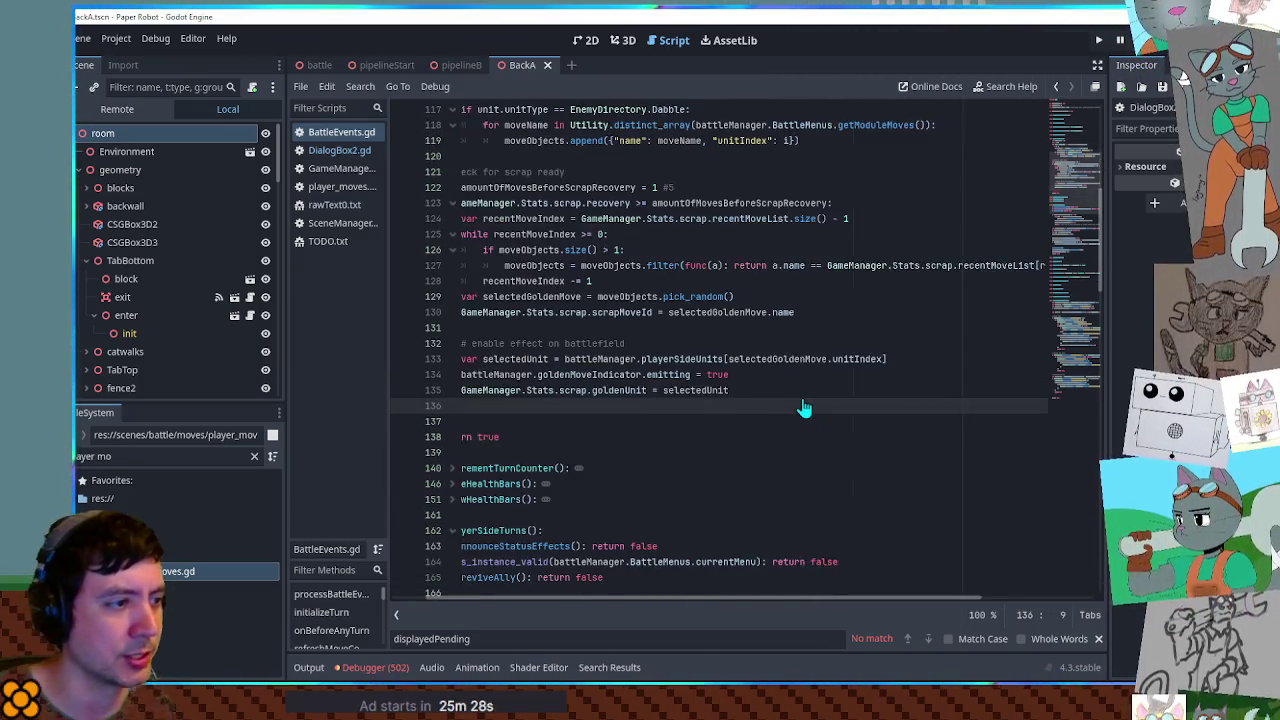
pyautogui.doubleClick(669, 390)
pyautogui.hotkey('ctrl', 'c')
pyautogui.moveTo(721, 406); pyautogui.dragTo(907, 406)
pyautogui.hotkey('ctrl', 'v')
pyautogui.click(850, 380)
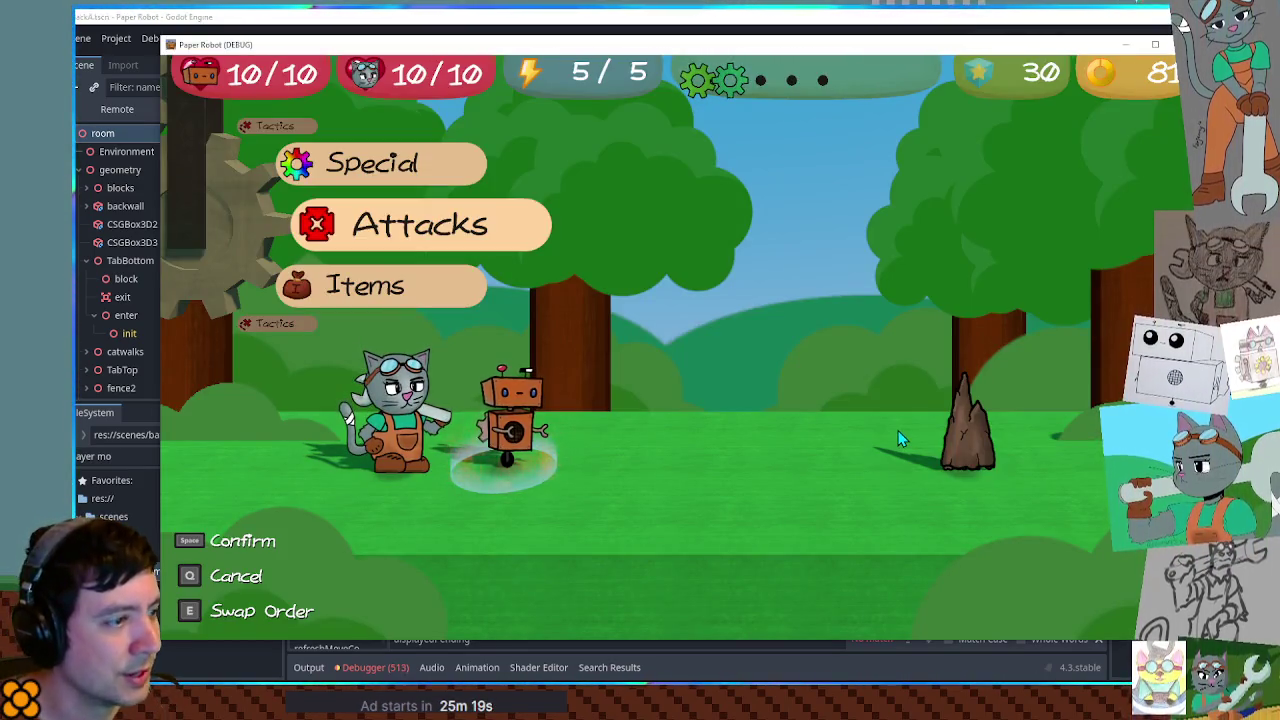
# Relaunch the battle and play turns with Gear Spin, a partner swap and Defend
pyautogui.press('space')
pyautogui.press('space')
pyautogui.press('space')
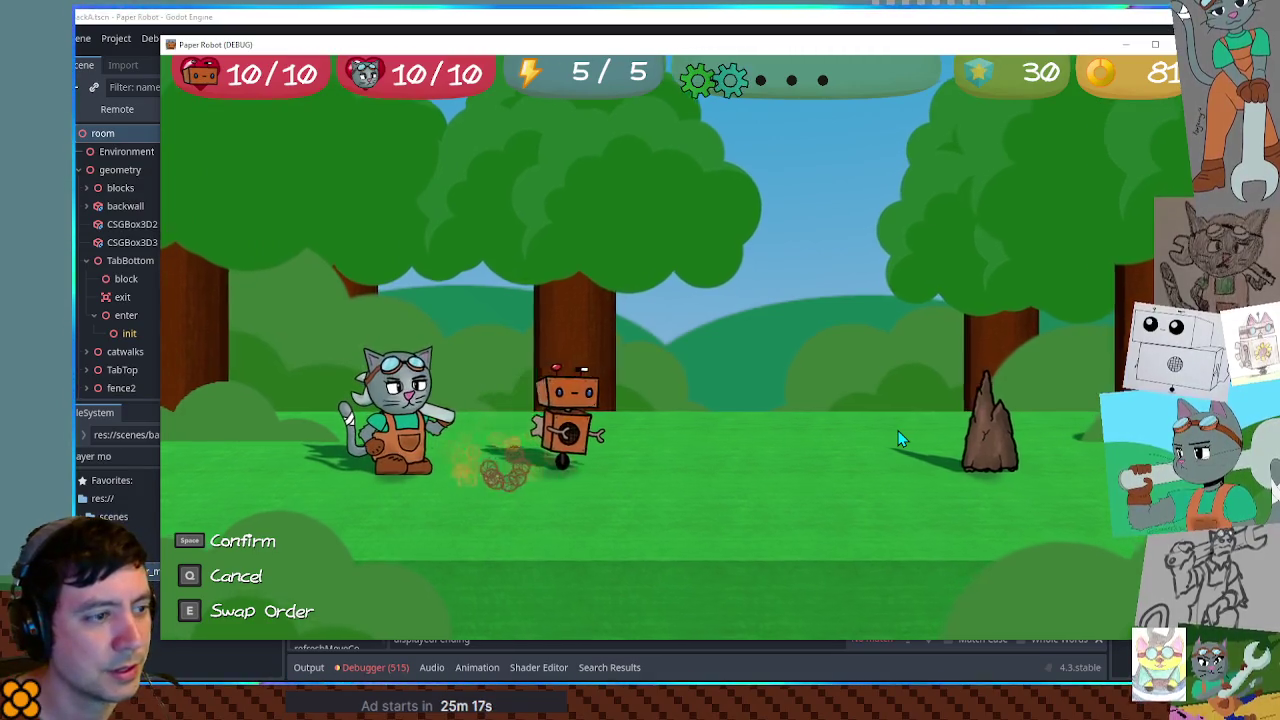
pyautogui.press('space')
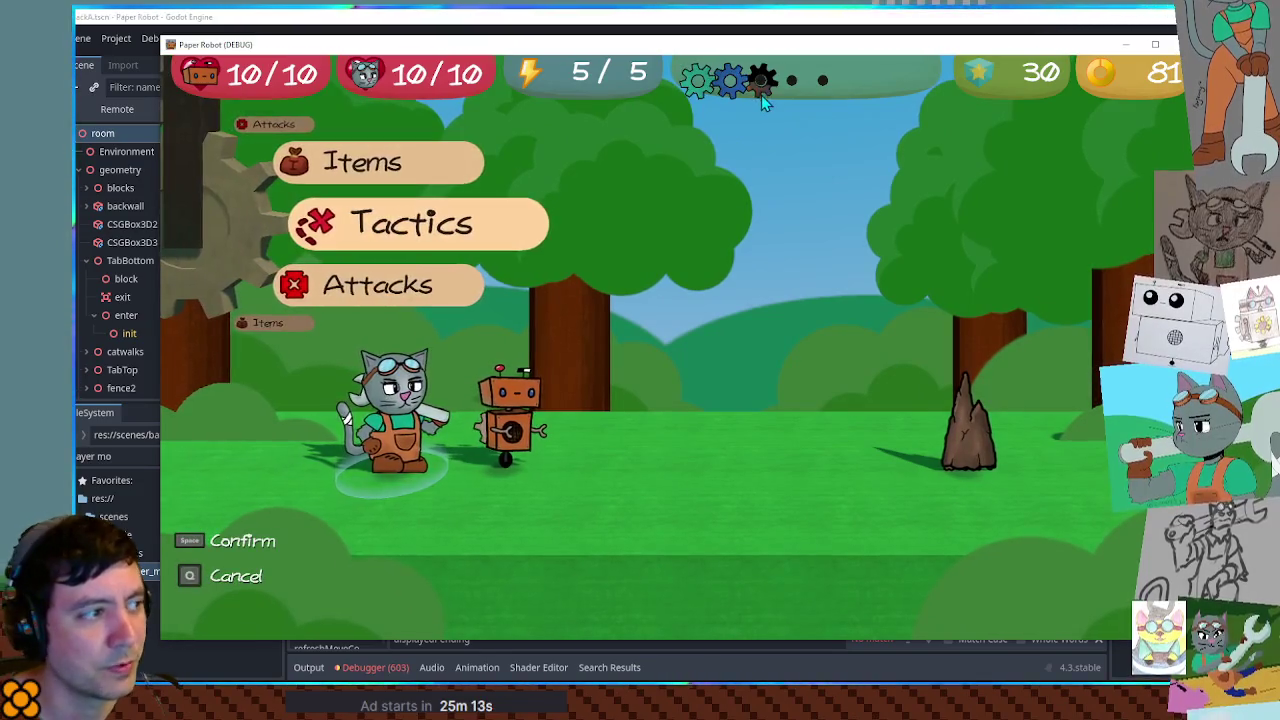
pyautogui.press('space')
pyautogui.press('space')
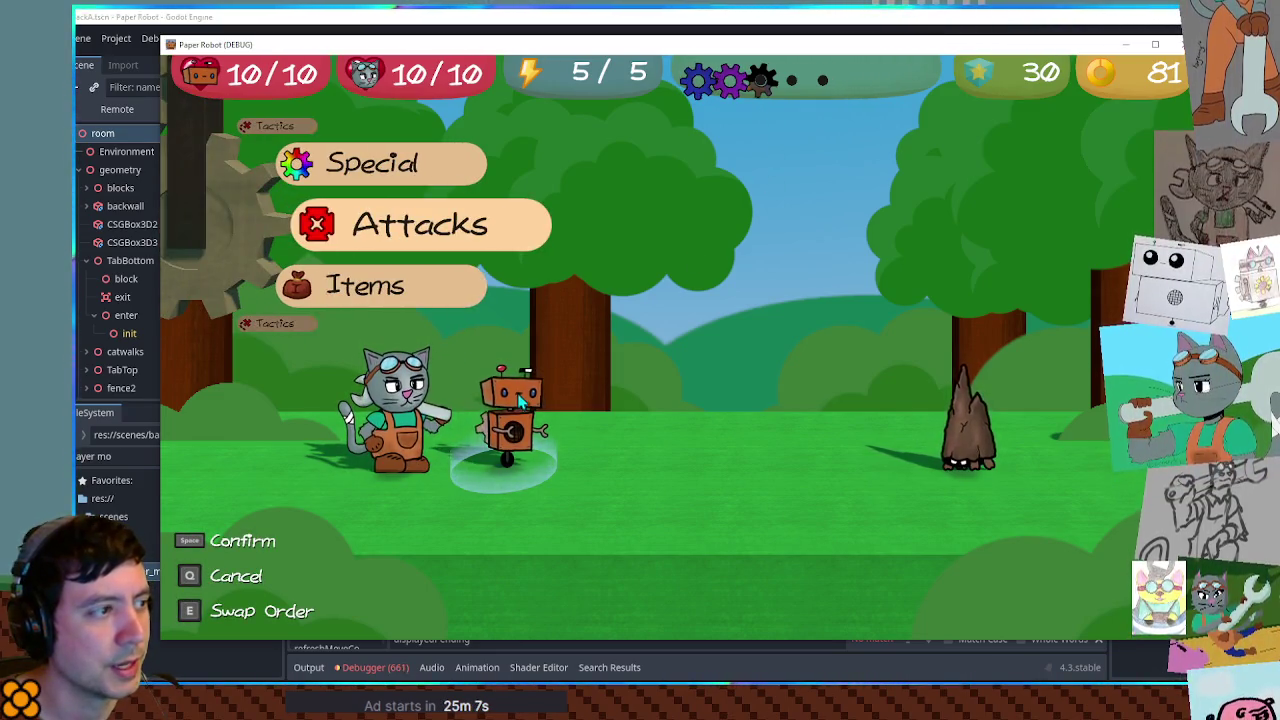
pyautogui.press('space')
pyautogui.press('space')
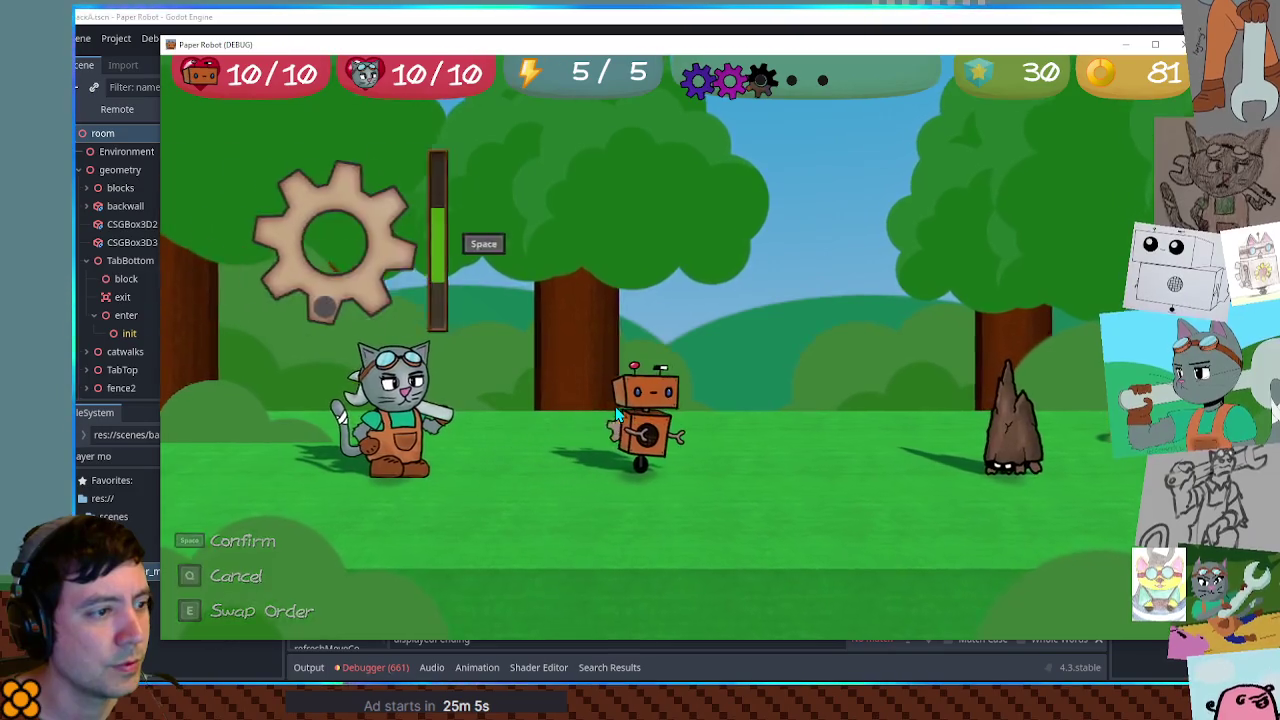
pyautogui.press('space')
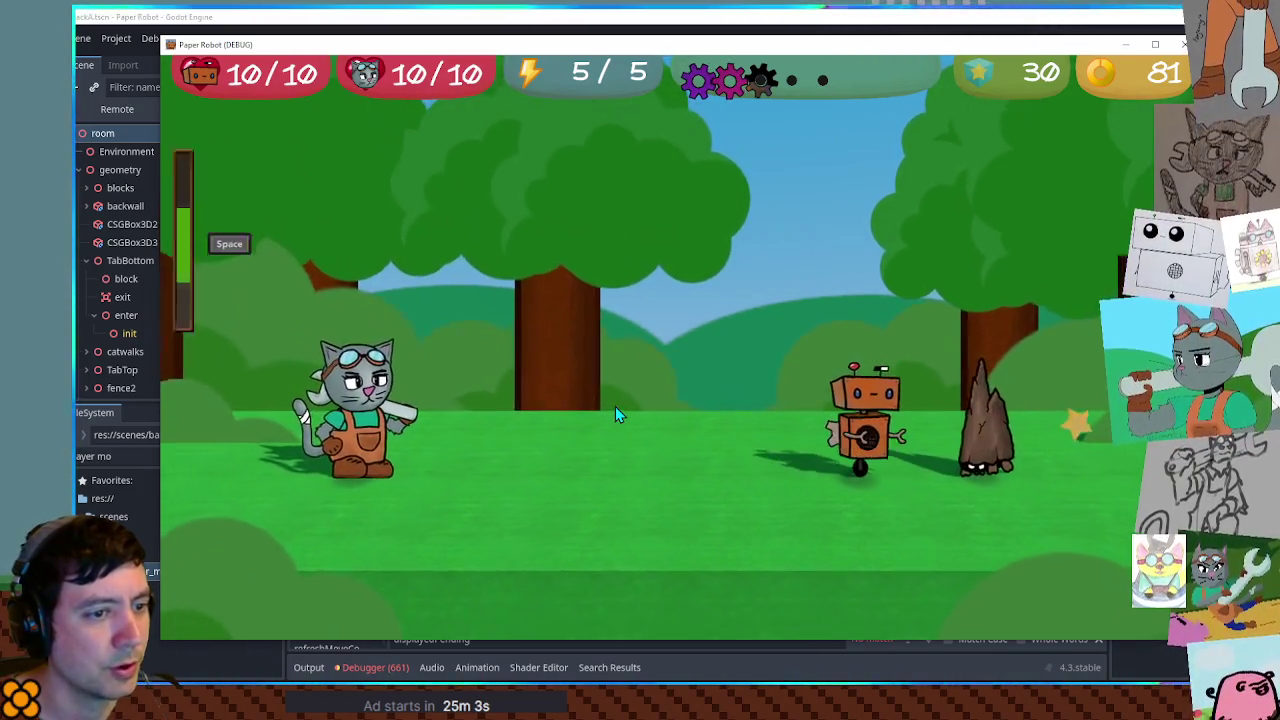
pyautogui.press('space')
pyautogui.press('space')
pyautogui.press('q')
pyautogui.press('Down')
pyautogui.press('space')
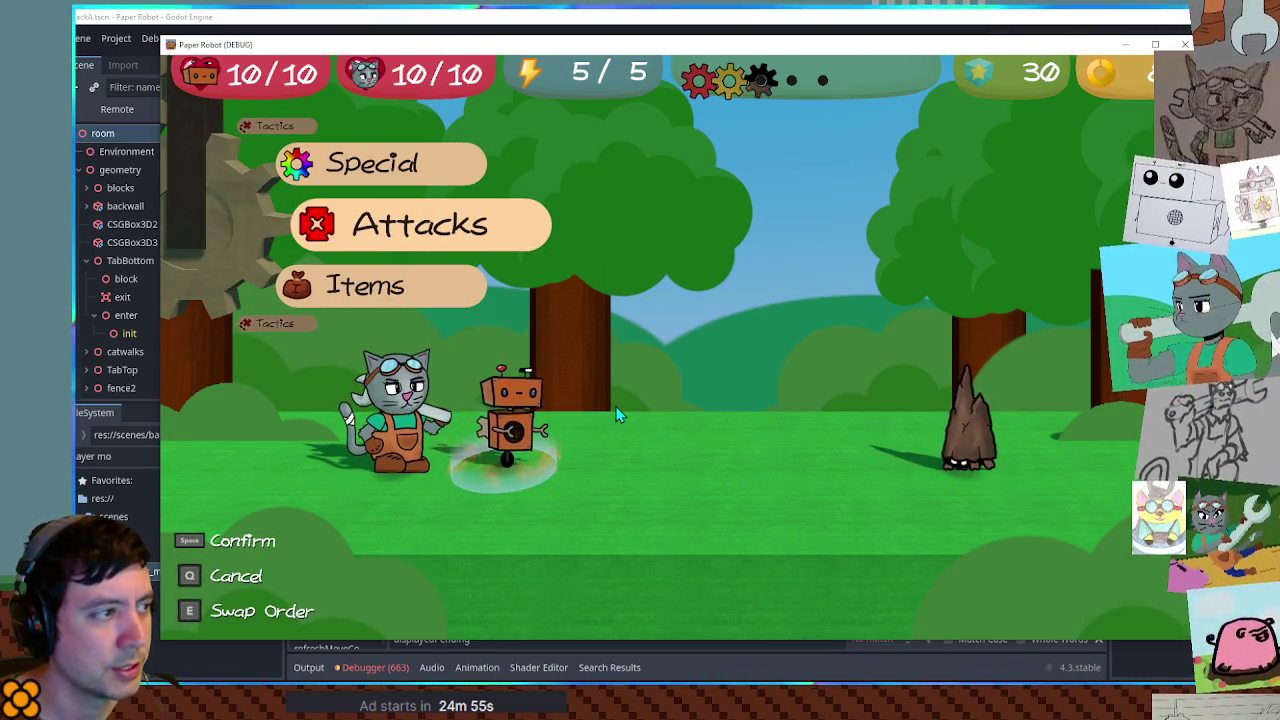
# Play further Gear Spin turns, then return to the BattleEvents.gd script
pyautogui.press('space')
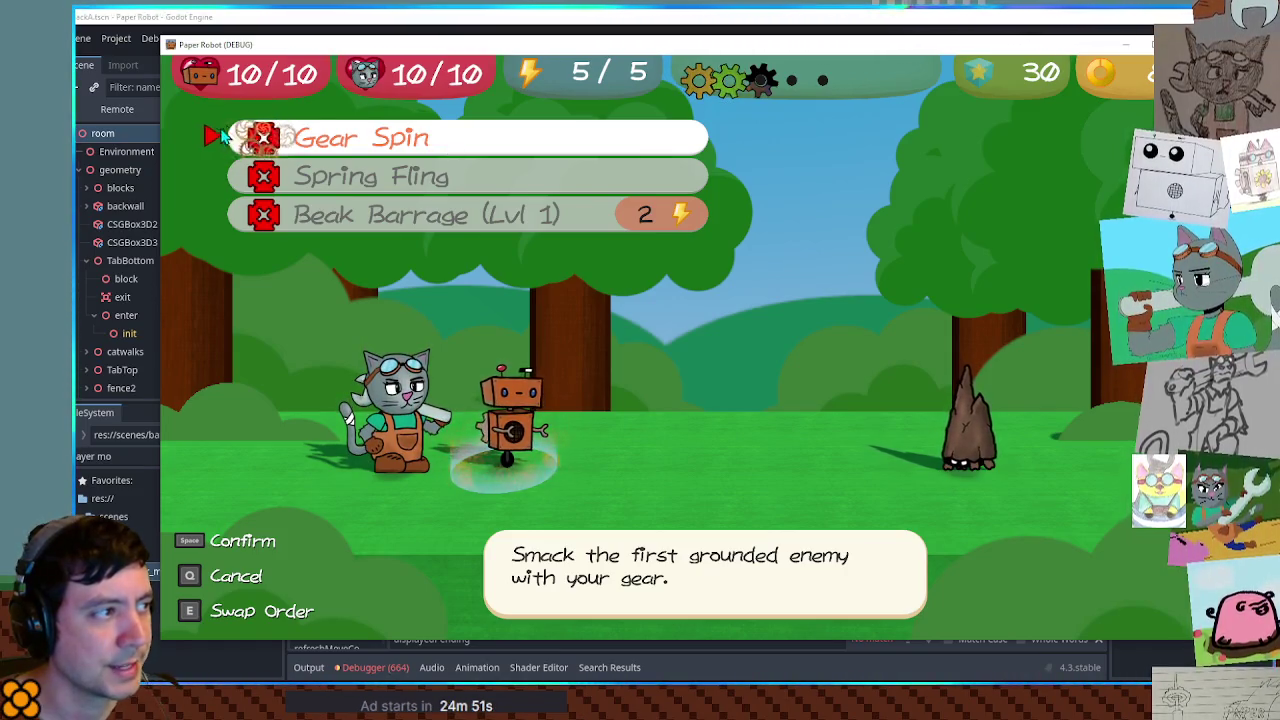
pyautogui.click(255, 140)
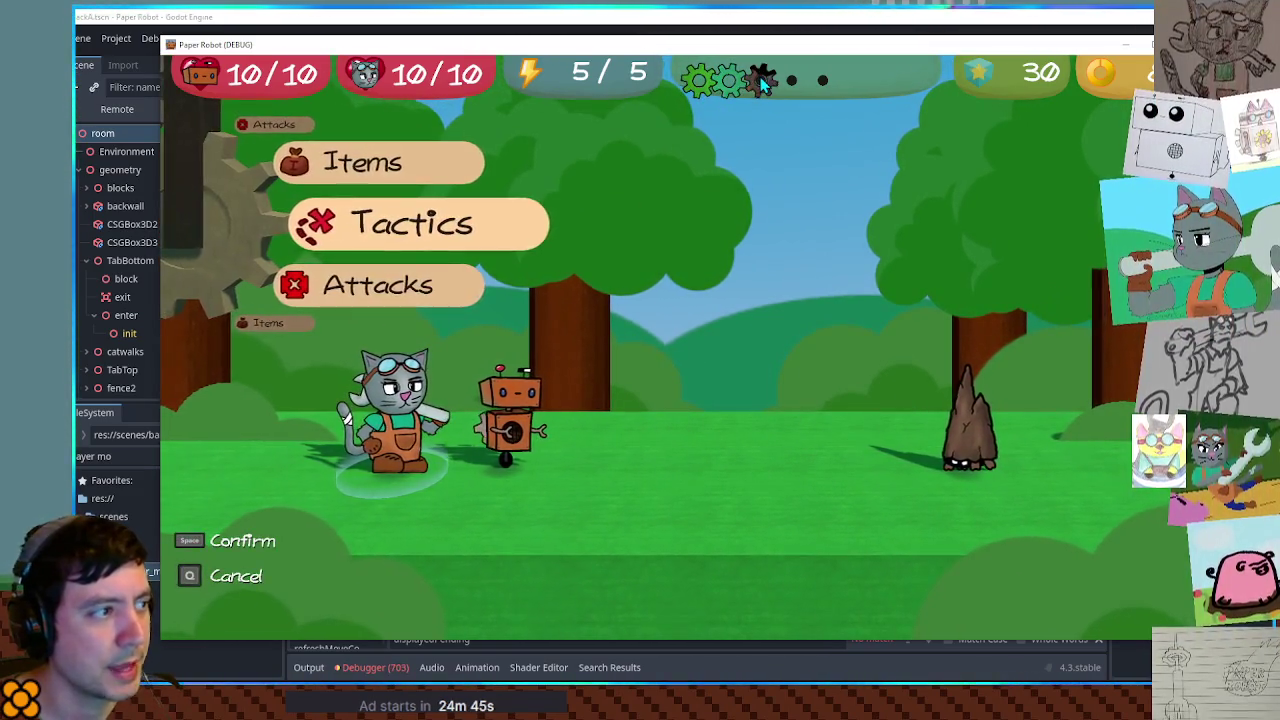
pyautogui.press('space')
pyautogui.press('space')
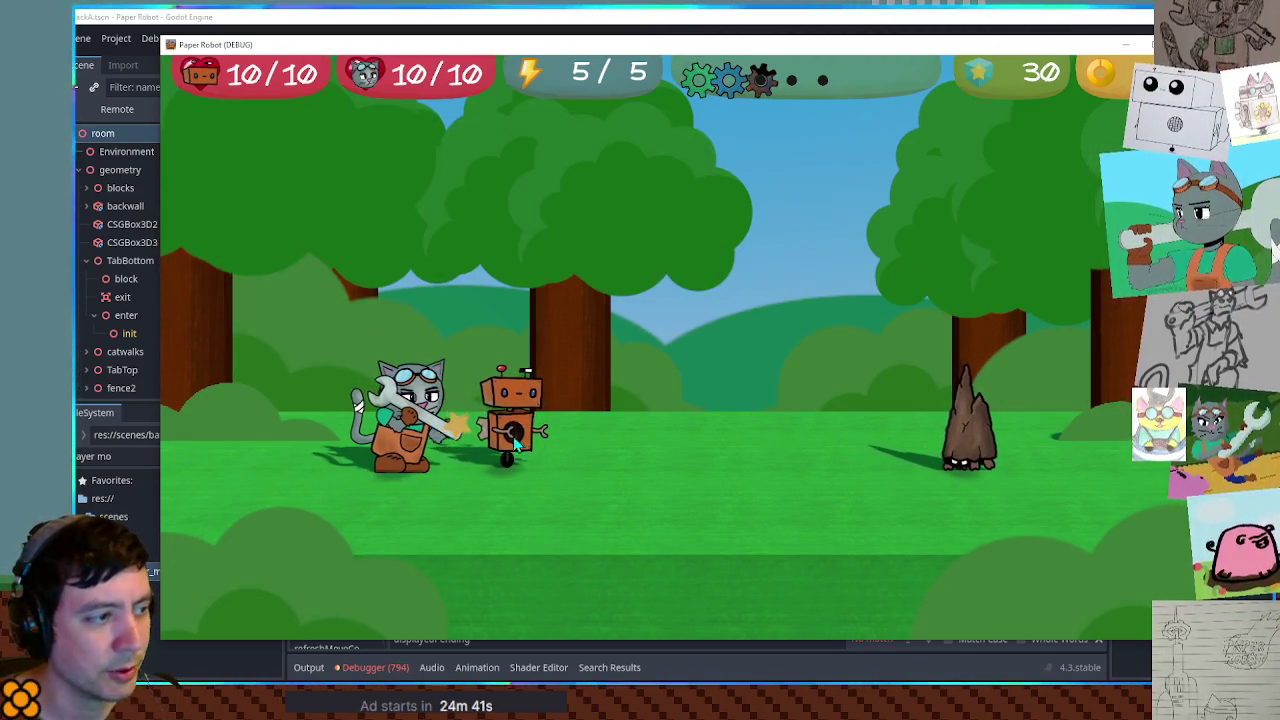
pyautogui.press('space')
pyautogui.press('space')
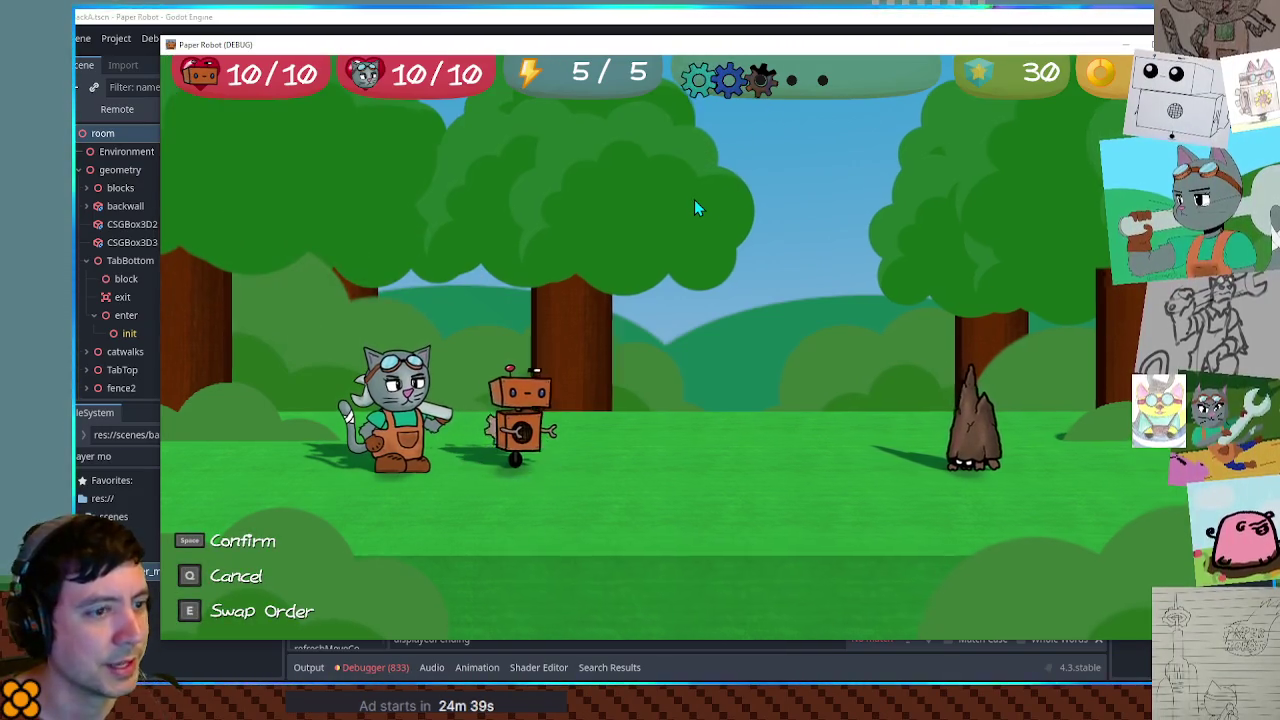
pyautogui.press('space')
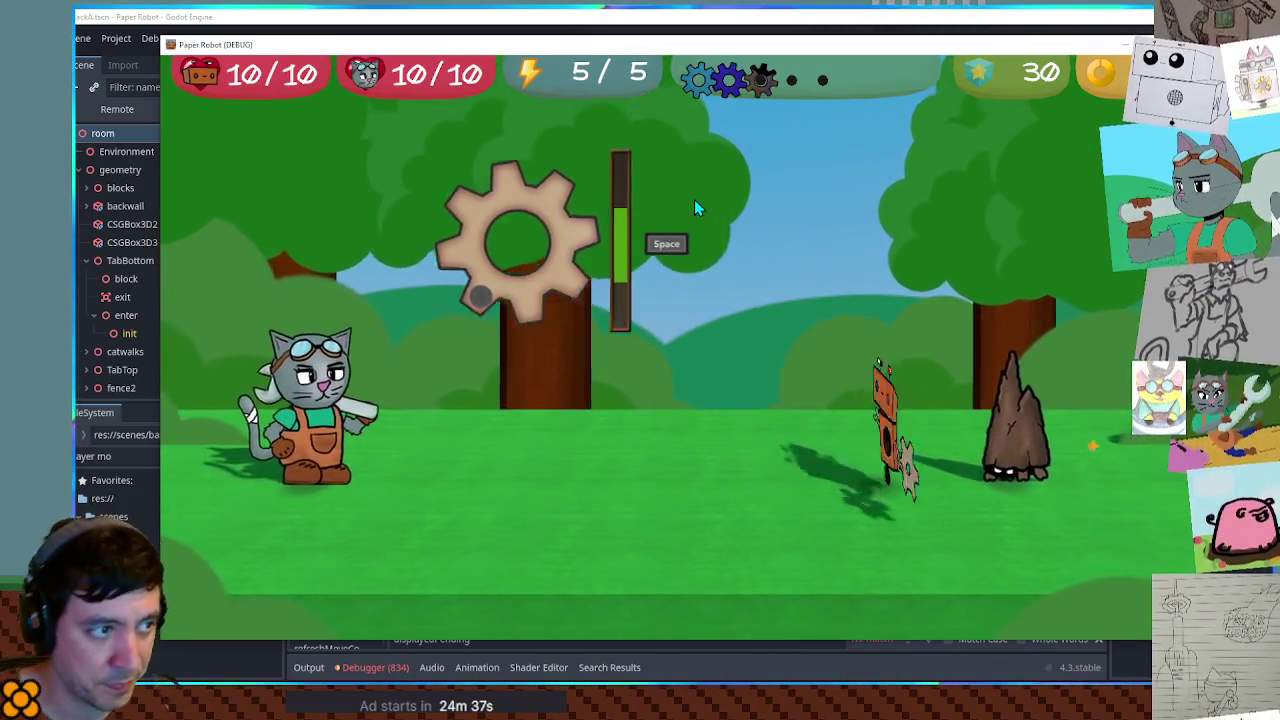
pyautogui.press('space')
pyautogui.press('space')
pyautogui.press('space')
pyautogui.press('space')
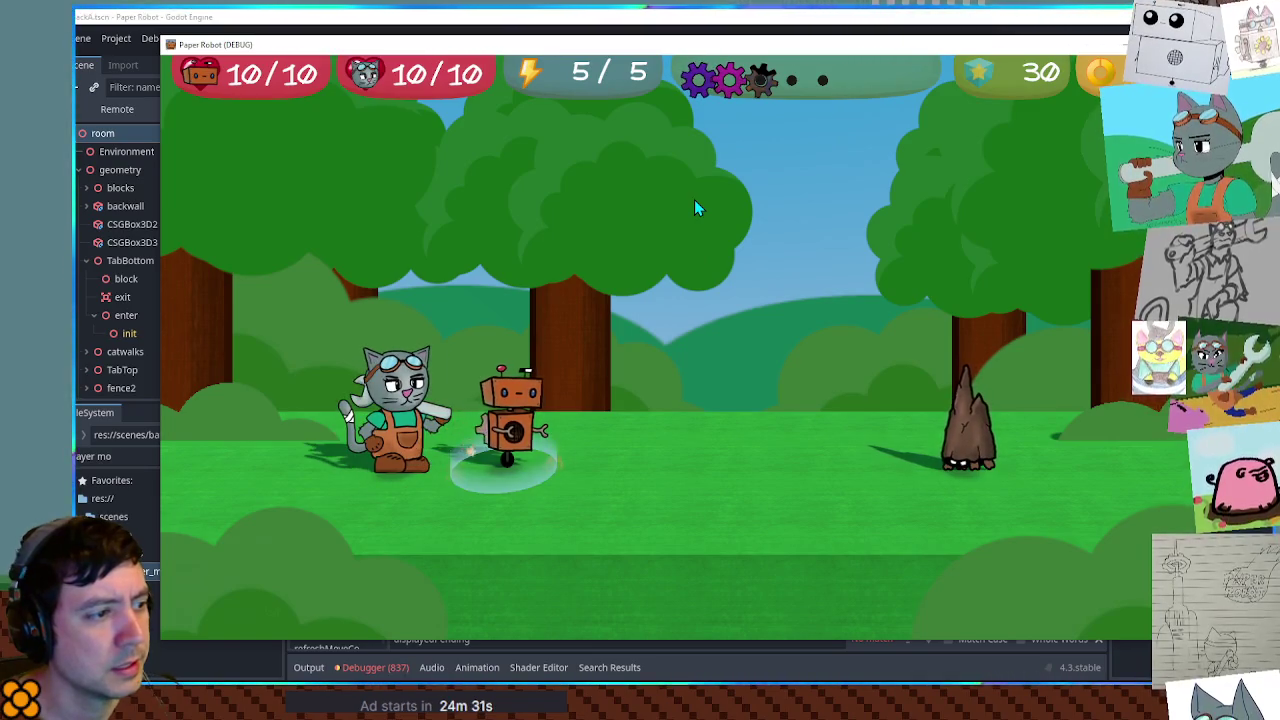
pyautogui.press('space')
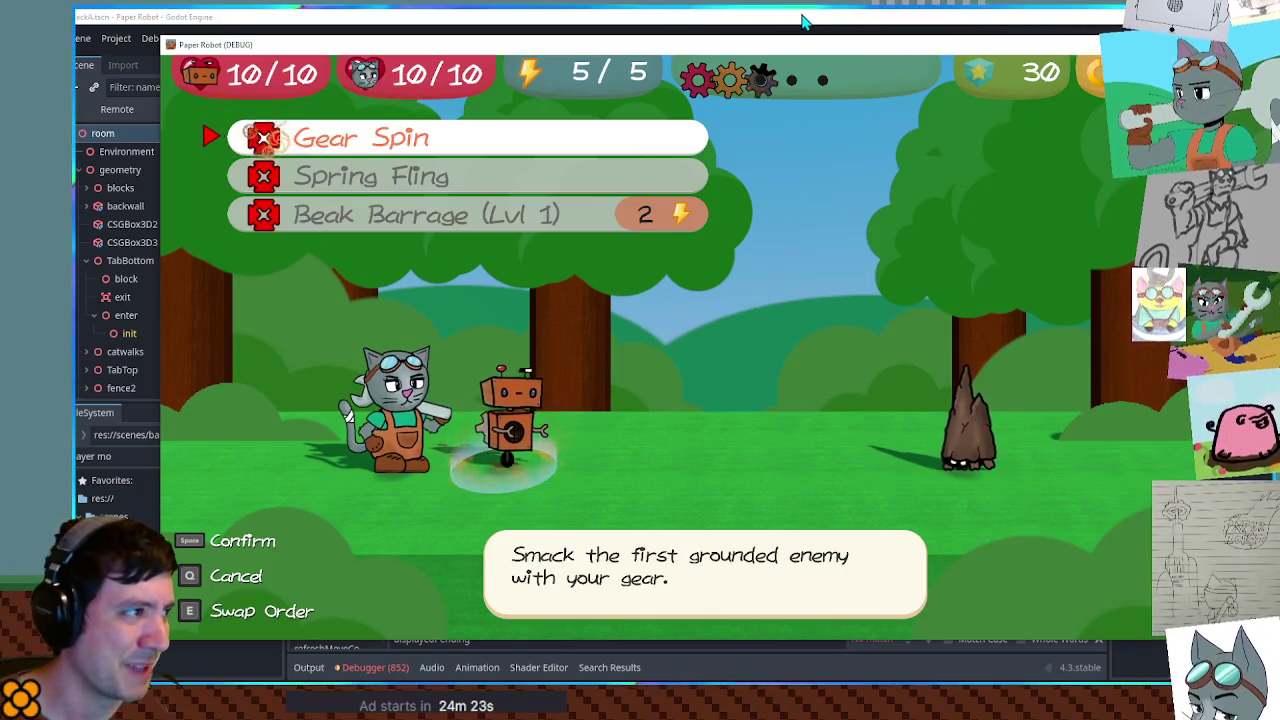
pyautogui.click(1097, 44)
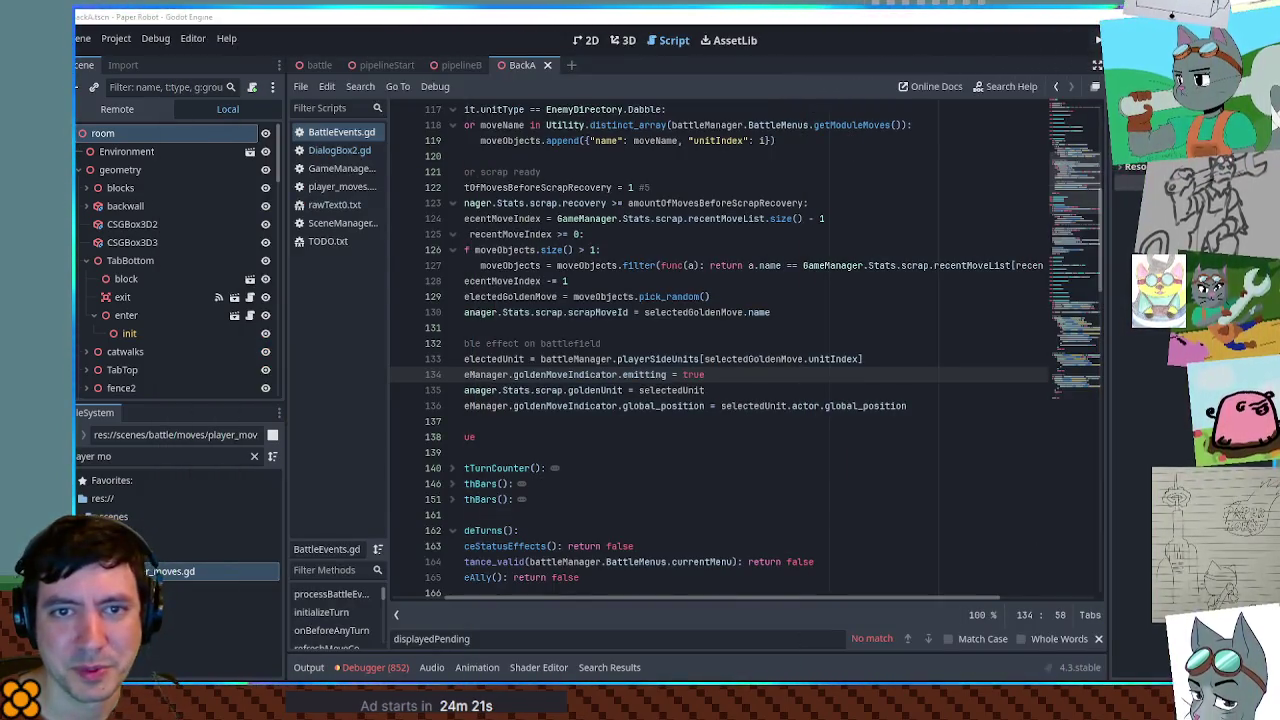
pyautogui.click(1097, 40)
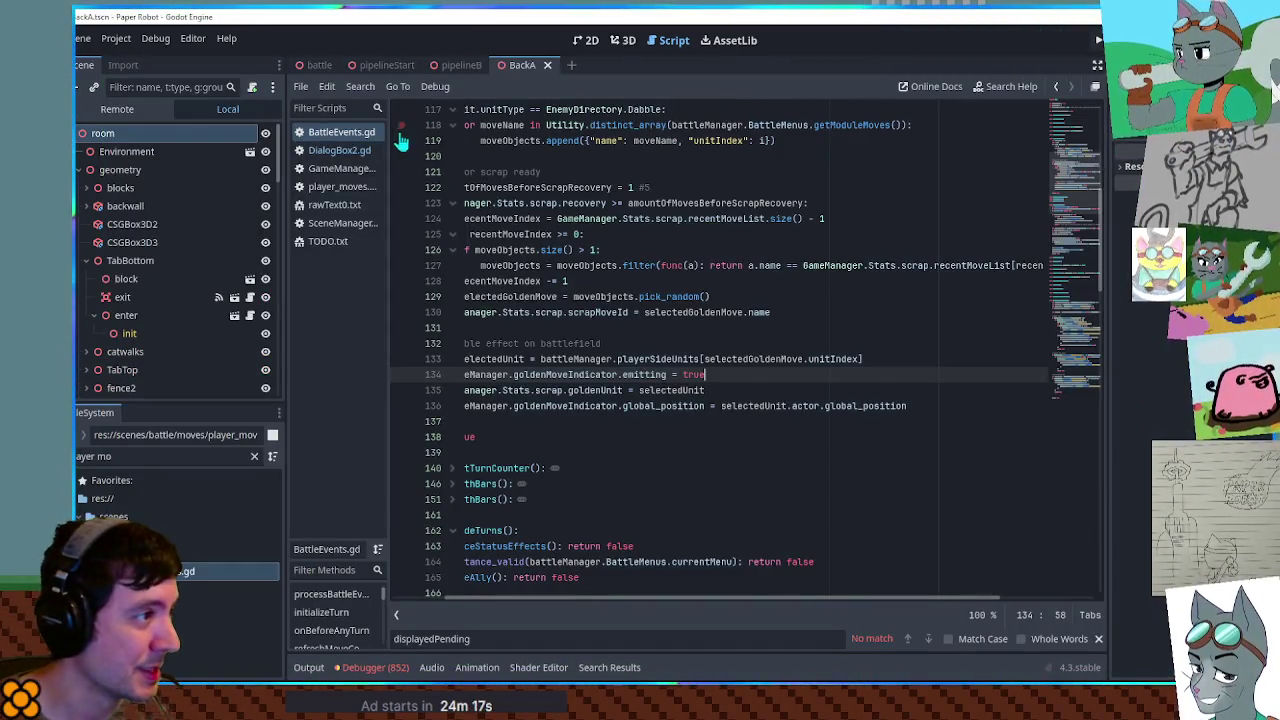
# Inspect lines 125–130 and mark line 125's recentMoveIndex while loop with a breakpoint
pyautogui.moveTo(590, 306); pyautogui.dragTo(387, 277)
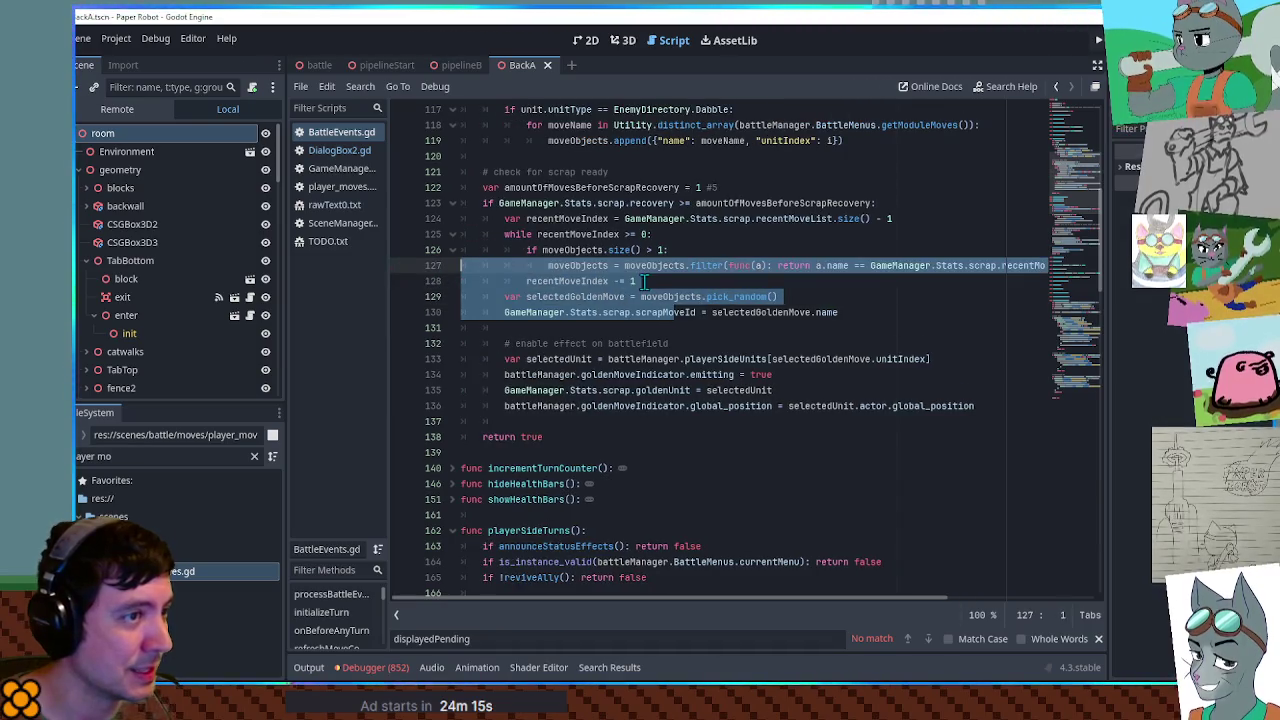
pyautogui.click(585, 235)
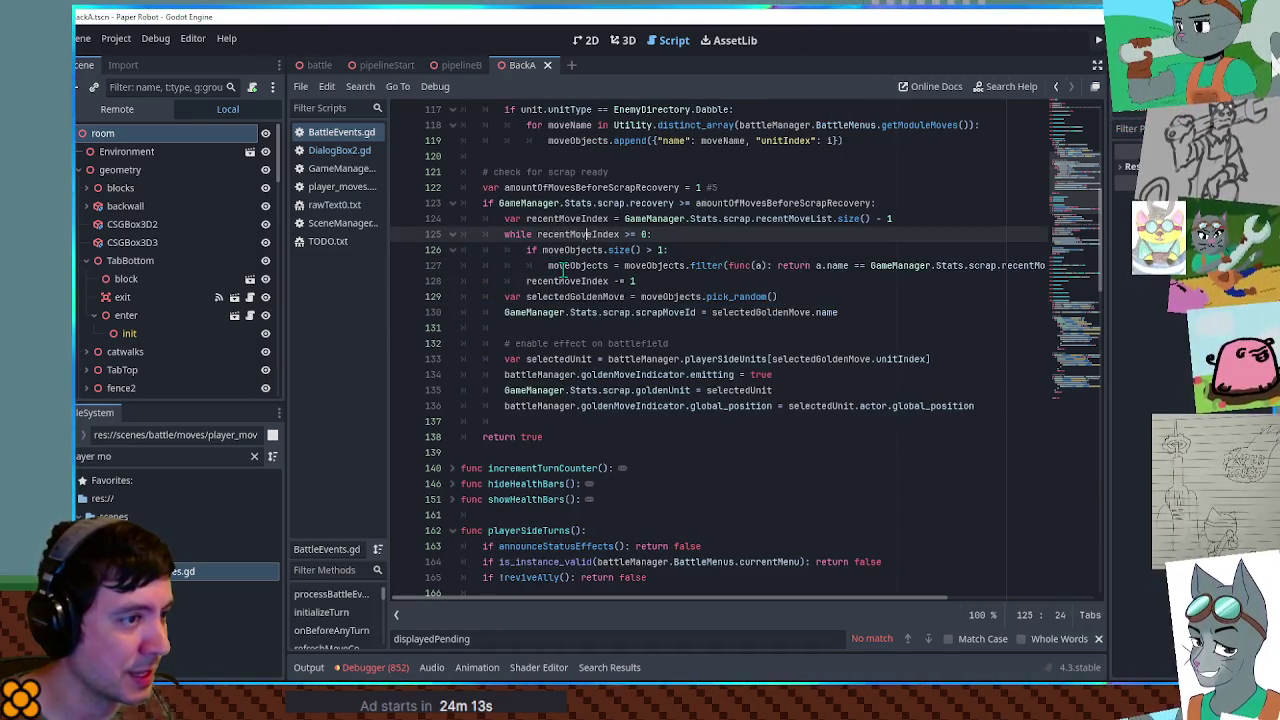
pyautogui.doubleClick(643, 266)
pyautogui.doubleClick(562, 234)
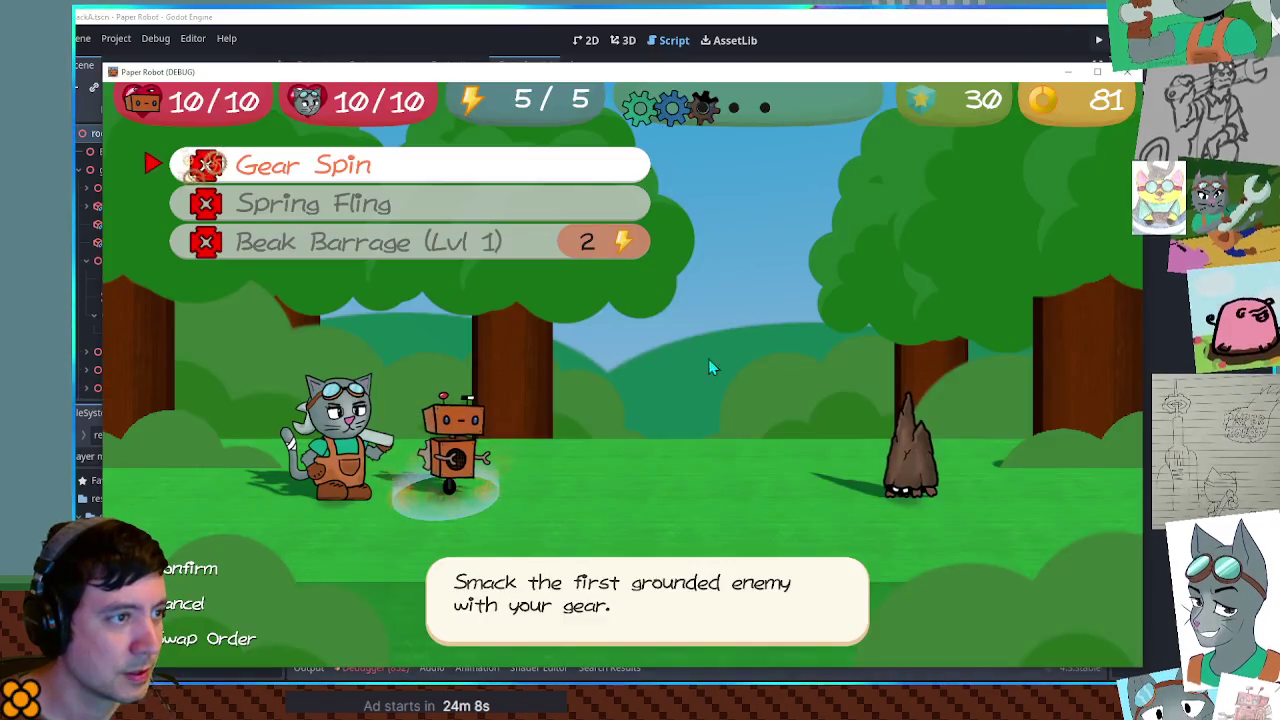
# Strike the CaveMite with a timed Gear Spin, then Defend on the next turn
pyautogui.press('Return')
pyautogui.press('Return')
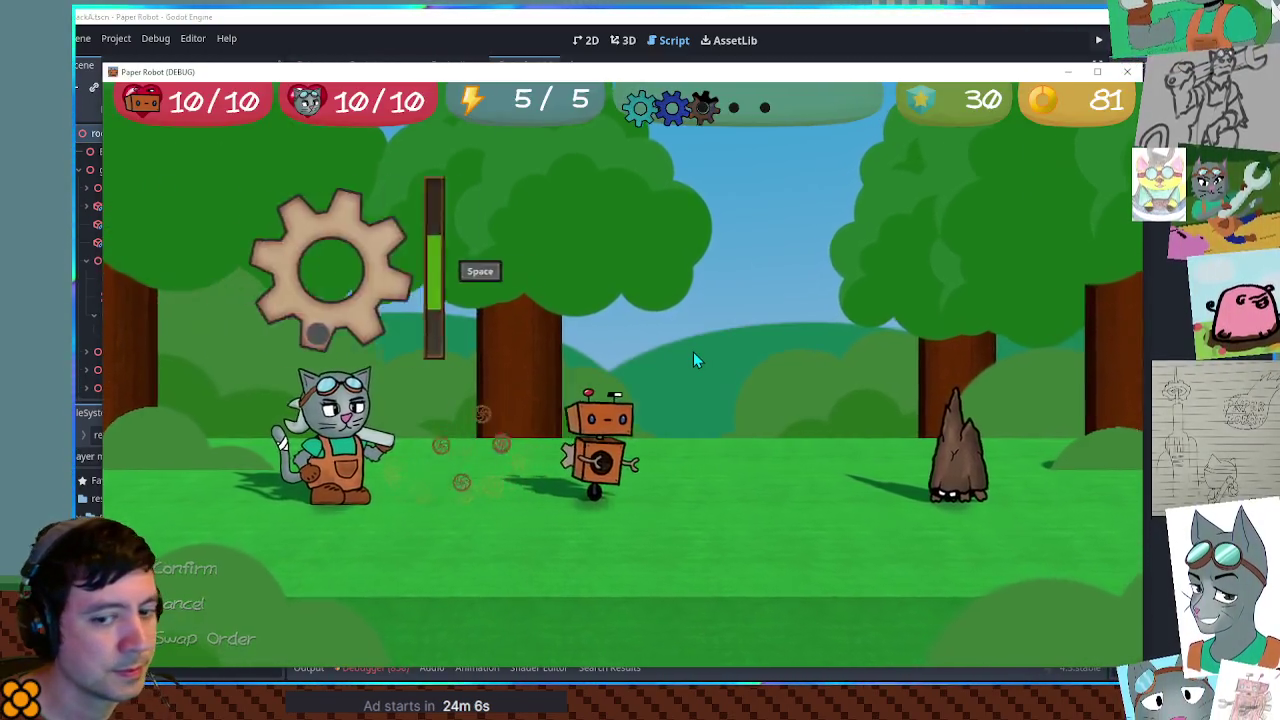
pyautogui.press('space')
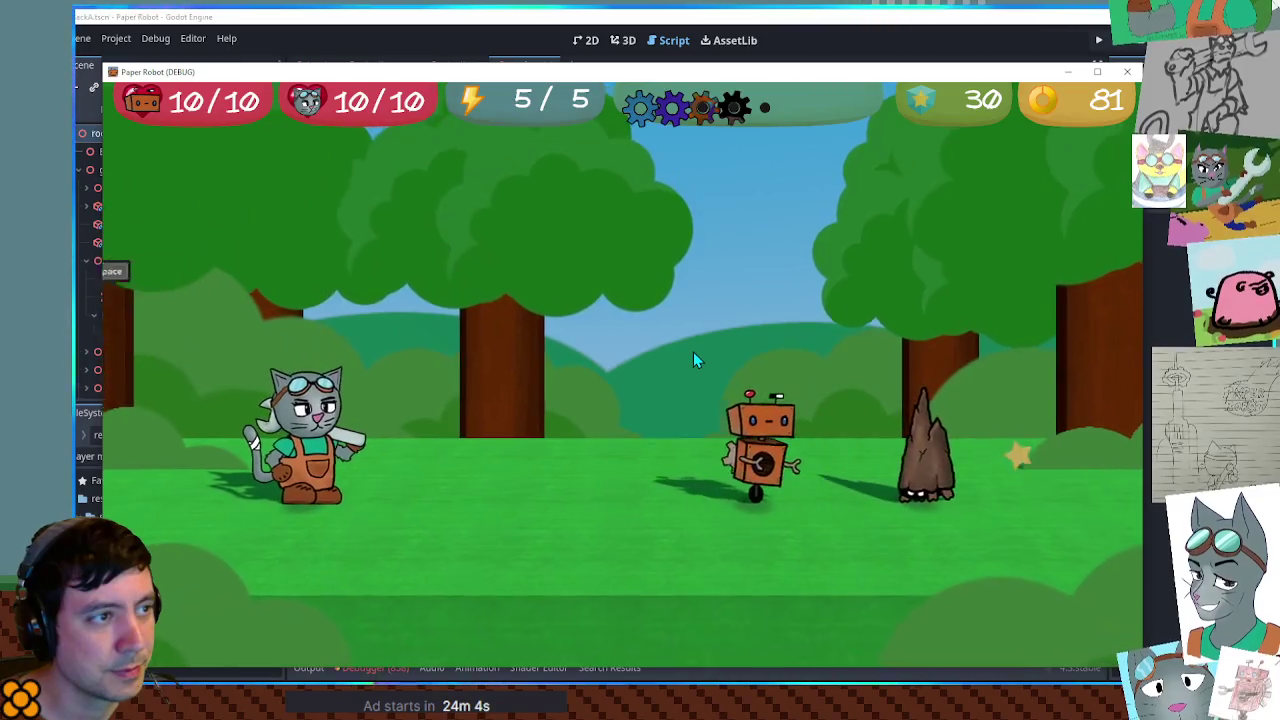
pyautogui.press('Return')
pyautogui.press('Down')
pyautogui.press('Return')
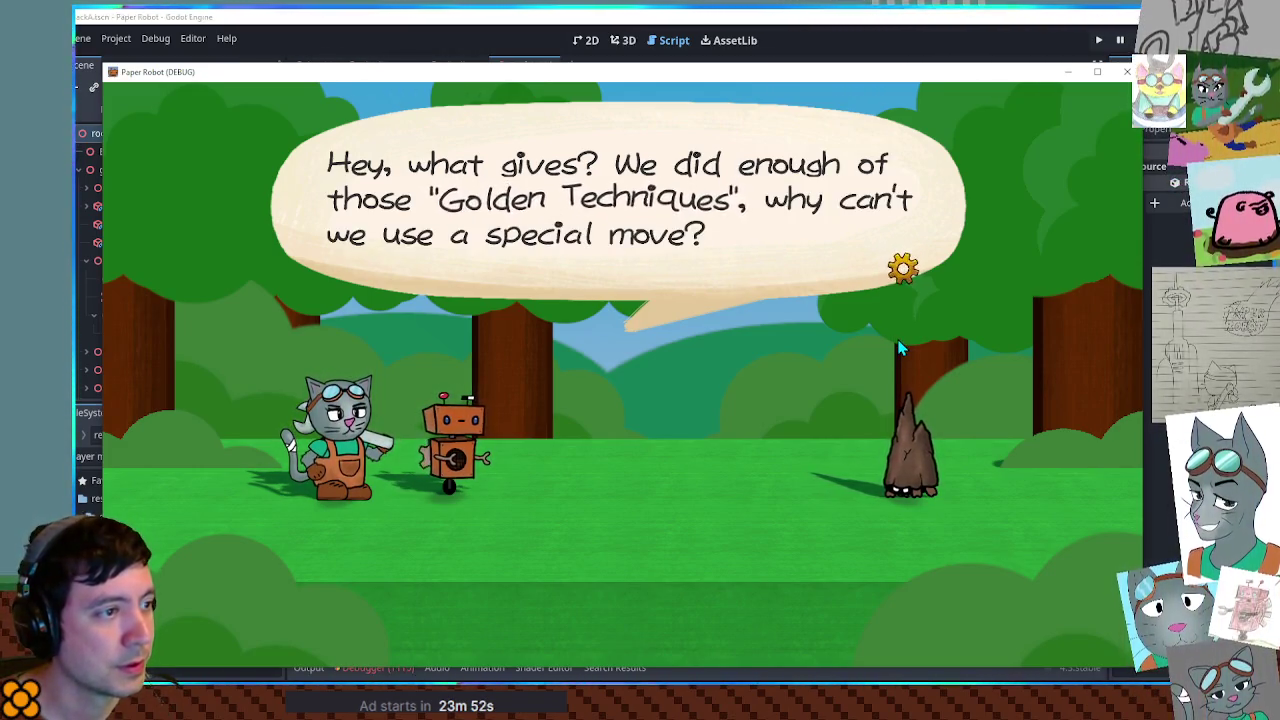
# Read through the scrap-salvage dialogue and attack the CaveMite again with Gear Spin
pyautogui.press('space')
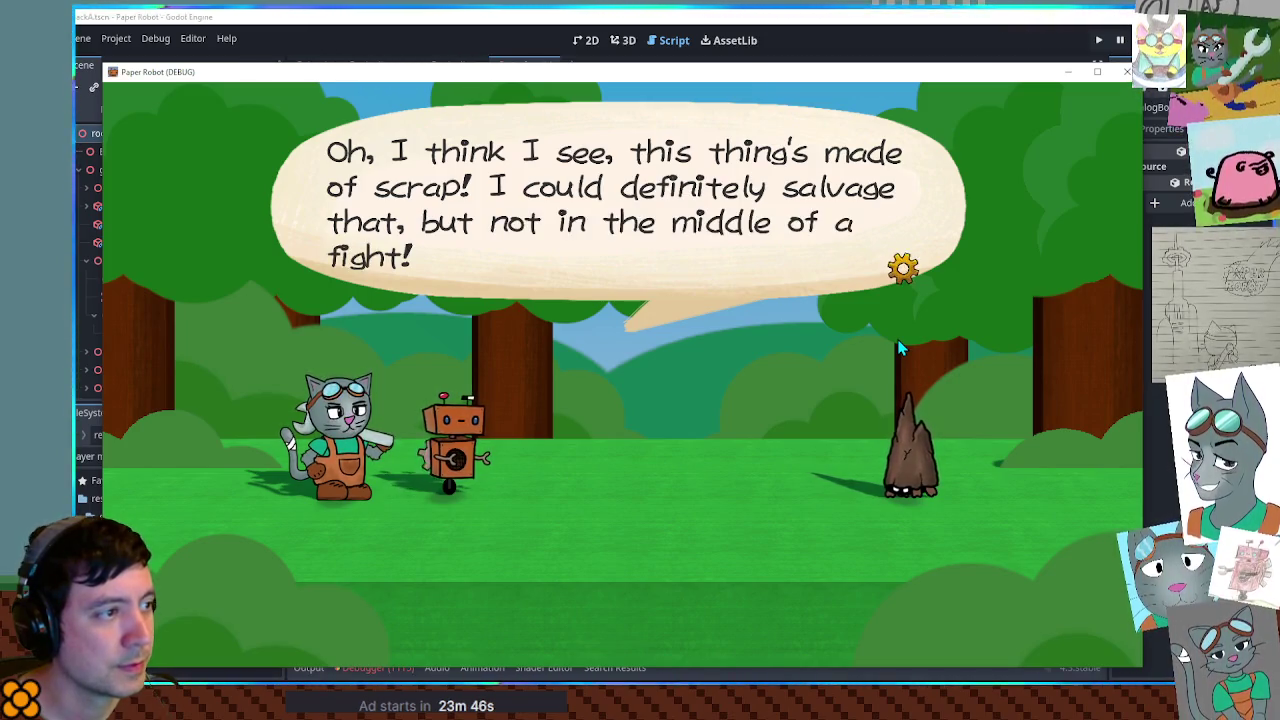
pyautogui.press('space')
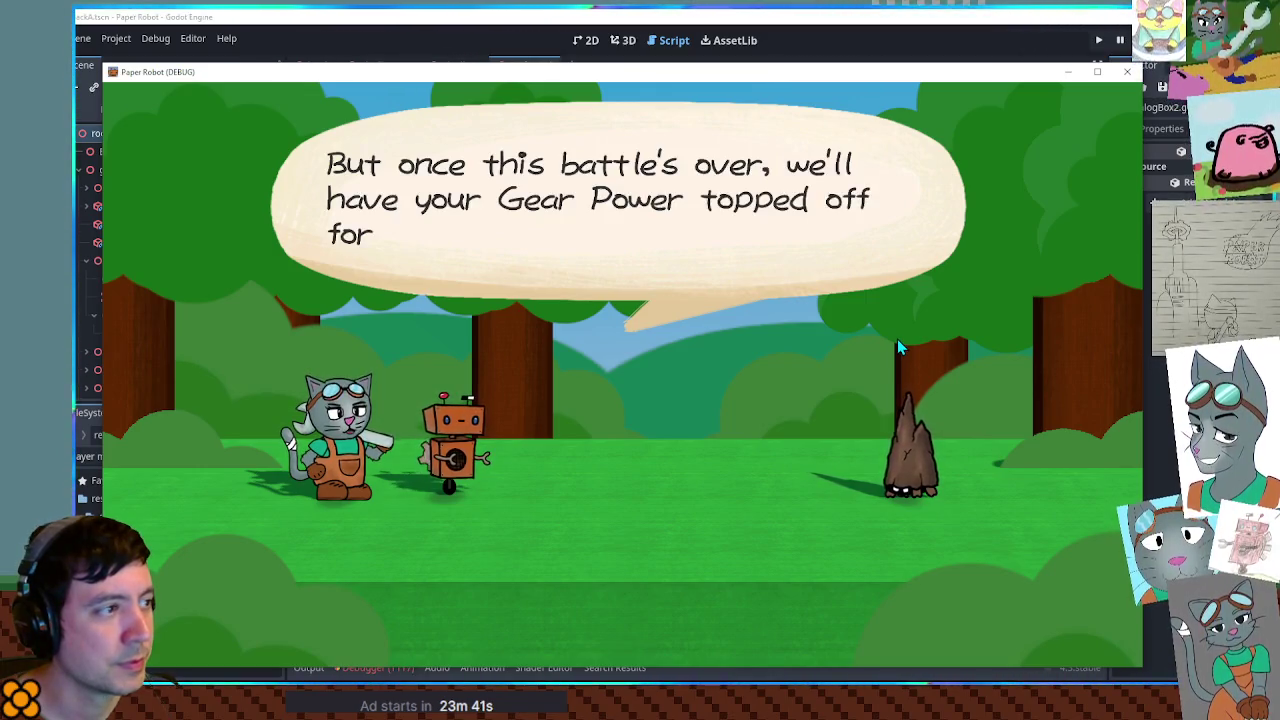
pyautogui.press('space')
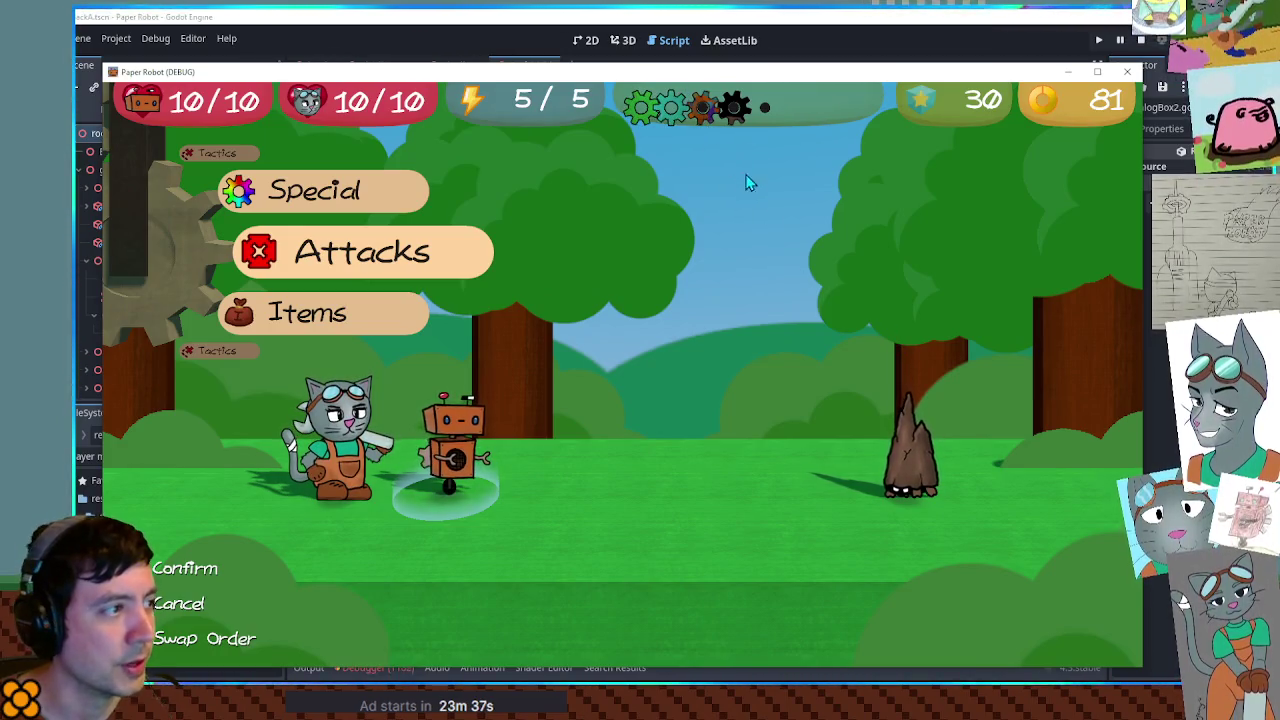
pyautogui.press('space')
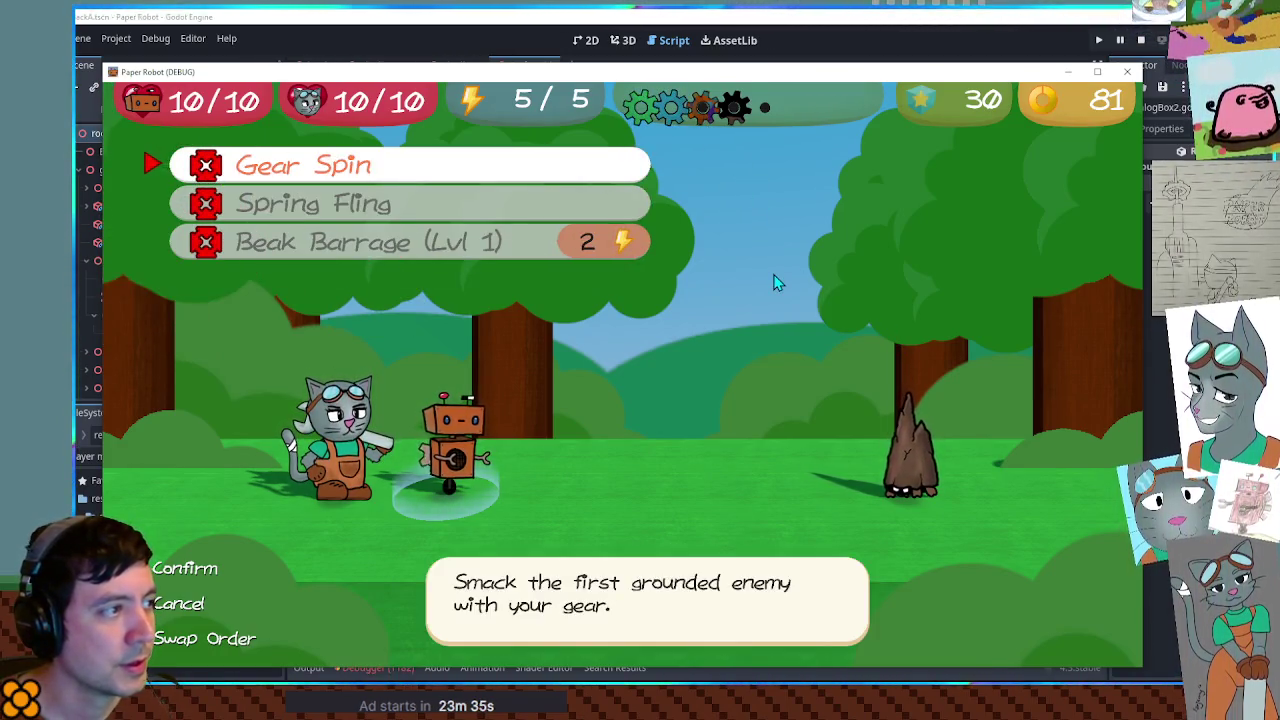
pyautogui.press('space')
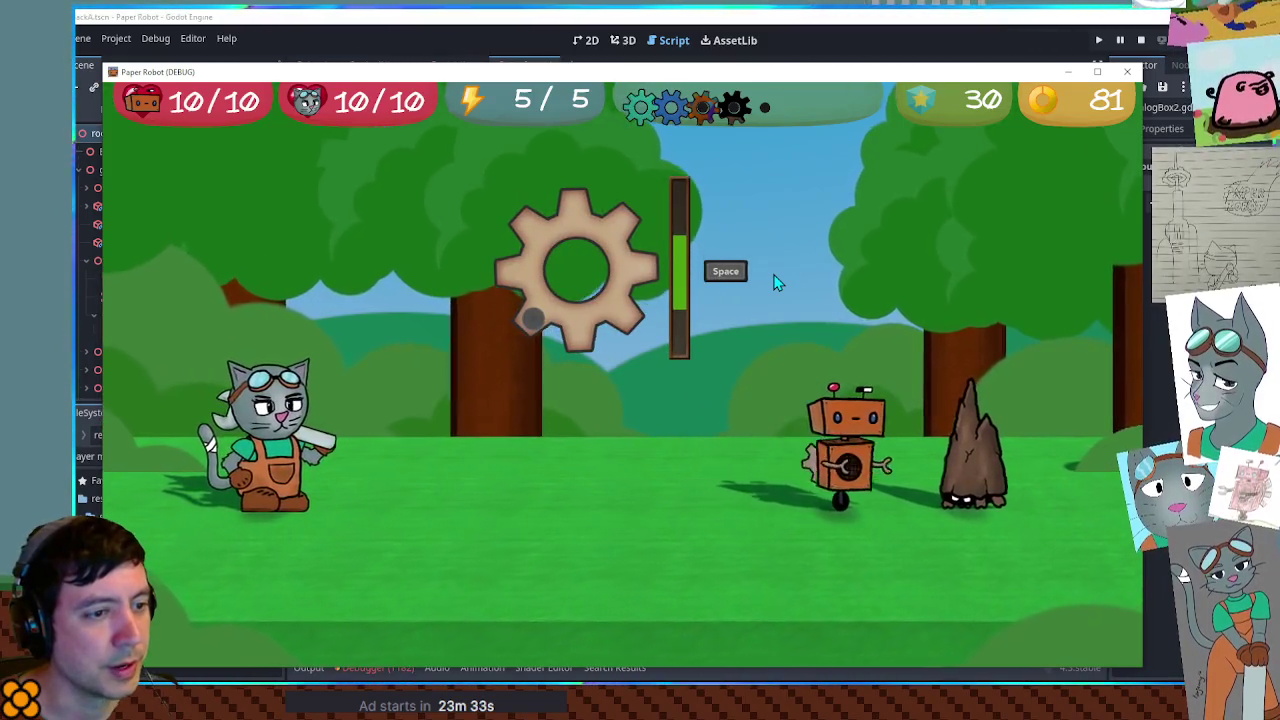
pyautogui.press('space')
pyautogui.press('space')
pyautogui.press('space')
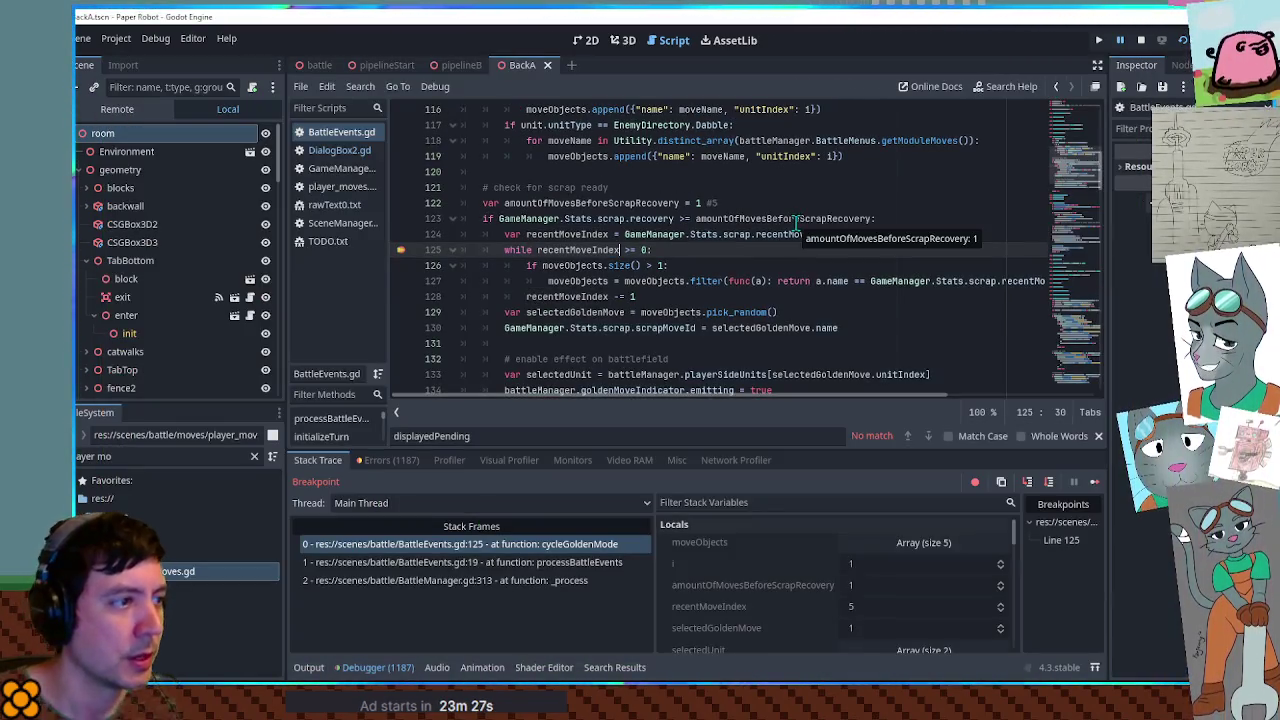
# Review lines 124–126 of the paused cycleGoldenMode code around recentMoveIndex
pyautogui.click(869, 266)
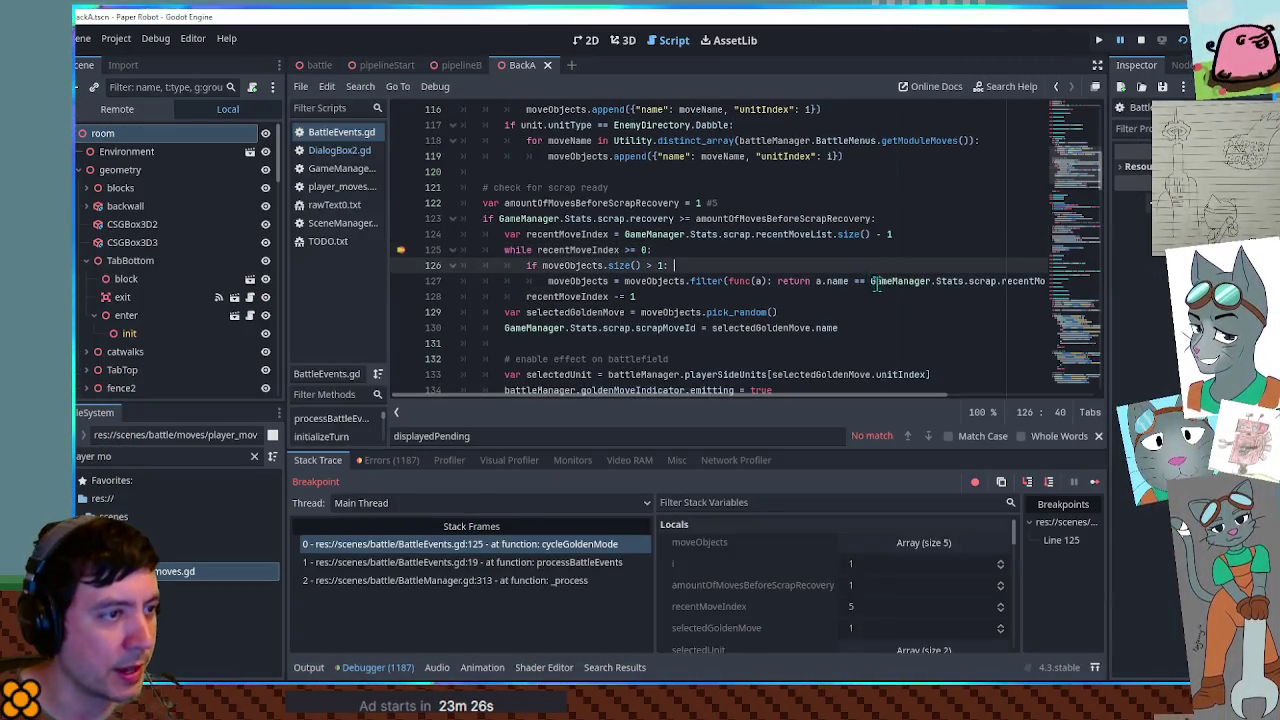
pyautogui.click(799, 234)
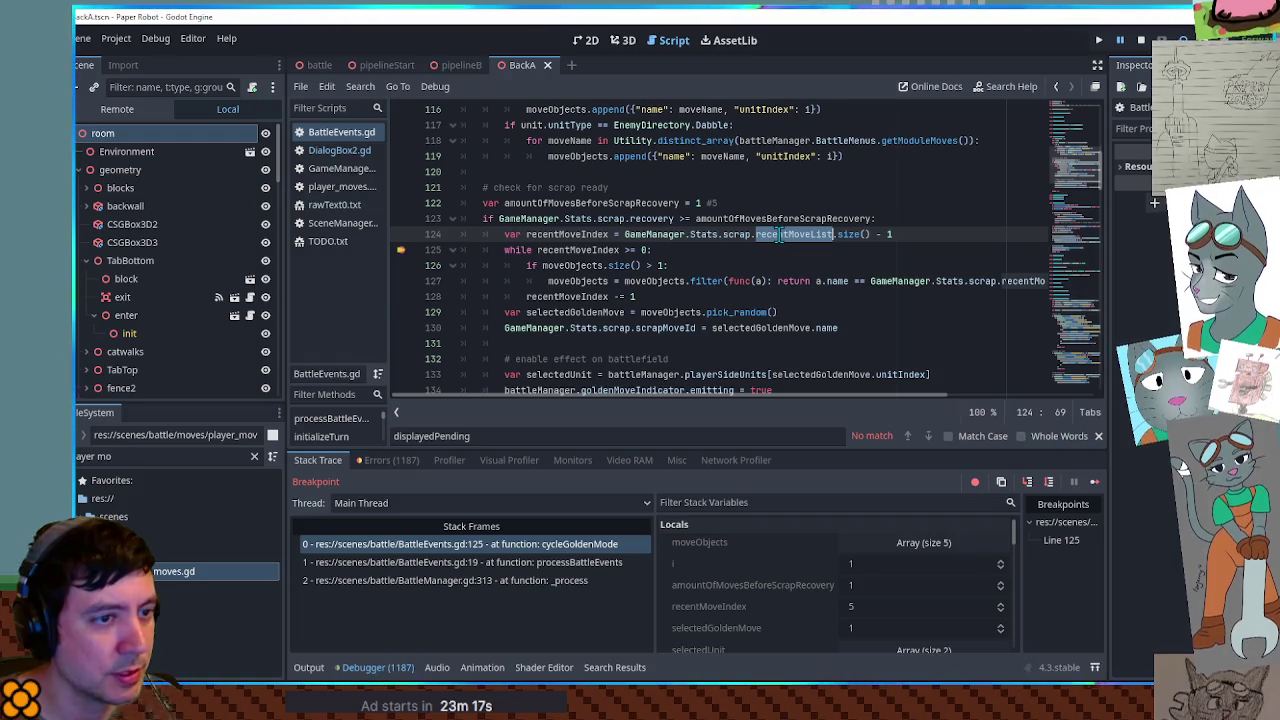
pyautogui.scroll(-2, 779, 234)
pyautogui.scroll(-3, 721, 578)
pyautogui.scroll(3, 760, 572)
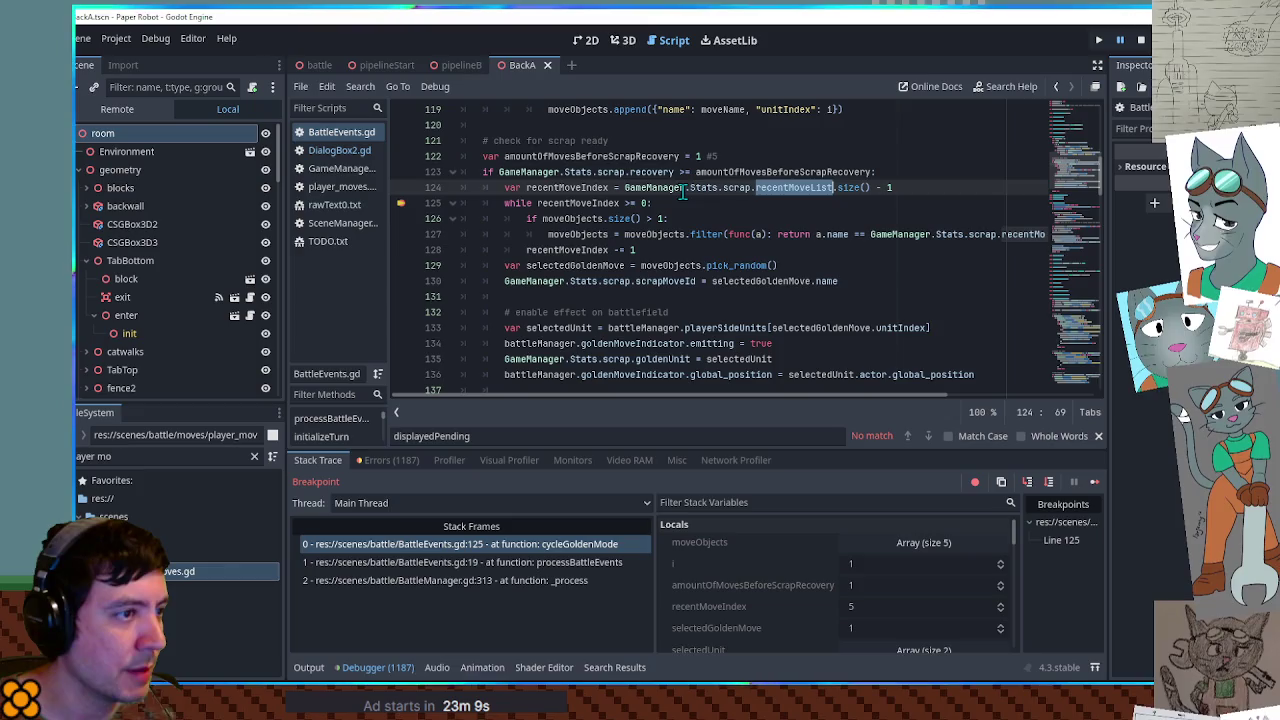
pyautogui.scroll(-10, 775, 556)
pyautogui.scroll(-3, 769, 557)
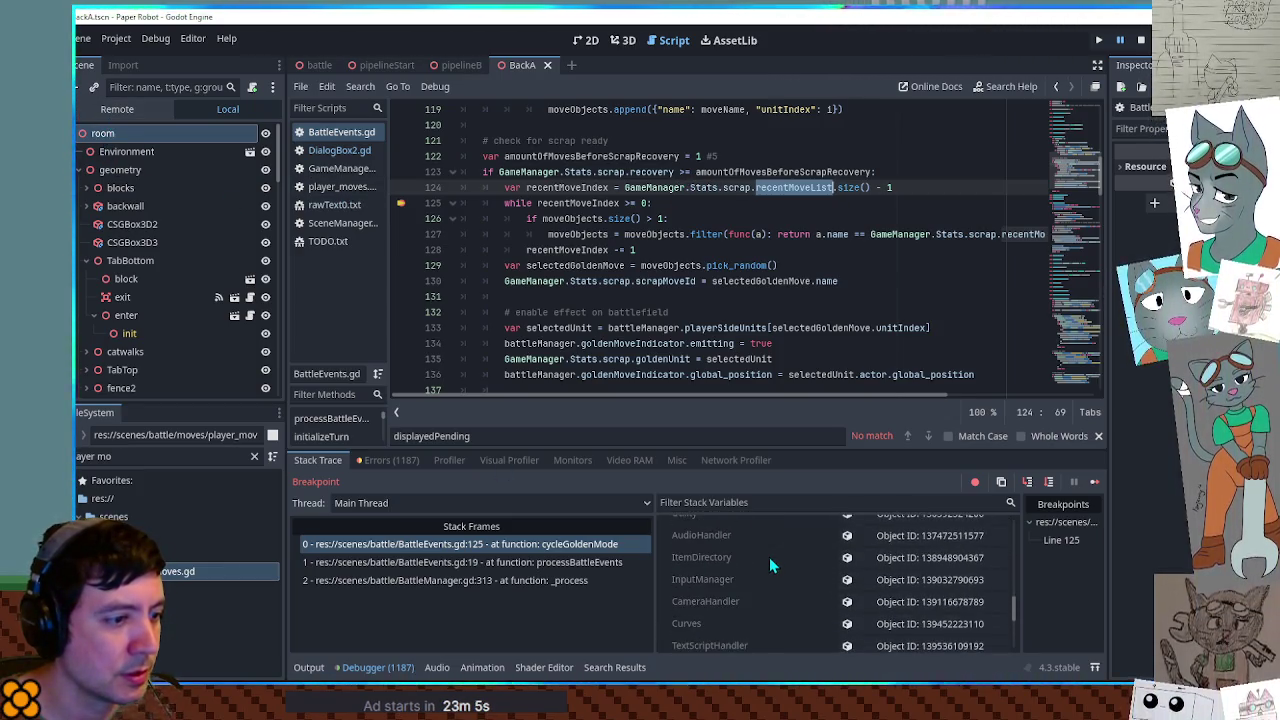
pyautogui.scroll(-5, 860, 550)
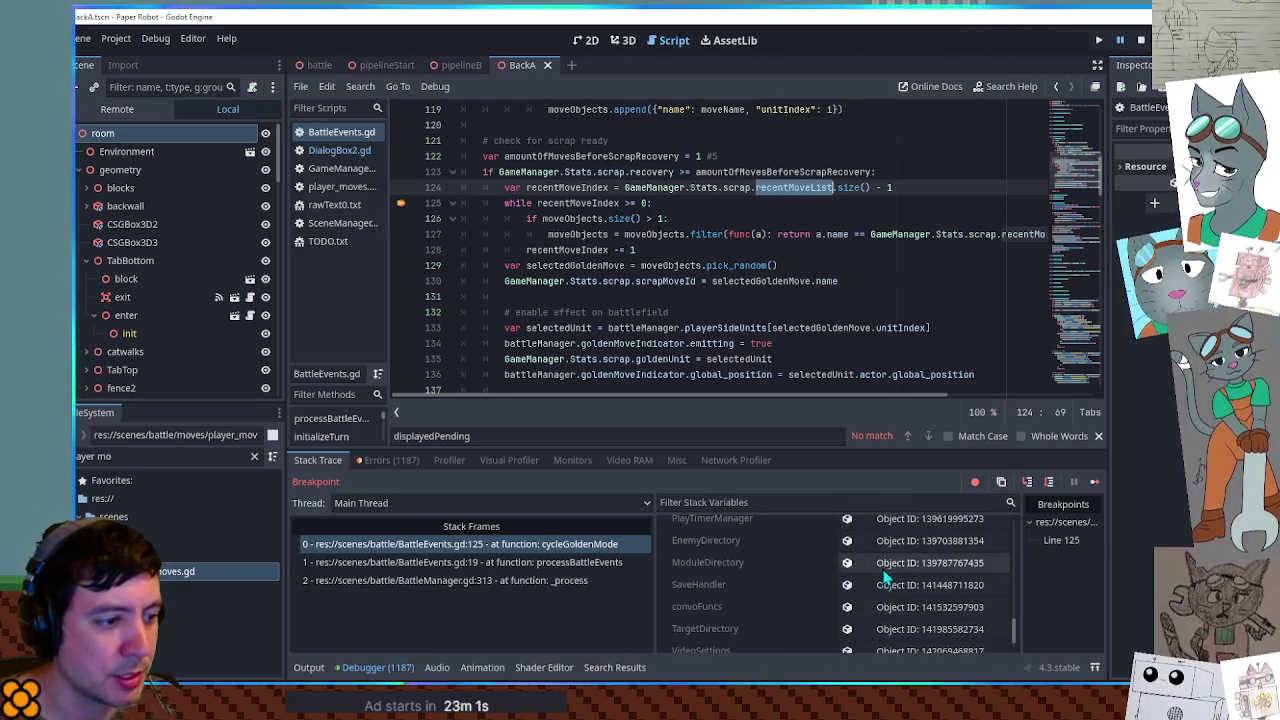
# Show the live GameManager values in the remote Inspector and expand its scrap stats
pyautogui.write('gam')
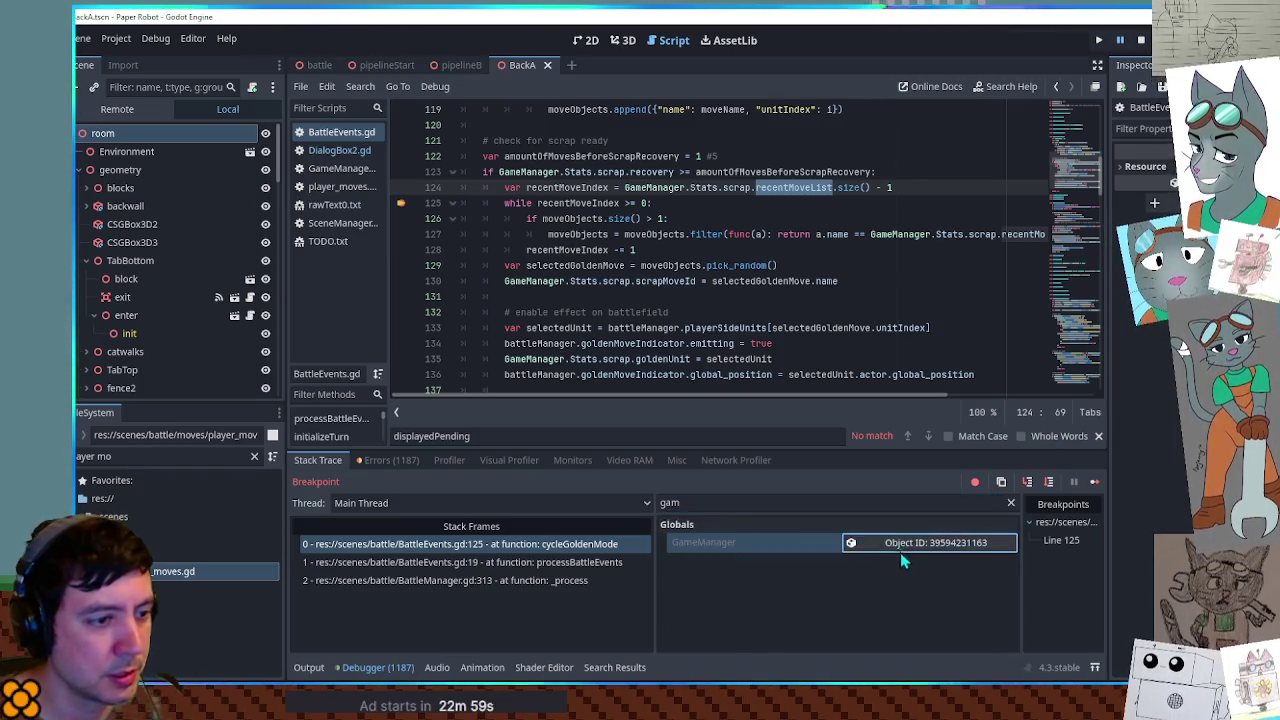
pyautogui.click(905, 544)
pyautogui.click(1010, 502)
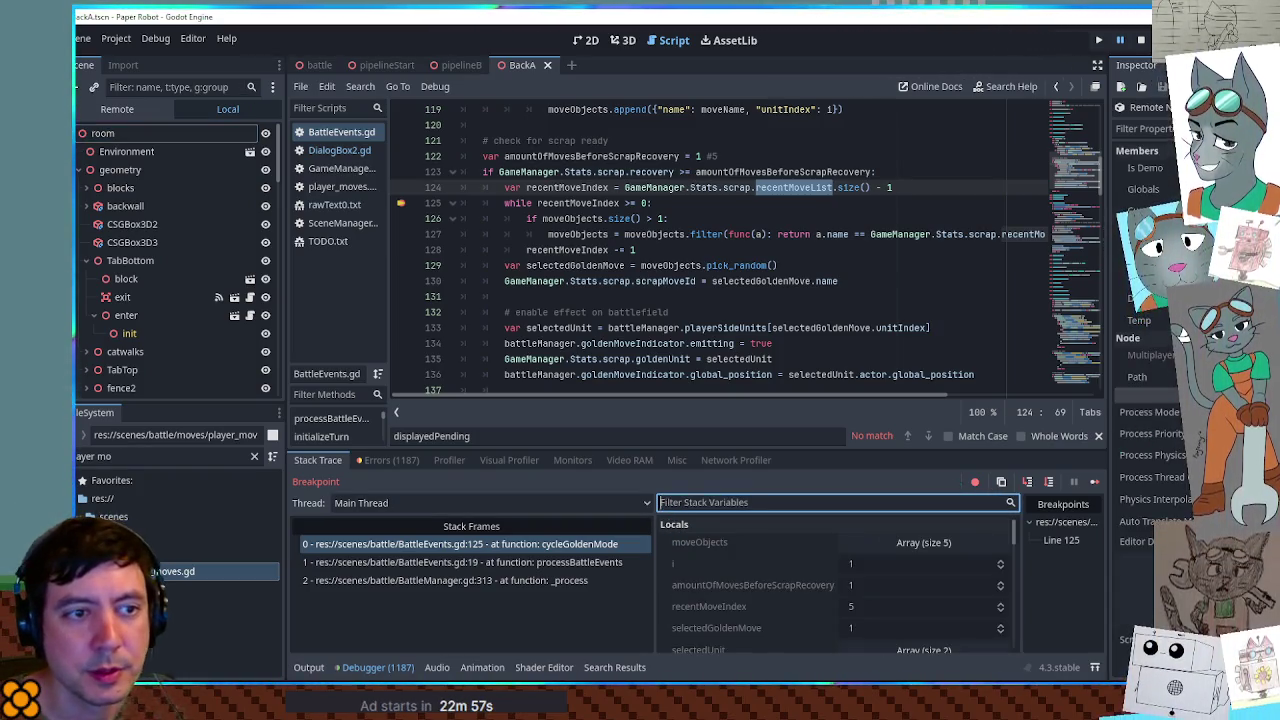
pyautogui.click(1183, 337)
pyautogui.click(1183, 322)
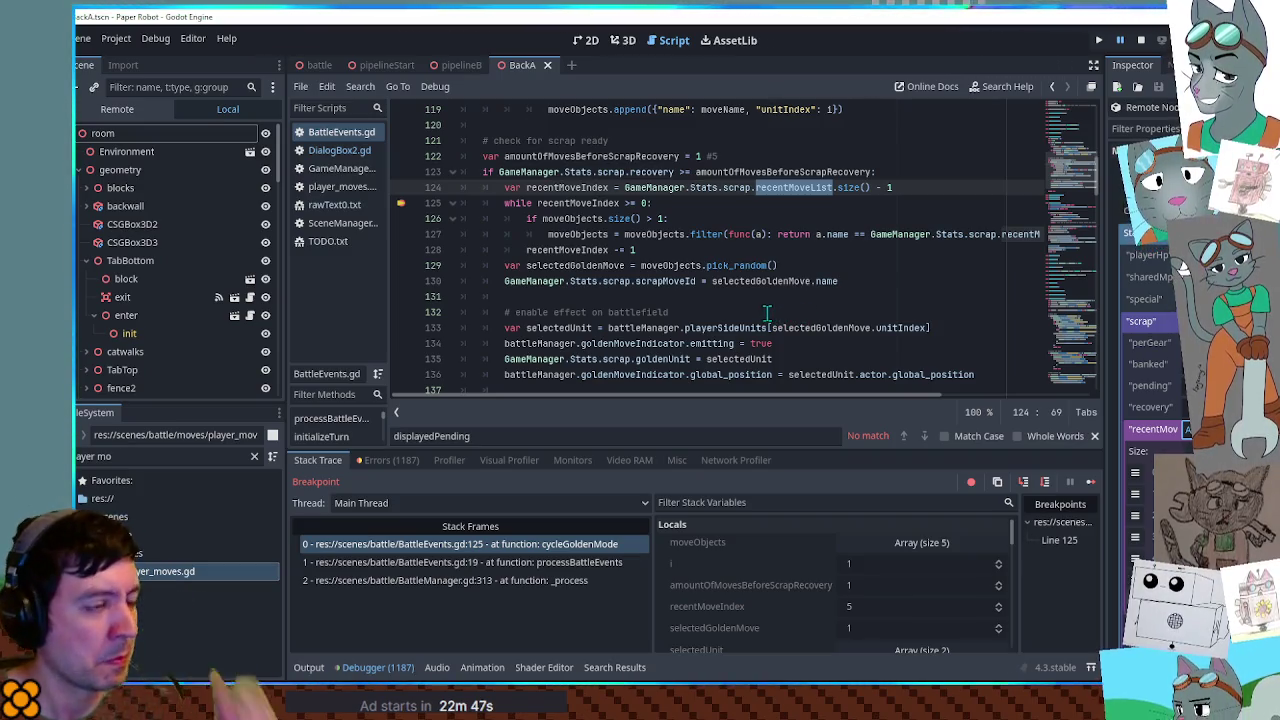
pyautogui.click(720, 218)
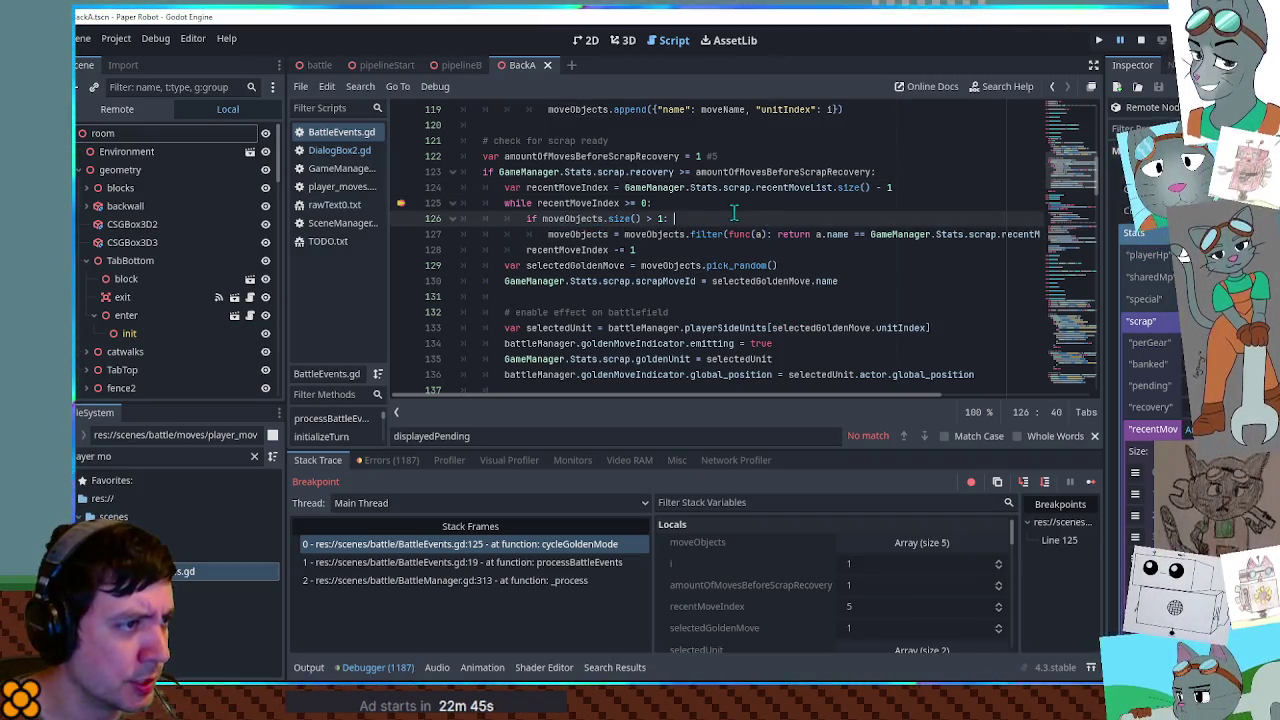
# Step over twice to line 127 and inspect the moveObjects filter expression
pyautogui.click(1043, 485)
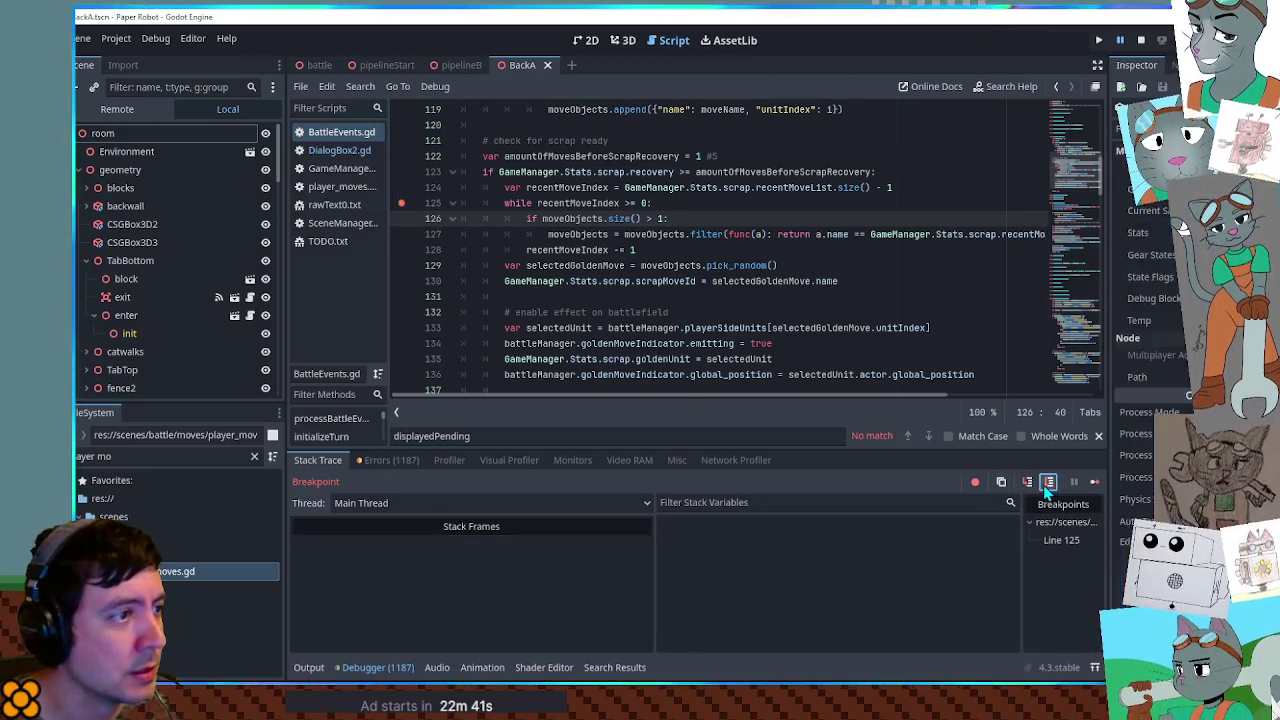
pyautogui.click(1043, 485)
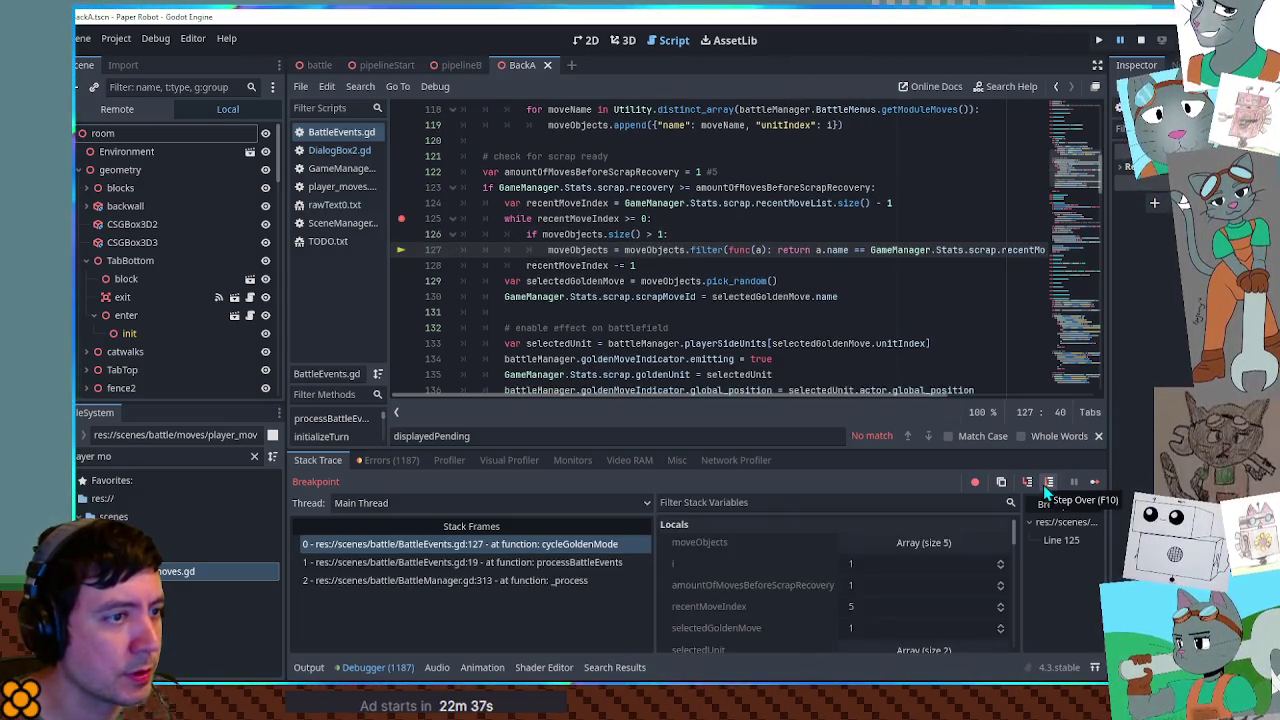
pyautogui.moveTo(729, 398); pyautogui.dragTo(923, 398)
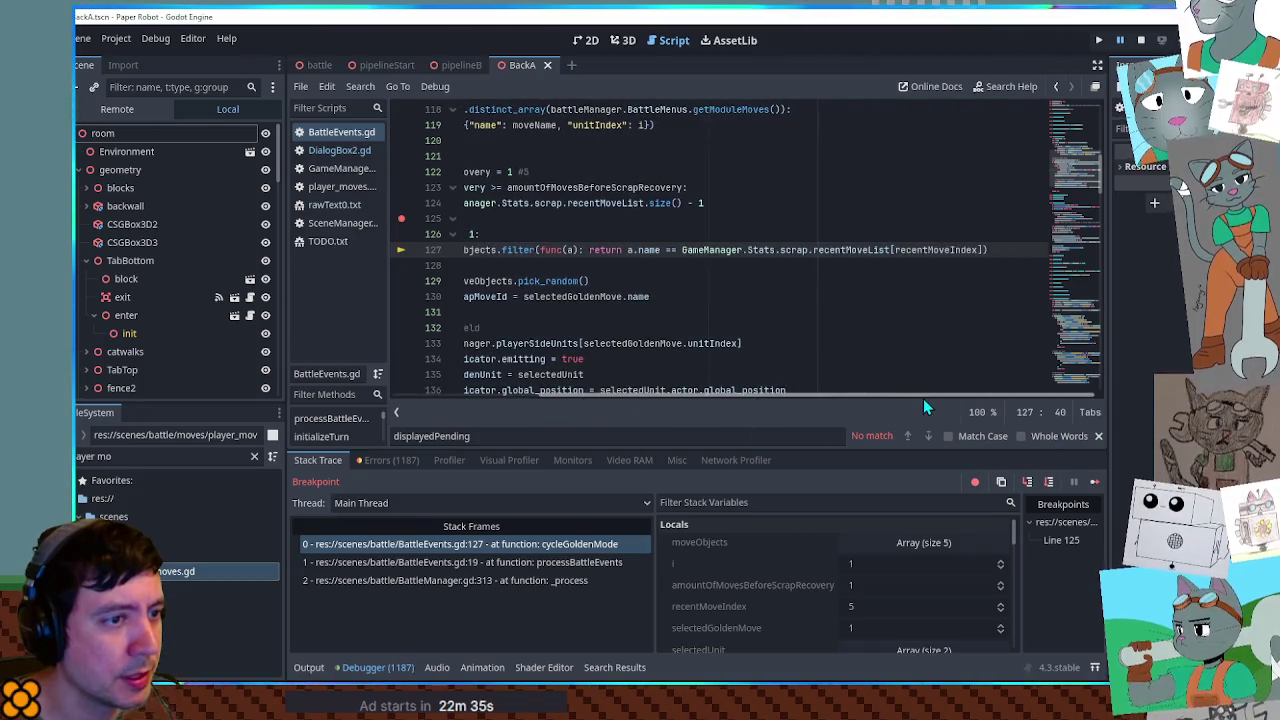
pyautogui.moveTo(820, 398); pyautogui.dragTo(613, 395)
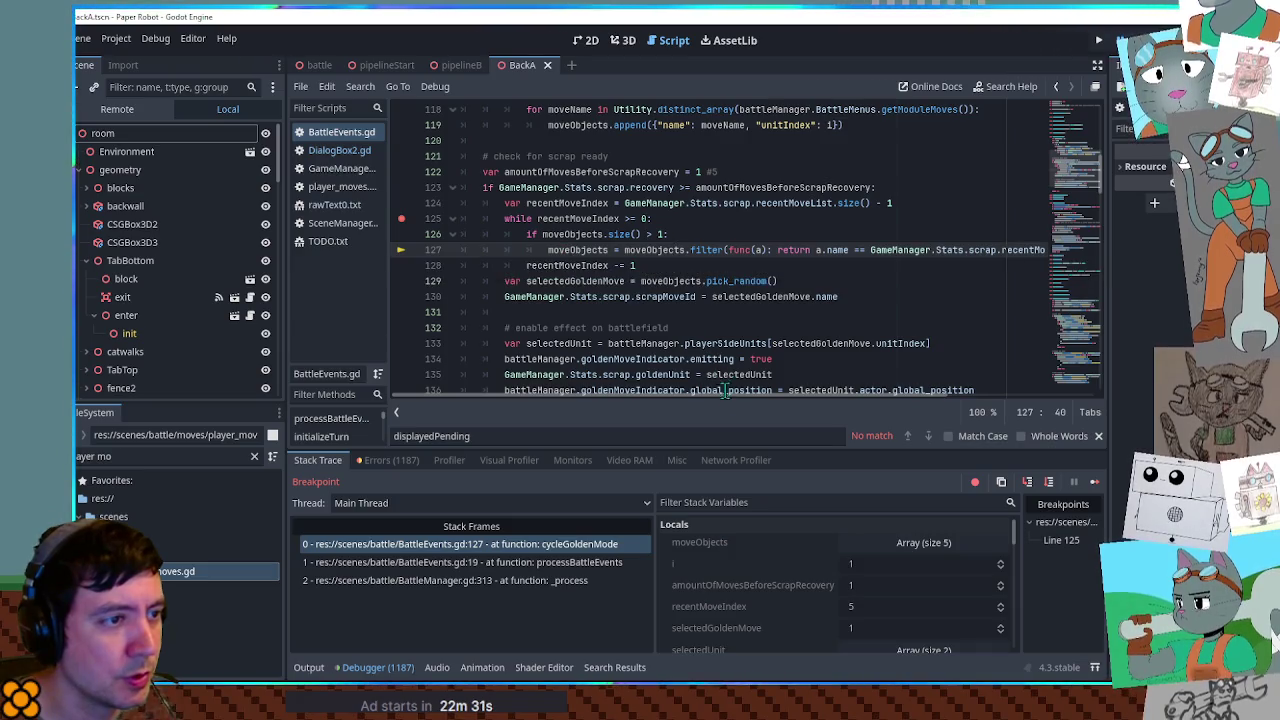
pyautogui.moveTo(724, 398)
pyautogui.mouseDown()
pyautogui.moveTo(872, 405)
pyautogui.moveTo(670, 388)
pyautogui.mouseUp()
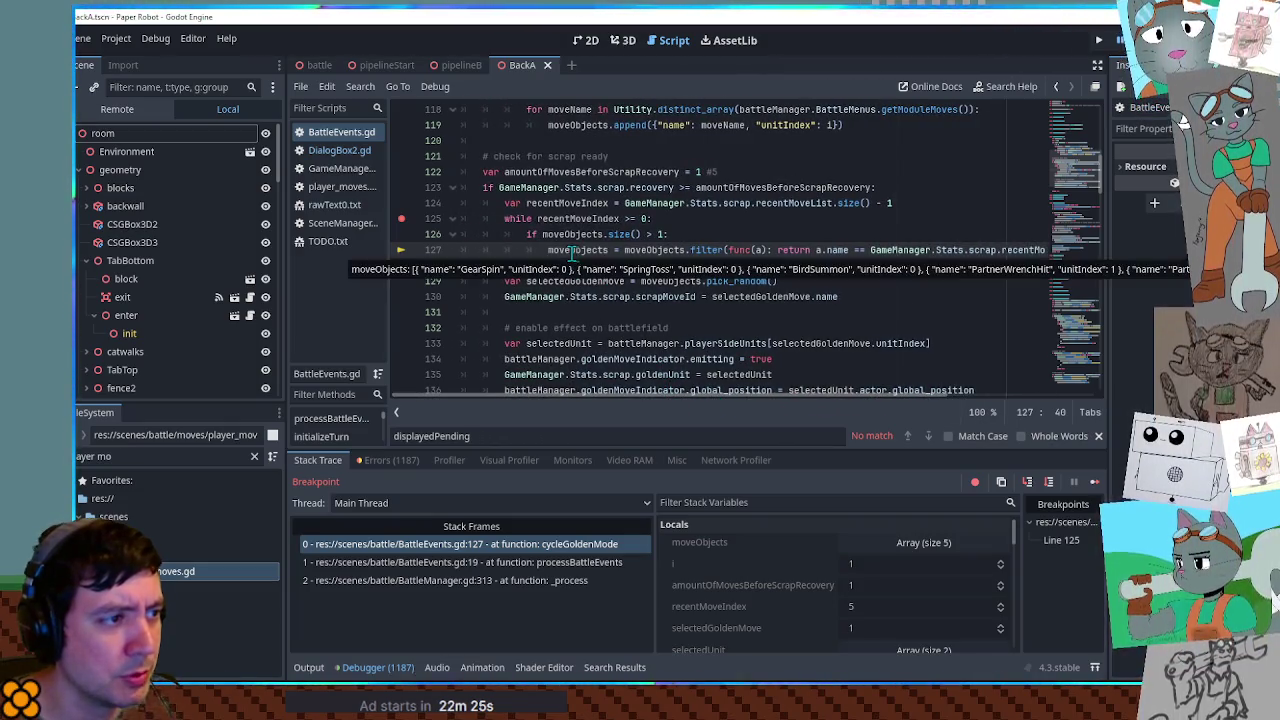
pyautogui.doubleClick(594, 249)
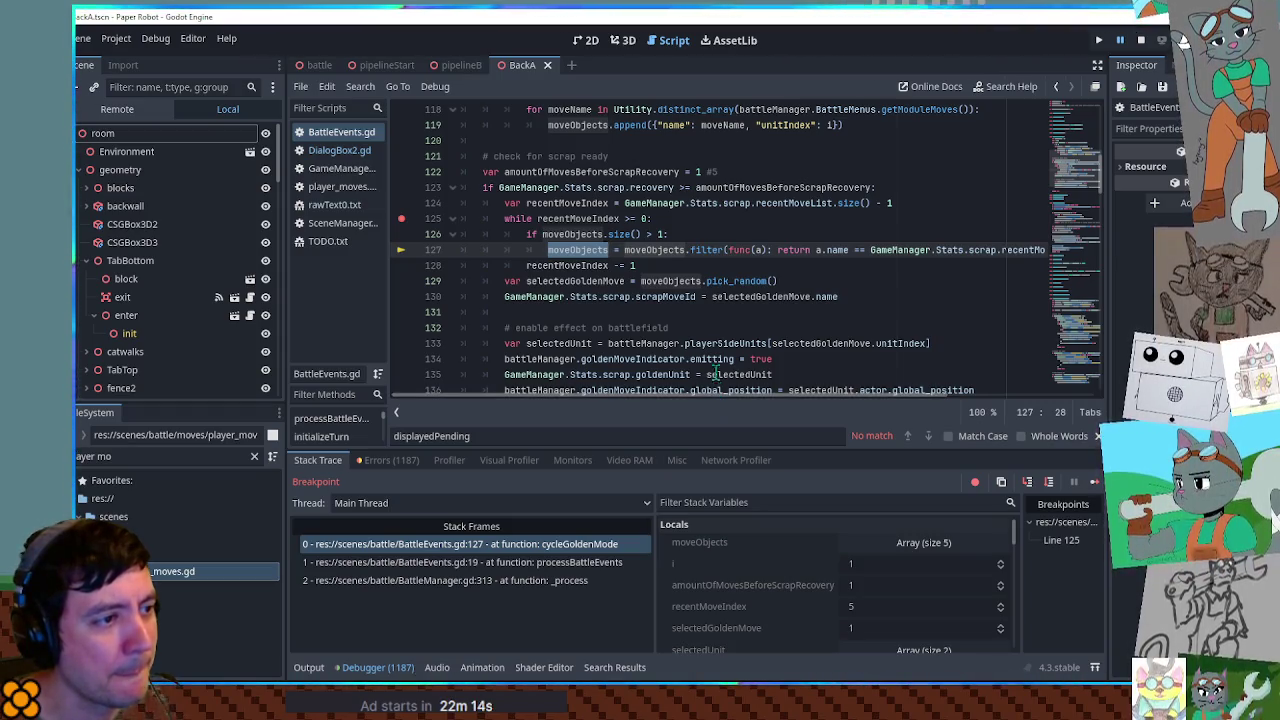
pyautogui.doubleClick(663, 250)
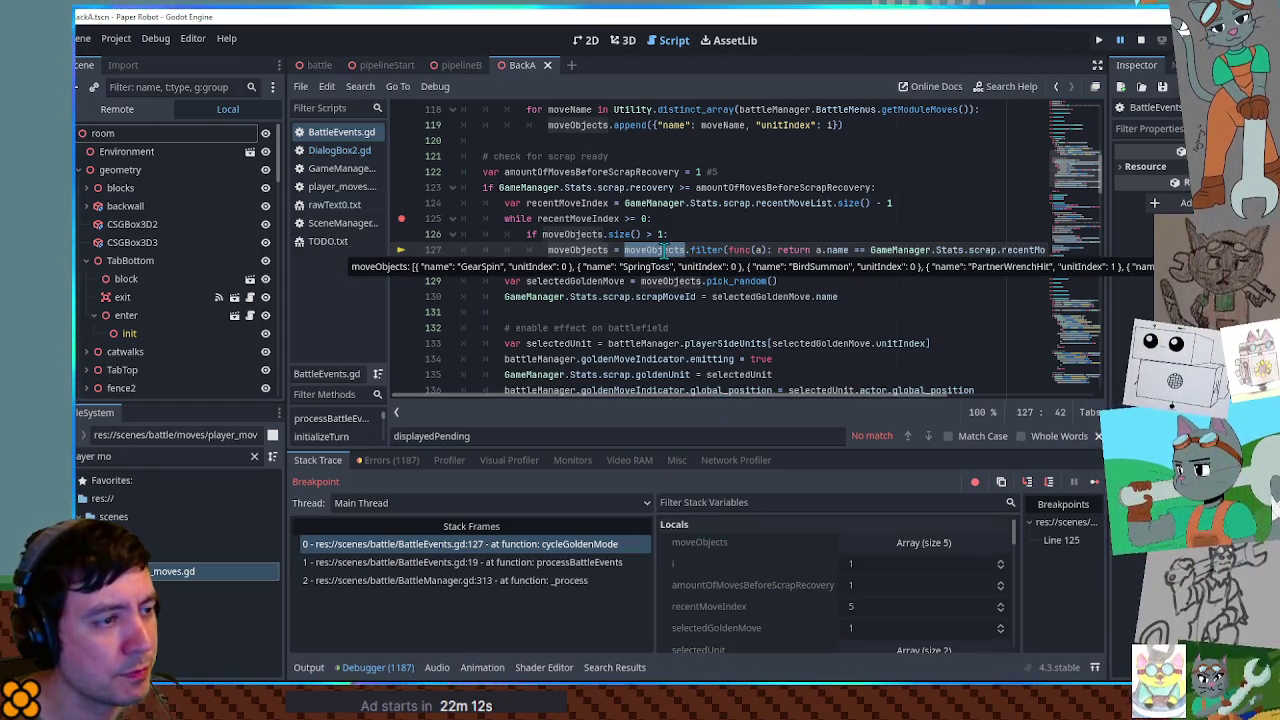
pyautogui.moveTo(731, 394); pyautogui.dragTo(865, 385)
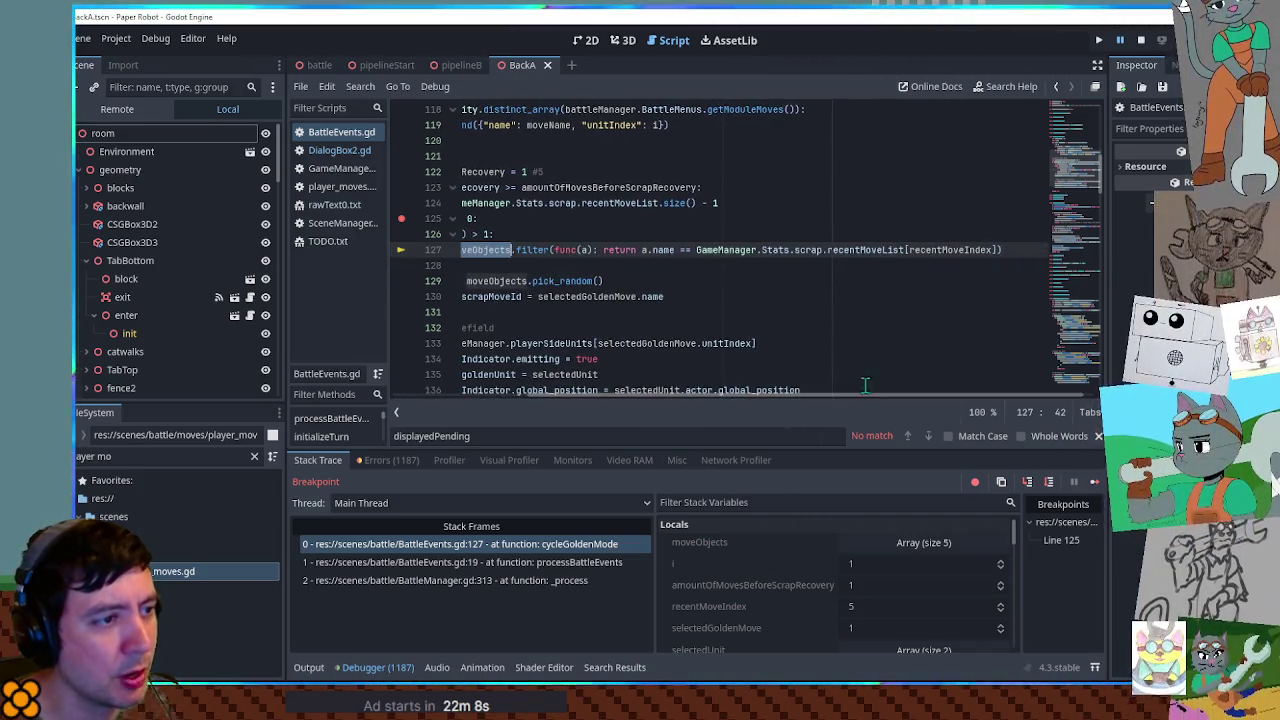
# Change line 127's filter from == to !=, save, resume, and remove the line-125 breakpoint
pyautogui.click(686, 250)
pyautogui.press('BackSpace')
pyautogui.write('!')
pyautogui.click(731, 270)
pyautogui.hotkey('ctrl', 's')
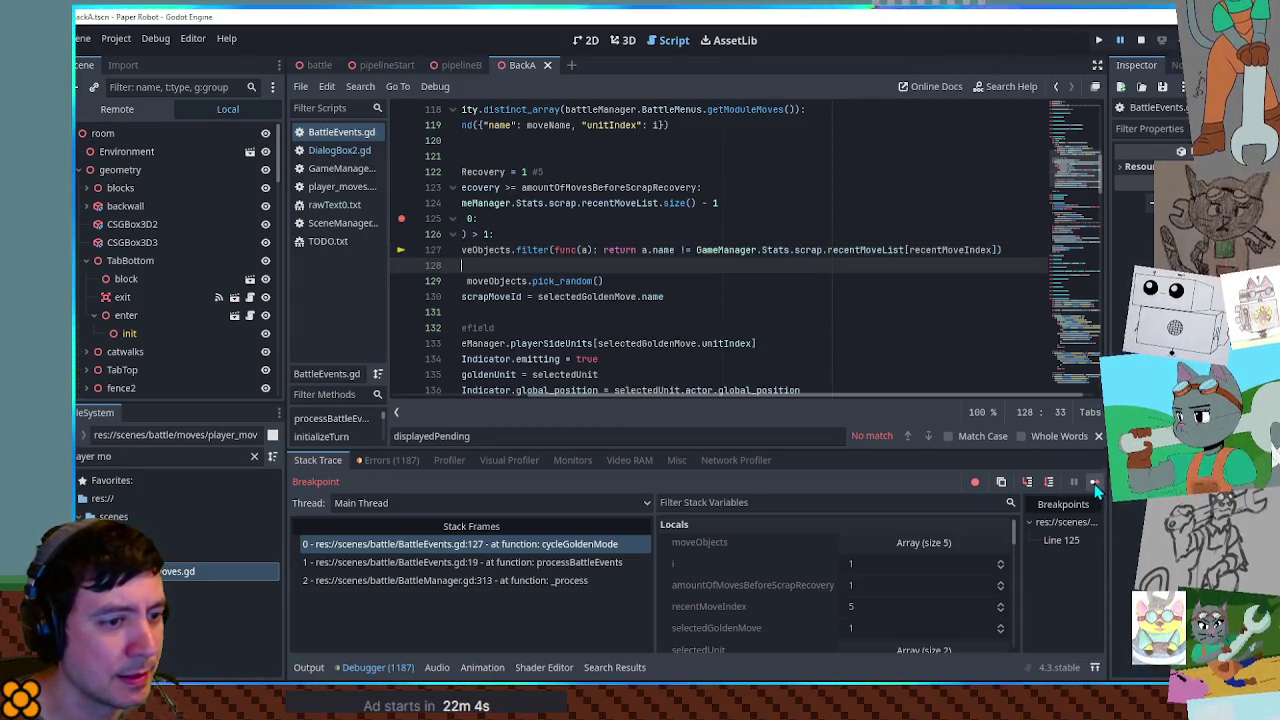
pyautogui.click(1095, 483)
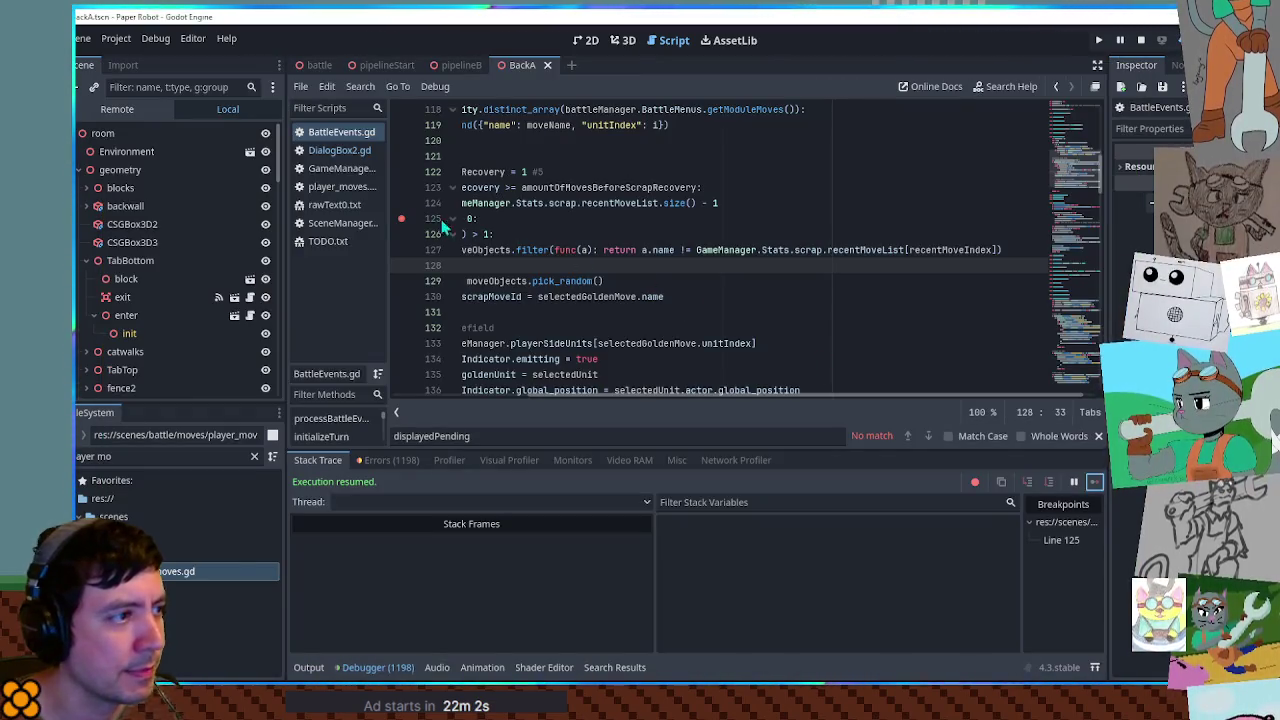
pyautogui.click(401, 218)
# Attack the Cave Mite with Gear Spin and continue through the tactics menu
pyautogui.press('Return')
pyautogui.press('Return')
pyautogui.press('Return')
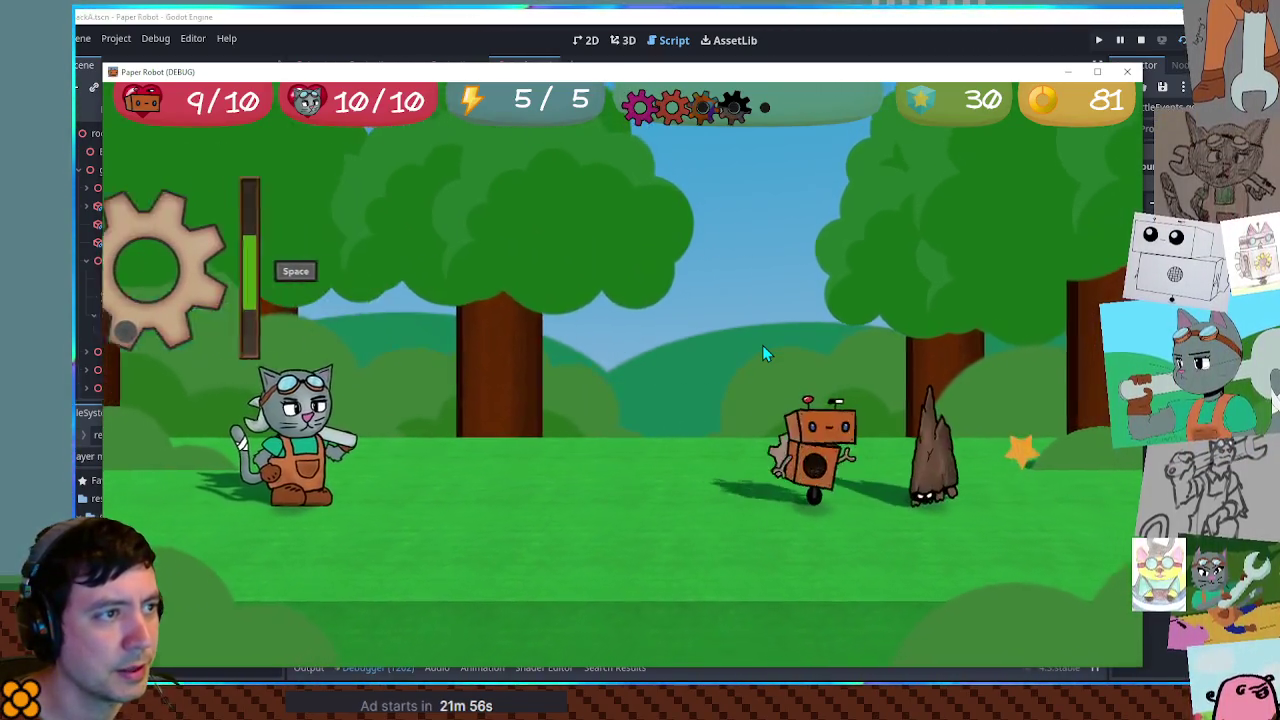
pyautogui.press('Return')
pyautogui.press('Return')
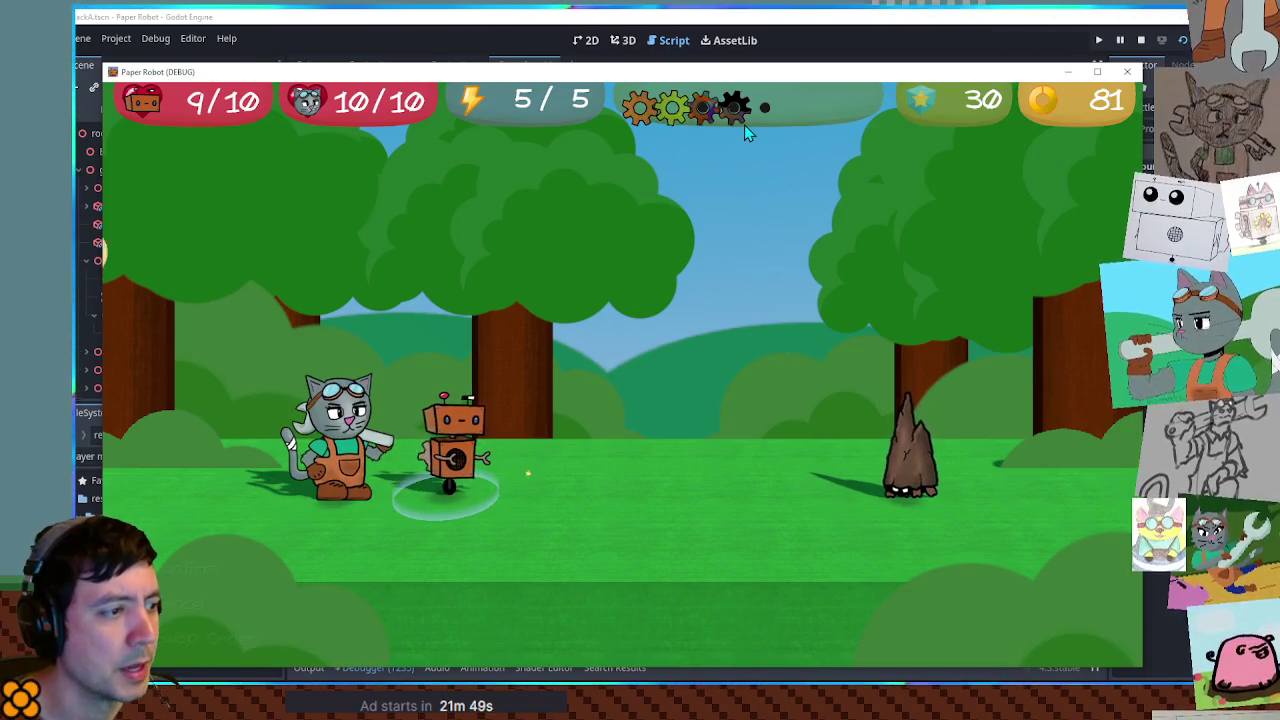
pyautogui.press('Return')
pyautogui.press('Return')
pyautogui.press('Return')
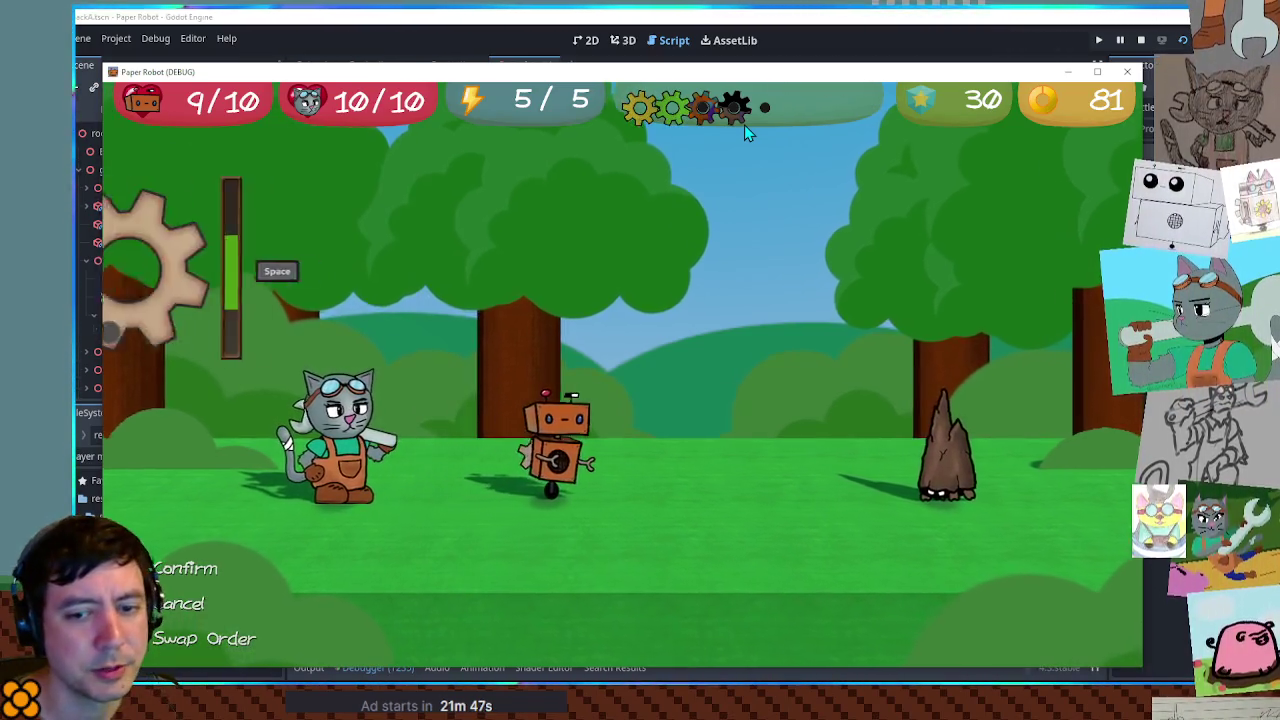
pyautogui.press('space')
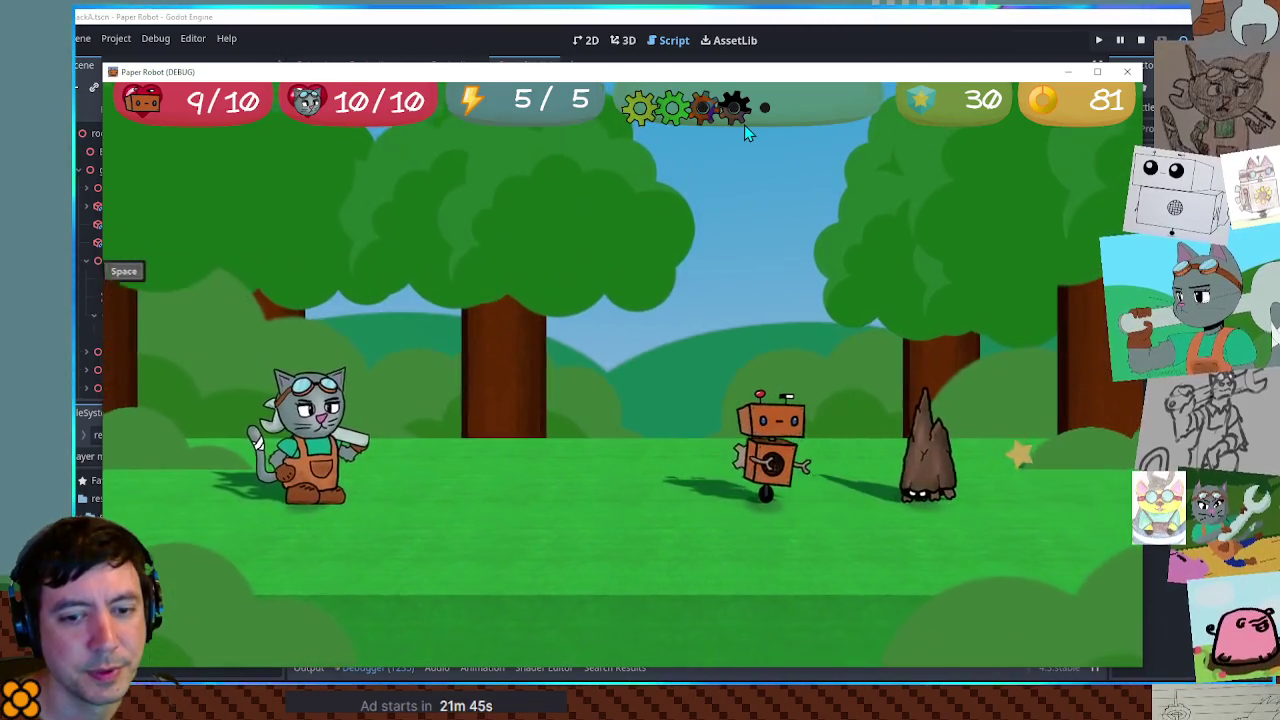
pyautogui.press('Return')
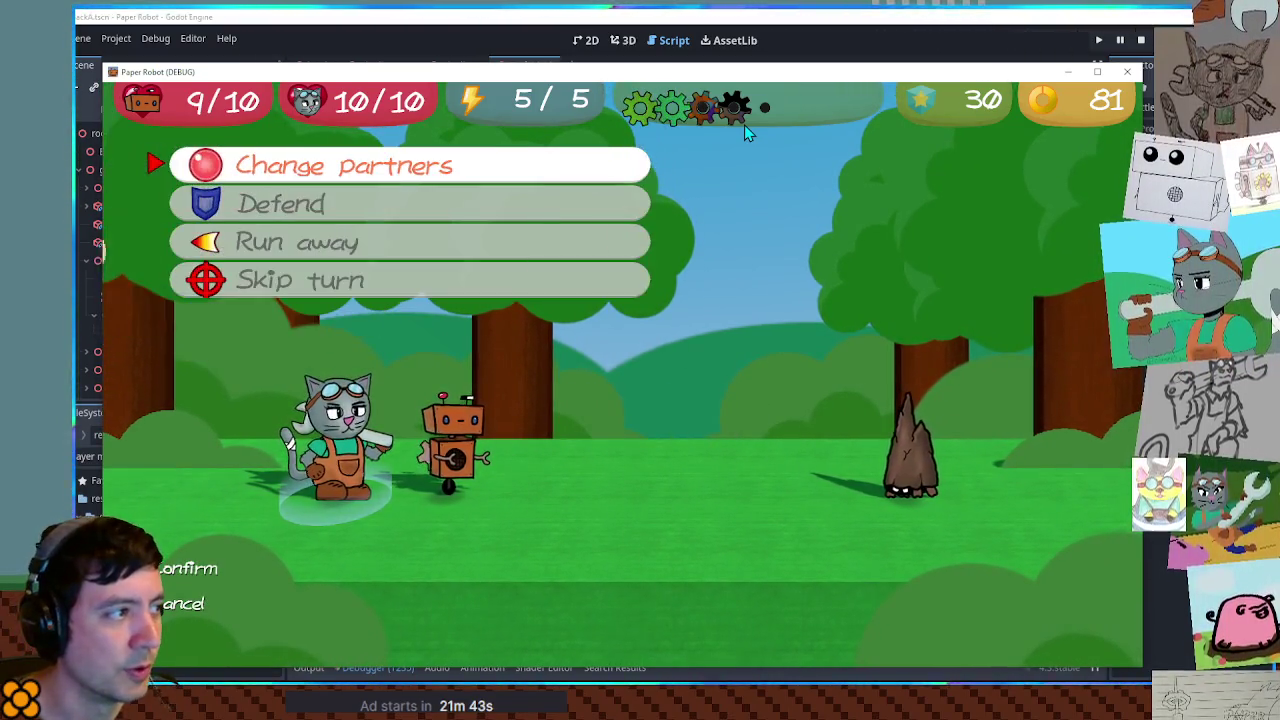
pyautogui.press('Return')
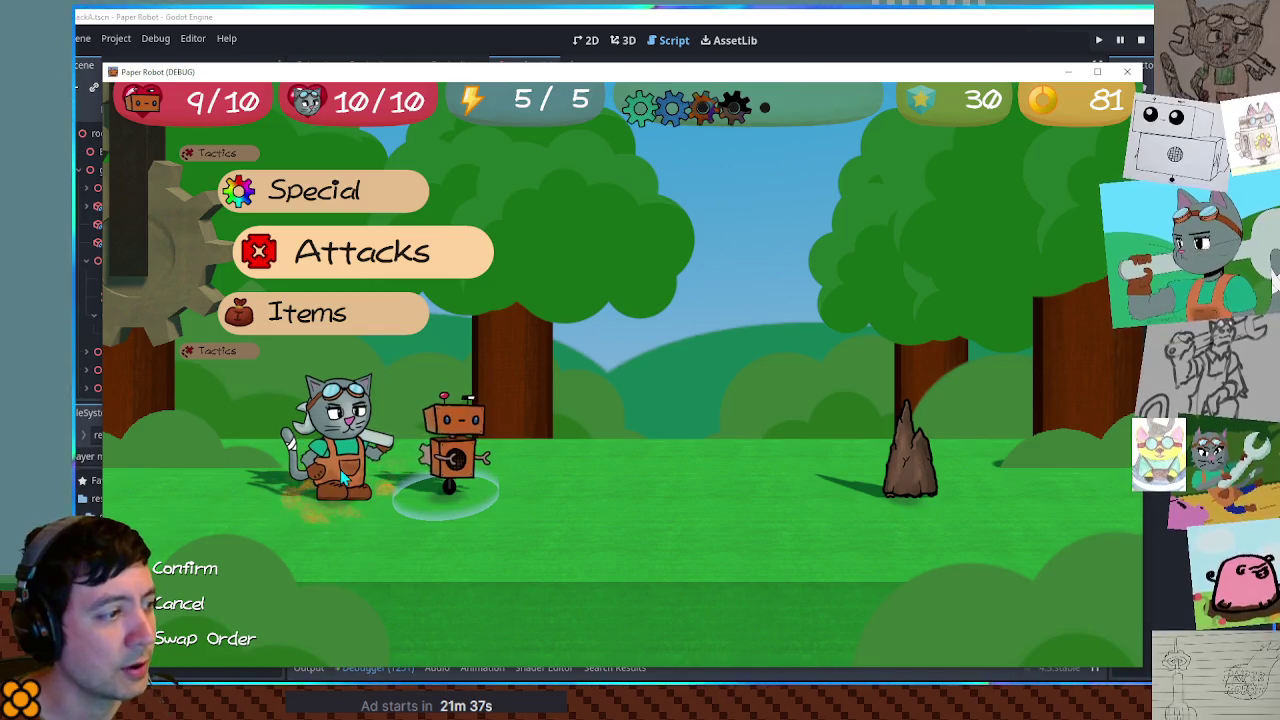
# Swap the cat and robot's order and have the cat Scan the Cave Mite
pyautogui.press('Tab')
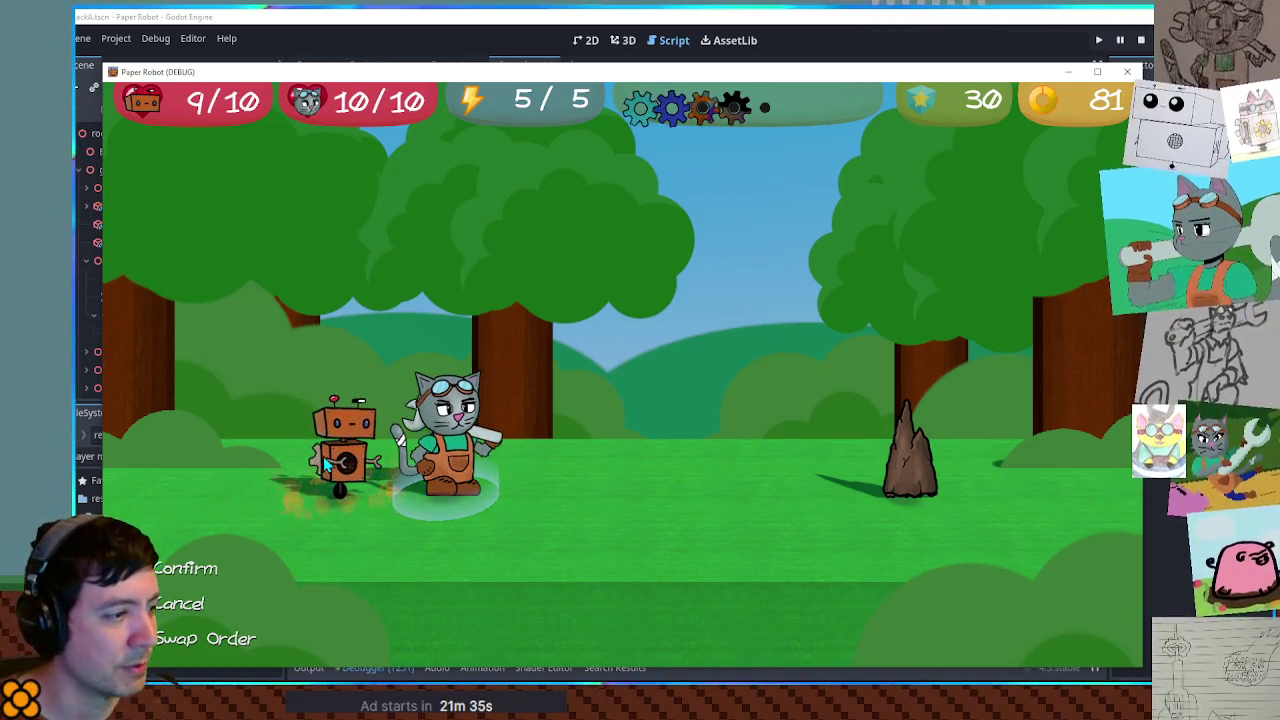
pyautogui.press('Return')
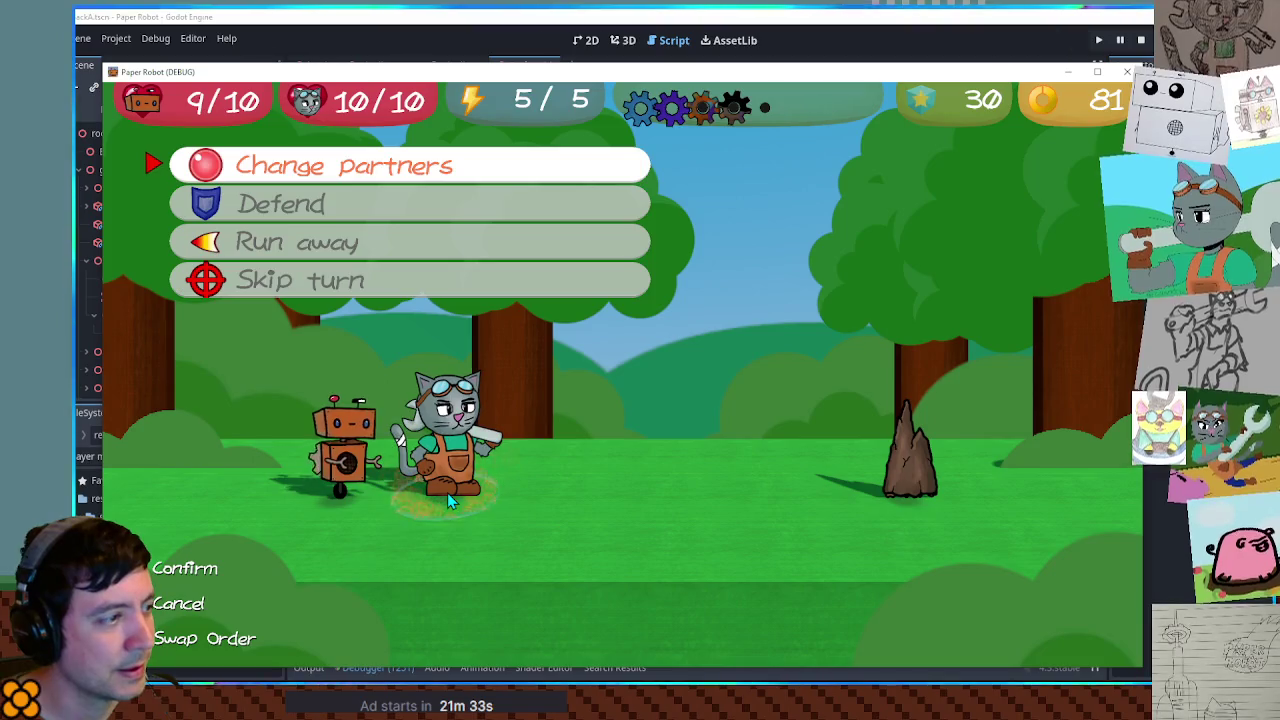
pyautogui.press('Escape')
pyautogui.press('Down')
pyautogui.press('Return')
pyautogui.press('Down')
pyautogui.press('Return')
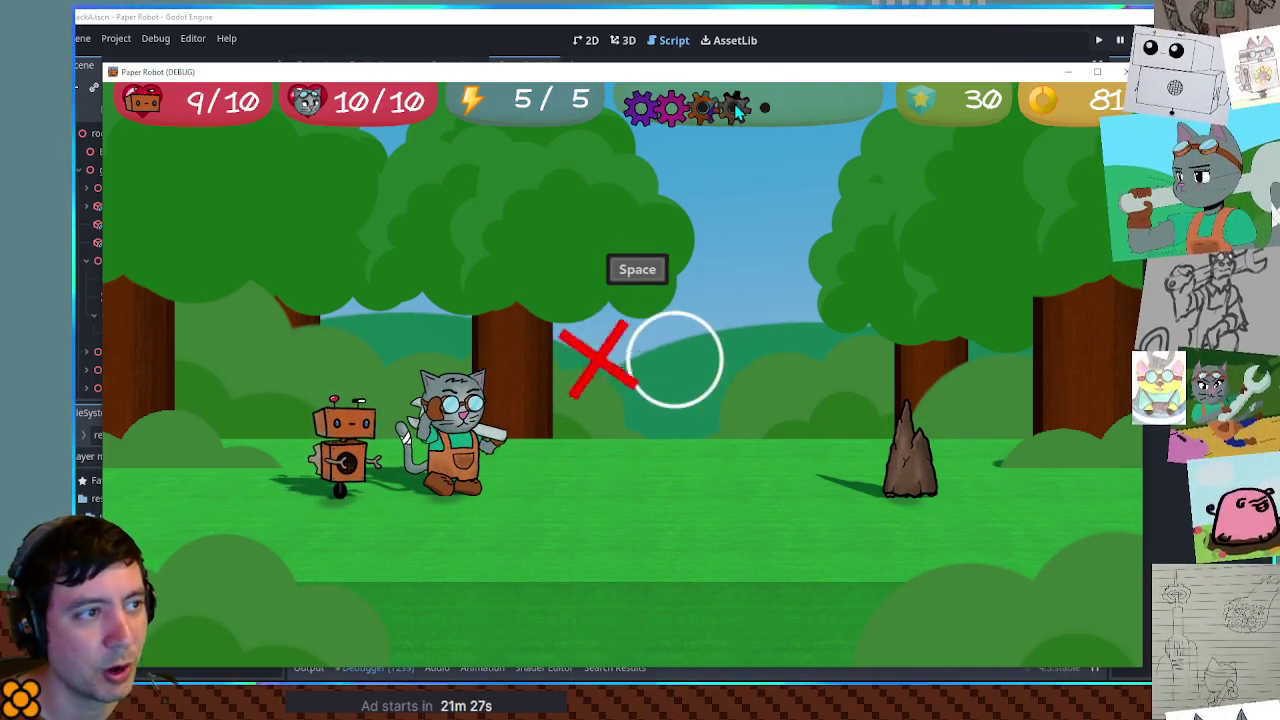
pyautogui.press('space')
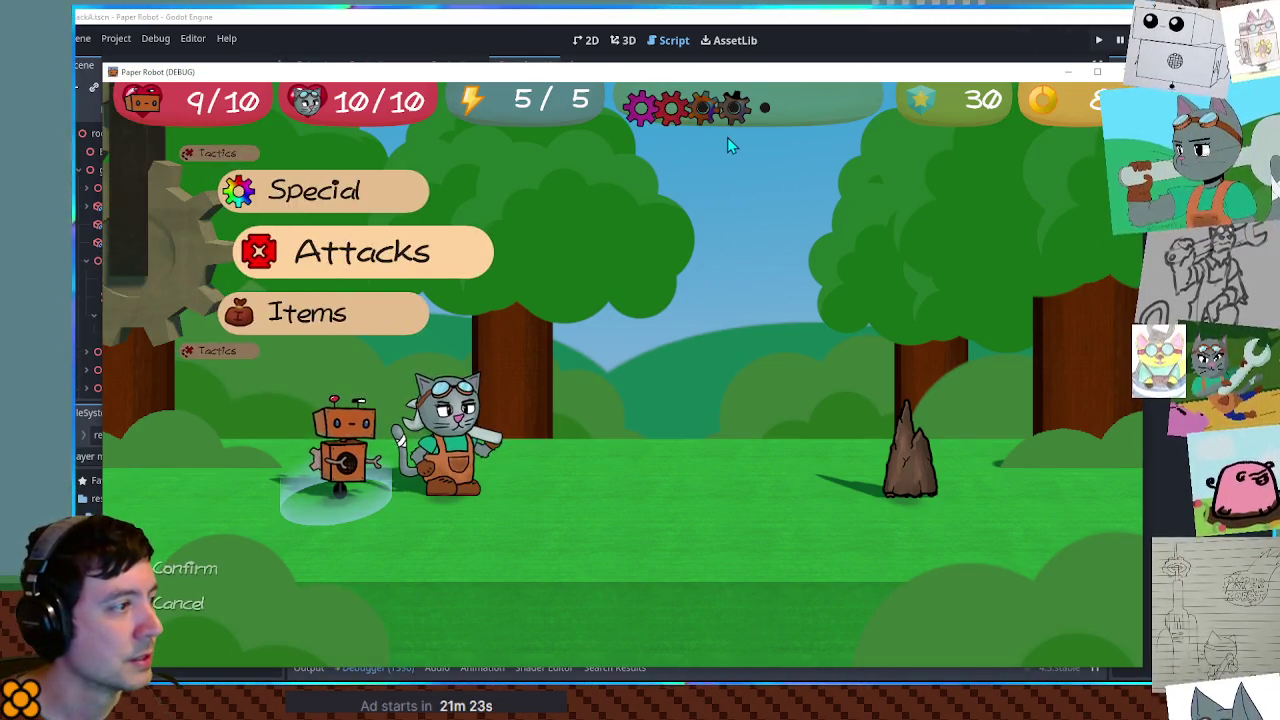
# Land more timed Gear Spin hits, changing partners so the robot leads
pyautogui.press('space')
pyautogui.press('space')
pyautogui.press('space')
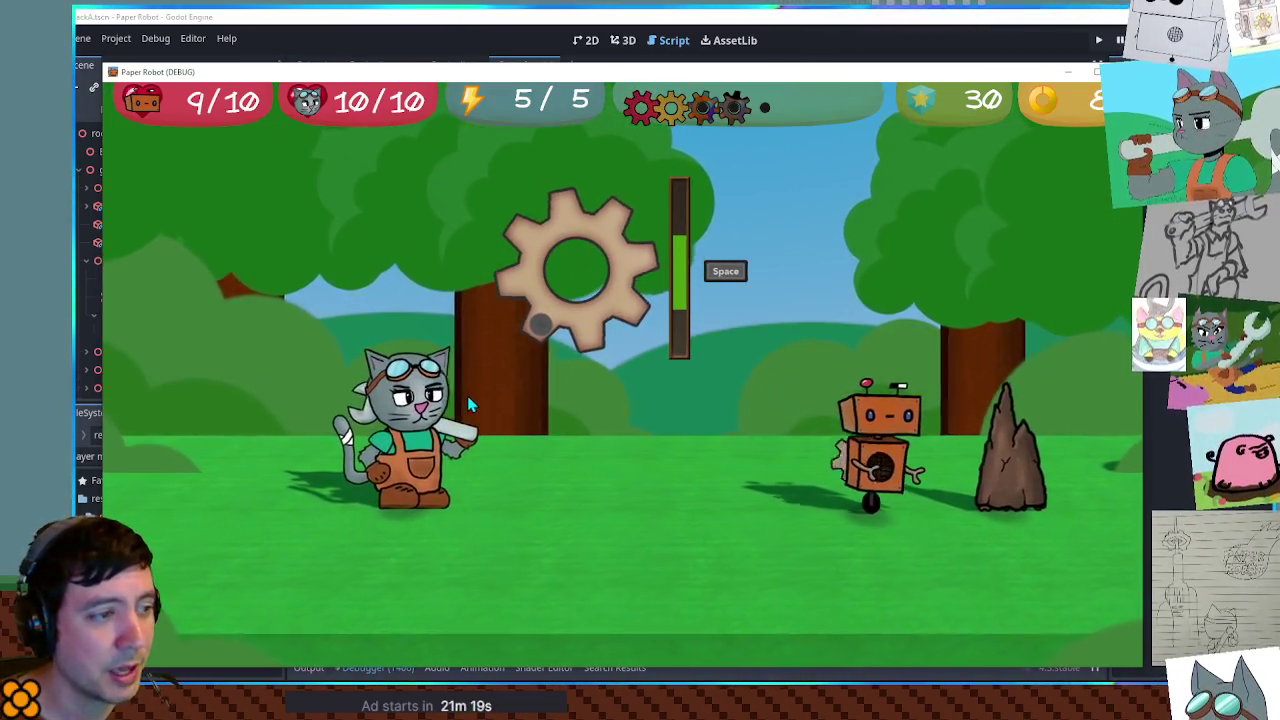
pyautogui.press('space')
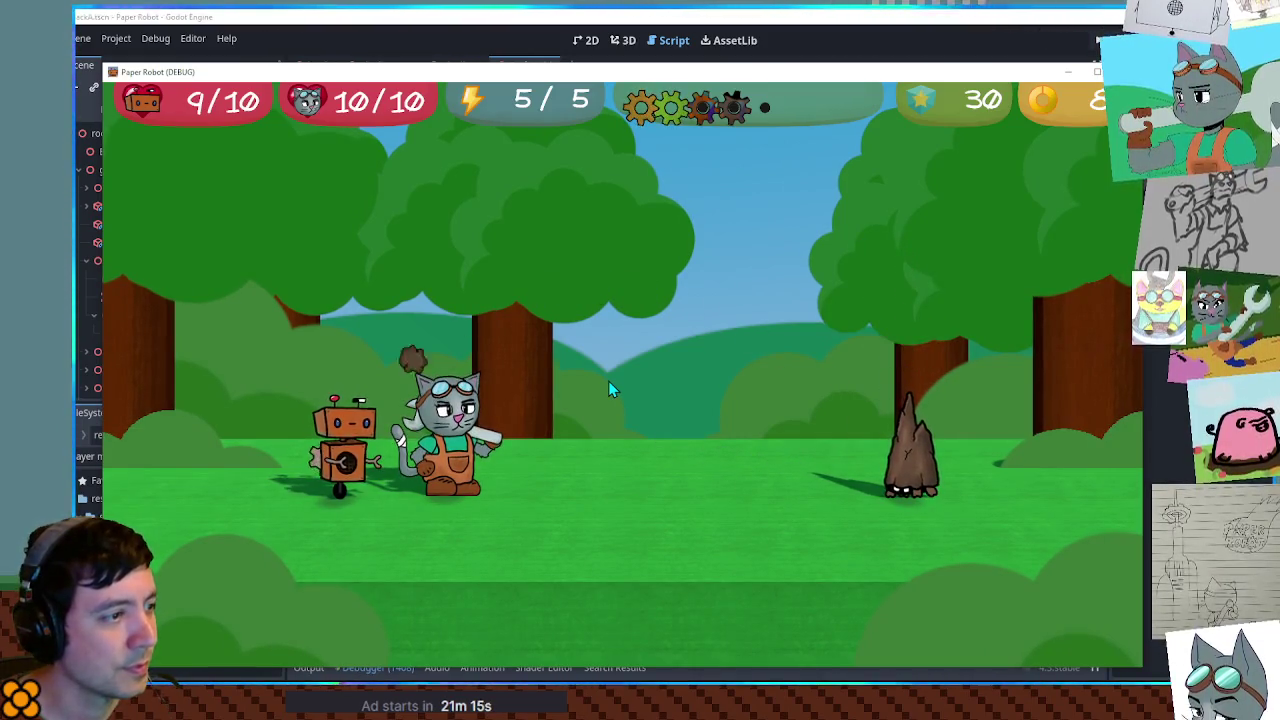
pyautogui.press('space')
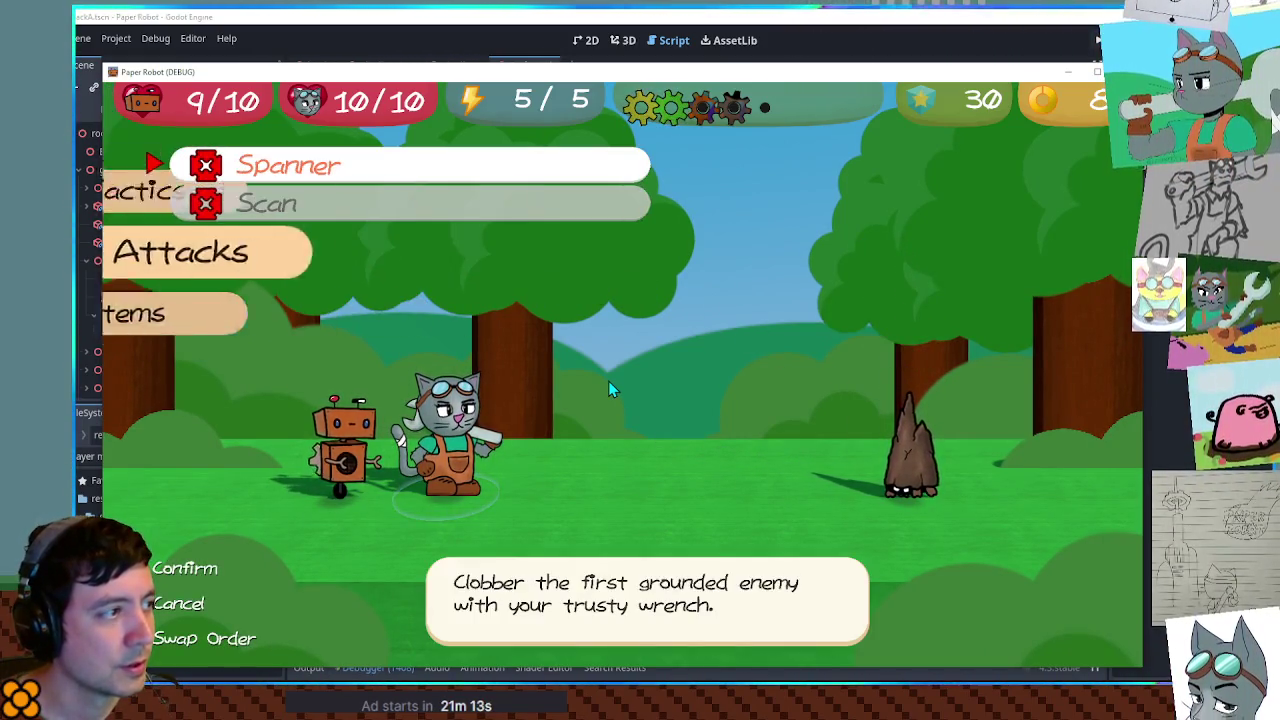
pyautogui.press('Escape')
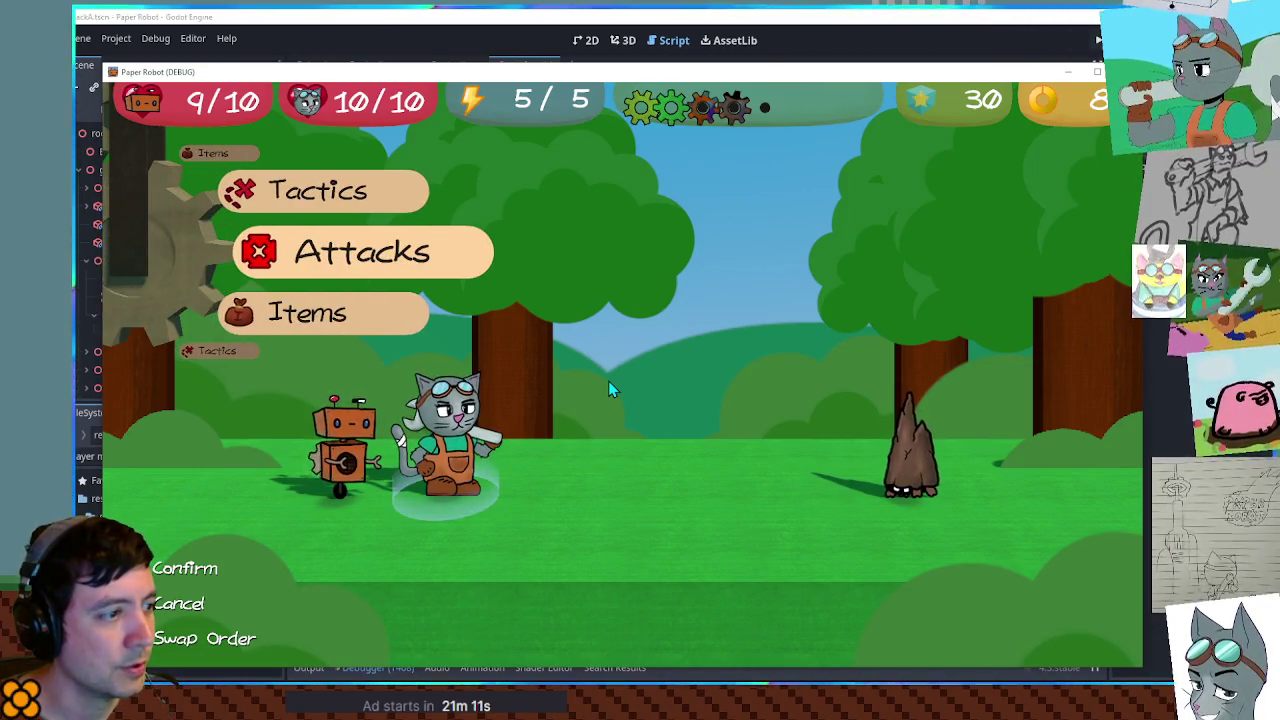
pyautogui.press('Up')
pyautogui.press('space')
pyautogui.press('space')
pyautogui.press('space')
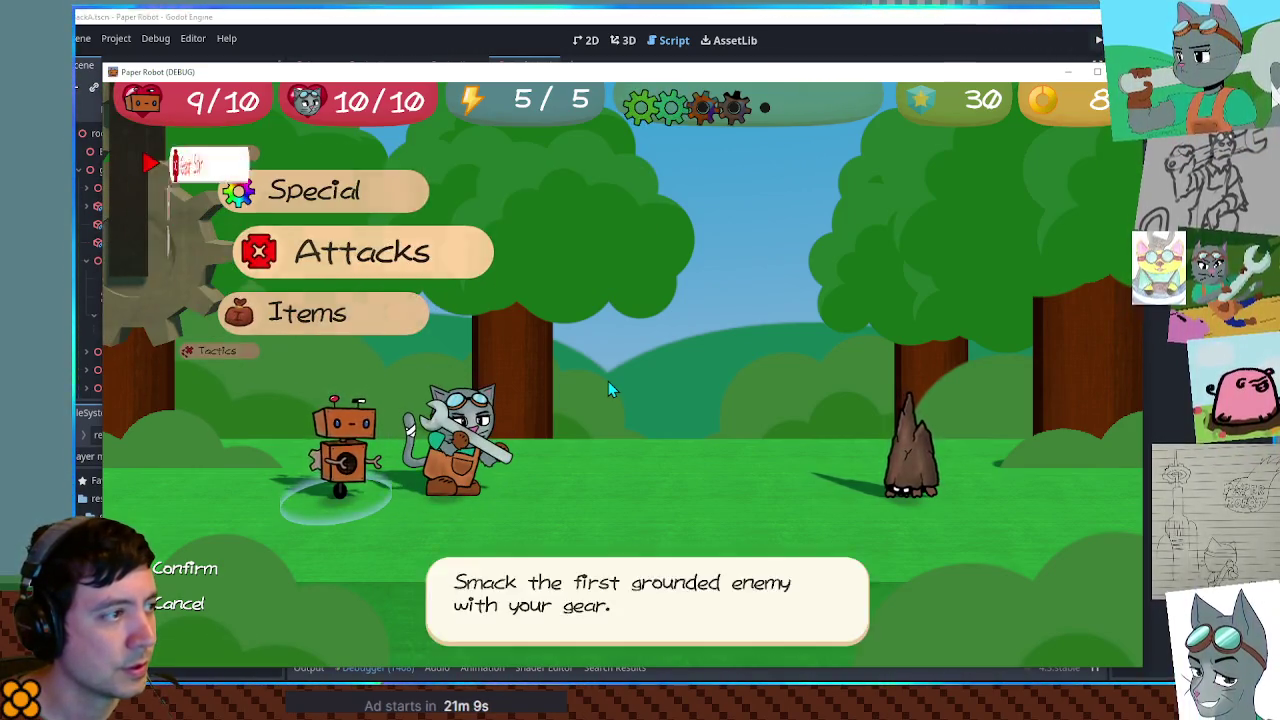
pyautogui.press('space')
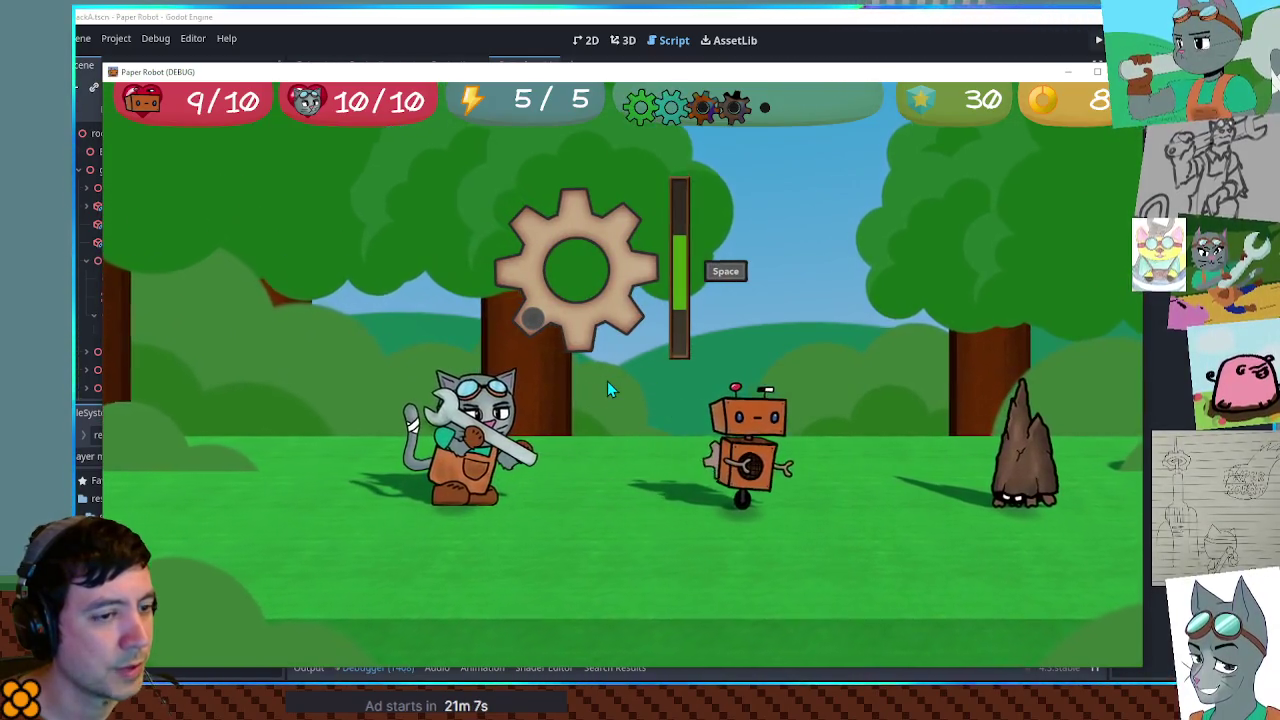
pyautogui.press('space')
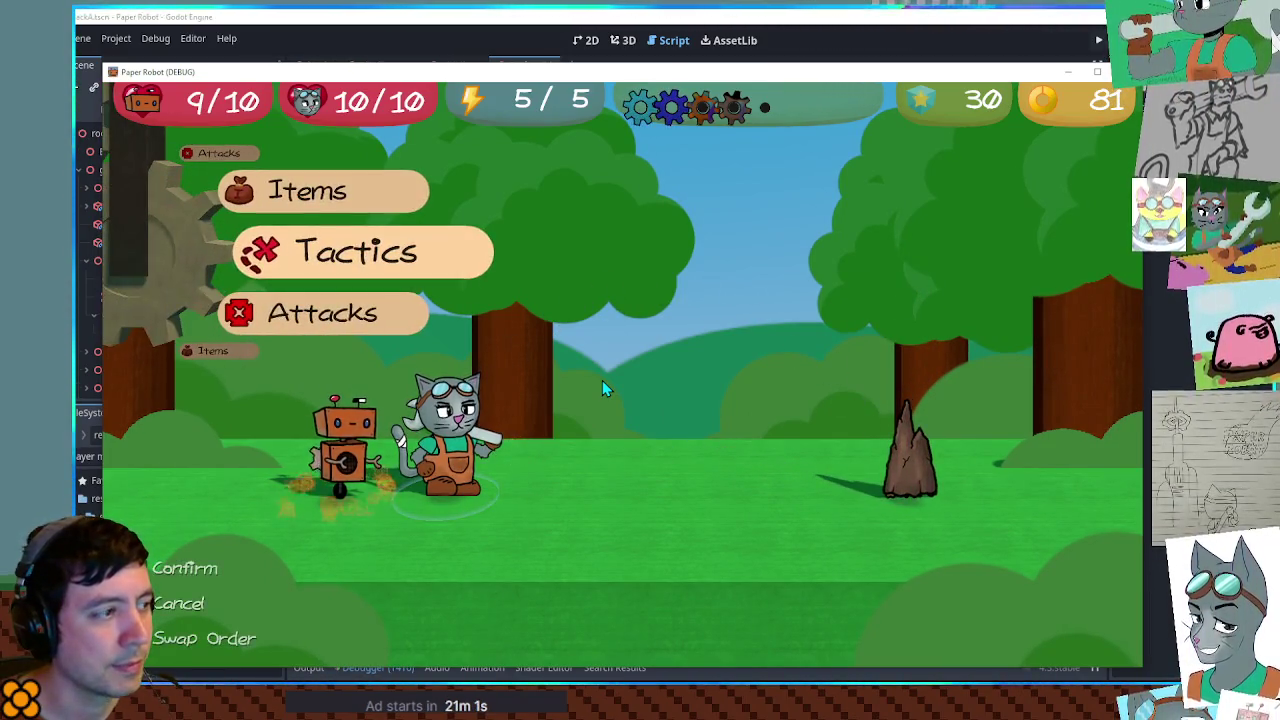
# Review the robot's Gear Spin, Spring Fling and Beak Barrage moves, then close the game
pyautogui.press('shift')
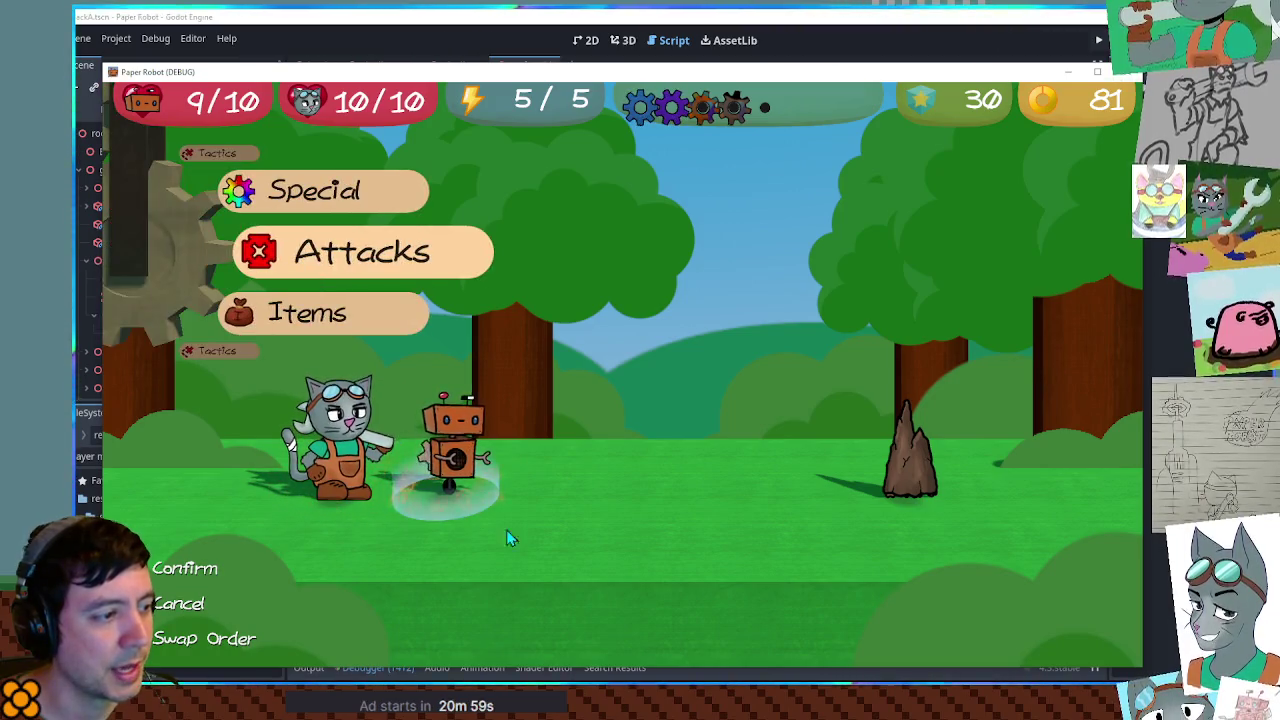
pyautogui.press('Return')
pyautogui.press('Down')
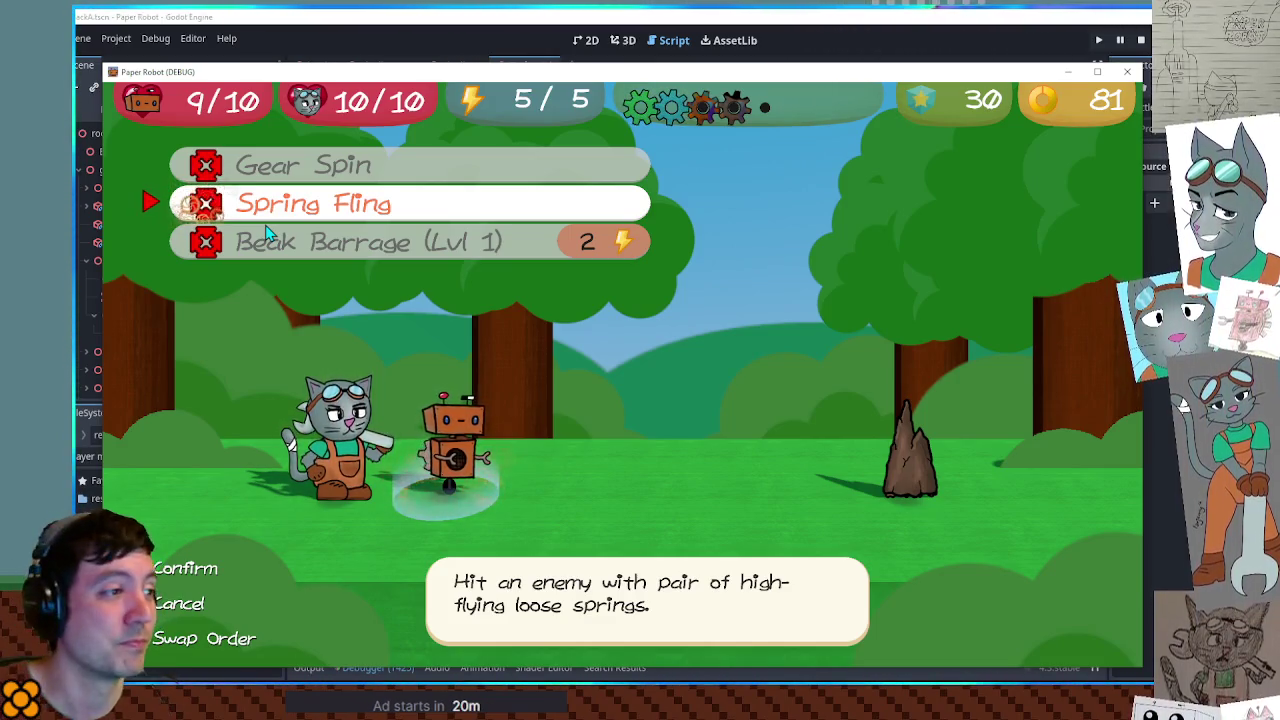
pyautogui.press('Up')
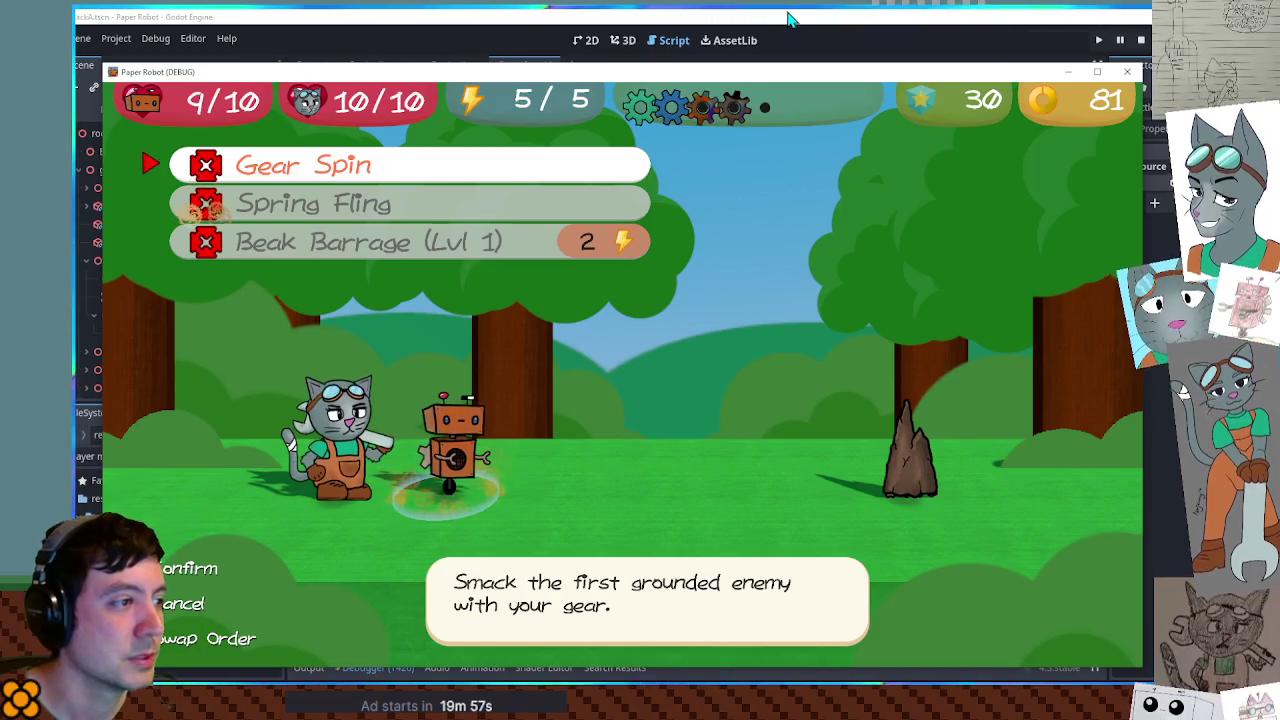
pyautogui.press('Up')
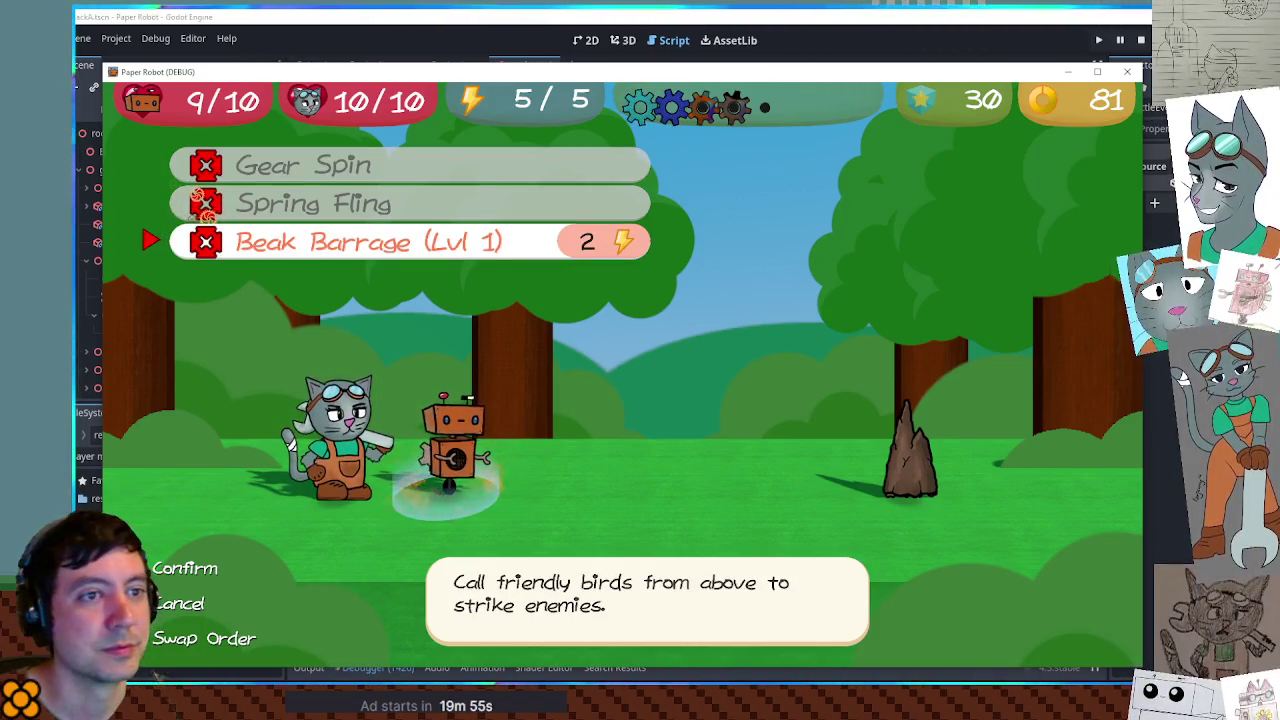
pyautogui.click(1126, 72)
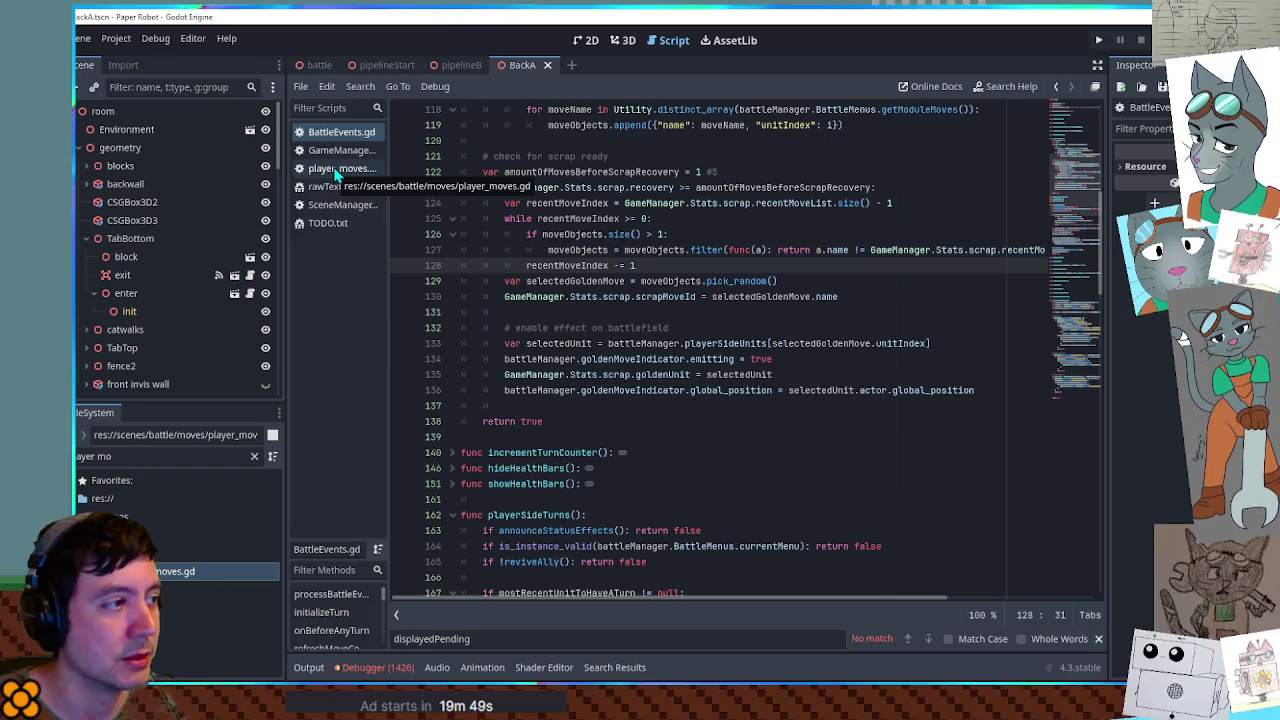
# Cut the 'tut or scrap collection?' line from TODO.txt and filter project files with 'globa'
pyautogui.click(330, 187)
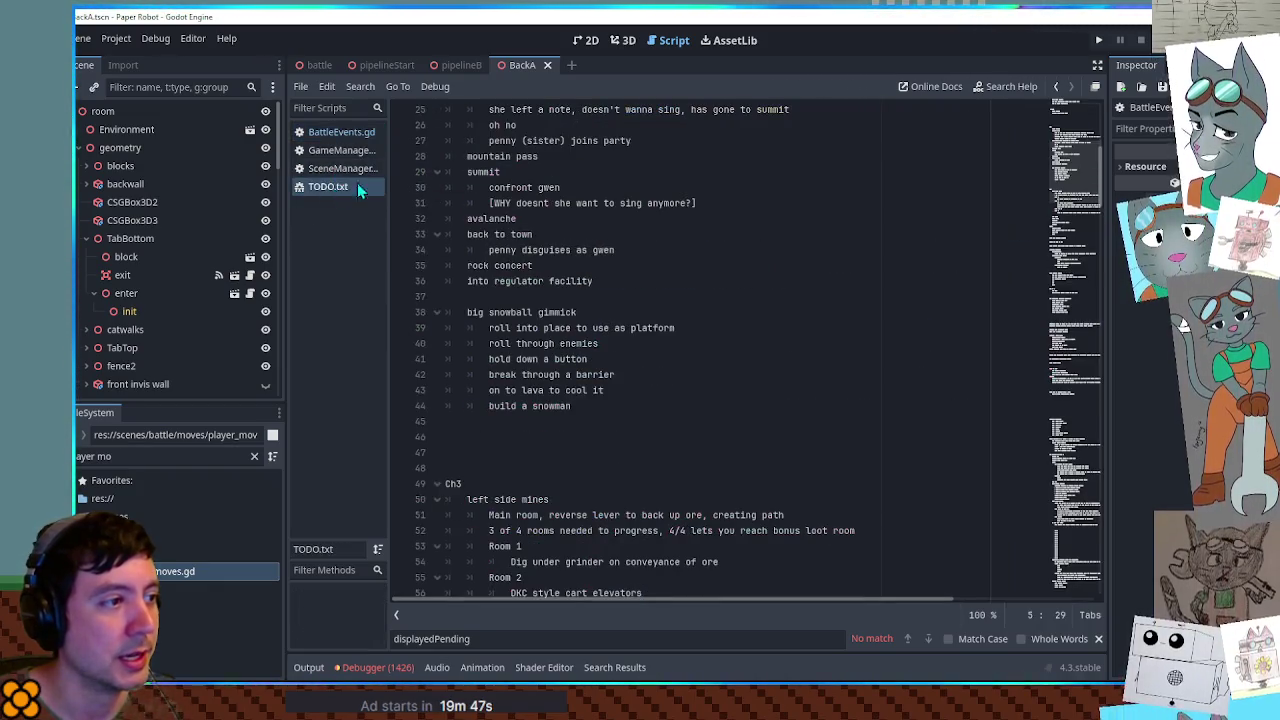
pyautogui.click(494, 172)
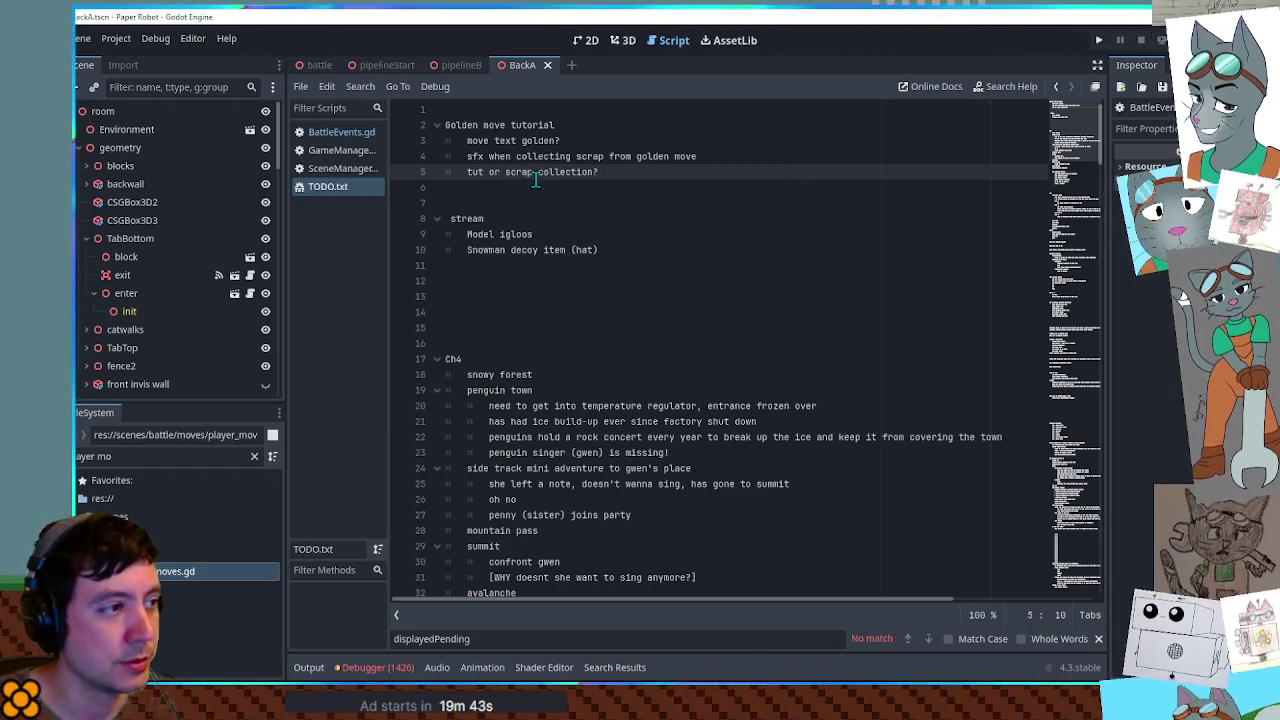
pyautogui.hotkey('ctrl', 'x')
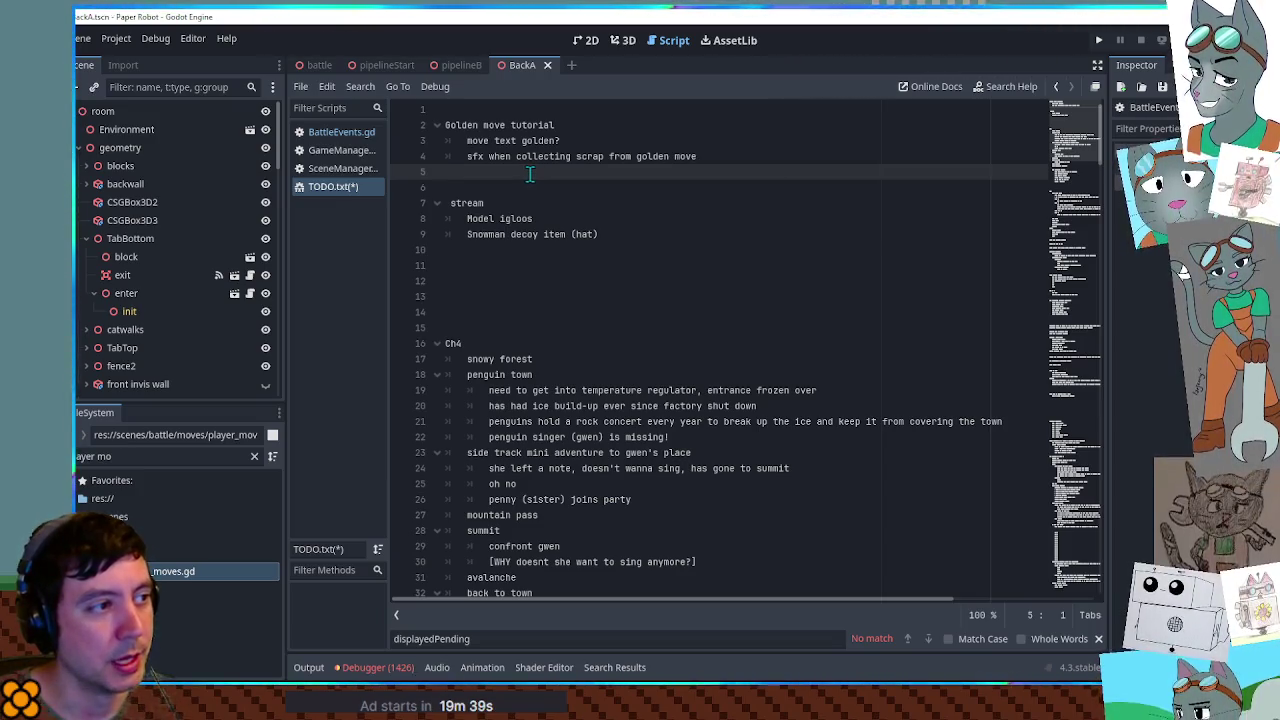
pyautogui.doubleClick(530, 142)
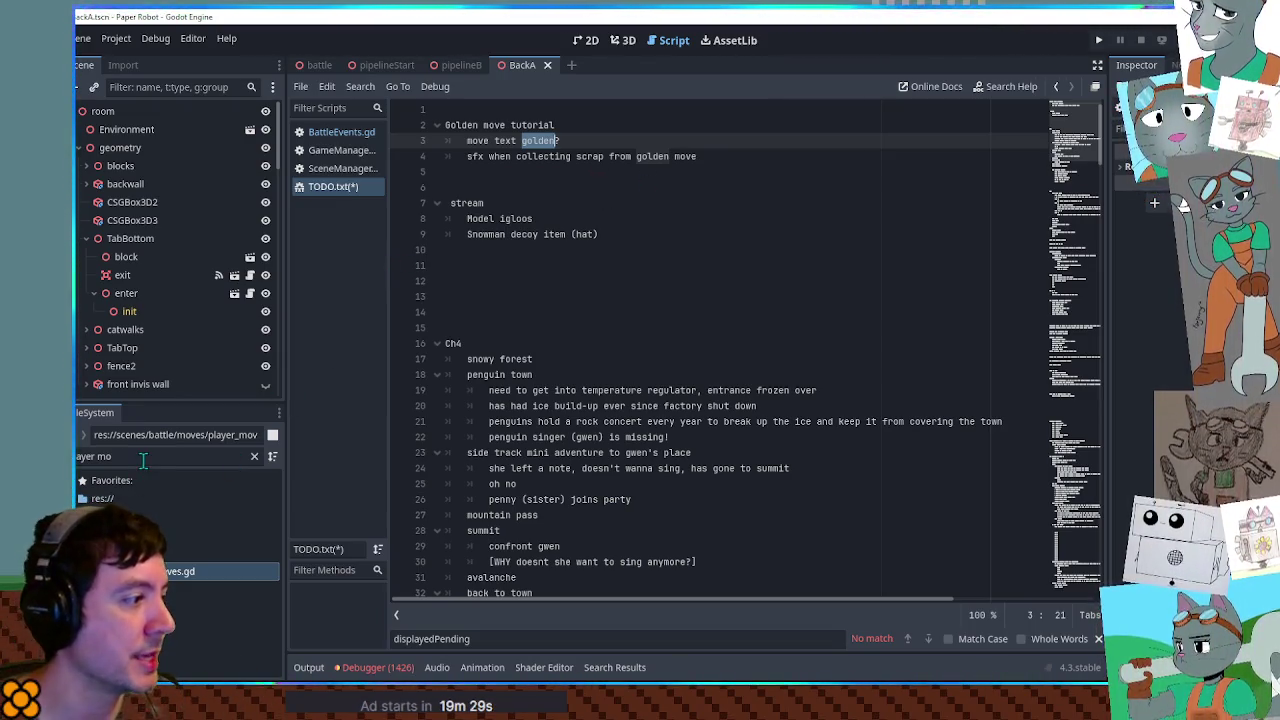
pyautogui.click(240, 456)
pyautogui.write('globa')
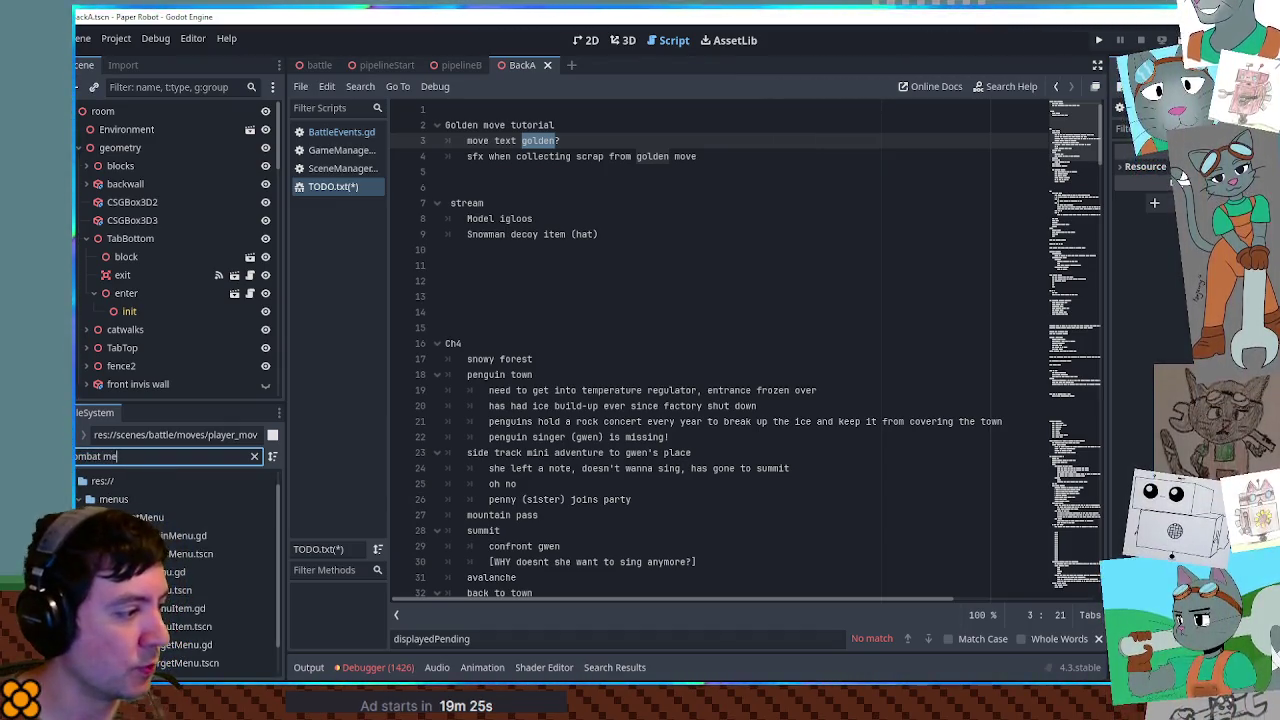
# Open combatMenuItem.tscn in the 2D view and preview its slideOut animation
pyautogui.doubleClick(185, 626)
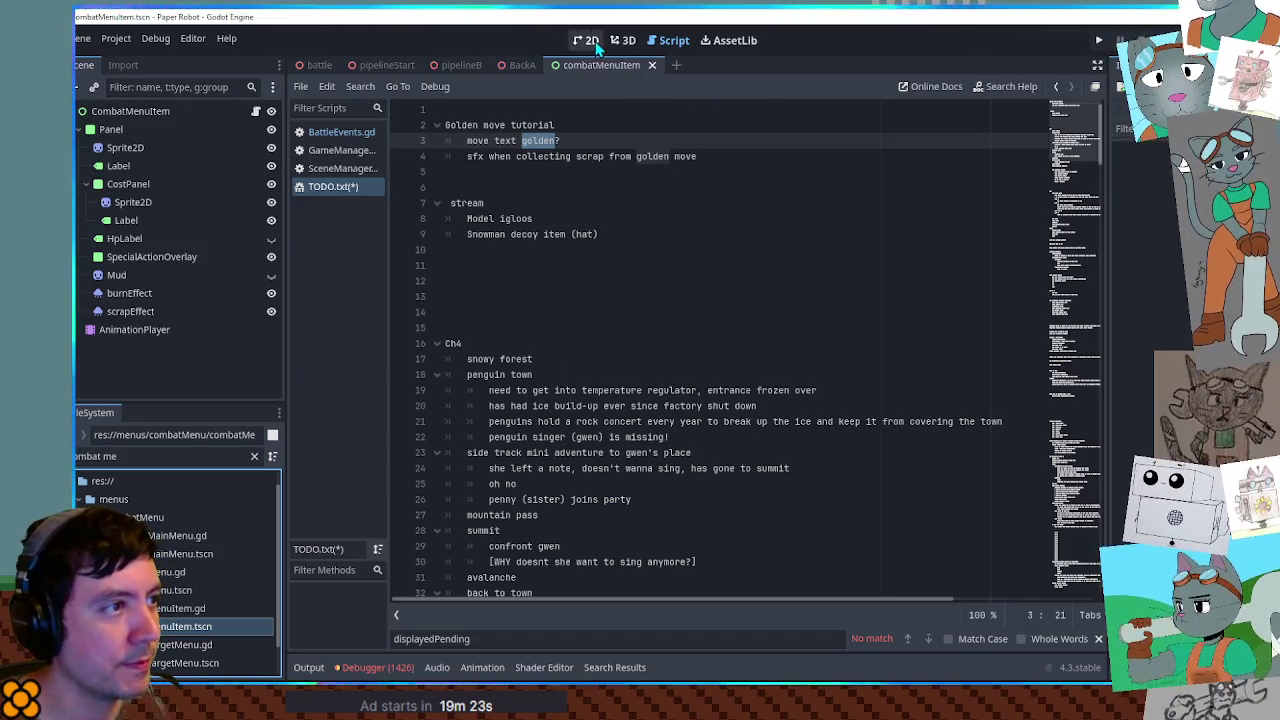
pyautogui.click(586, 40)
pyautogui.click(134, 329)
pyautogui.click(550, 464)
pyautogui.click(561, 504)
pyautogui.scroll(-1, 688, 214)
pyautogui.hscroll(3, 688, 214)
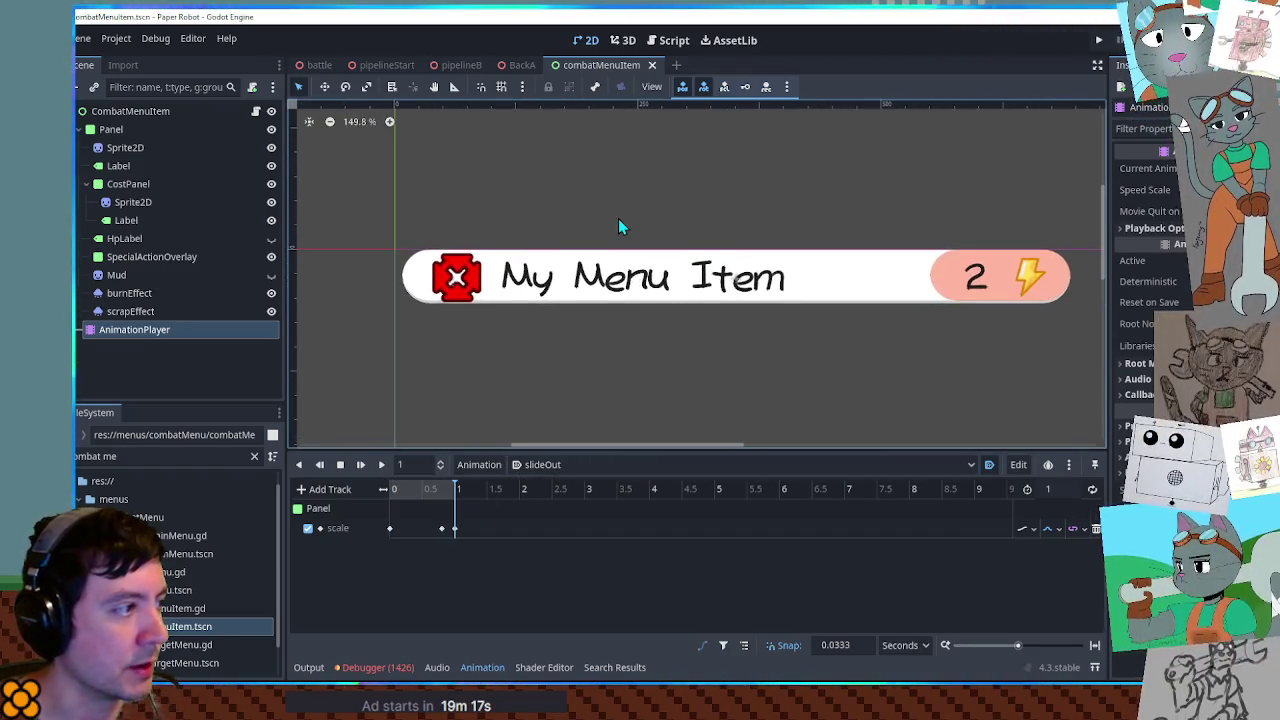
pyautogui.scroll(3, 618, 218)
# Toggle the burn effect, make scrapEffect emit, then copy the Panel under scrapEffect
pyautogui.click(271, 293)
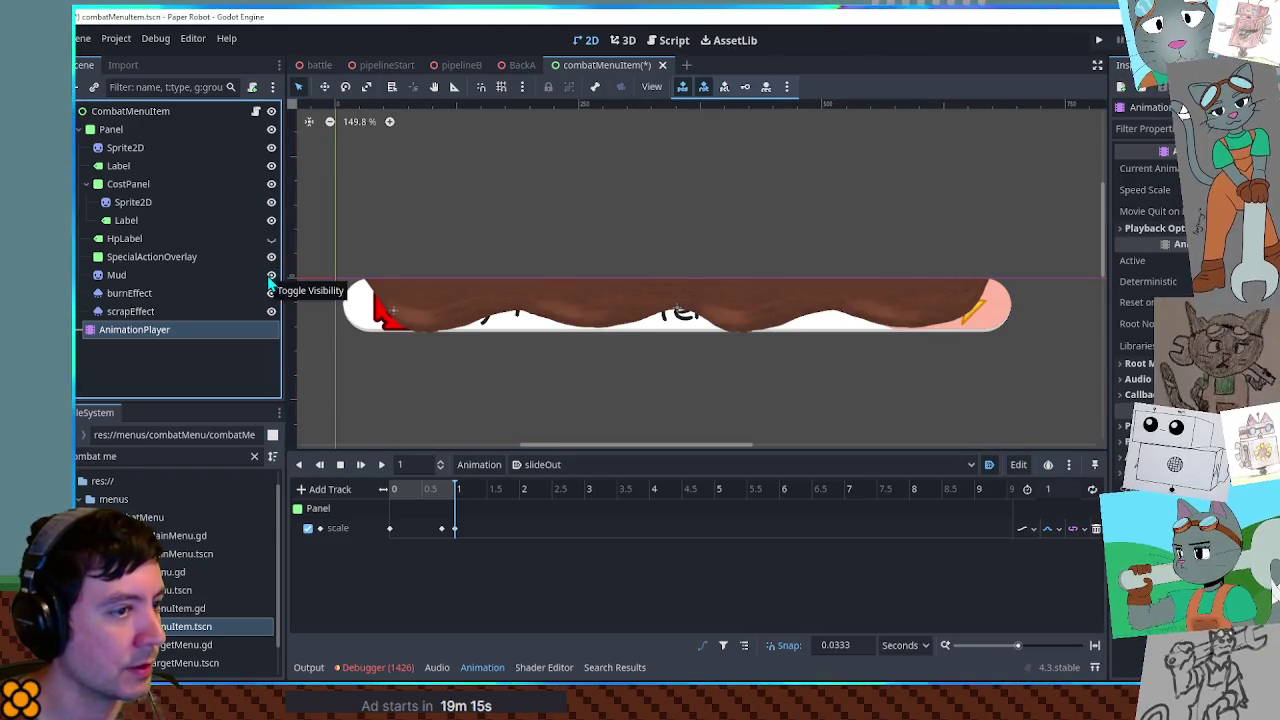
pyautogui.click(271, 293)
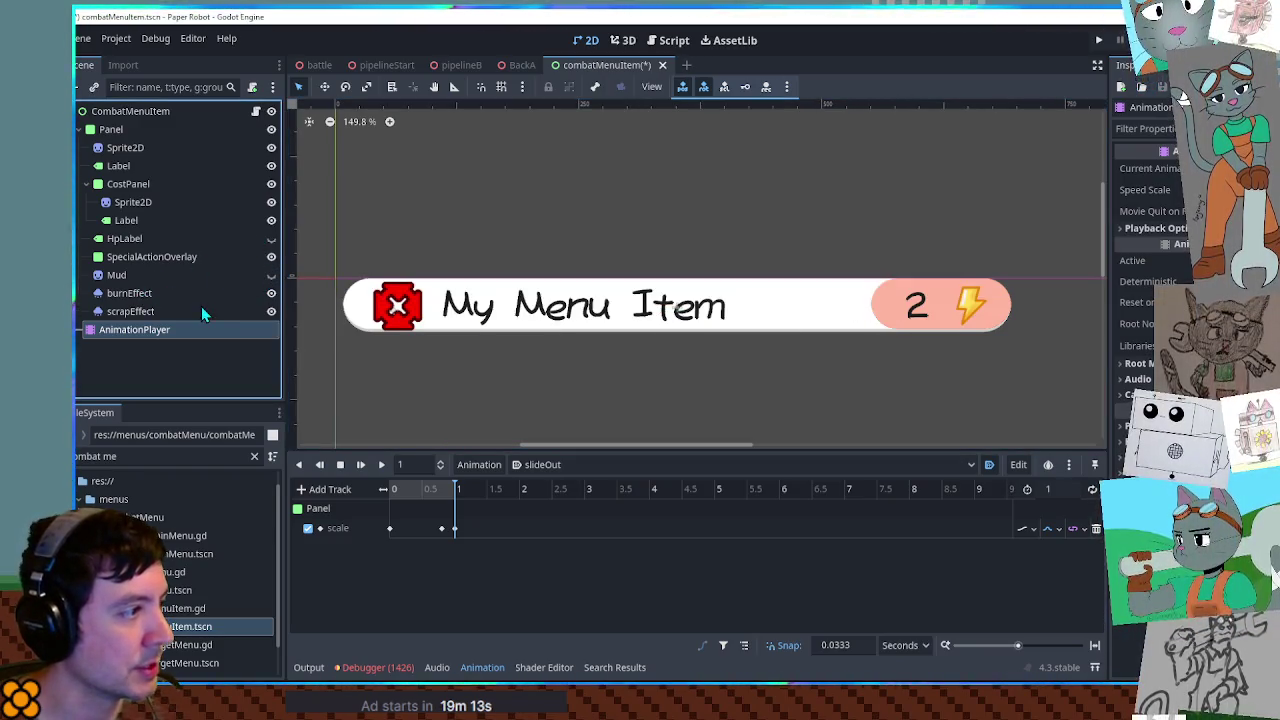
pyautogui.click(205, 311)
pyautogui.click(1190, 167)
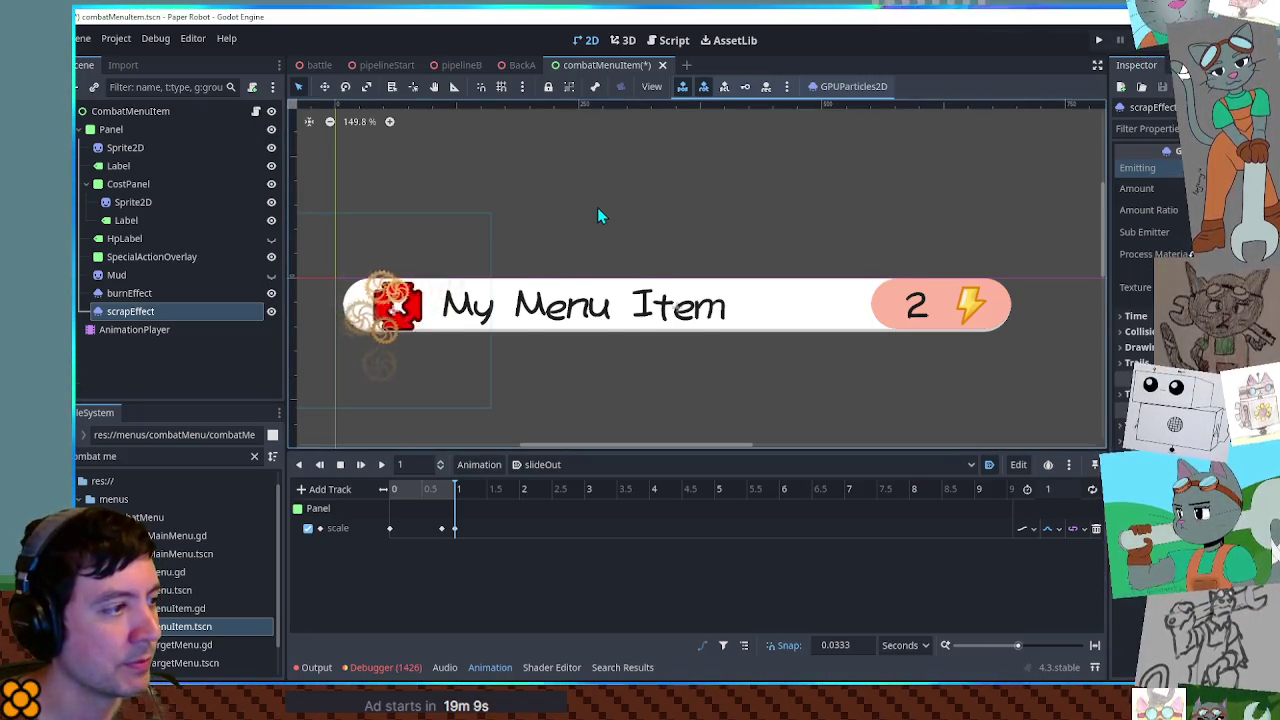
pyautogui.scroll(1, 597, 207)
pyautogui.hscroll(-1, 640, 207)
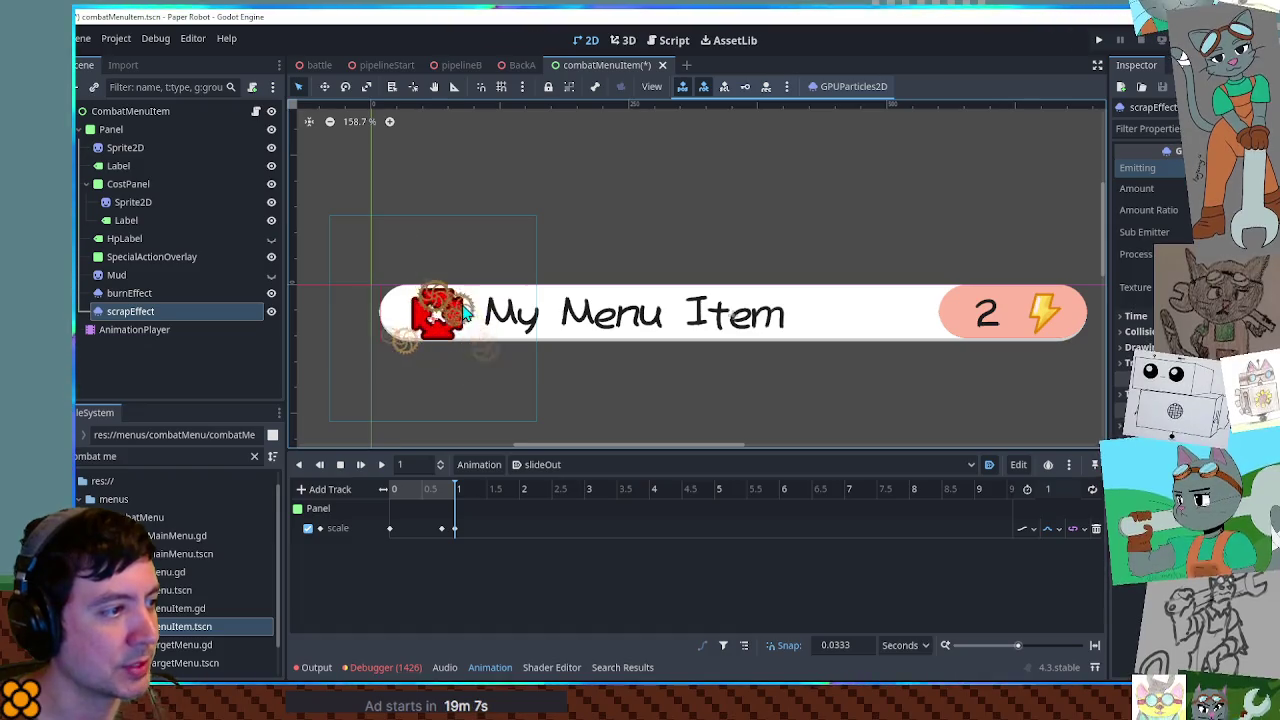
pyautogui.moveTo(604, 255)
pyautogui.mouseDown()
pyautogui.moveTo(589, 255)
pyautogui.moveTo(603, 243)
pyautogui.moveTo(583, 246)
pyautogui.mouseUp()
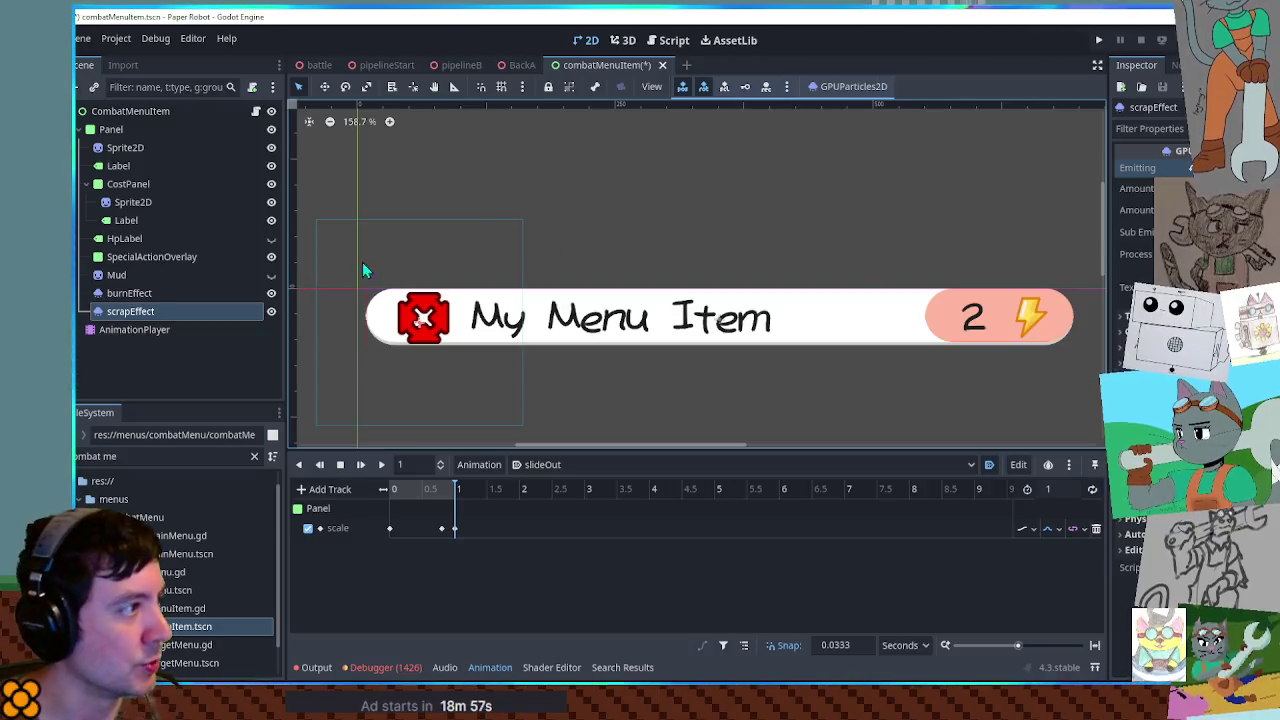
pyautogui.click(112, 131)
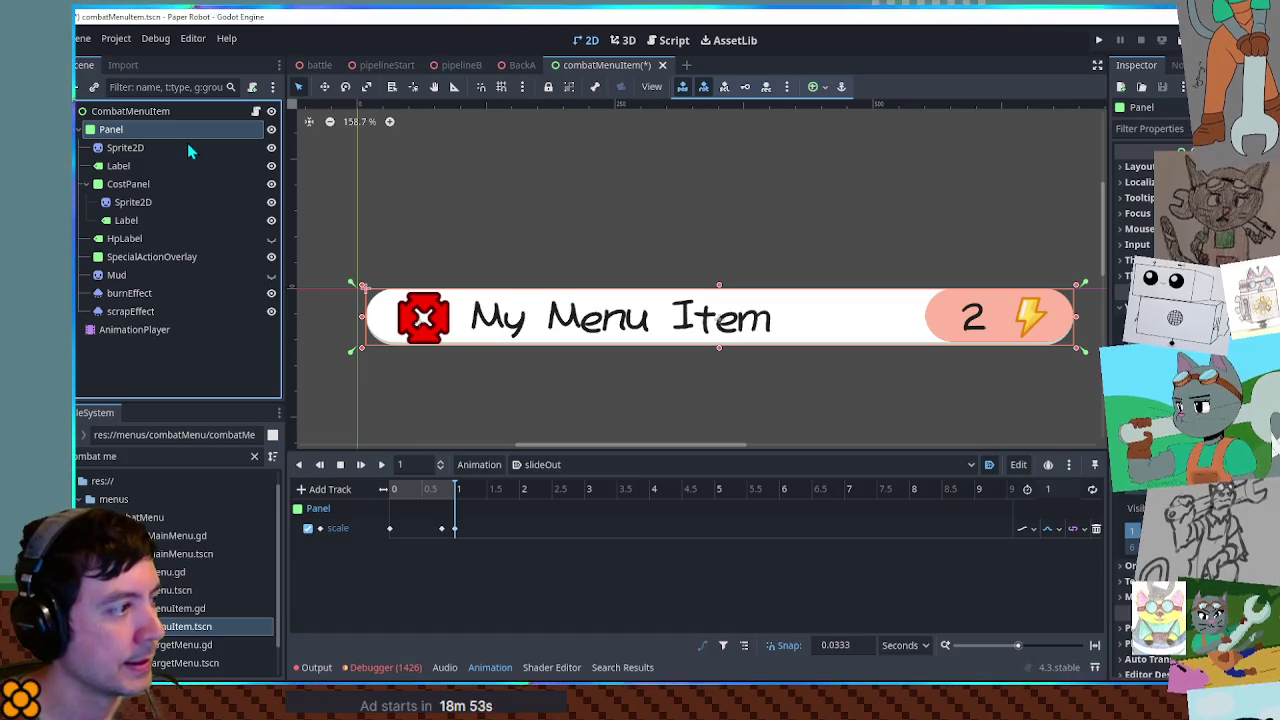
pyautogui.moveTo(140, 129); pyautogui.dragTo(173, 318)
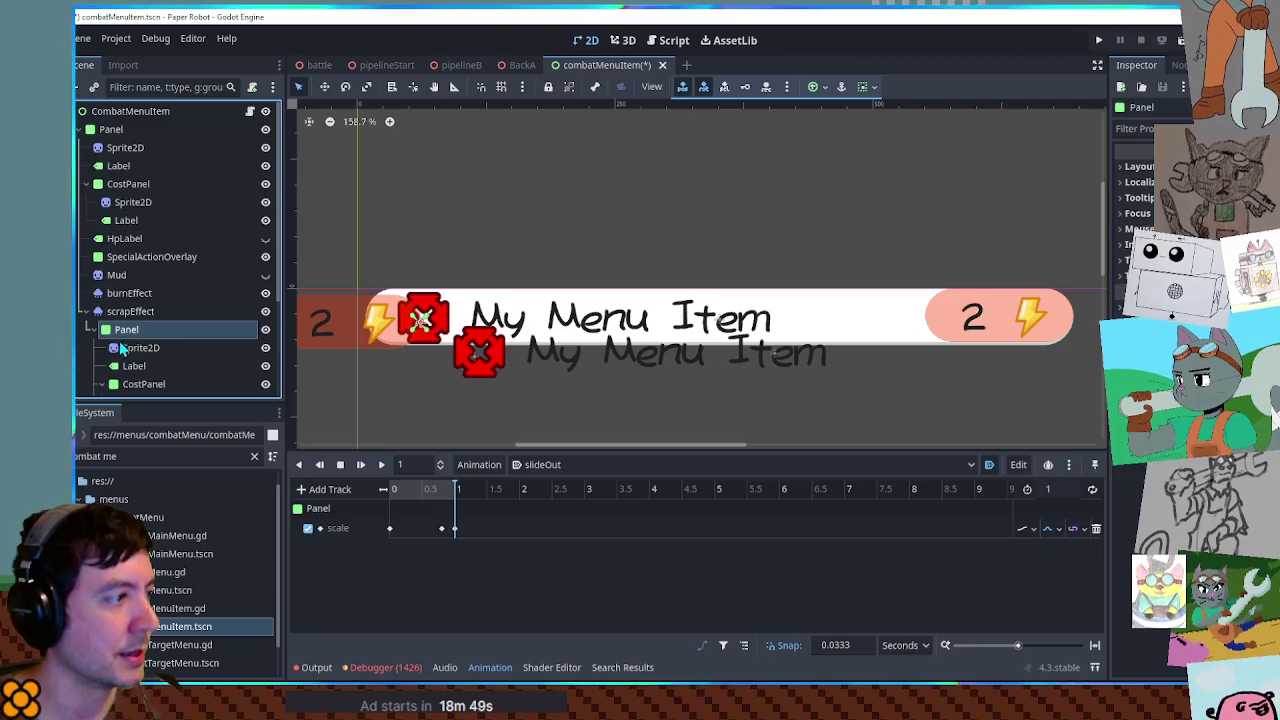
# Delete the copied Panel's Sprite2D, Label and CostPanel children, leaving it empty under scrapEffect
pyautogui.scroll(-3, 160, 330)
pyautogui.click(138, 240)
pyautogui.scroll(-1, 138, 240)
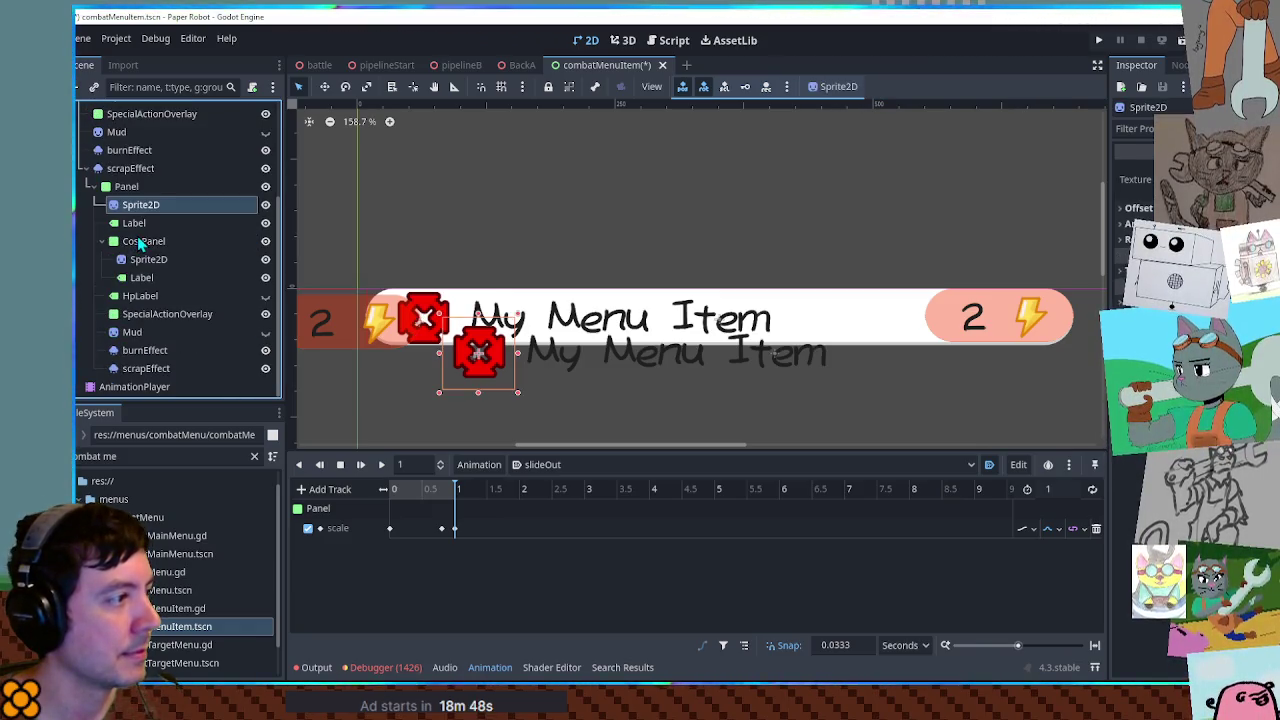
pyautogui.keyDown('shift'); pyautogui.click(143, 370); pyautogui.keyUp('shift')
pyautogui.press('Delete')
pyautogui.press('Return')
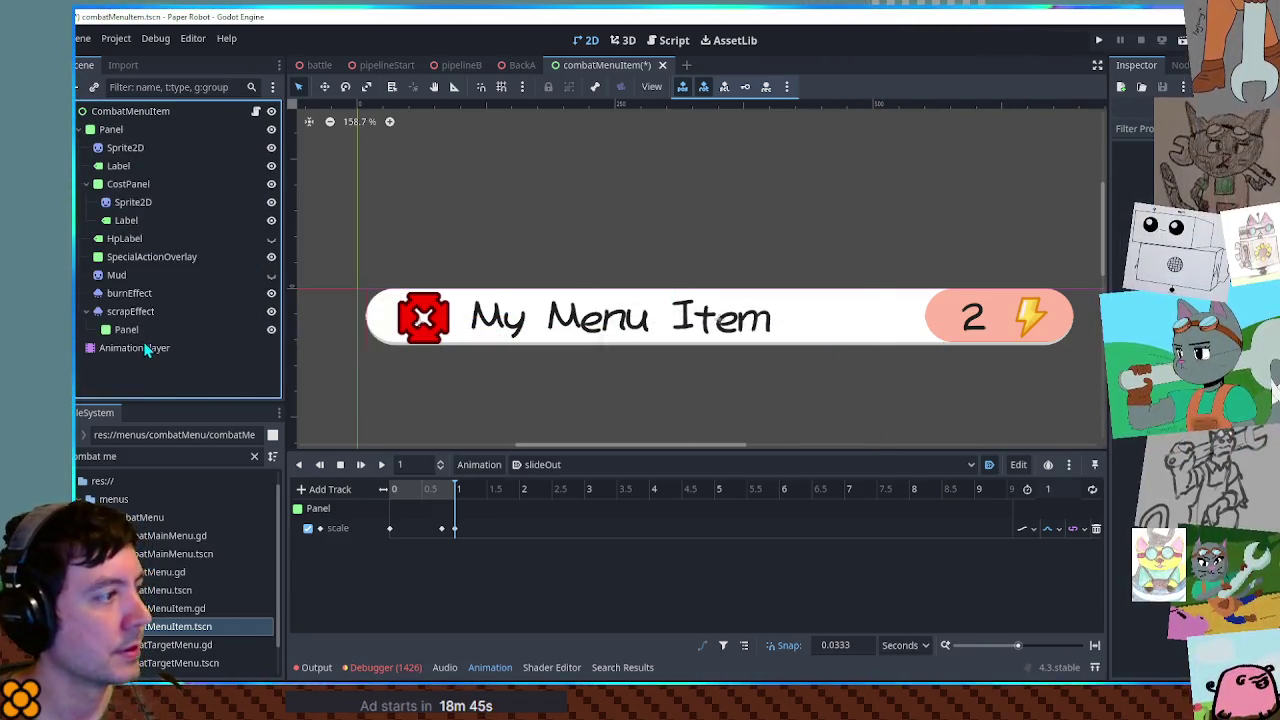
pyautogui.click(143, 329)
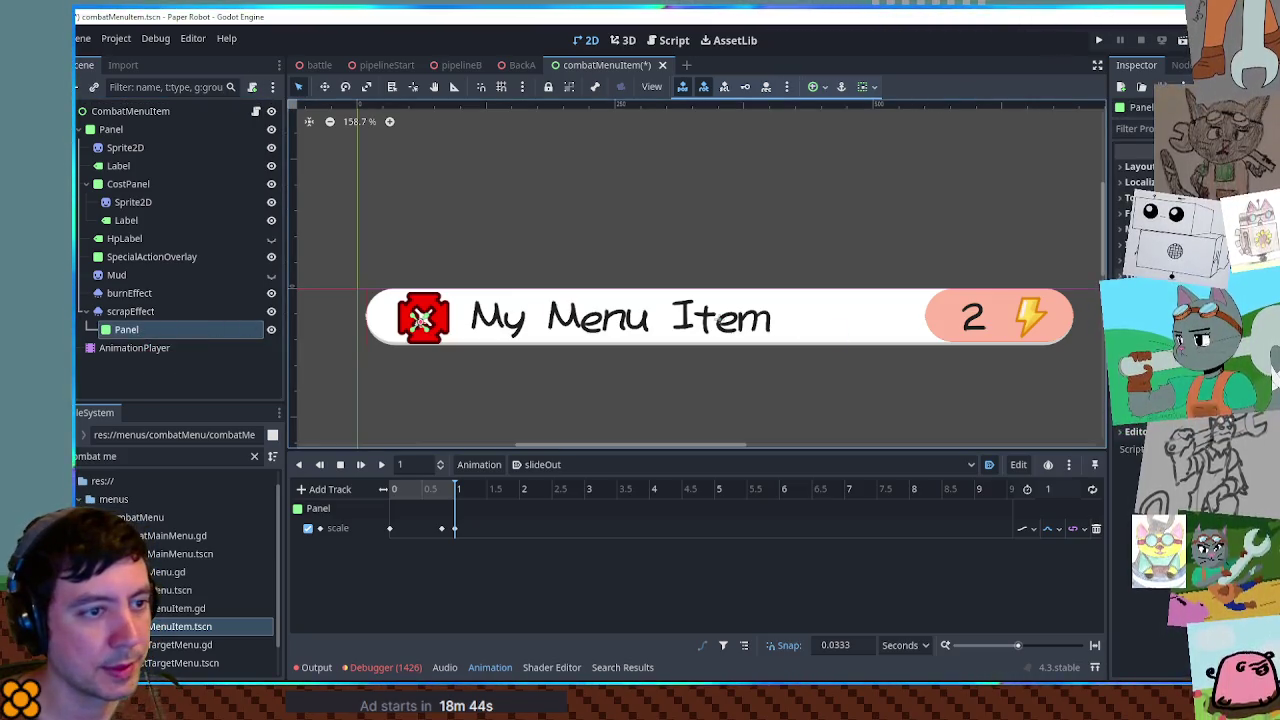
pyautogui.scroll(-2, 699, 241)
pyautogui.scroll(-2, 701, 241)
pyautogui.scroll(4, 703, 241)
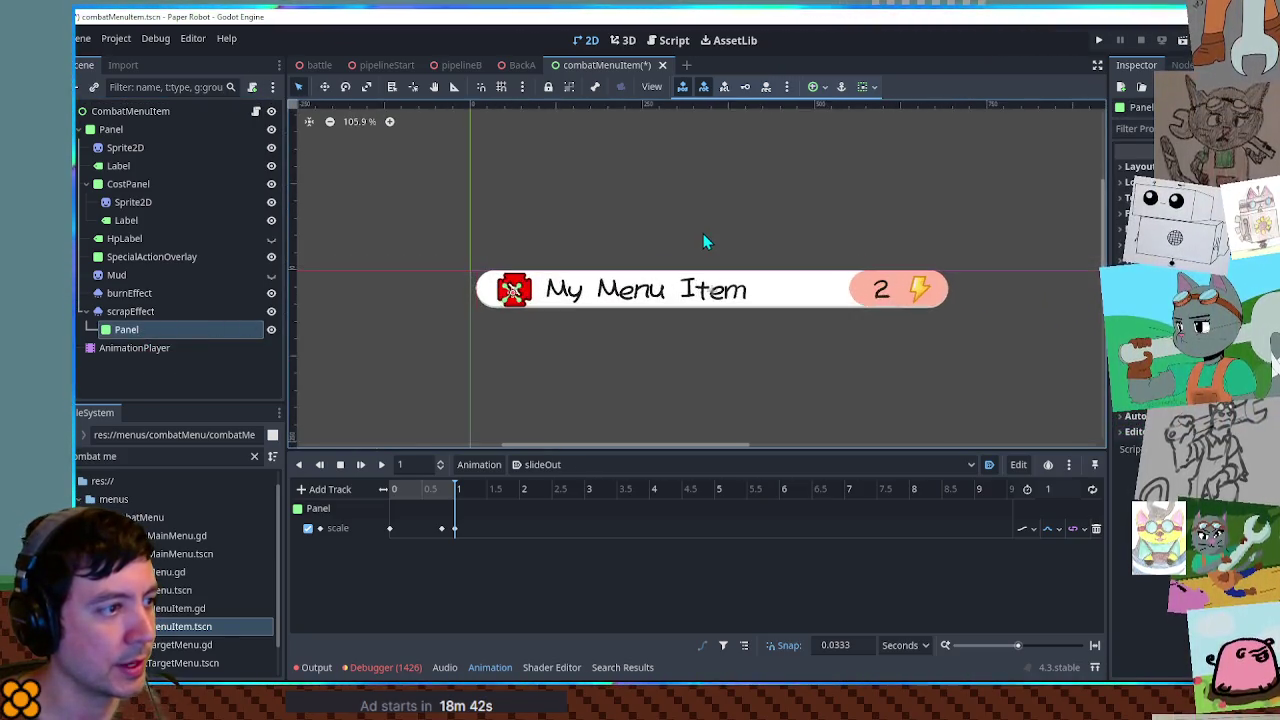
pyautogui.hotkey('ctrl', 'v')
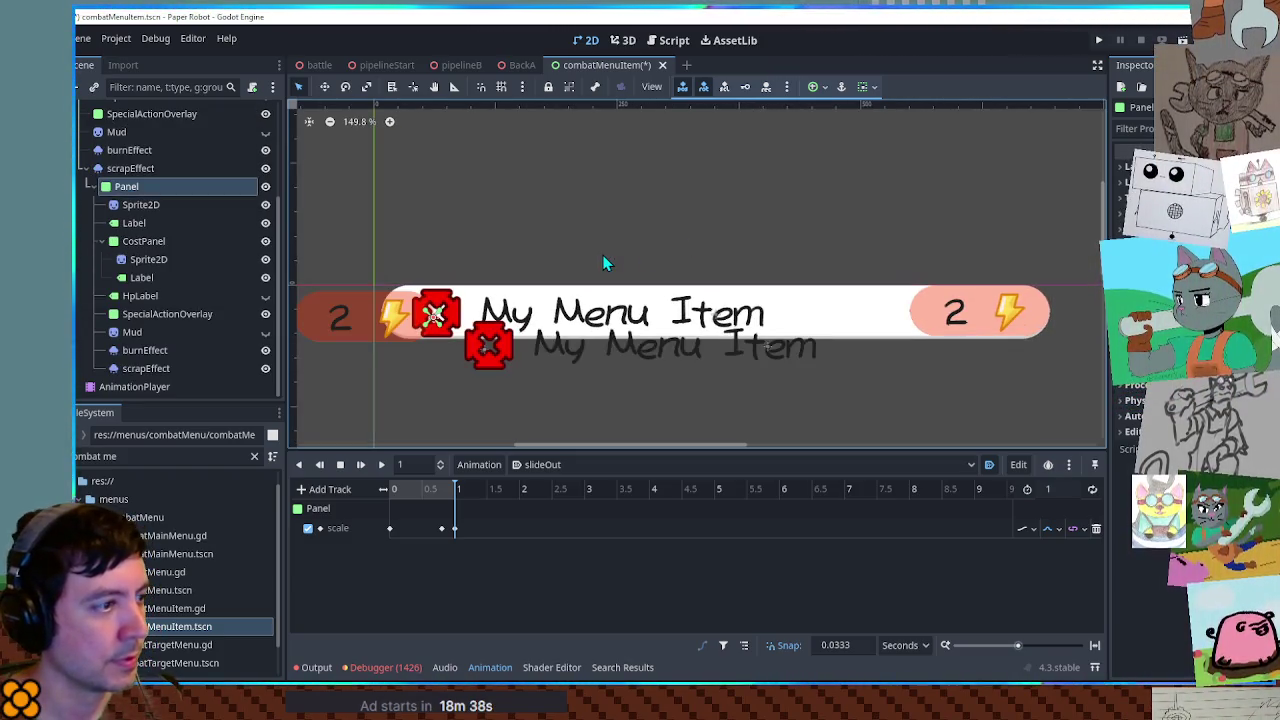
pyautogui.hotkey('ctrl', 'z')
# Review the scrapEffect Panel's theme style, Visibility and Transform settings in the Inspector
pyautogui.click(112, 129)
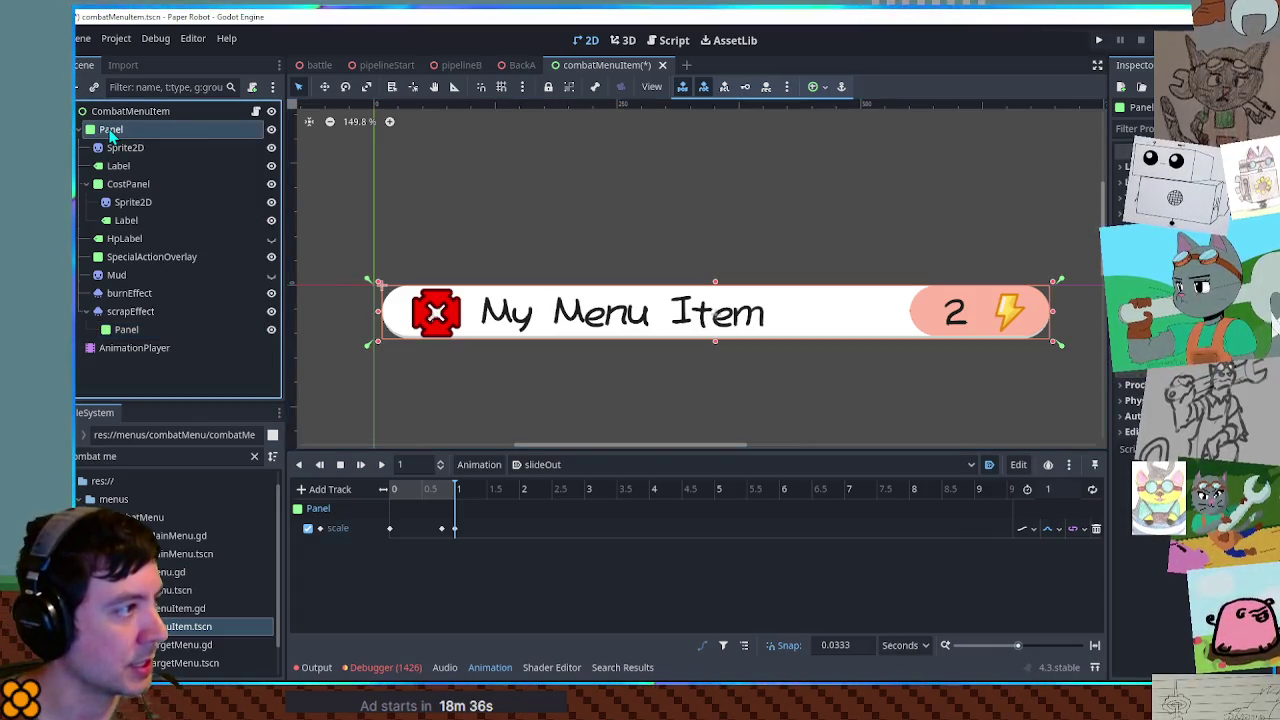
pyautogui.click(120, 150)
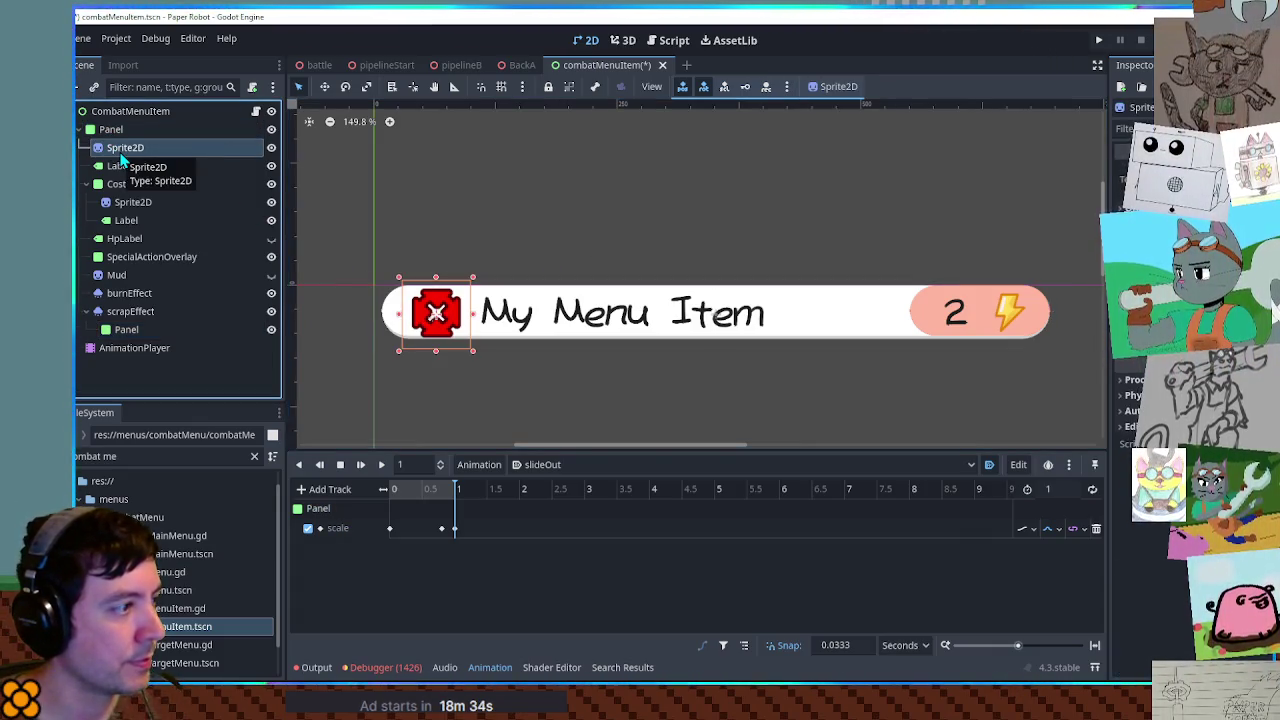
pyautogui.click(129, 333)
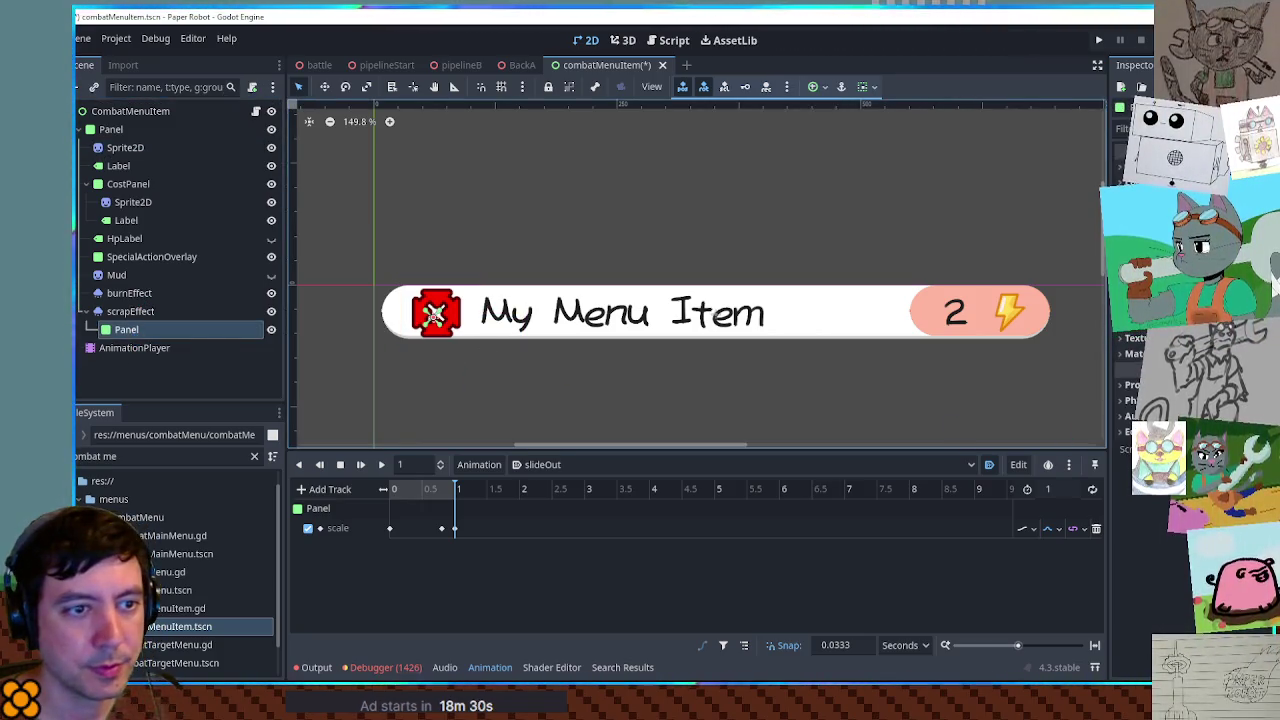
pyautogui.click(1190, 490)
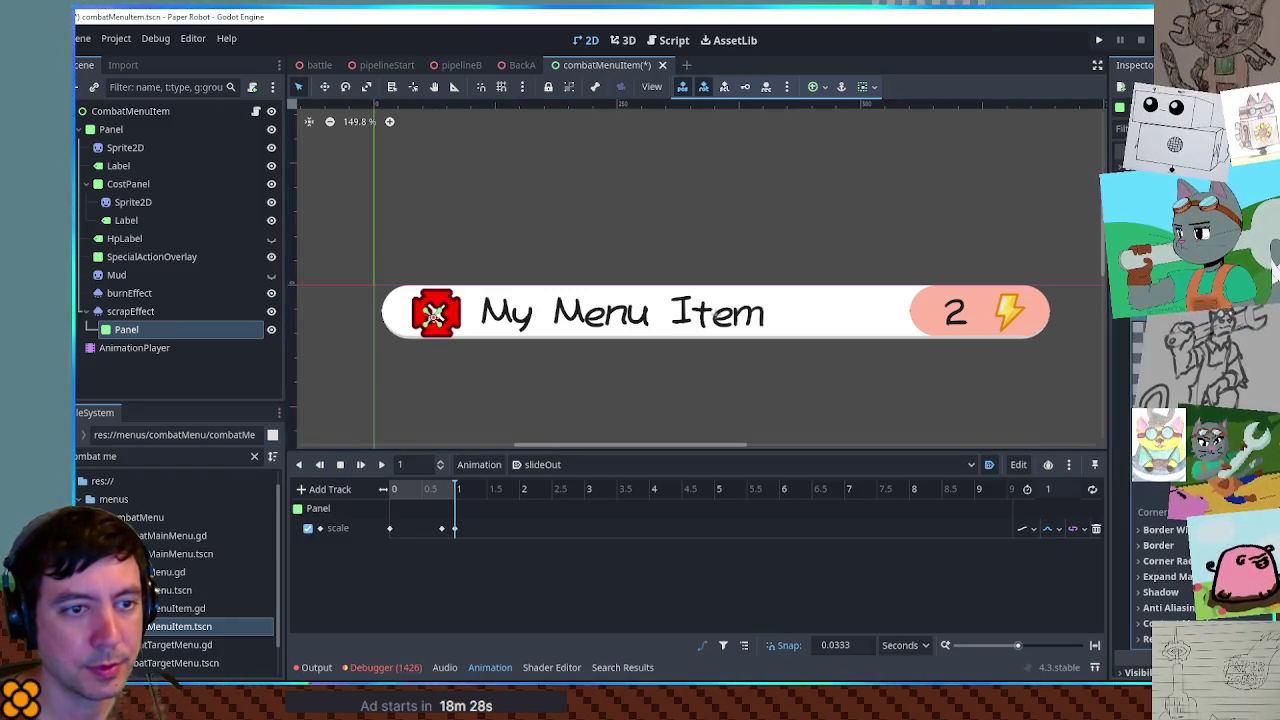
pyautogui.click(1150, 466)
pyautogui.click(1145, 499)
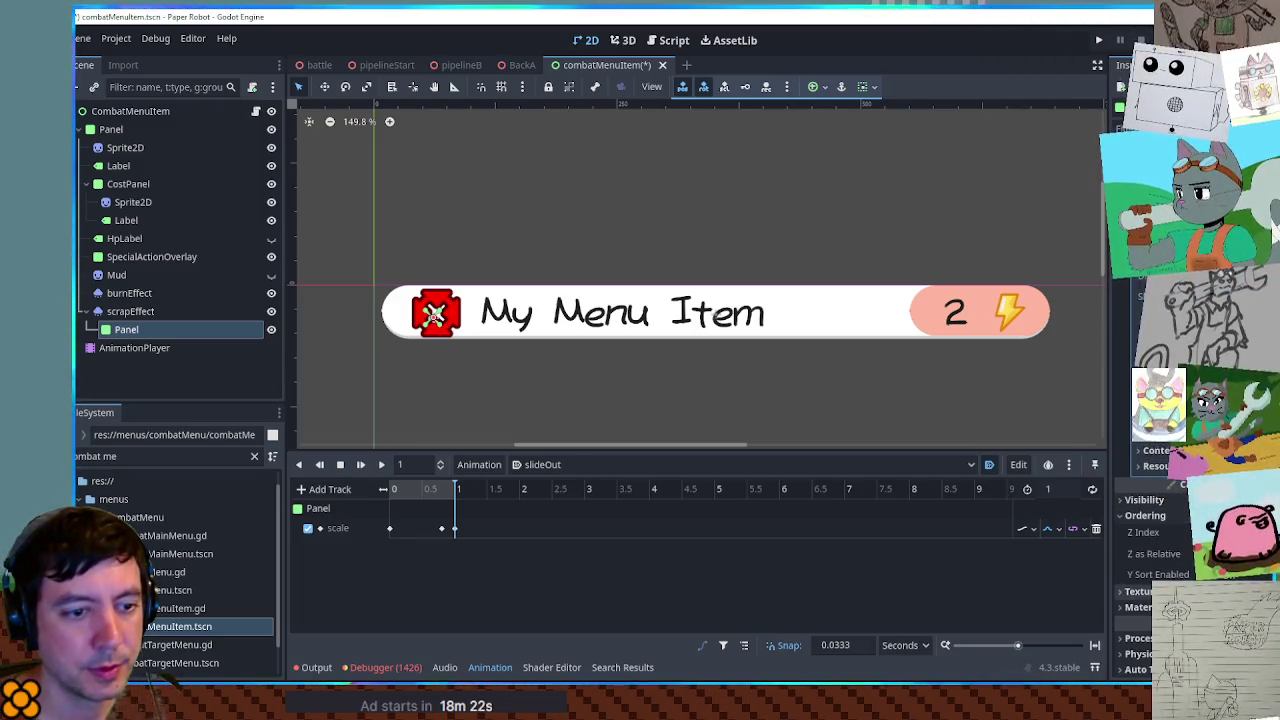
pyautogui.scroll(-2, 1162, 530)
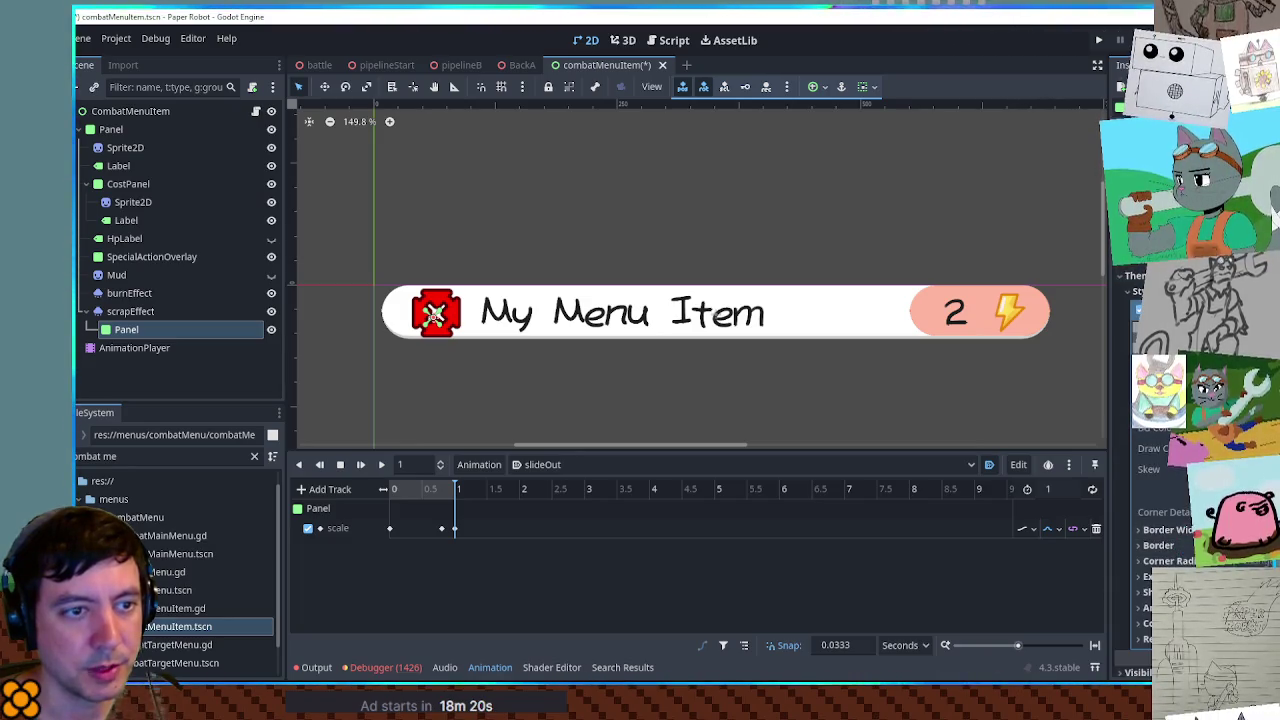
pyautogui.scroll(-3, 1165, 549)
pyautogui.scroll(5, 1165, 549)
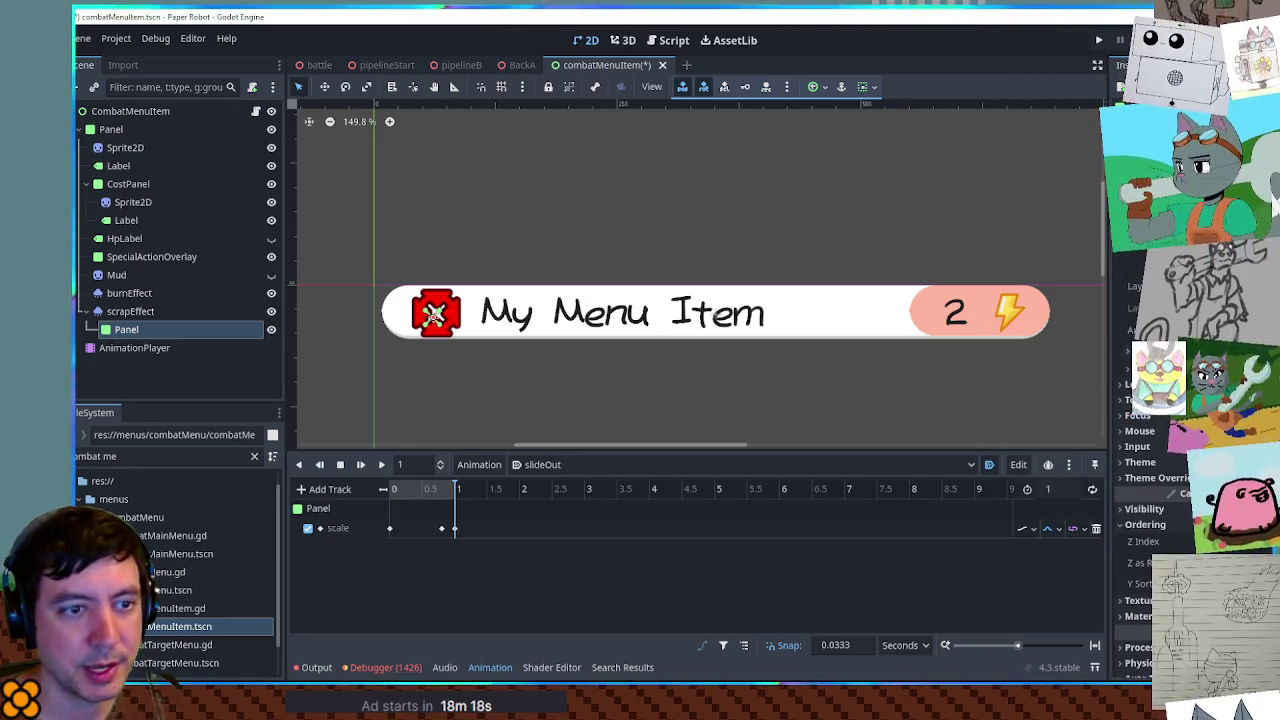
pyautogui.click(1140, 350)
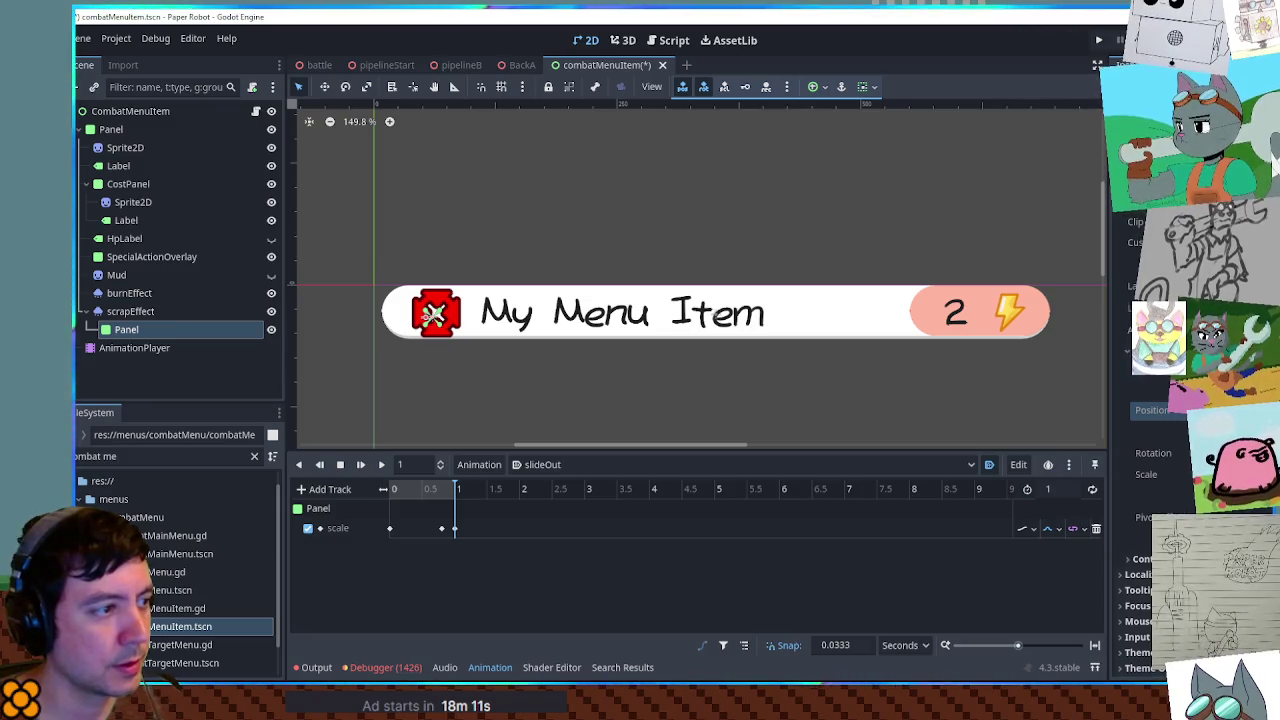
# Inspect the panel's BG Color, then start moving the panel on the canvas
pyautogui.click(145, 333)
pyautogui.click(862, 318)
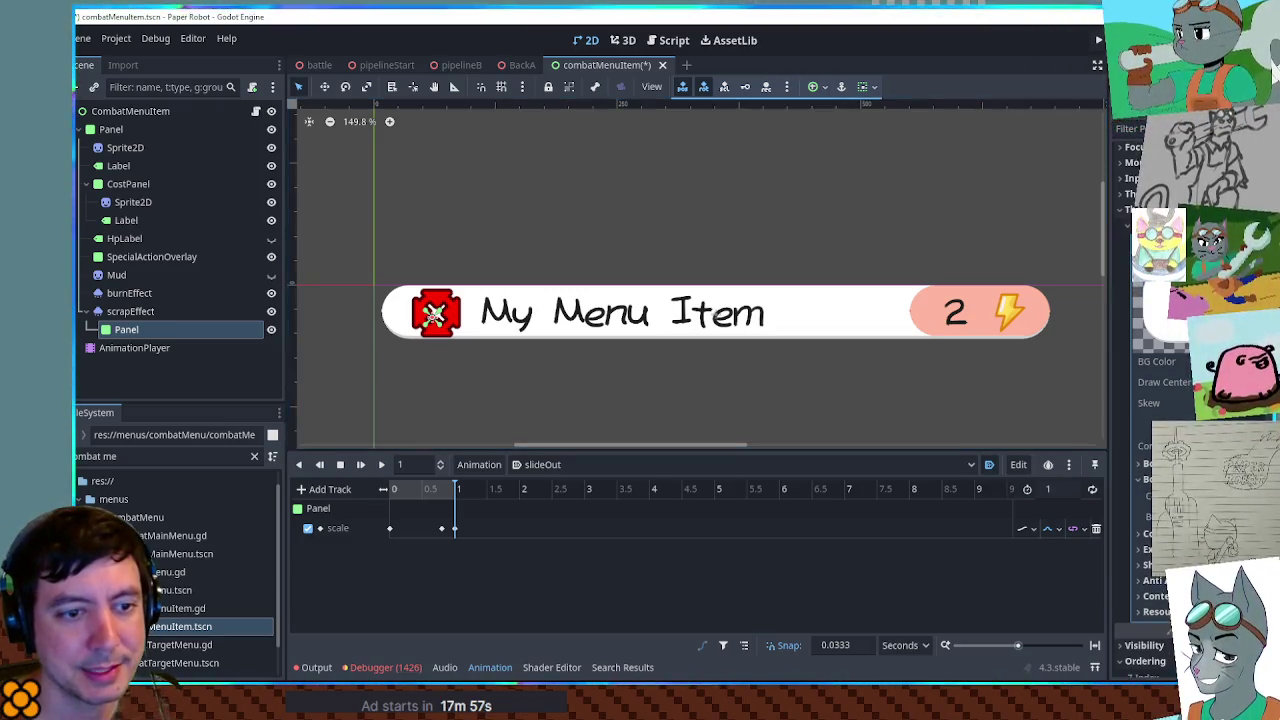
pyautogui.click(1200, 361)
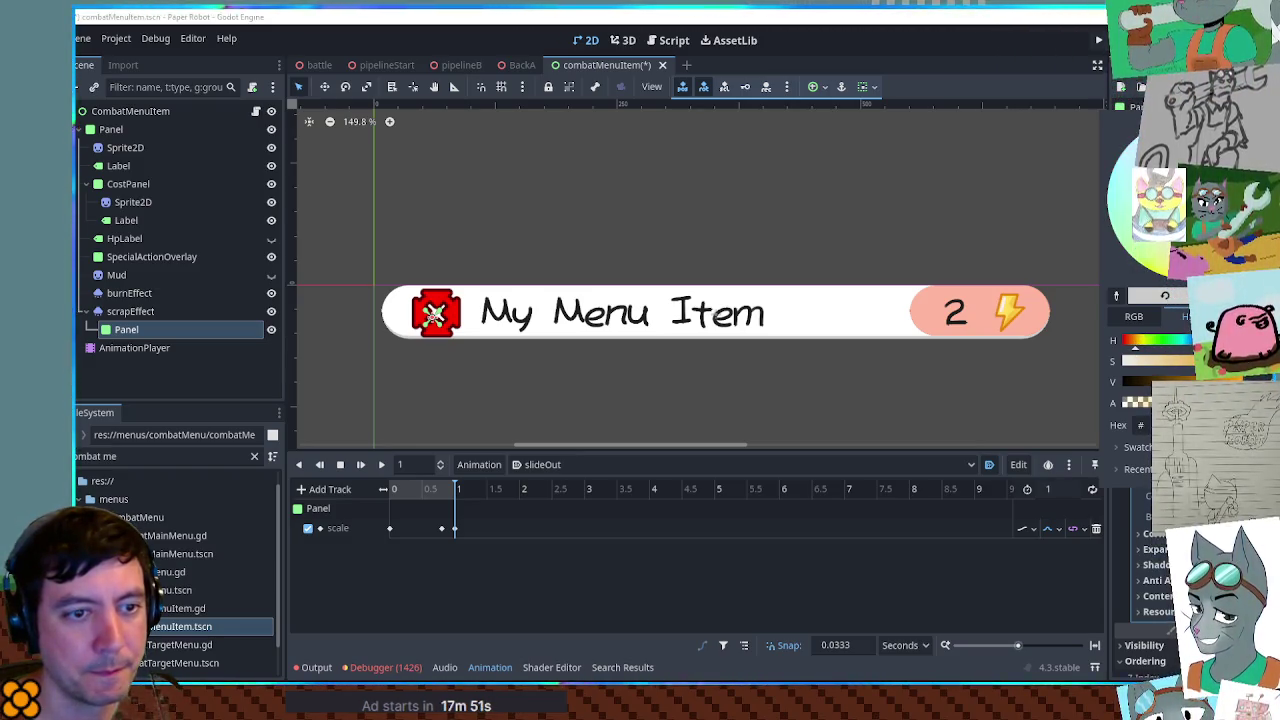
pyautogui.press('Escape')
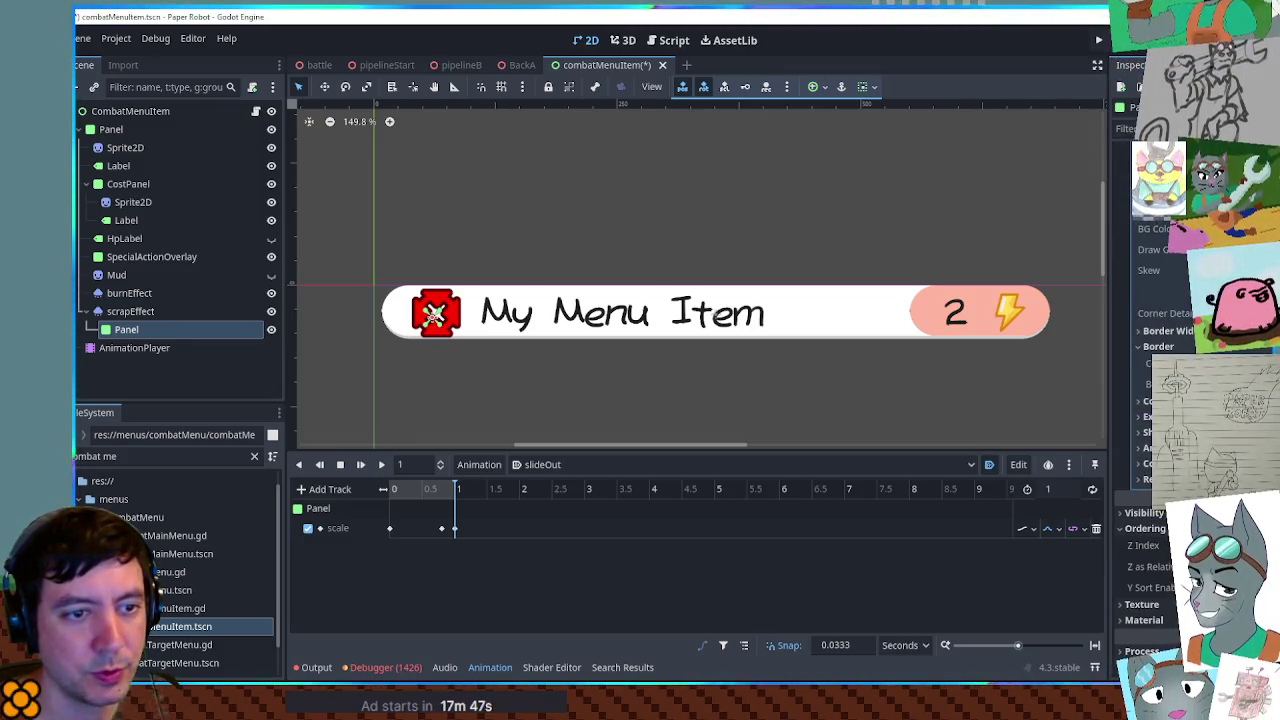
pyautogui.moveTo(429, 340); pyautogui.dragTo(442, 333)
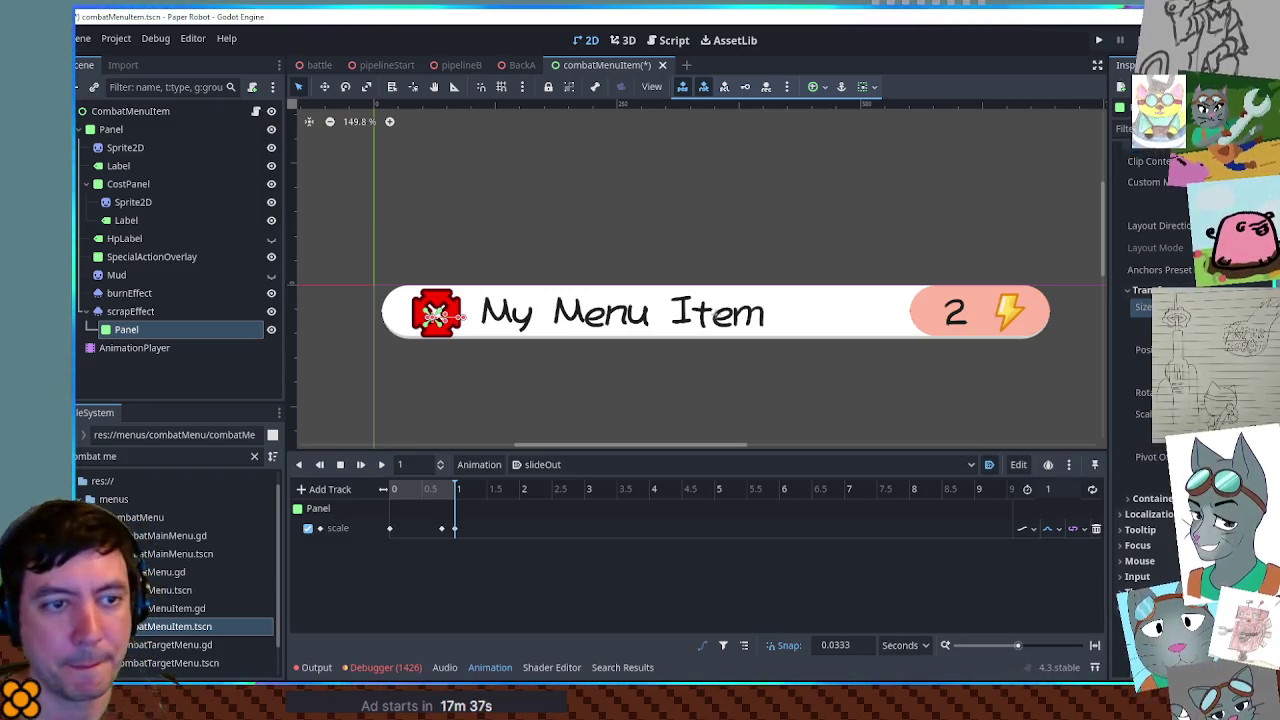
# Move the small panel onto the icon area and check the main Panel's size and position
pyautogui.moveTo(460, 317); pyautogui.dragTo(535, 318)
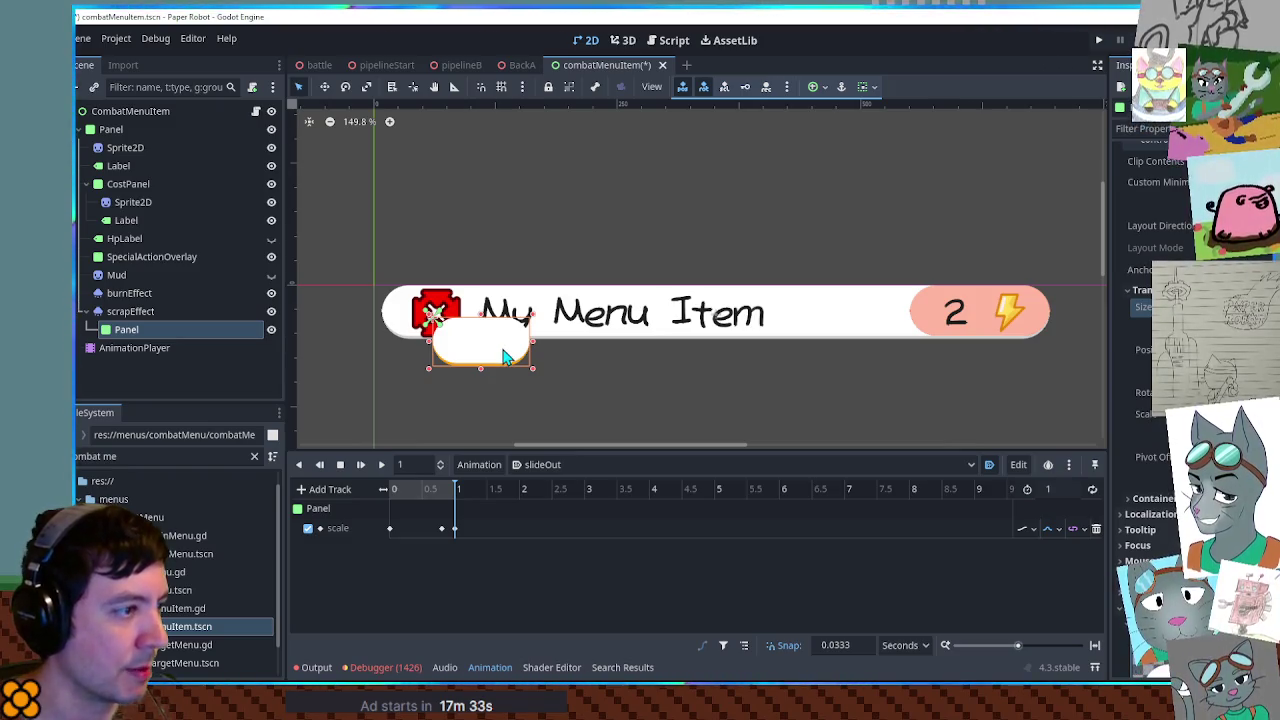
pyautogui.moveTo(504, 357)
pyautogui.mouseDown()
pyautogui.moveTo(500, 322)
pyautogui.moveTo(432, 317)
pyautogui.mouseUp()
pyautogui.click(432, 317)
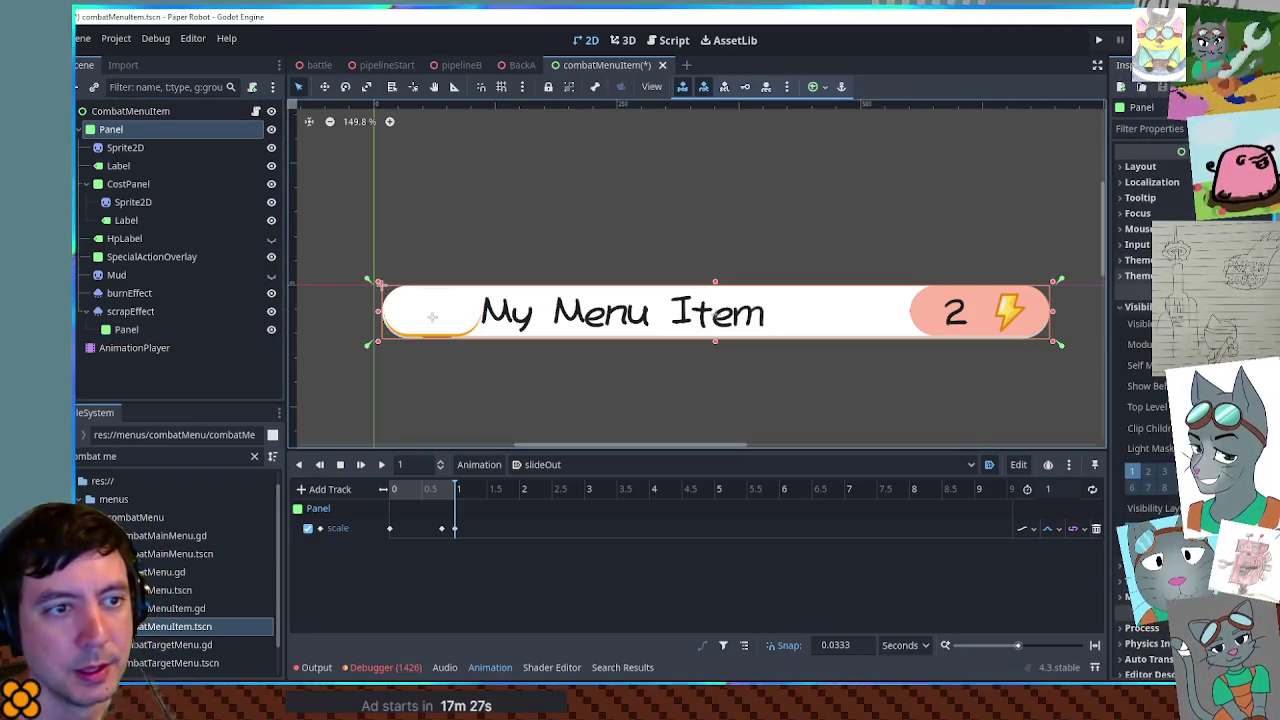
pyautogui.click(1166, 168)
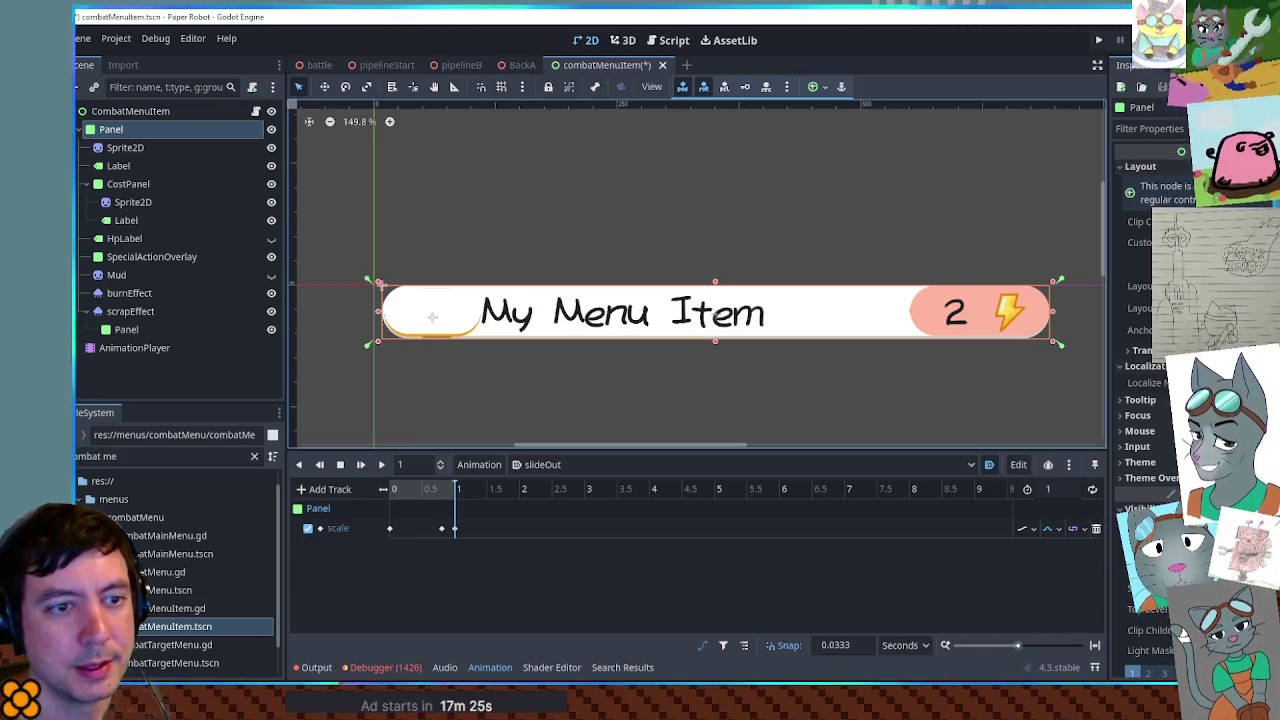
pyautogui.click(1150, 350)
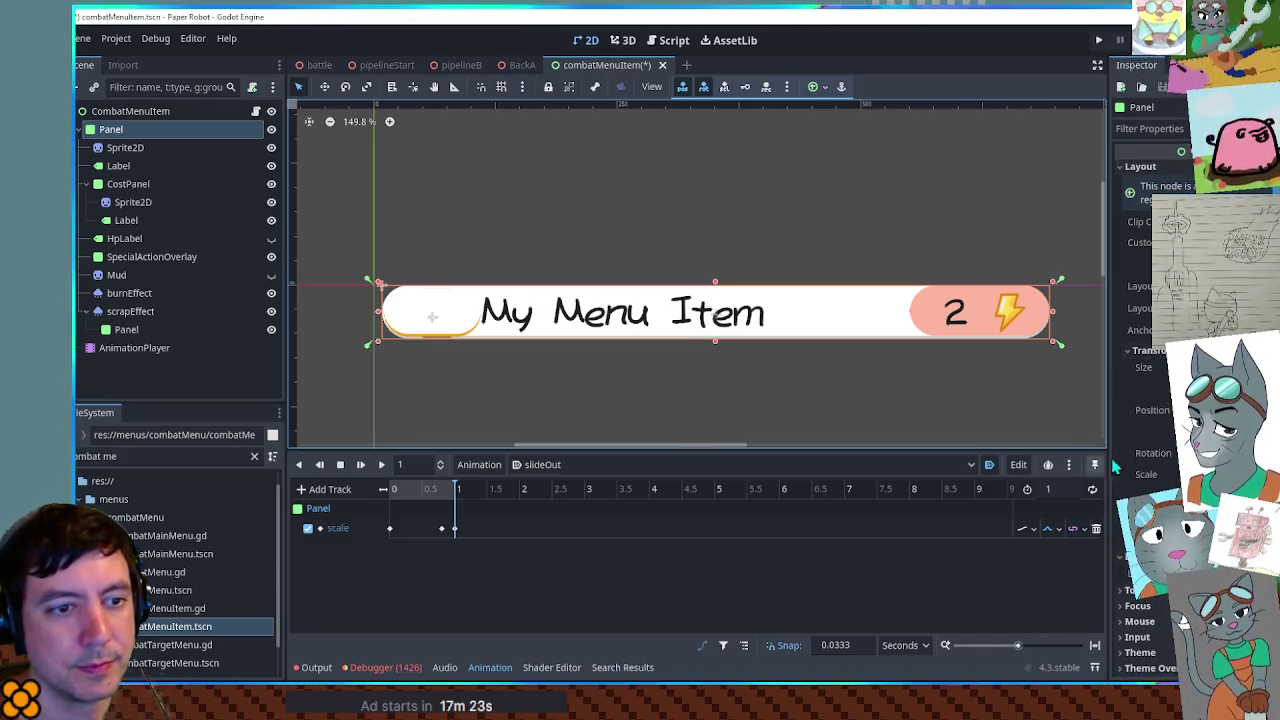
# Stretch the scrapEffect Panel across the full item width, nudge it into place, expand Visibility
pyautogui.click(126, 329)
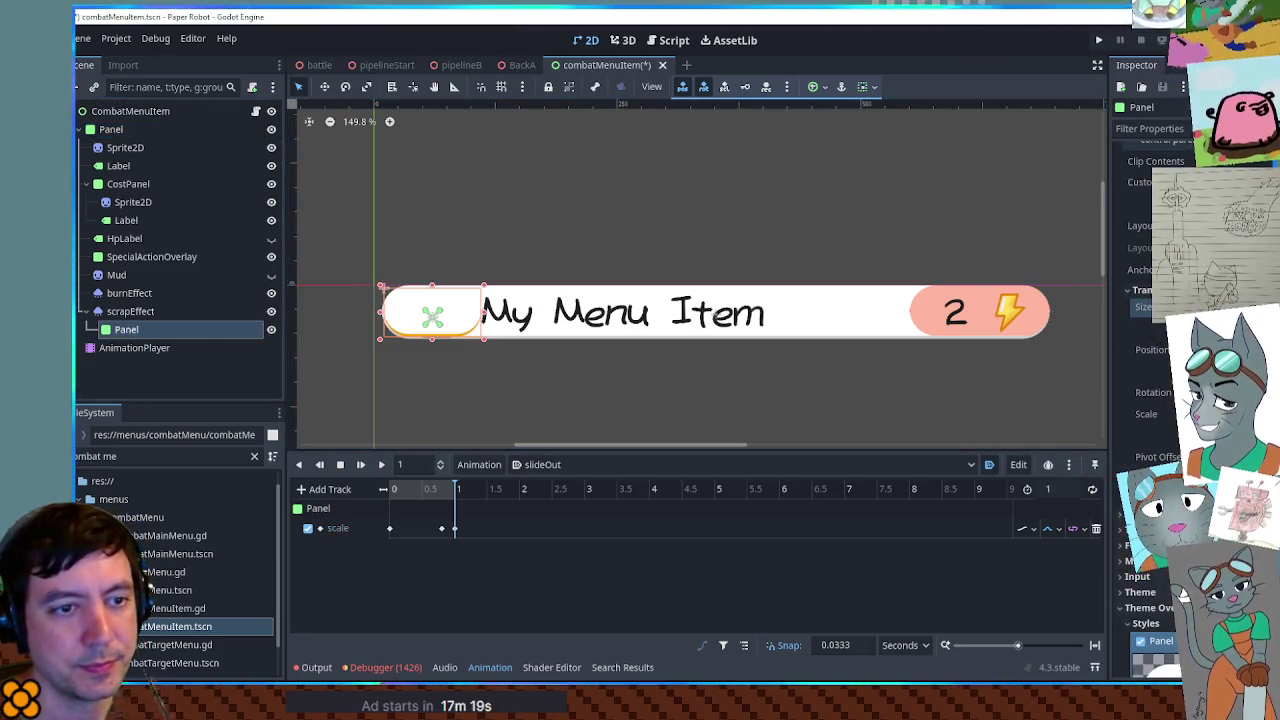
pyautogui.press('Return')
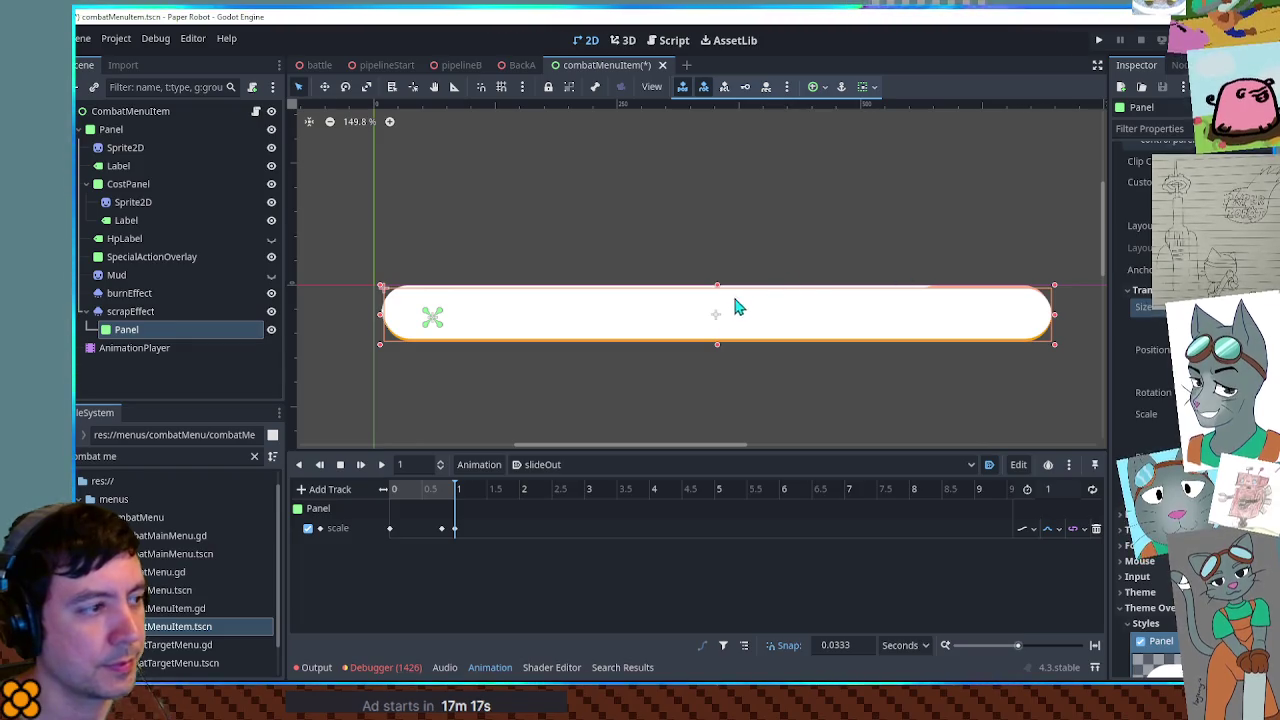
pyautogui.moveTo(717, 316); pyautogui.dragTo(716, 312)
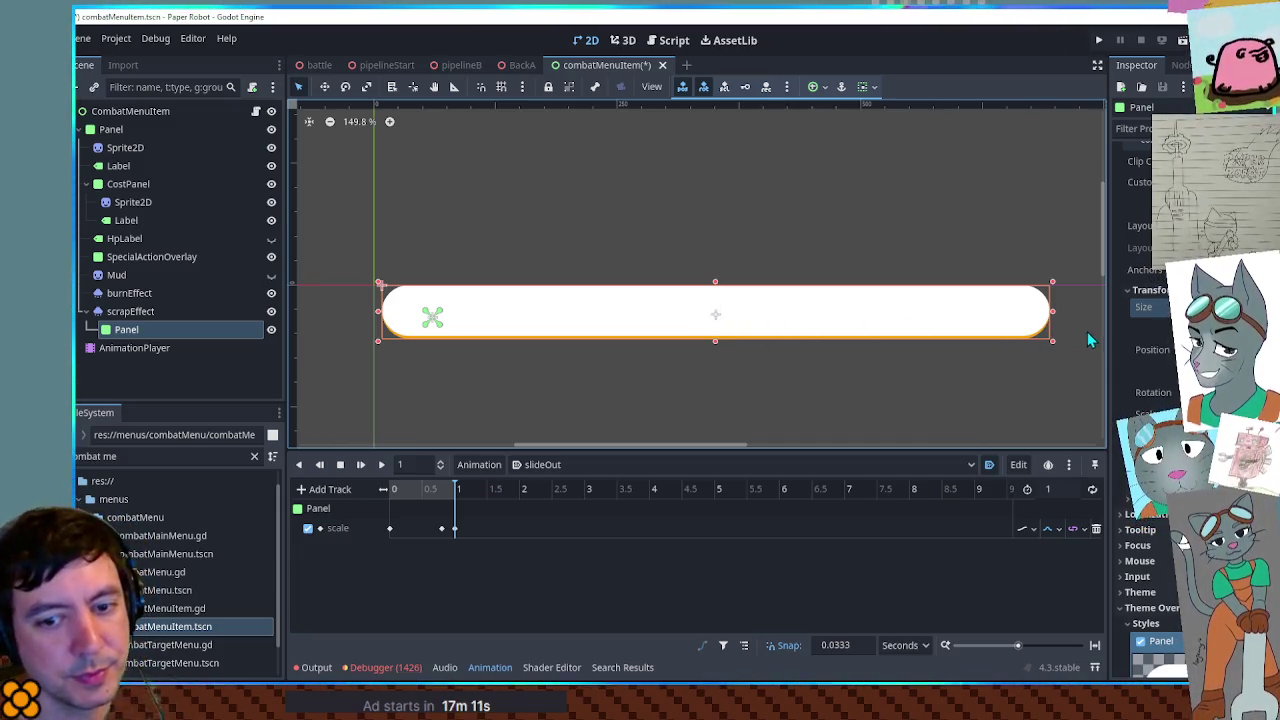
pyautogui.scroll(-5, 1140, 400)
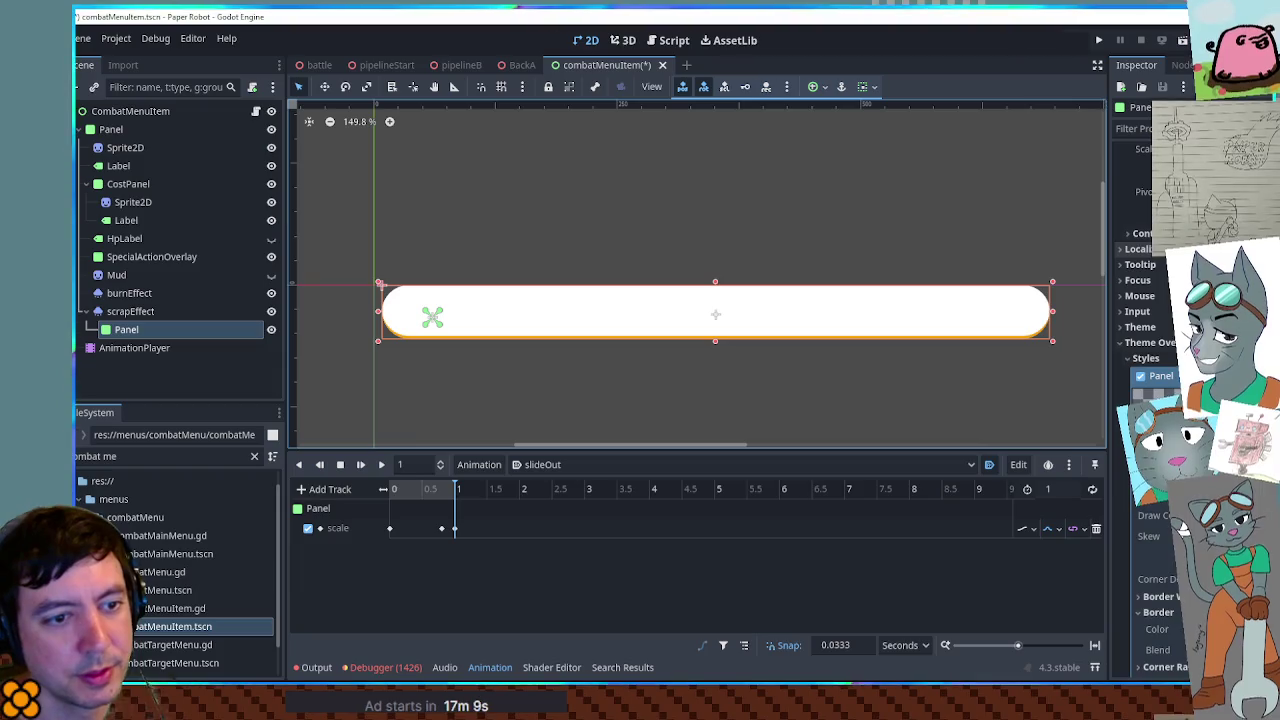
pyautogui.click(1150, 342)
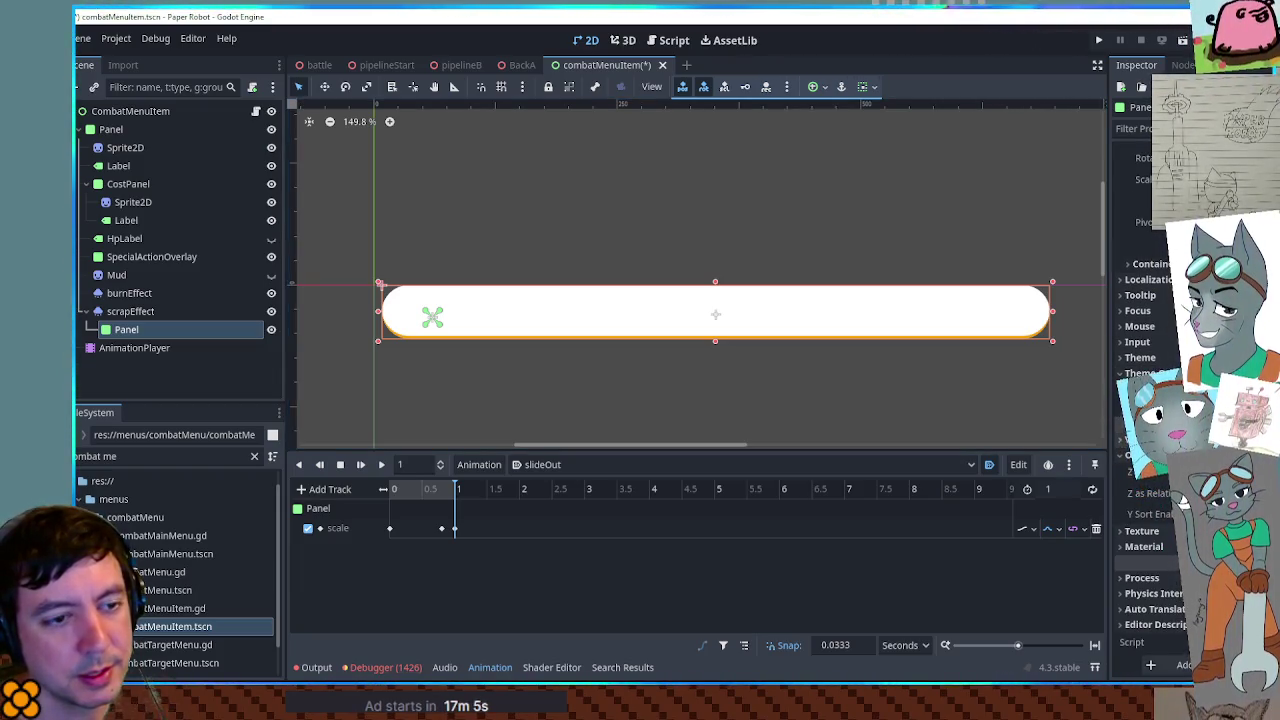
pyautogui.click(1140, 440)
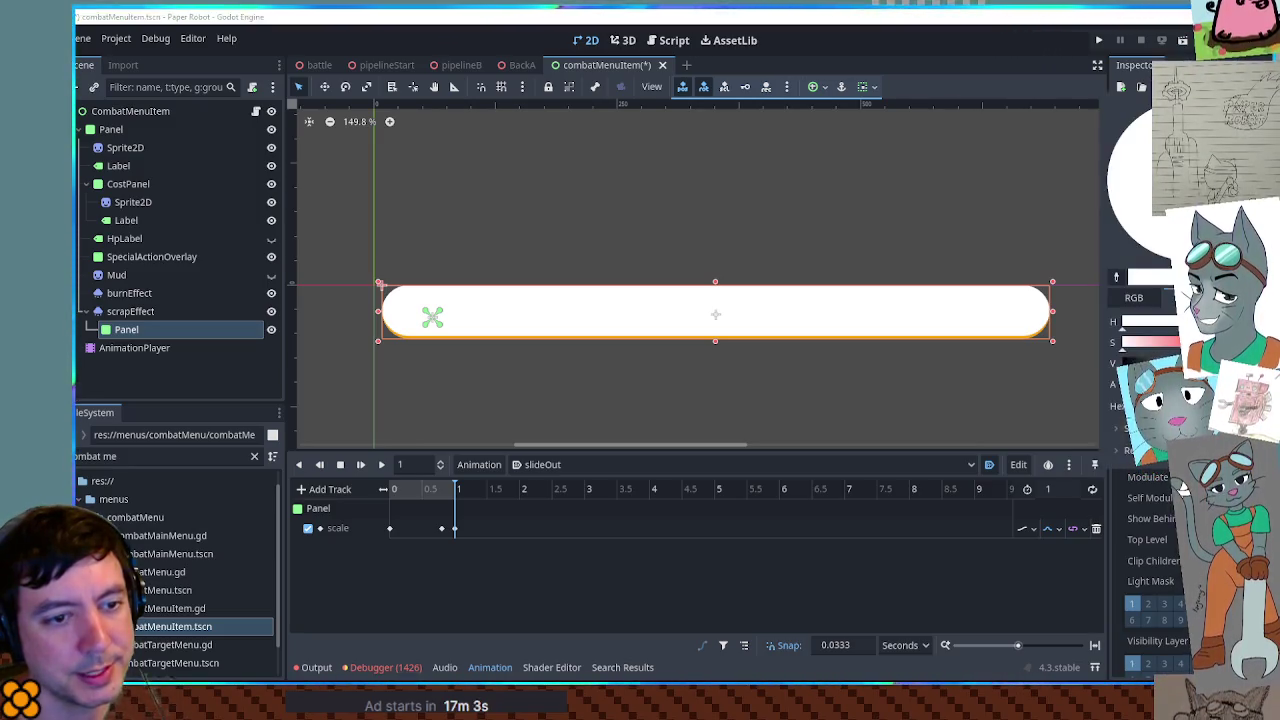
# Delete the Panel node under scrapEffect and confirm the removal
pyautogui.click(146, 333)
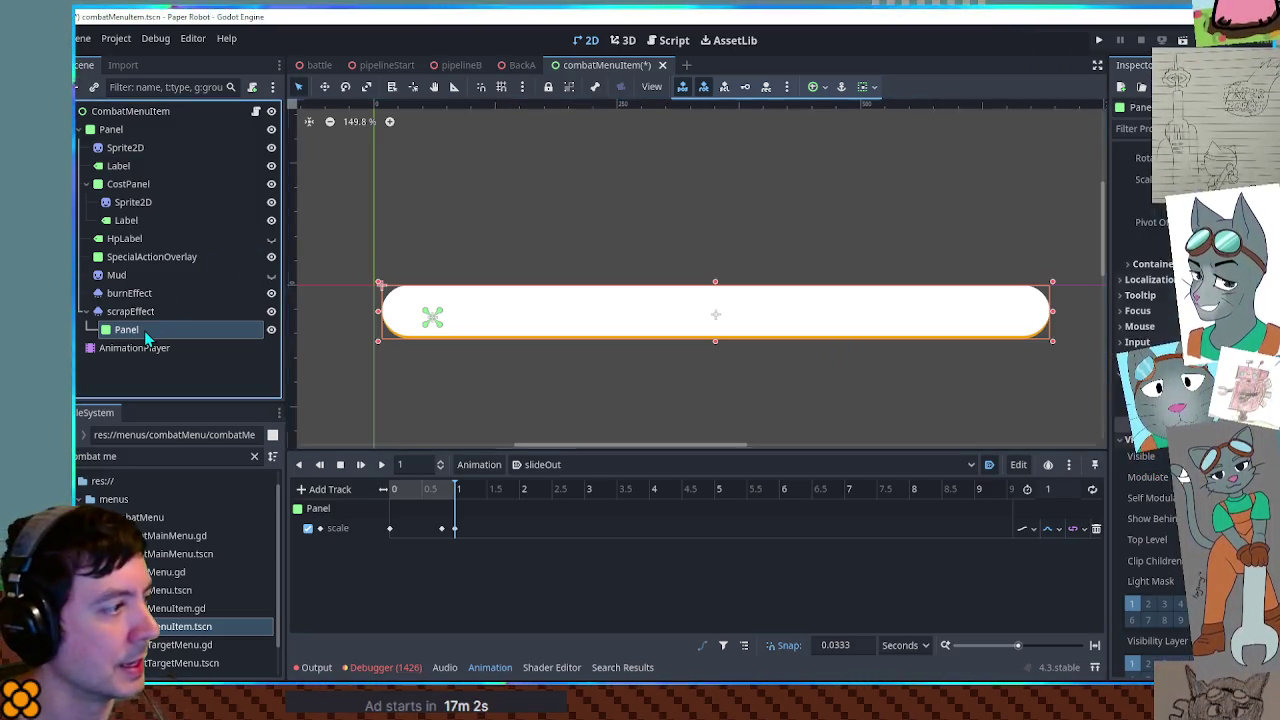
pyautogui.press('Delete')
pyautogui.press('Return')
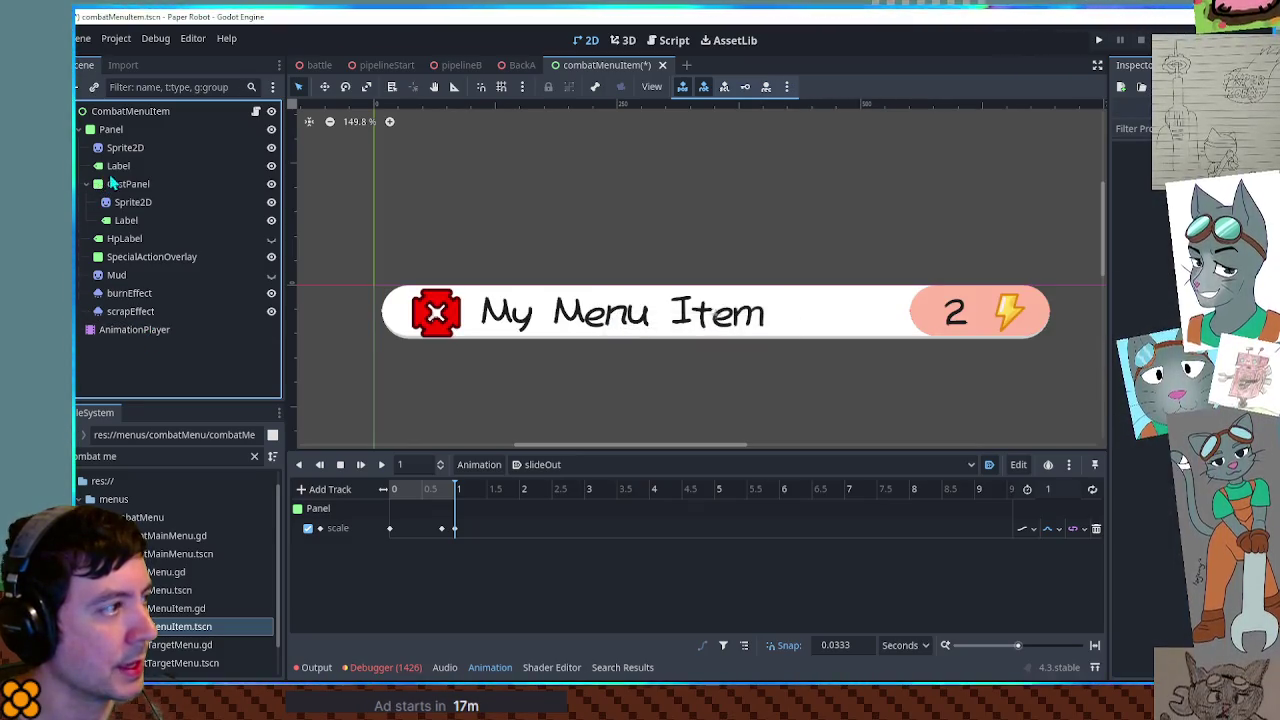
pyautogui.click(143, 311)
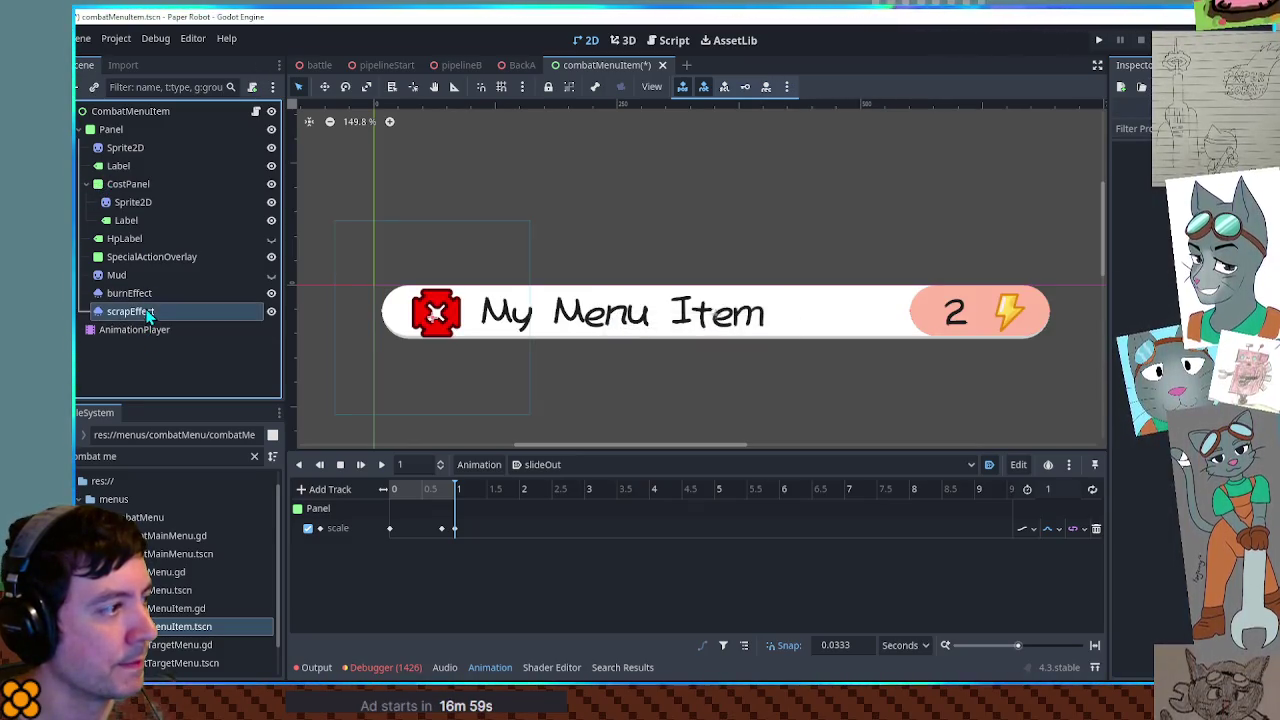
# Try red and golden Self Modulate tints on the main Panel, then revert it to white
pyautogui.click(137, 131)
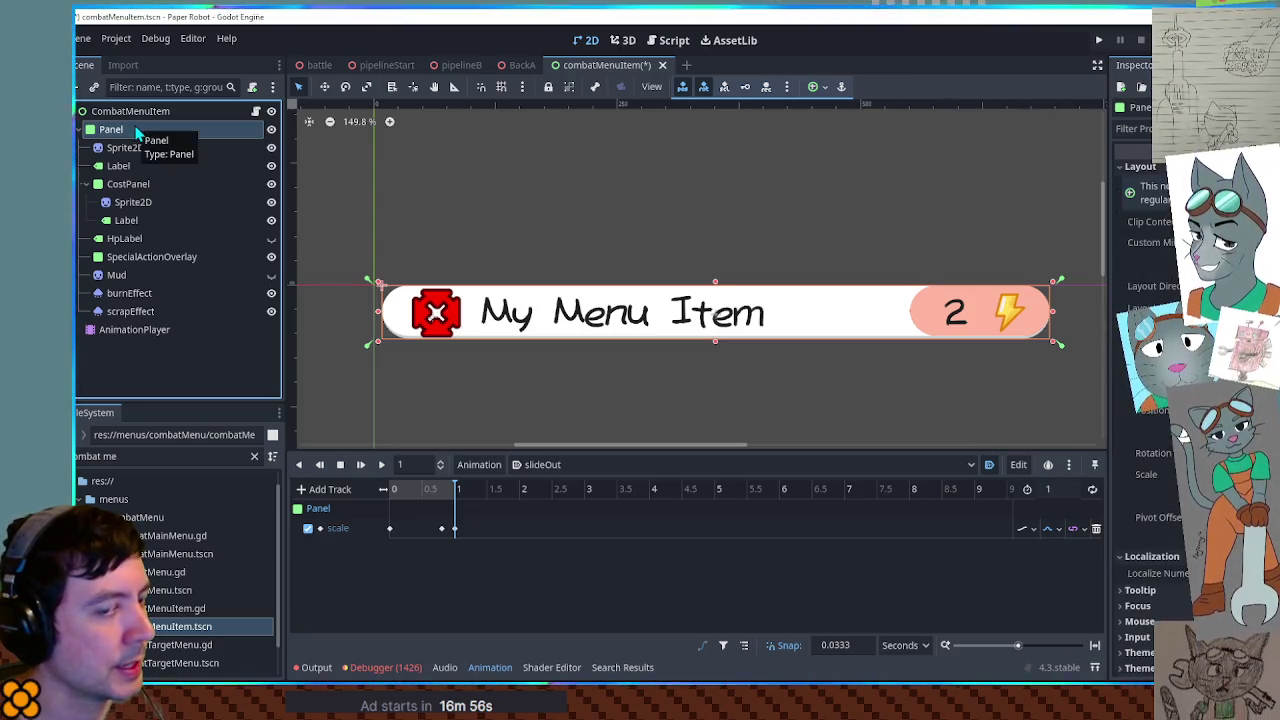
pyautogui.scroll(-5, 1130, 400)
pyautogui.click(1183, 406)
pyautogui.click(1183, 410)
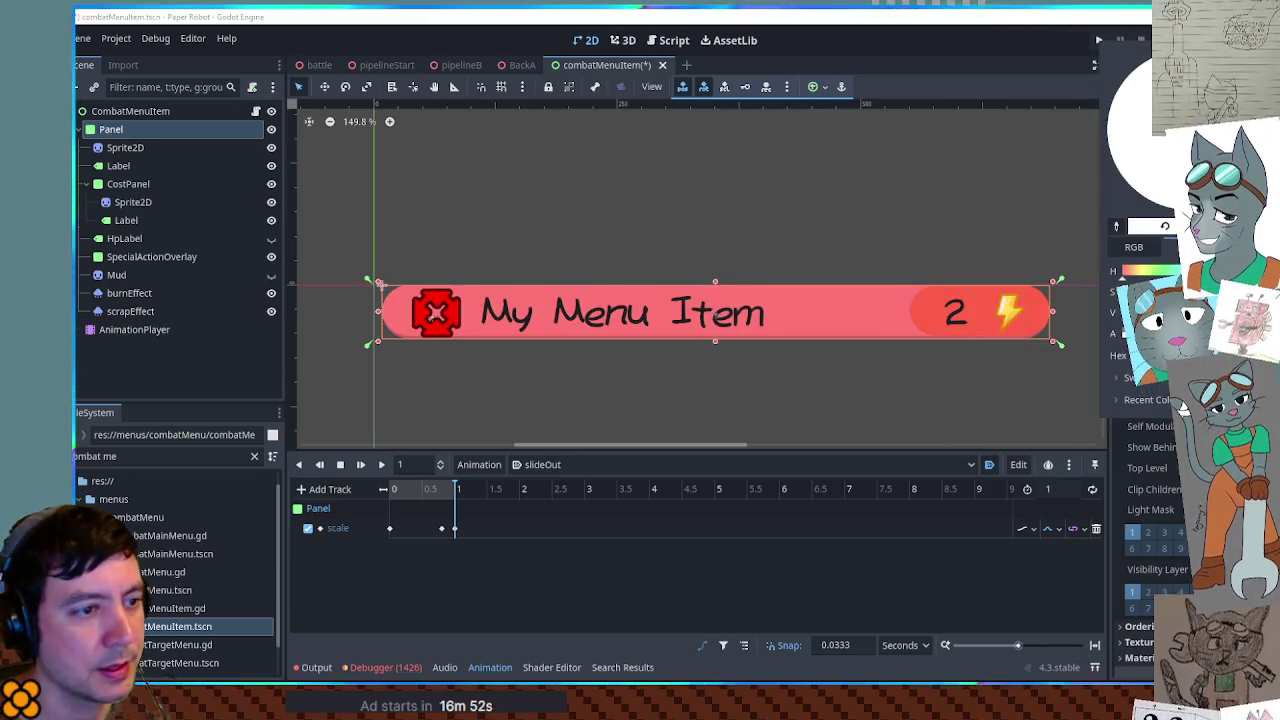
pyautogui.click(1183, 398)
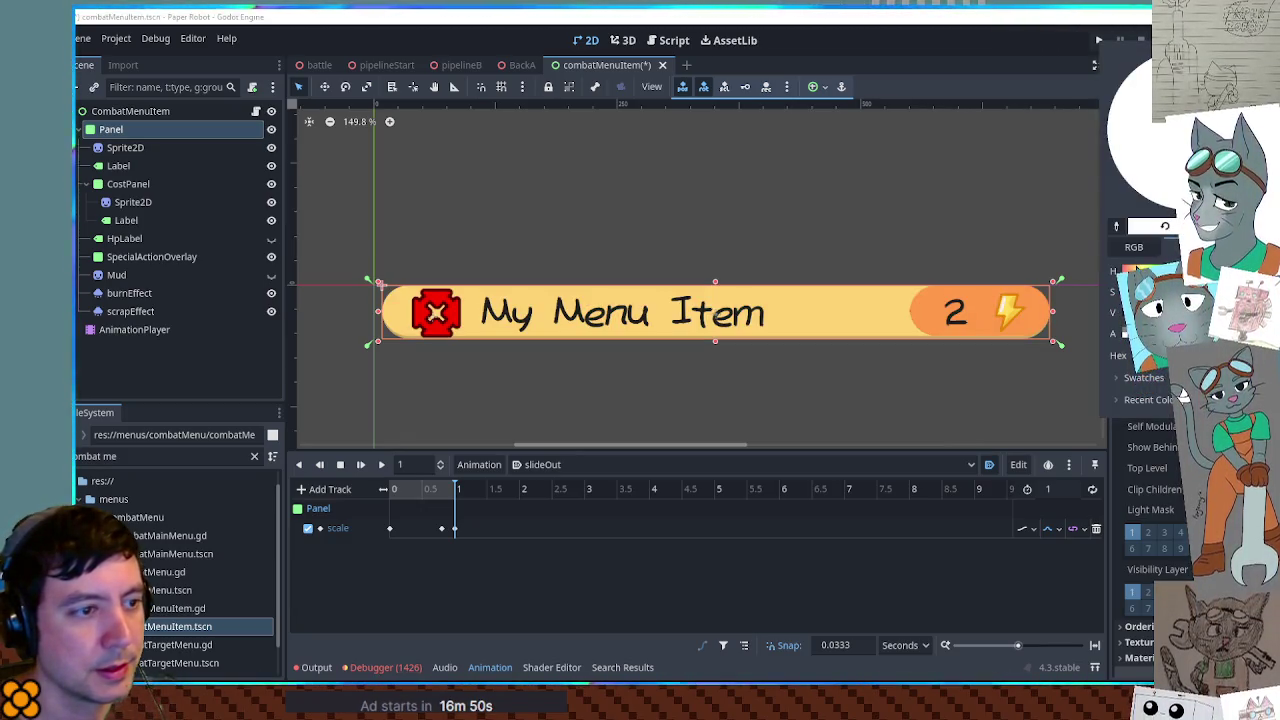
pyautogui.click(1183, 385)
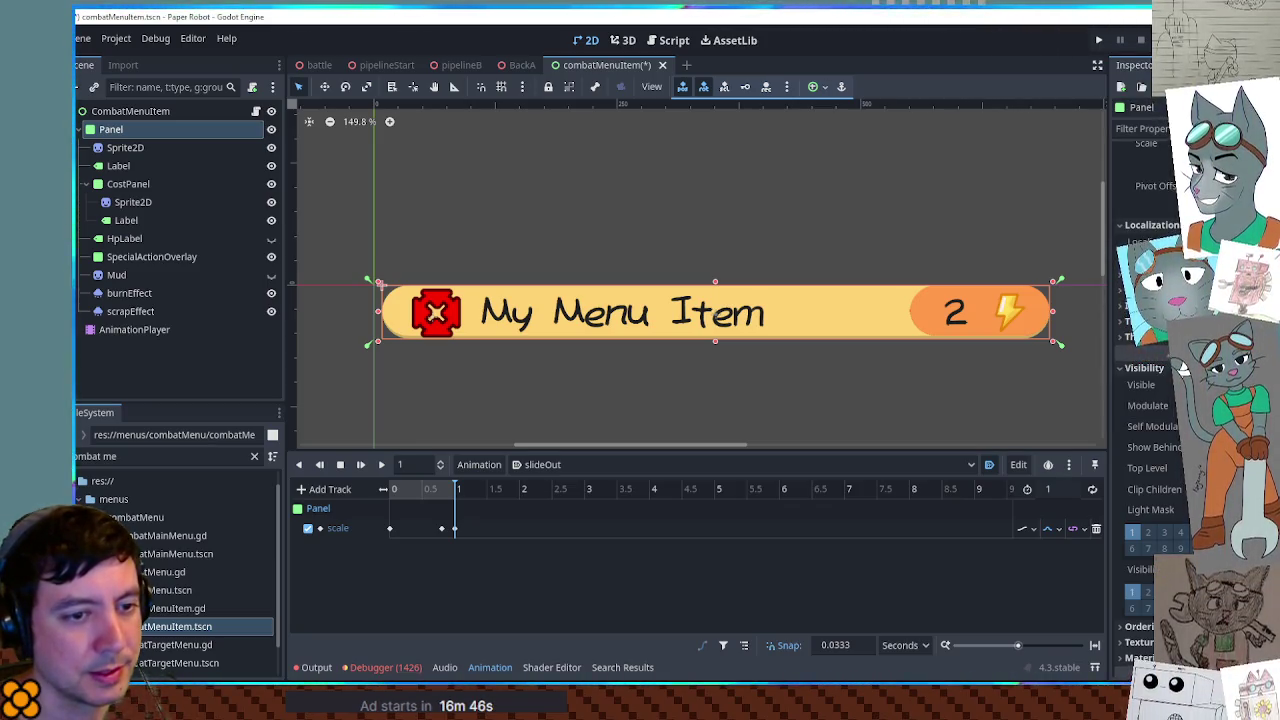
pyautogui.click(1183, 405)
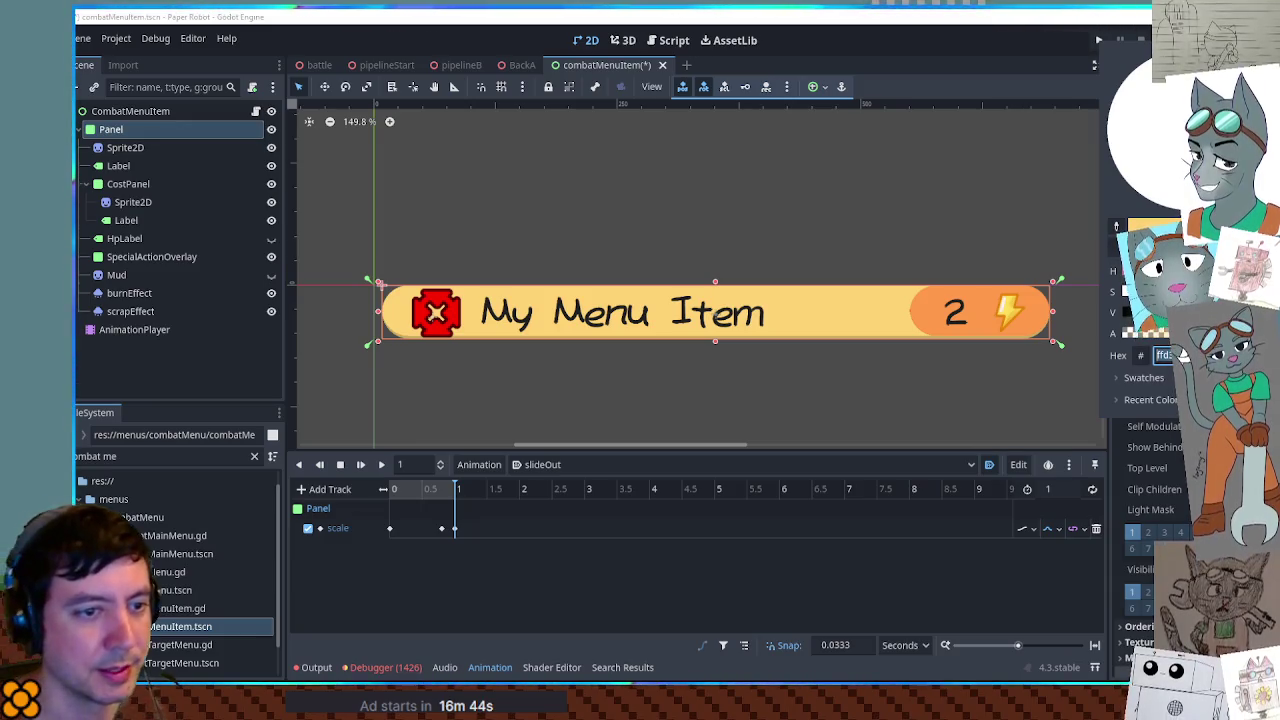
pyautogui.press('Escape')
pyautogui.hotkey('ctrl', 'z')
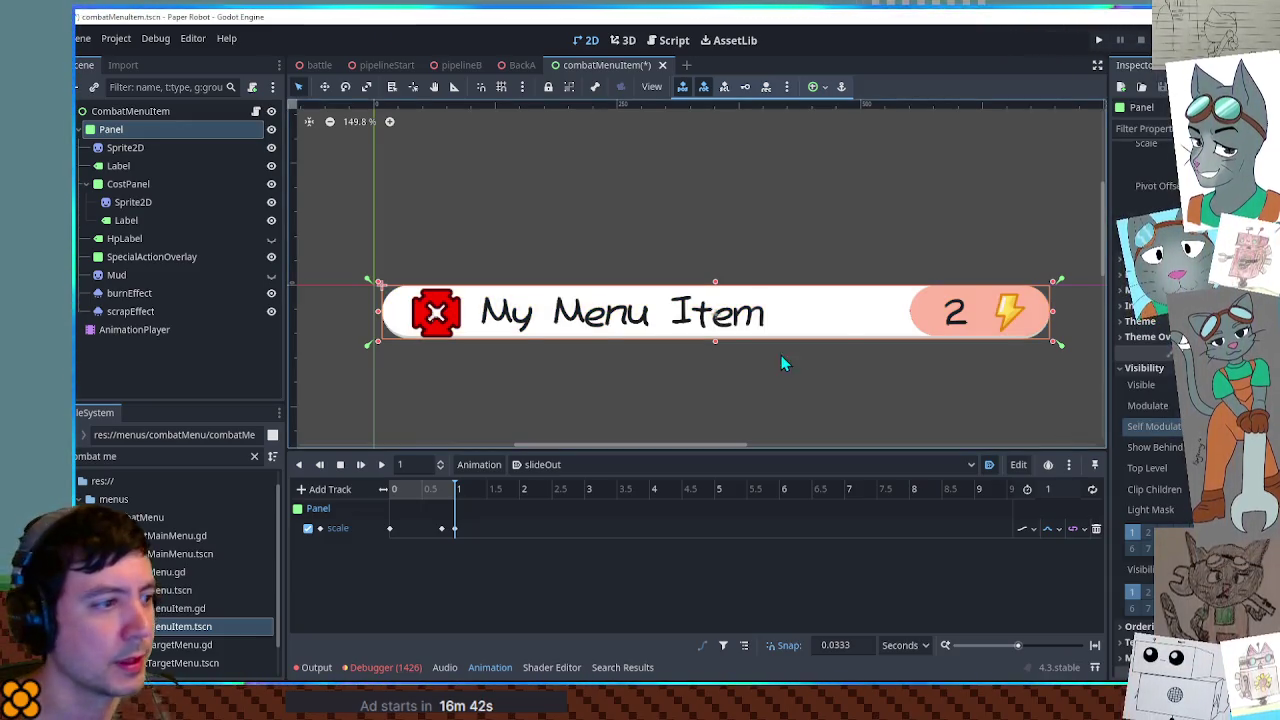
pyautogui.click(648, 48)
# Open the combatMenuItem script and search it for 'gra'
pyautogui.click(737, 250)
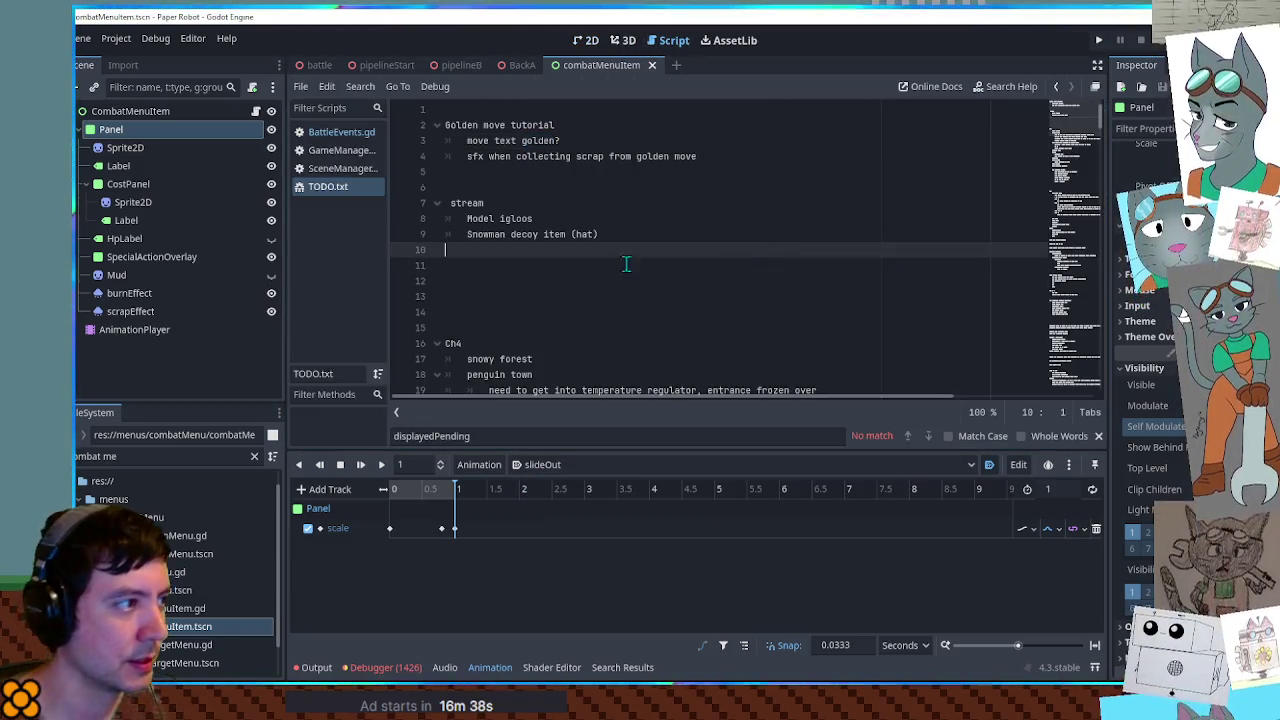
pyautogui.click(256, 111)
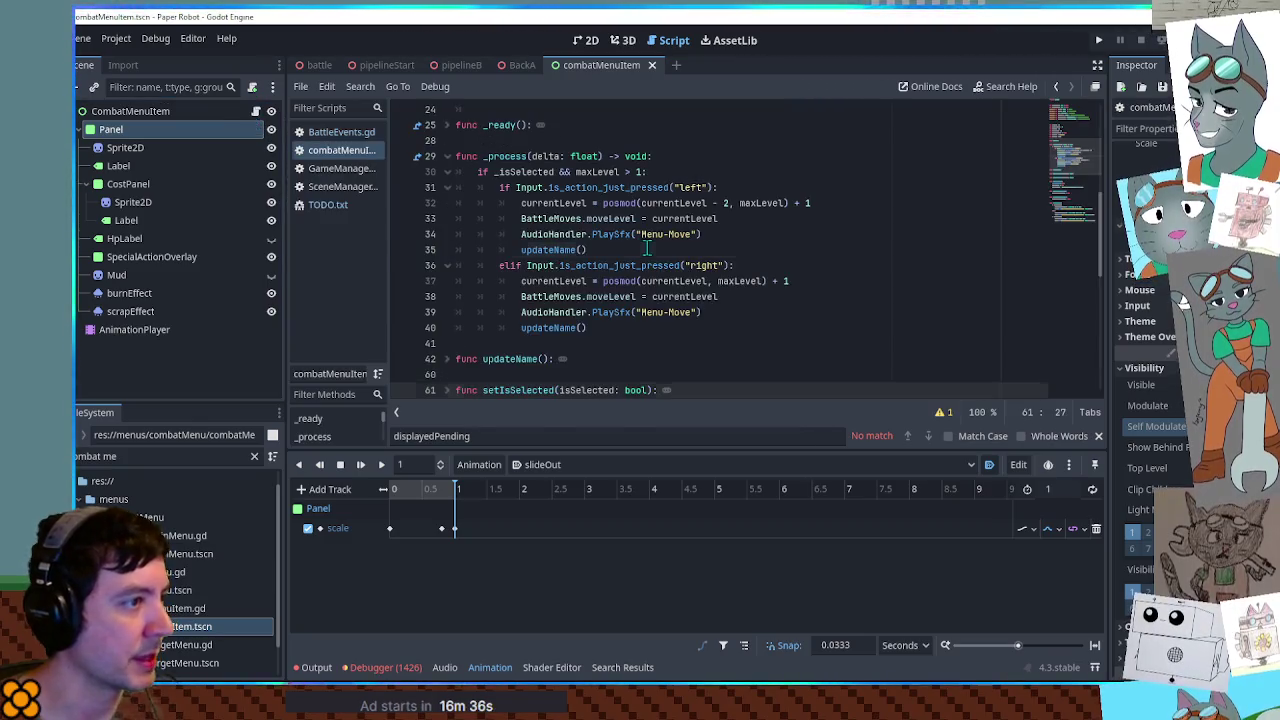
pyautogui.click(641, 249)
pyautogui.hotkey('ctrl', 'f')
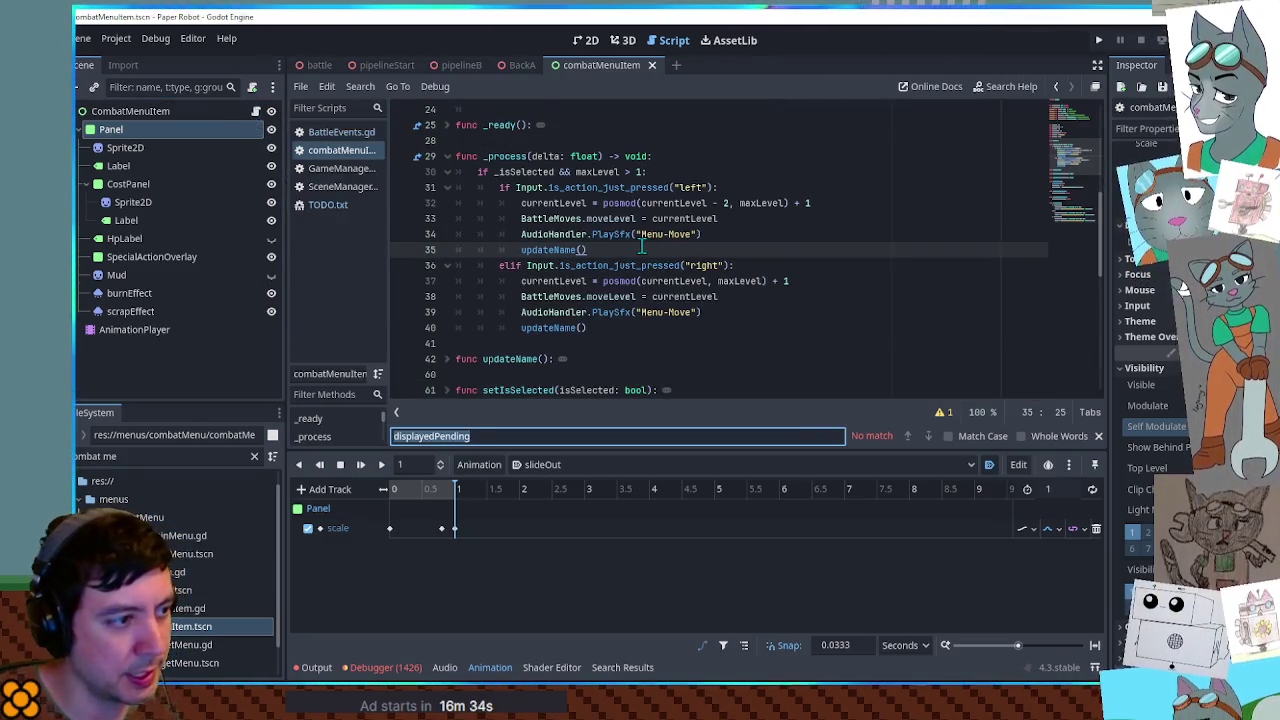
pyautogui.write('gra')
pyautogui.press('Escape')
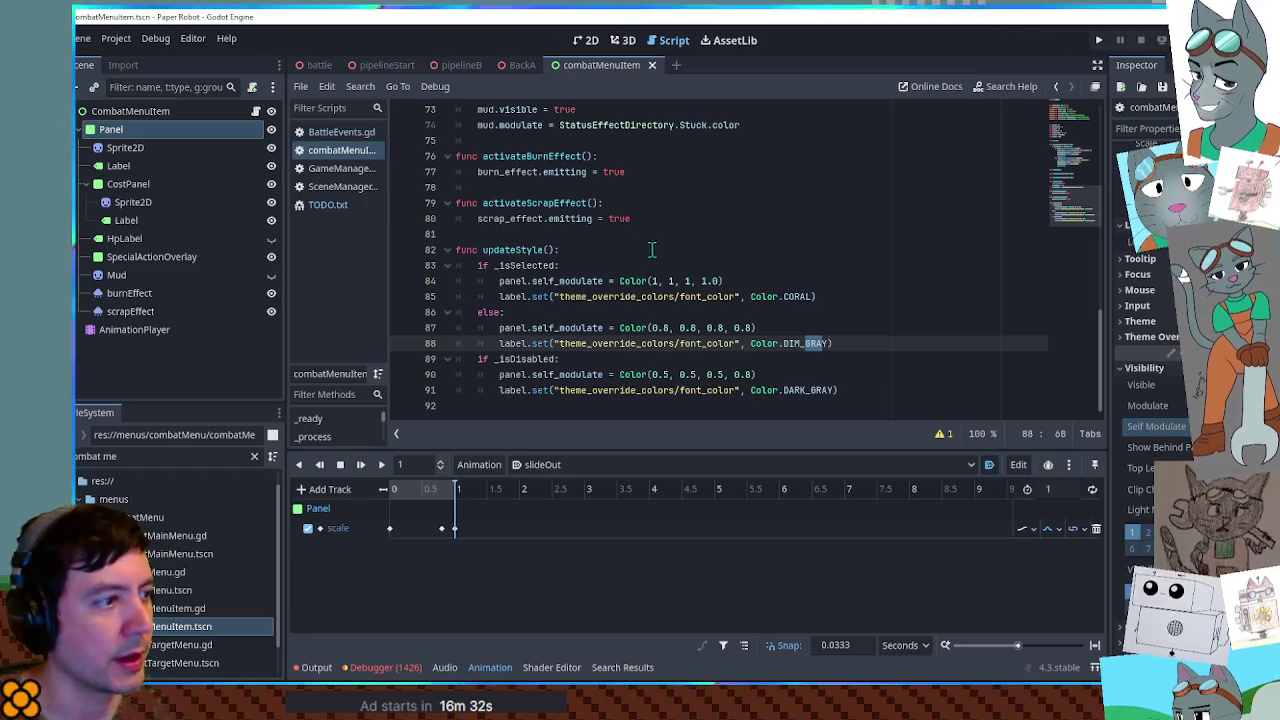
pyautogui.scroll(5, 550, 290)
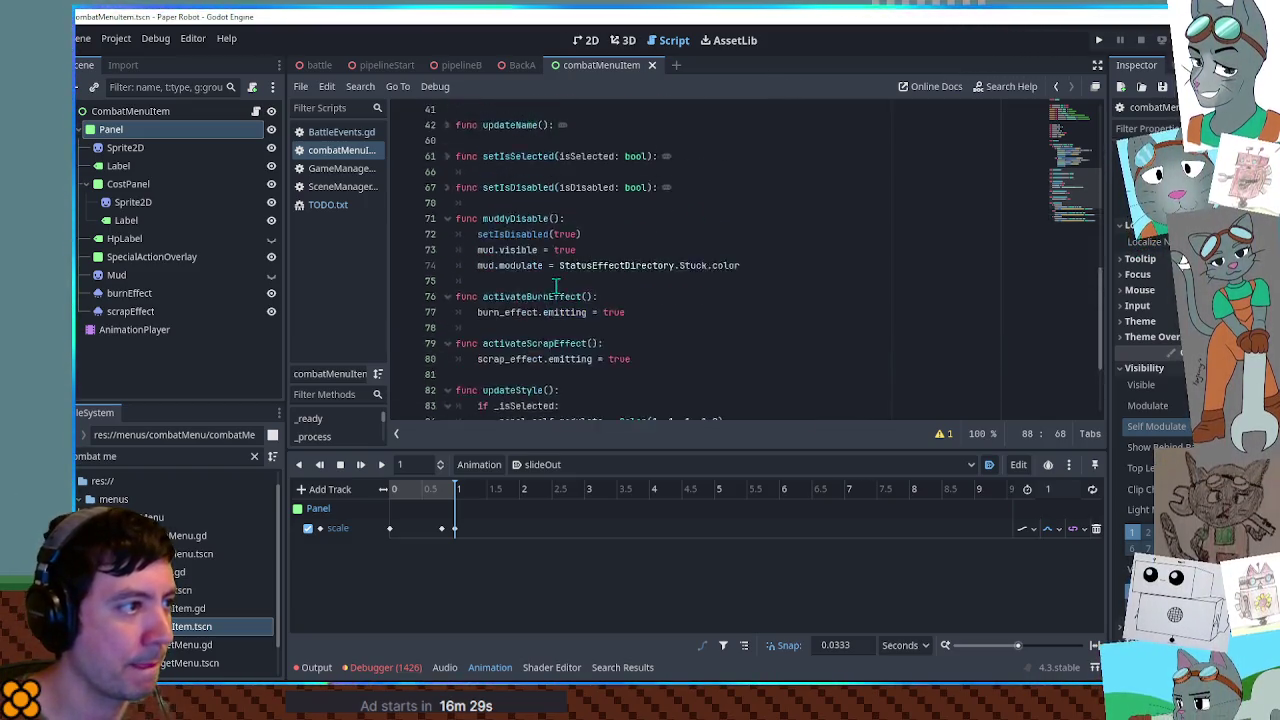
pyautogui.scroll(-5, 555, 285)
pyautogui.scroll(3, 560, 283)
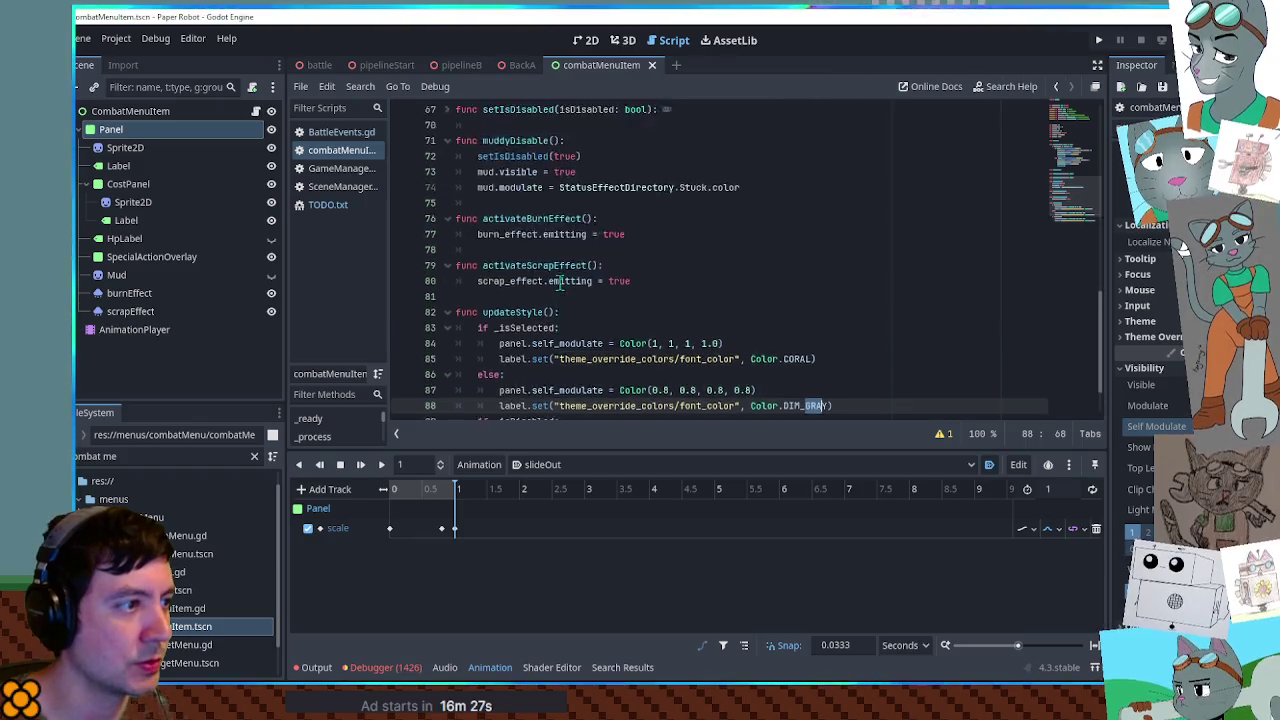
pyautogui.scroll(-3, 560, 283)
# Declare the isGolden = false variable below the costType declaration
pyautogui.doubleClick(515, 218)
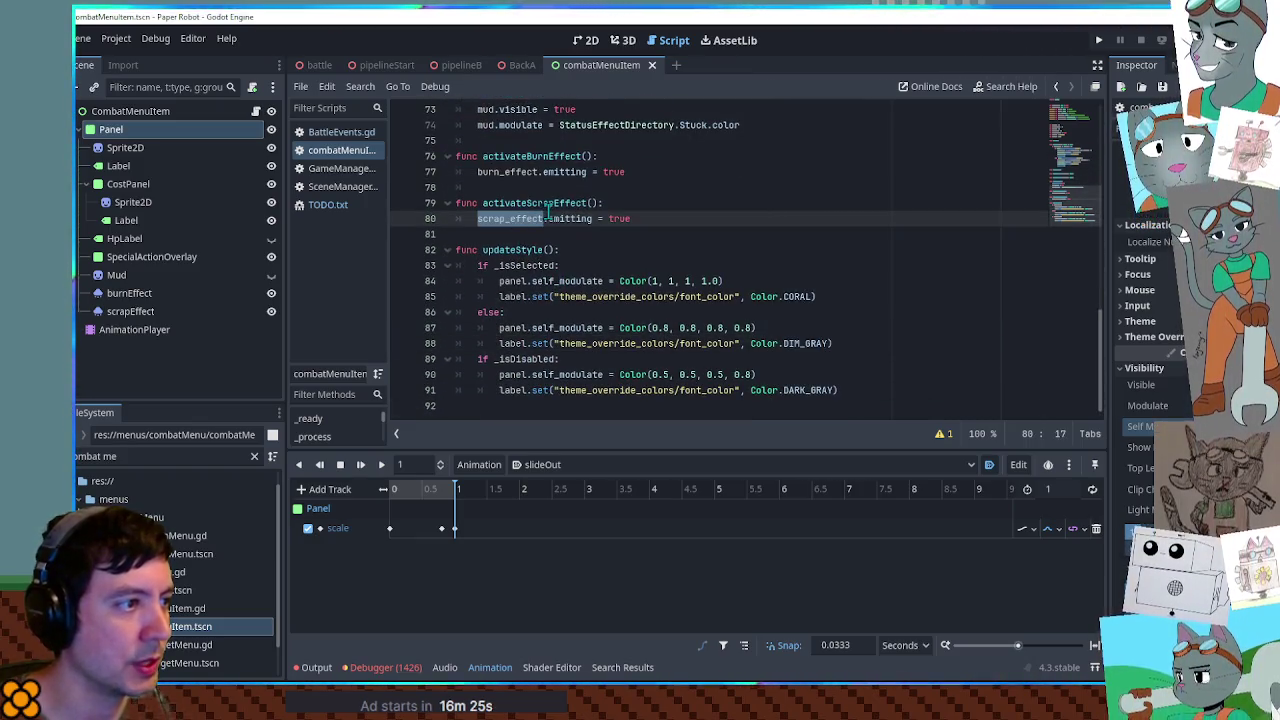
pyautogui.scroll(2, 604, 234)
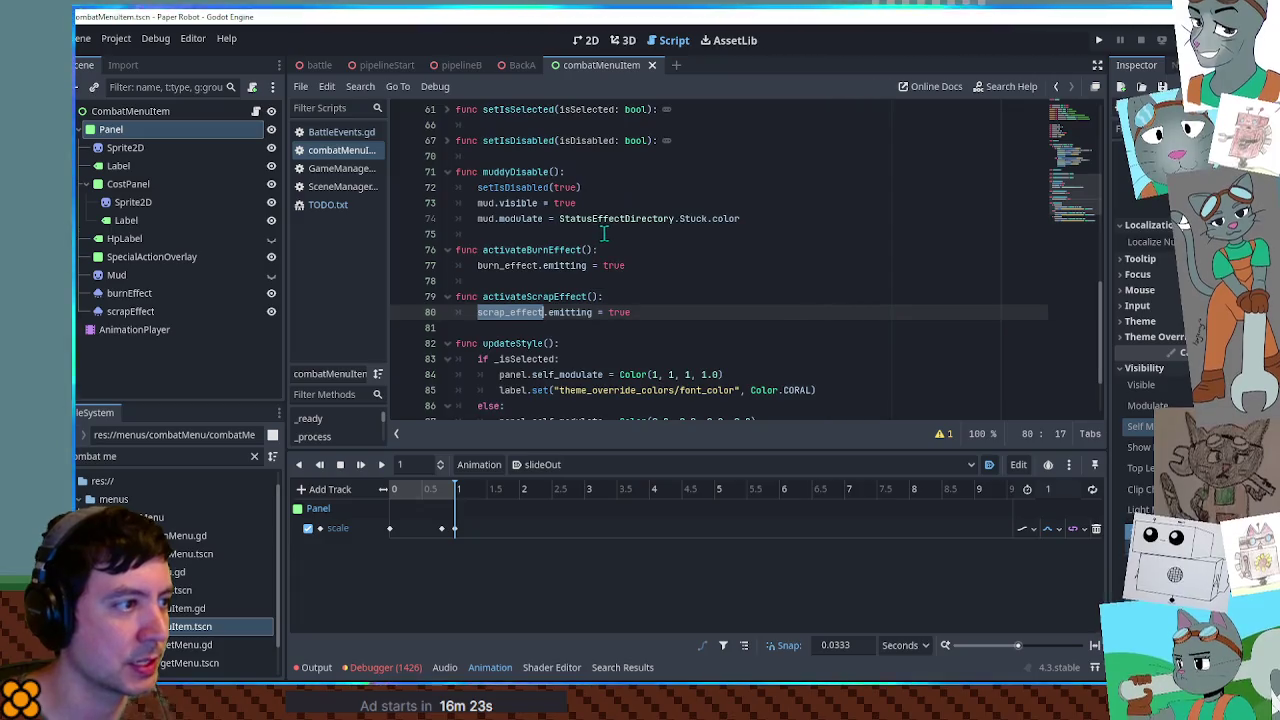
pyautogui.scroll(15, 604, 234)
pyautogui.scroll(-3, 580, 225)
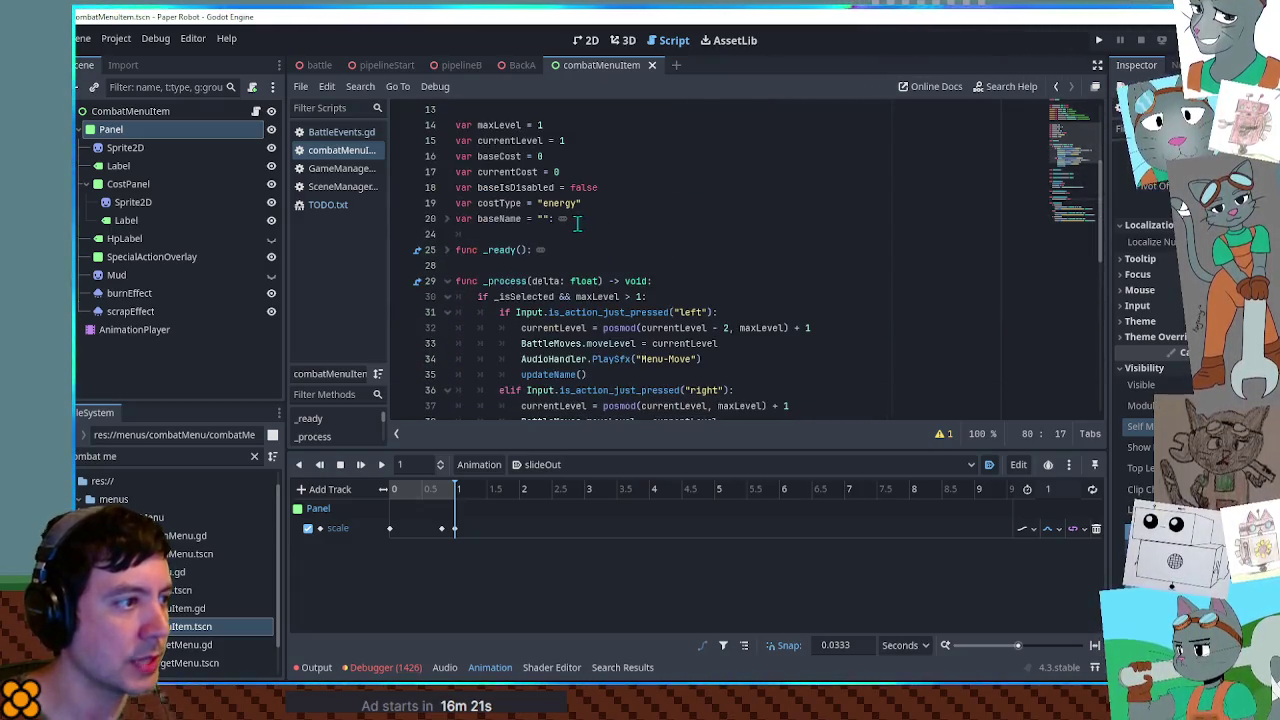
pyautogui.click(578, 221)
pyautogui.click(630, 201)
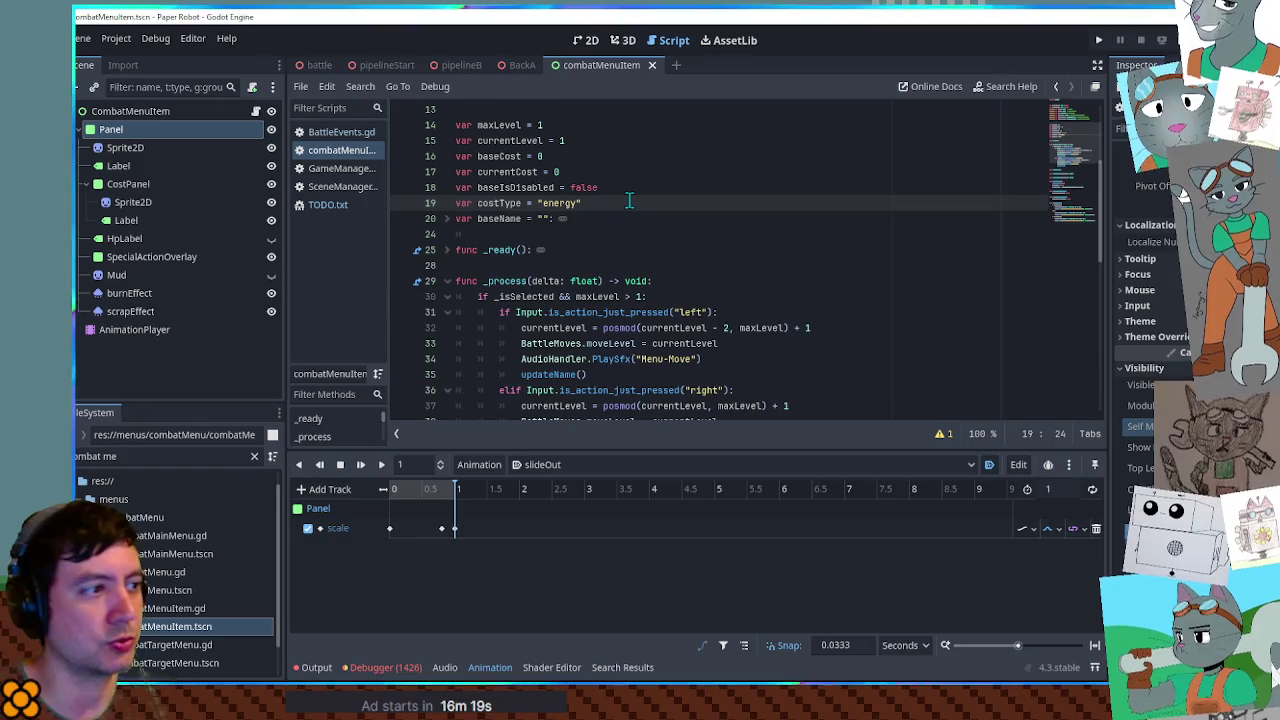
pyautogui.press('Return')
pyautogui.write('var isGolden = false')
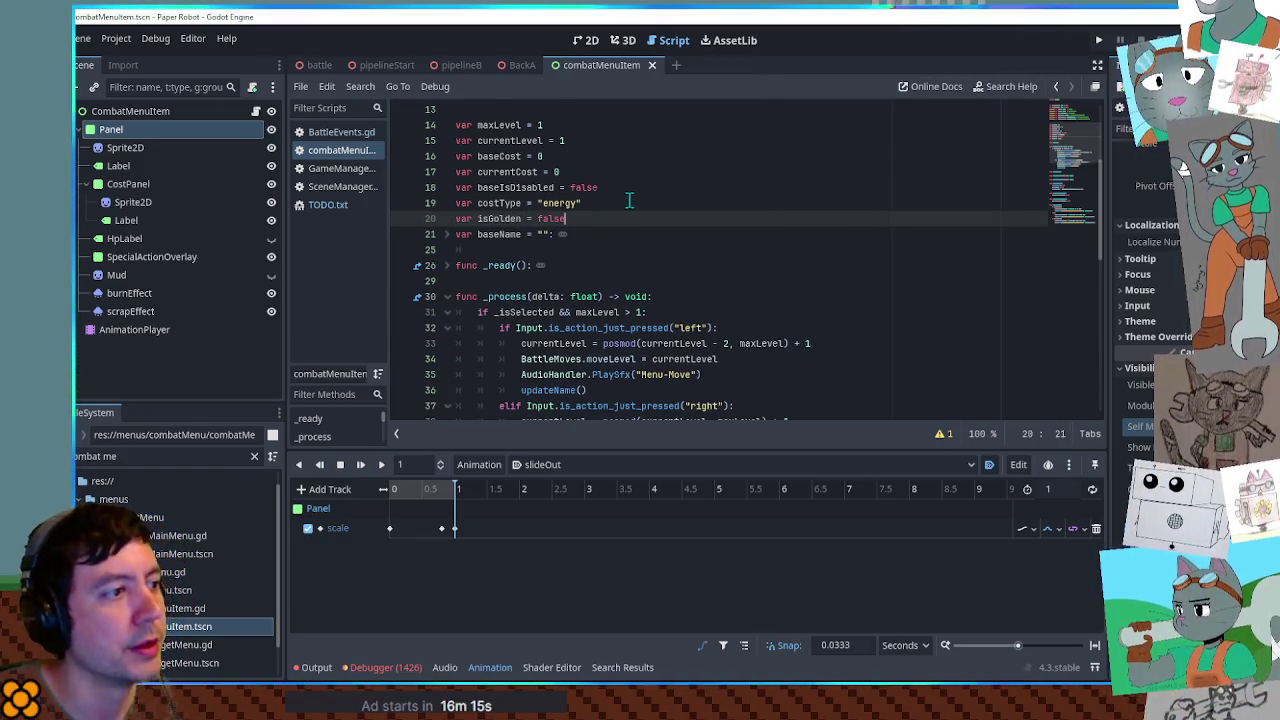
# Add isGolden = true after scrap_effect.emitting = true in activateScrapEffect
pyautogui.scroll(-10, 640, 250)
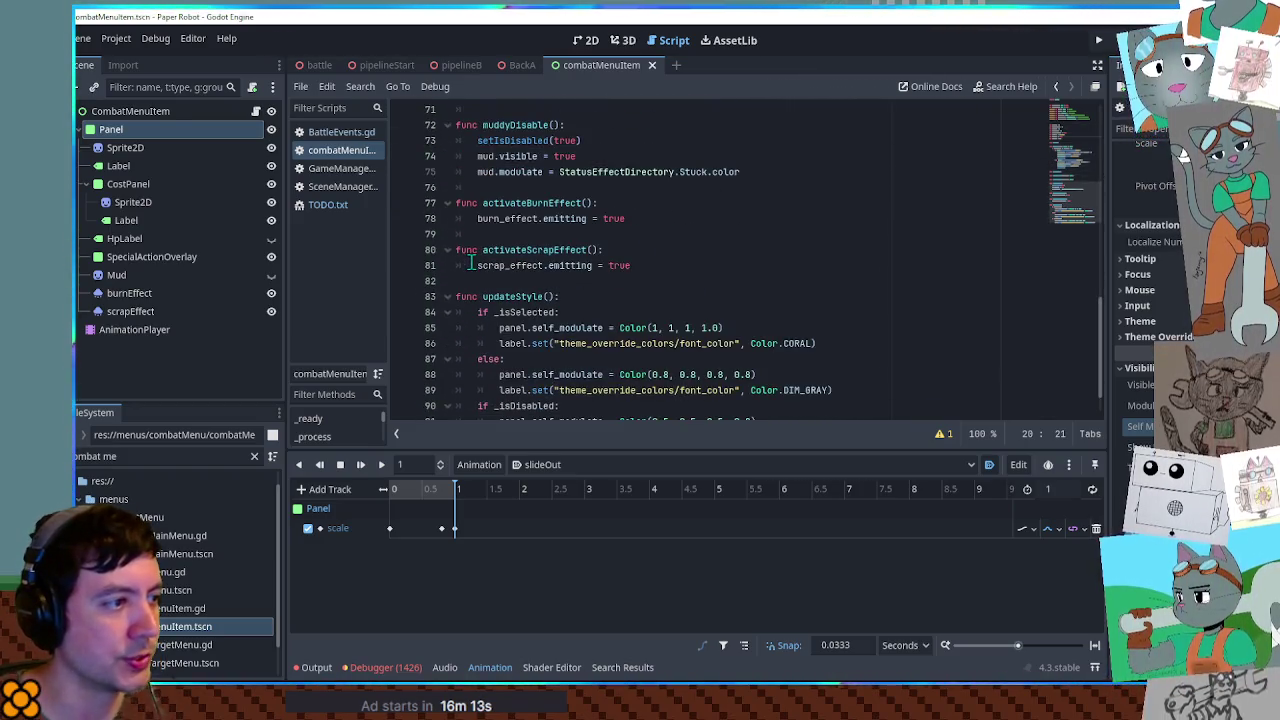
pyautogui.click(689, 264)
pyautogui.press('Return')
pyautogui.write('isGolden = tr')
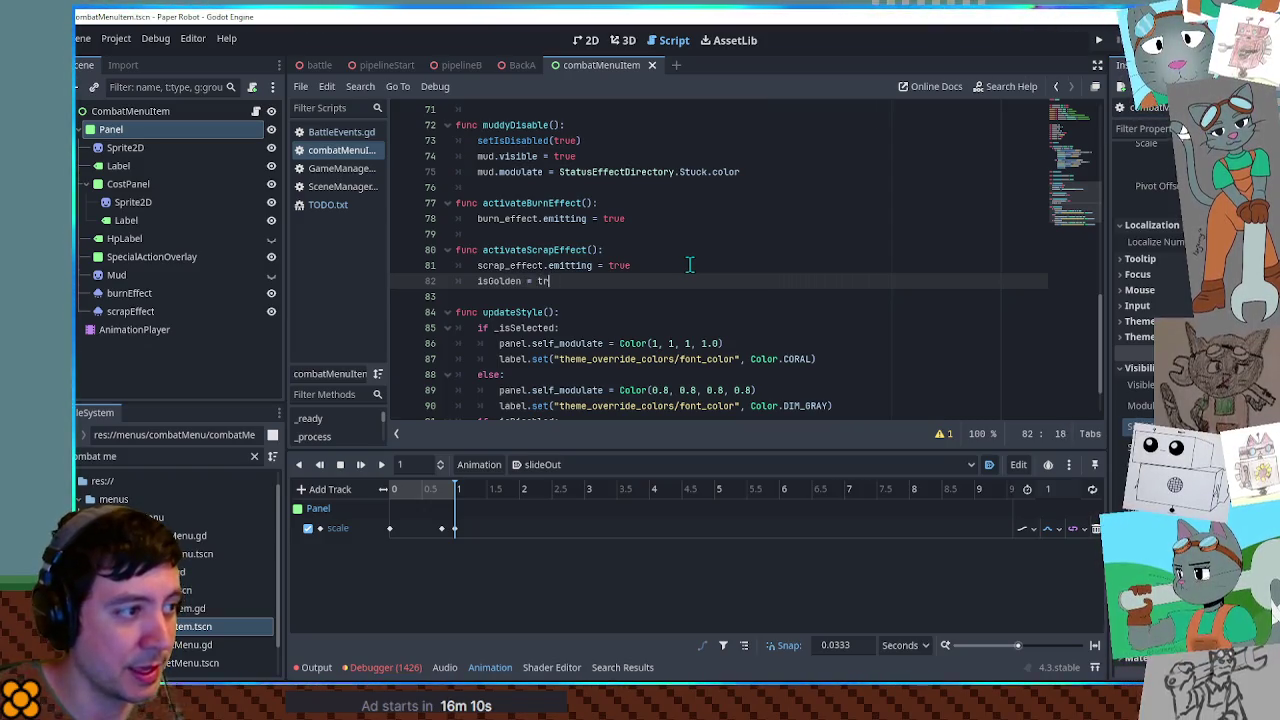
pyautogui.write('ue')
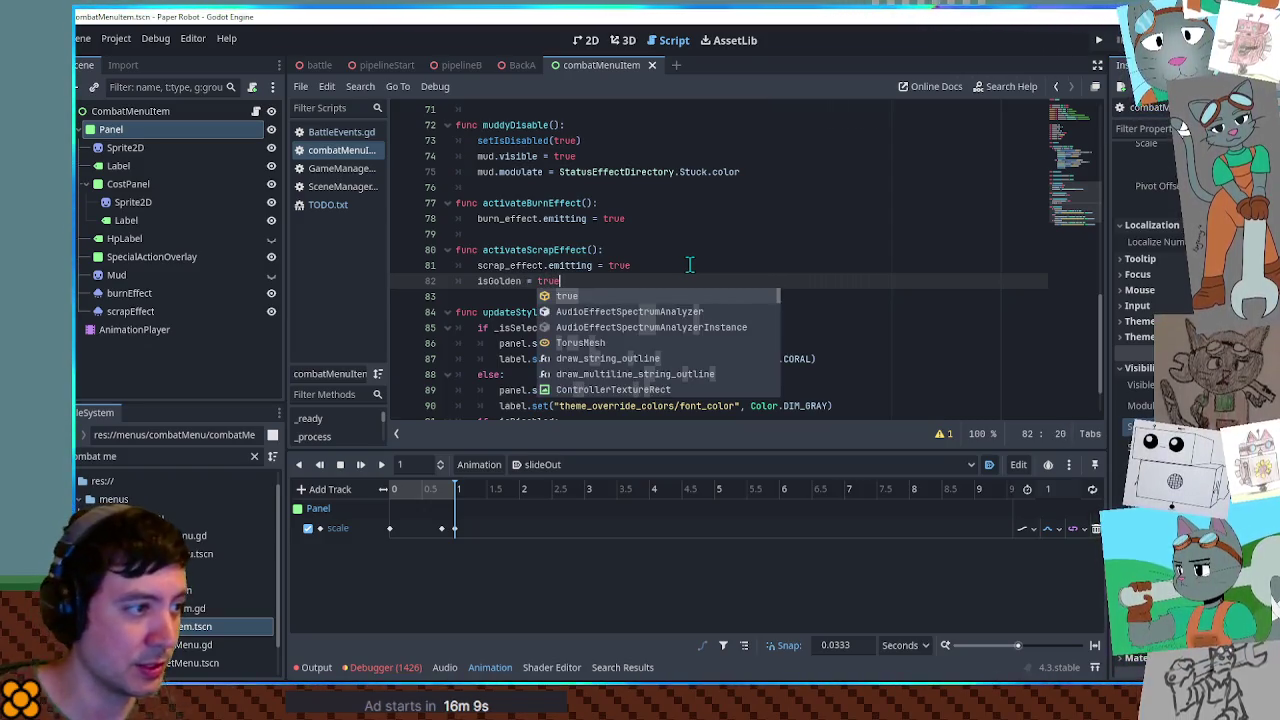
pyautogui.scroll(-1, 685, 270)
pyautogui.click(704, 266)
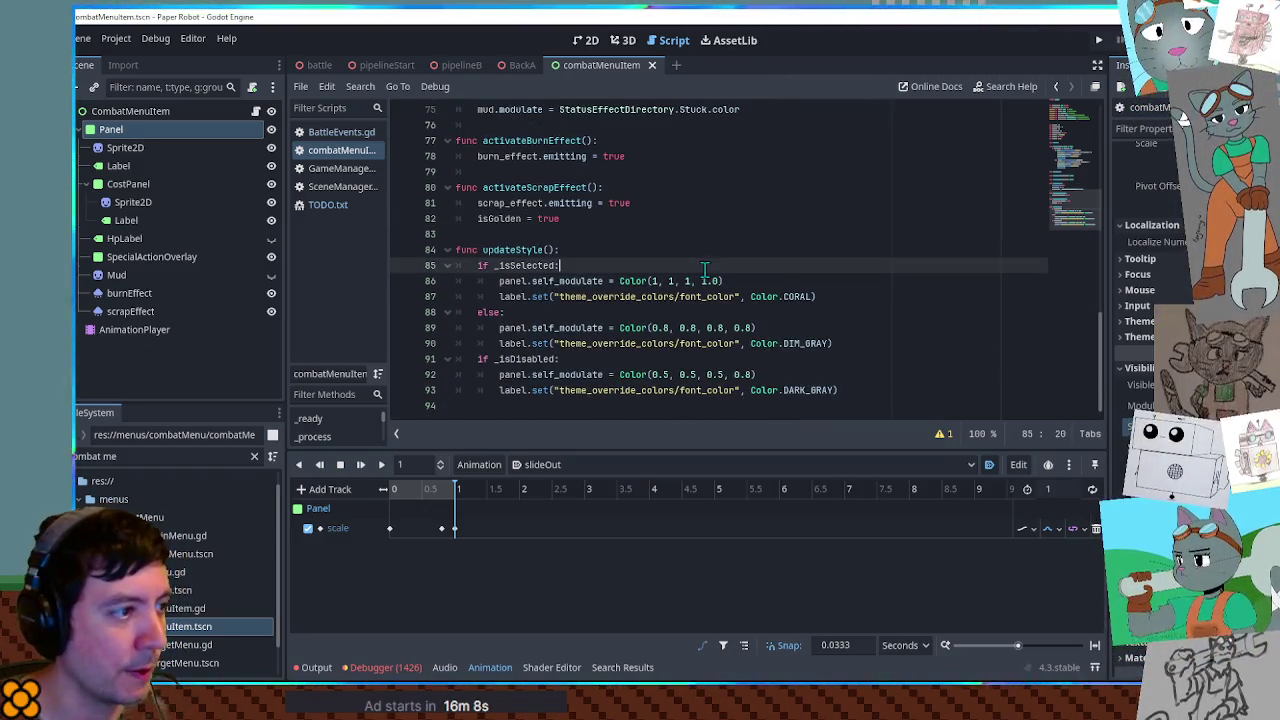
pyautogui.doubleClick(513, 343)
pyautogui.doubleClick(513, 374)
pyautogui.click(499, 296)
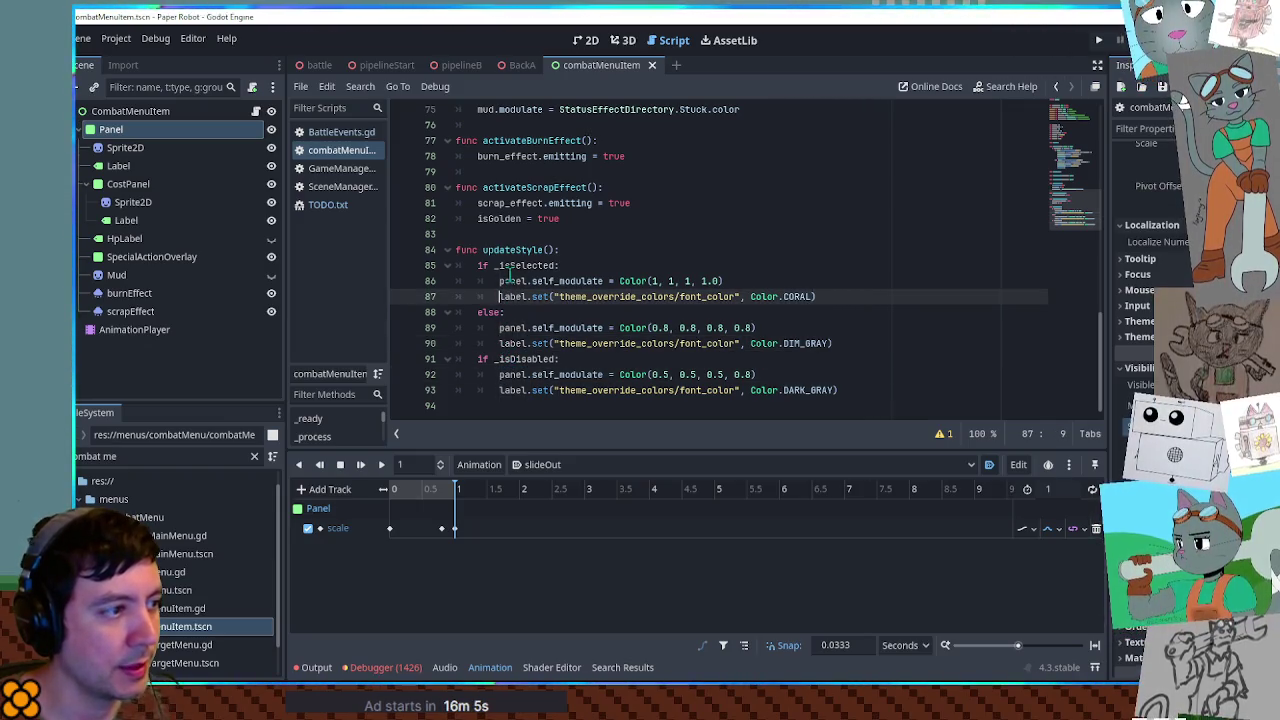
pyautogui.doubleClick(510, 281)
pyautogui.doubleClick(510, 266)
pyautogui.doubleClick(490, 312)
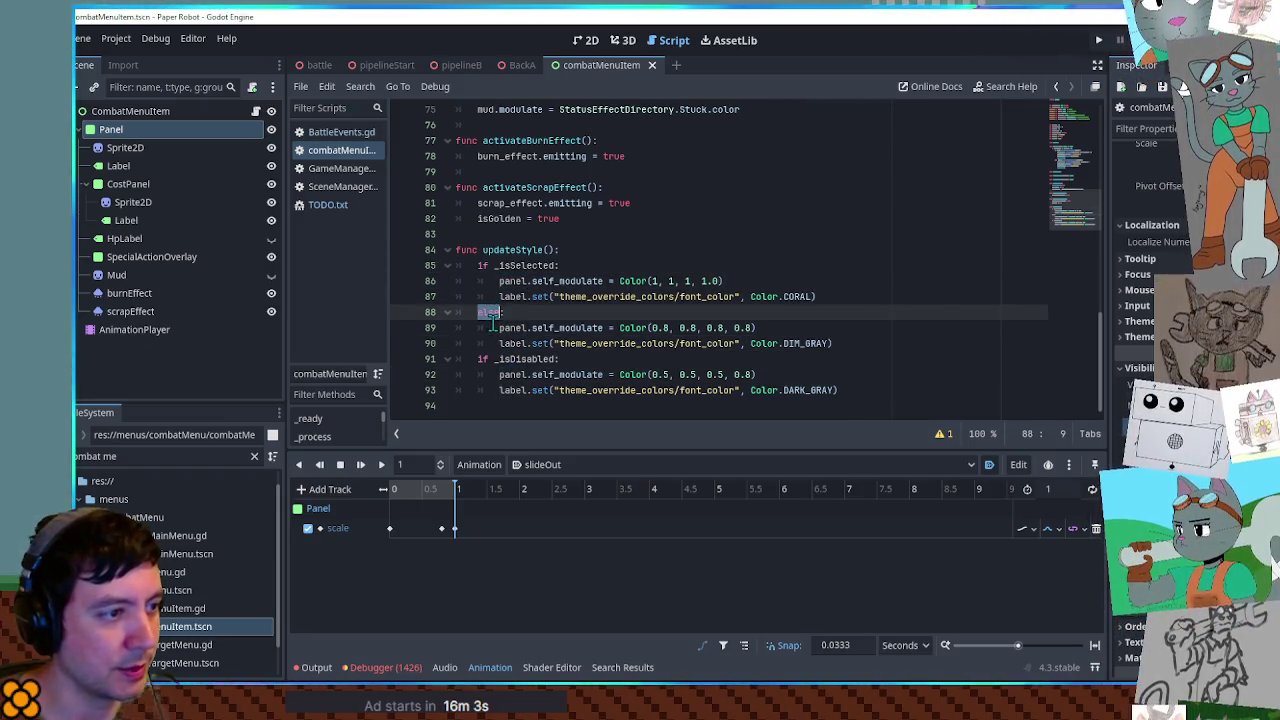
pyautogui.click(850, 302)
pyautogui.click(866, 406)
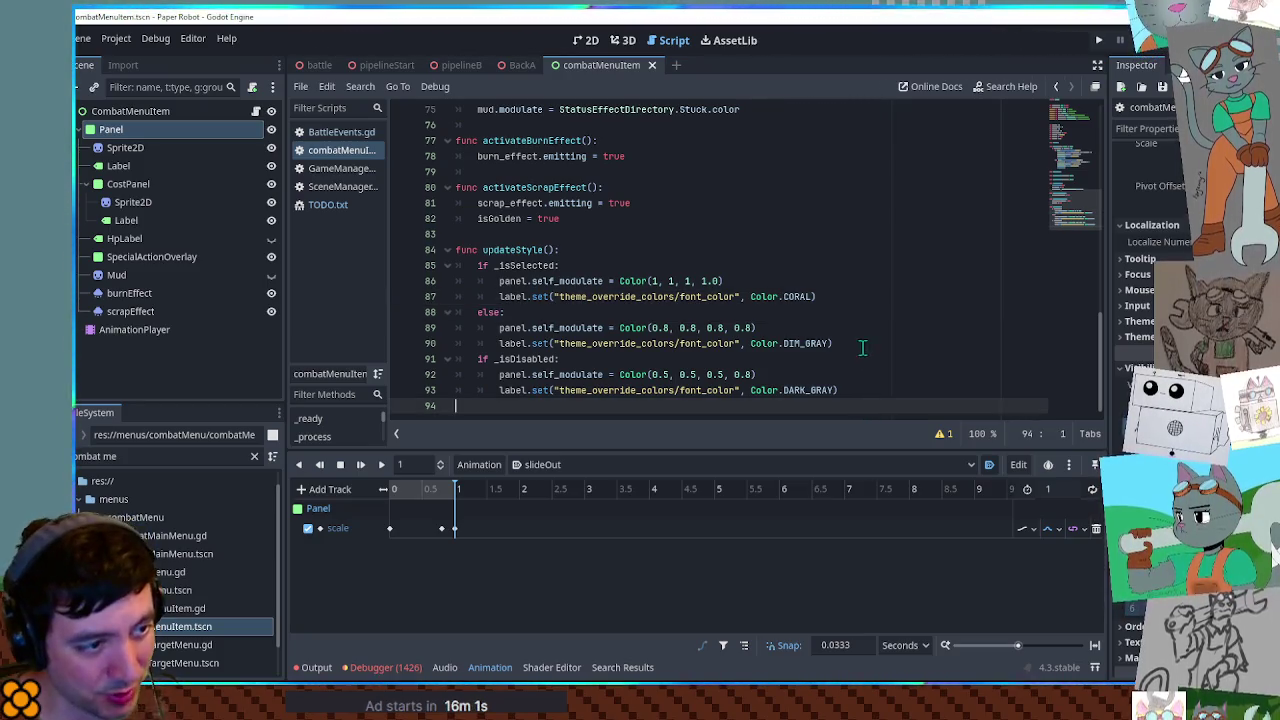
pyautogui.click(860, 310)
pyautogui.click(862, 340)
pyautogui.click(874, 384)
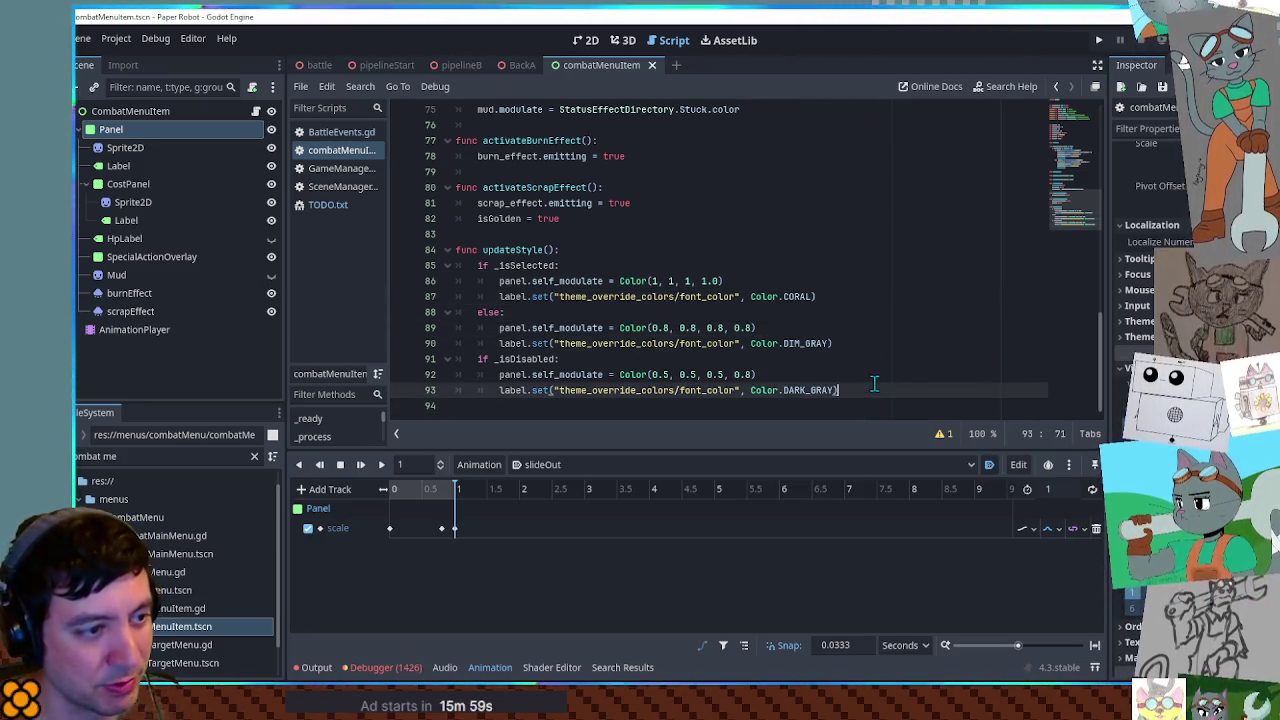
pyautogui.click(868, 291)
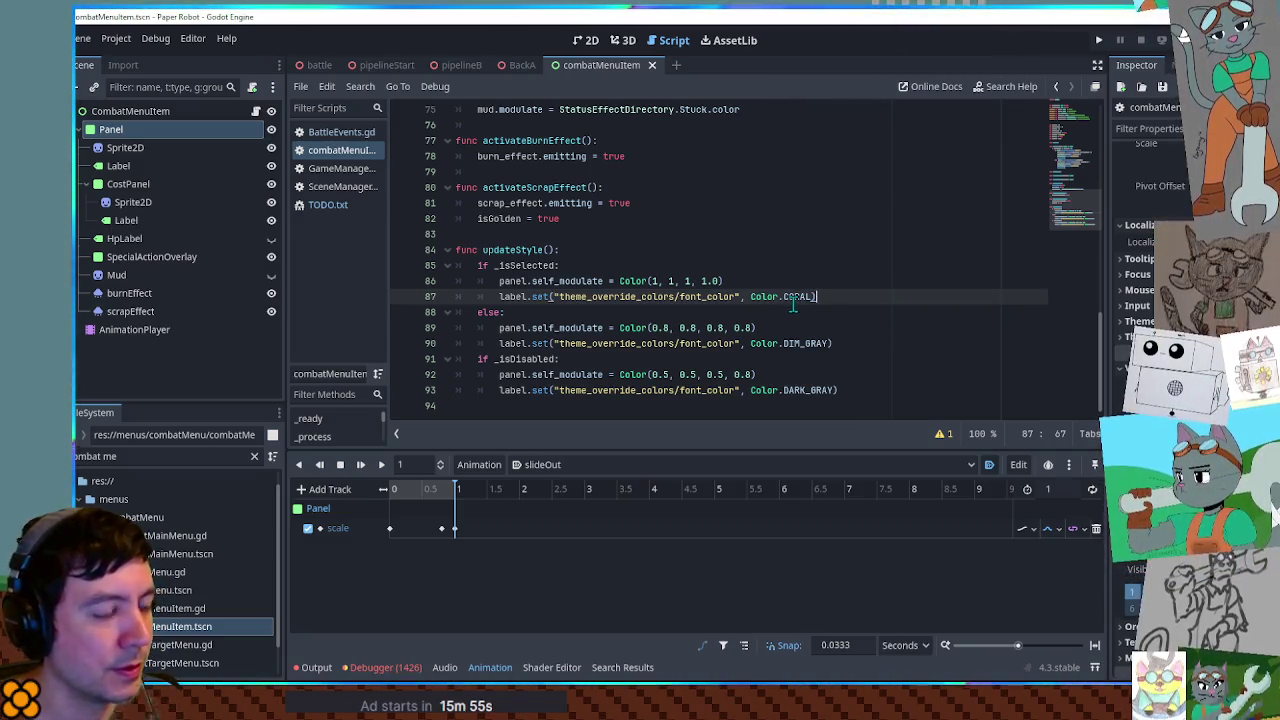
pyautogui.doubleClick(585, 329)
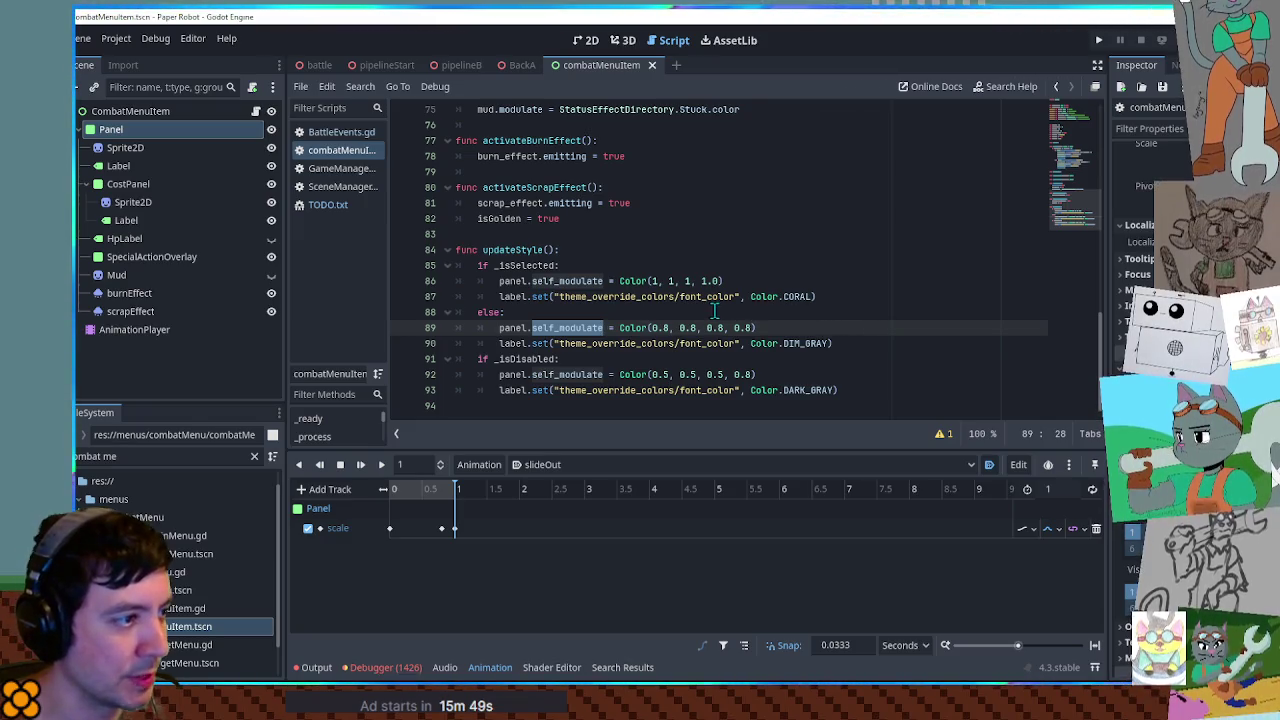
pyautogui.click(874, 298)
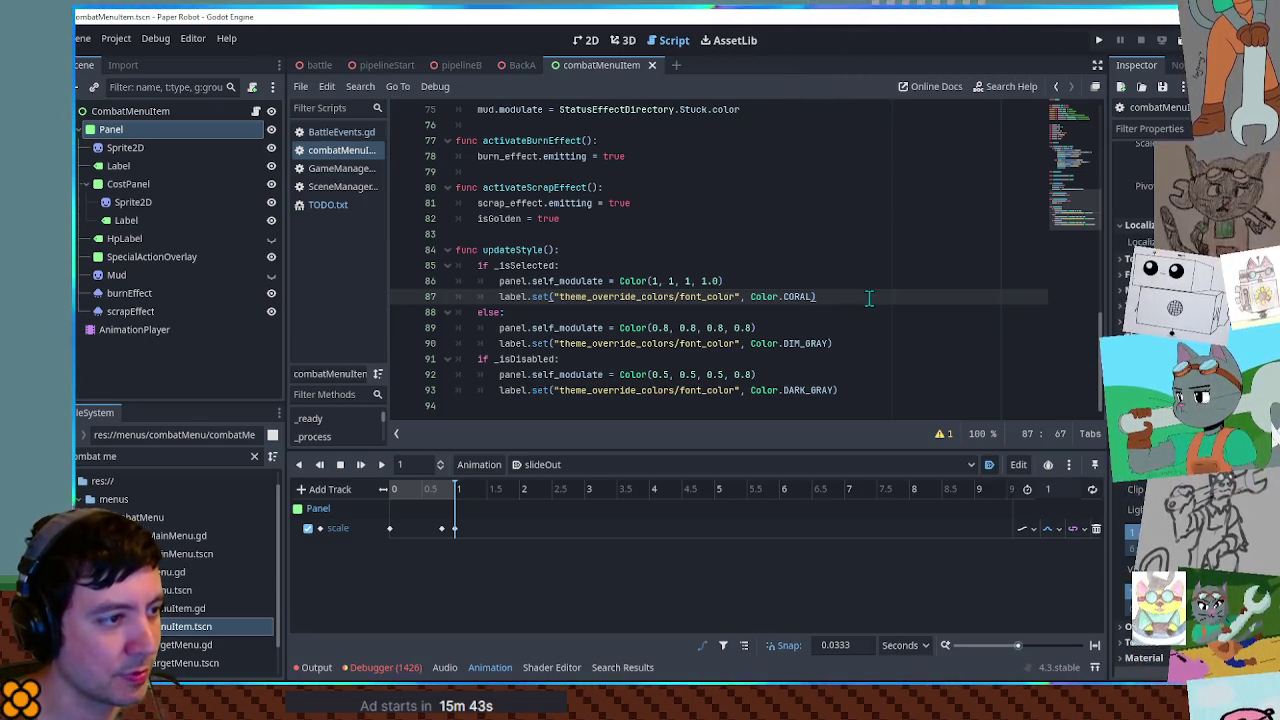
pyautogui.click(754, 278)
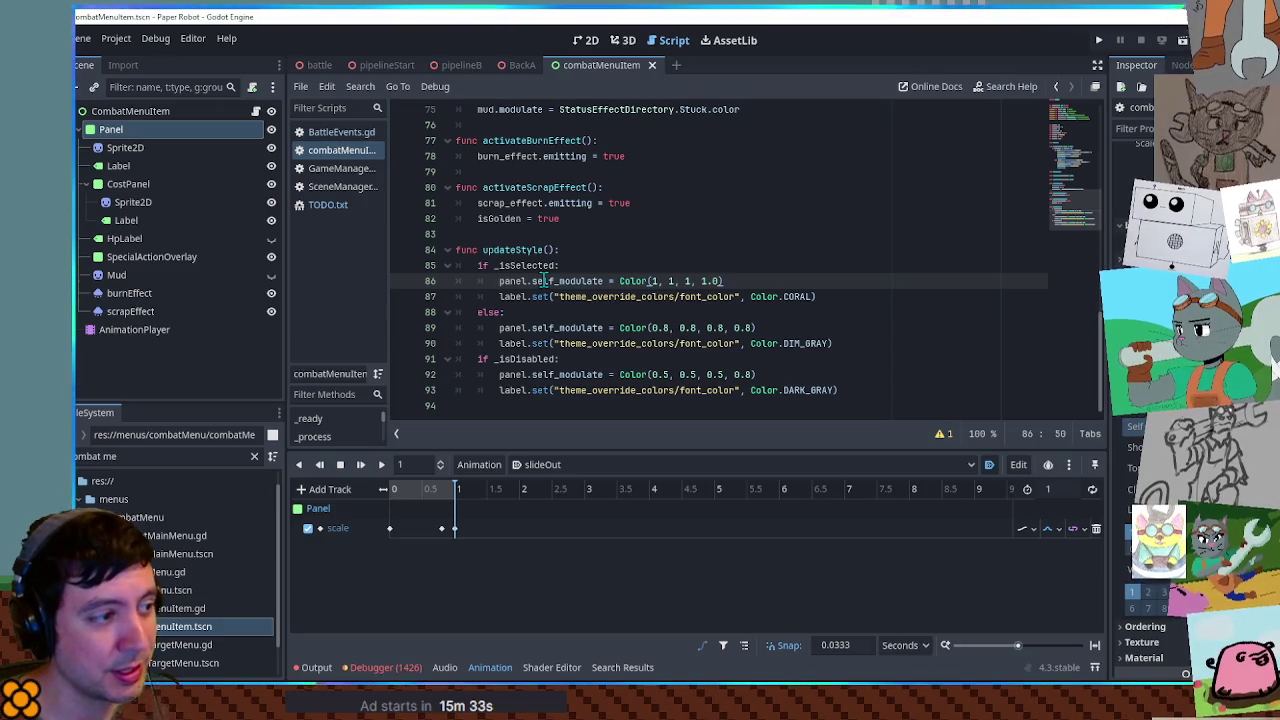
pyautogui.click(577, 41)
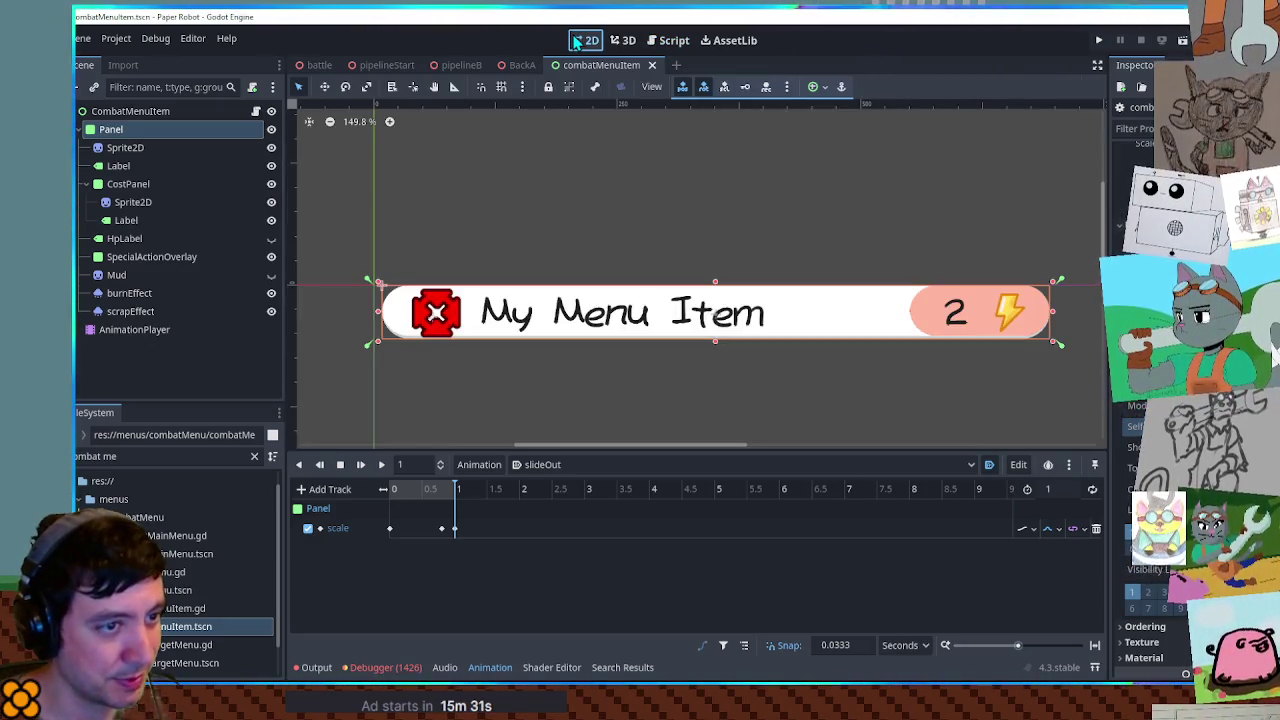
pyautogui.click(664, 40)
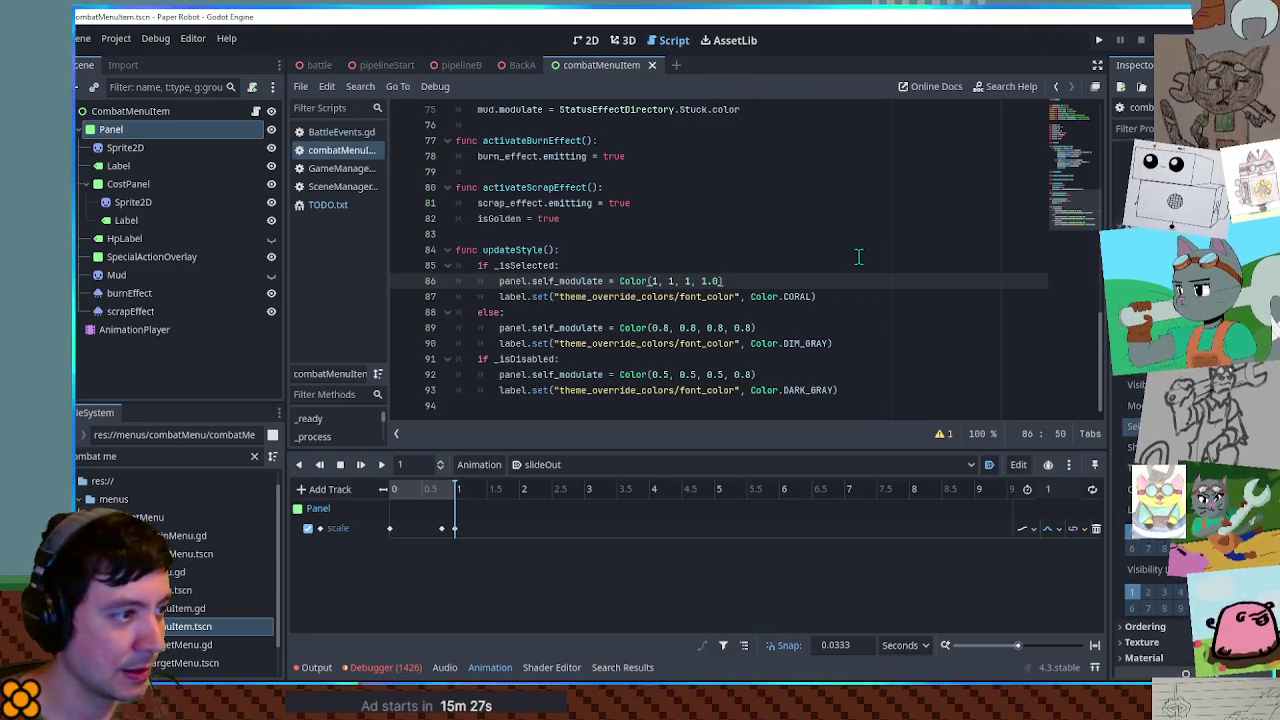
# Add panel.self_modulate = Color.from_string("ffd375", Color.WHITE) below line 86 using autocomplete
pyautogui.press('Return')
pyautogui.write('ffd375')
pyautogui.press('BackSpace')
pyautogui.press('BackSpace')
pyautogui.press('BackSpace')
pyautogui.write('panel.')
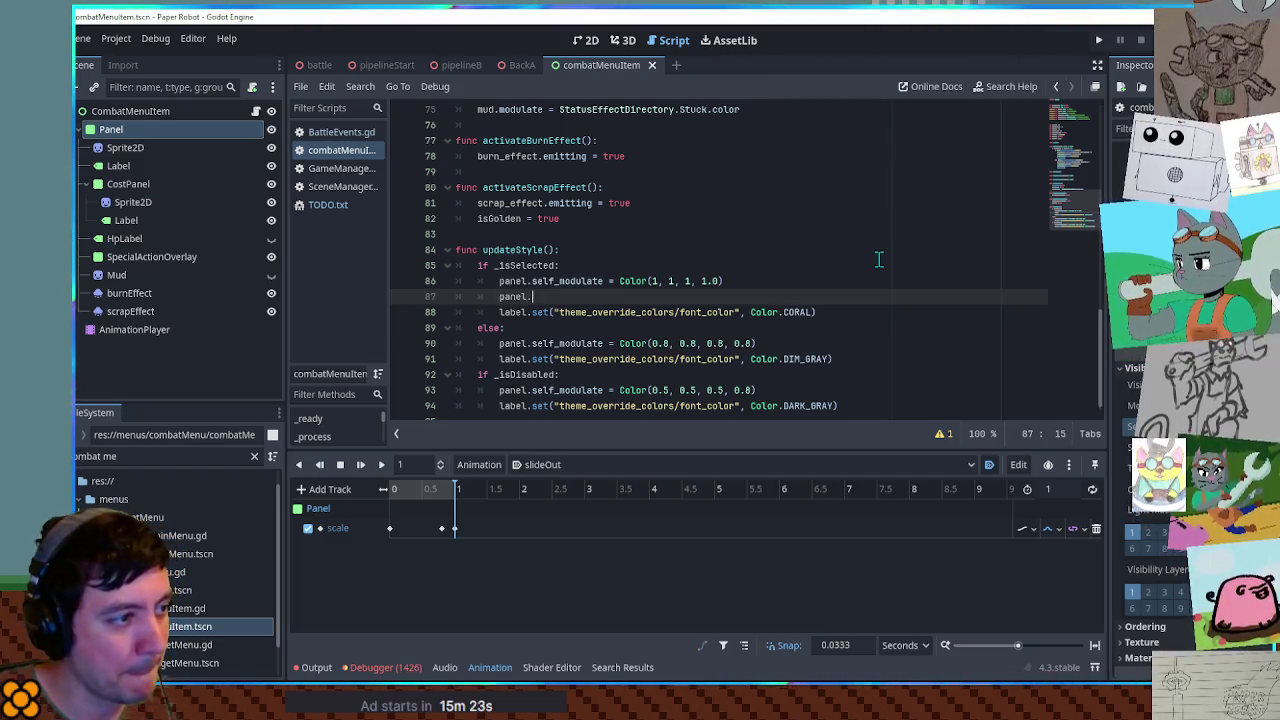
pyautogui.write('self_m')
pyautogui.press('Return')
pyautogui.write('= Color')
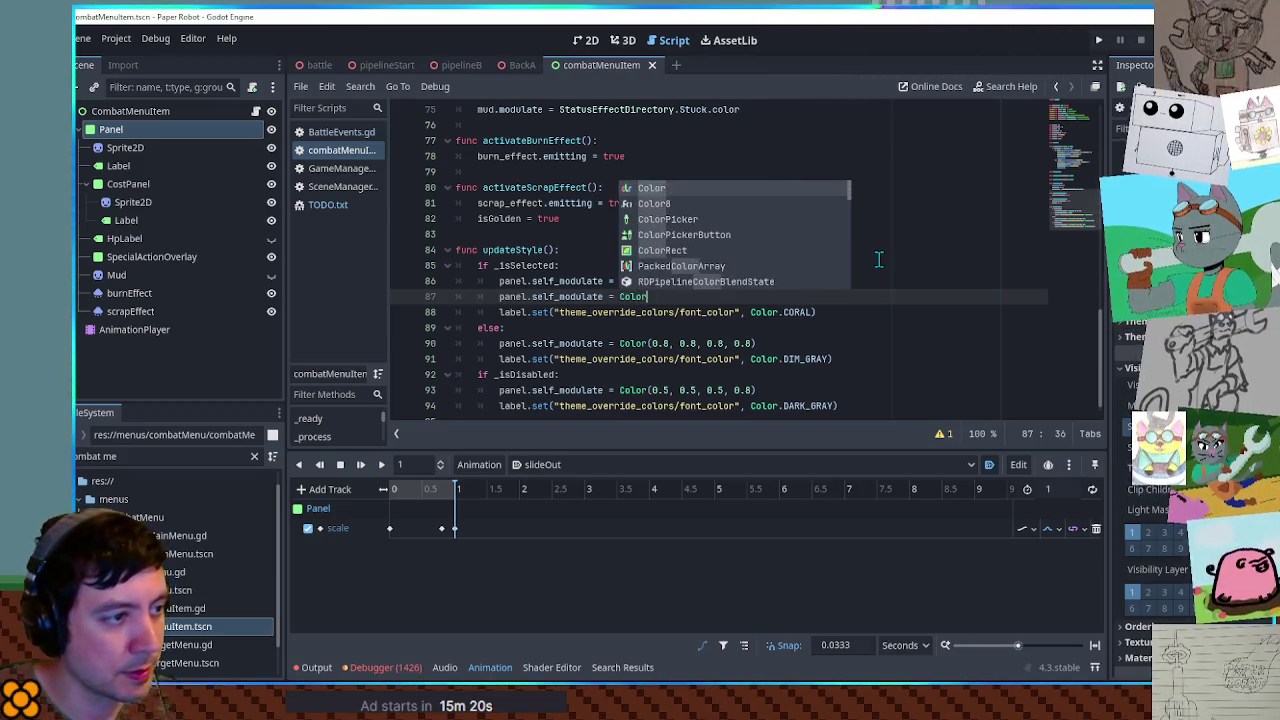
pyautogui.write('.from')
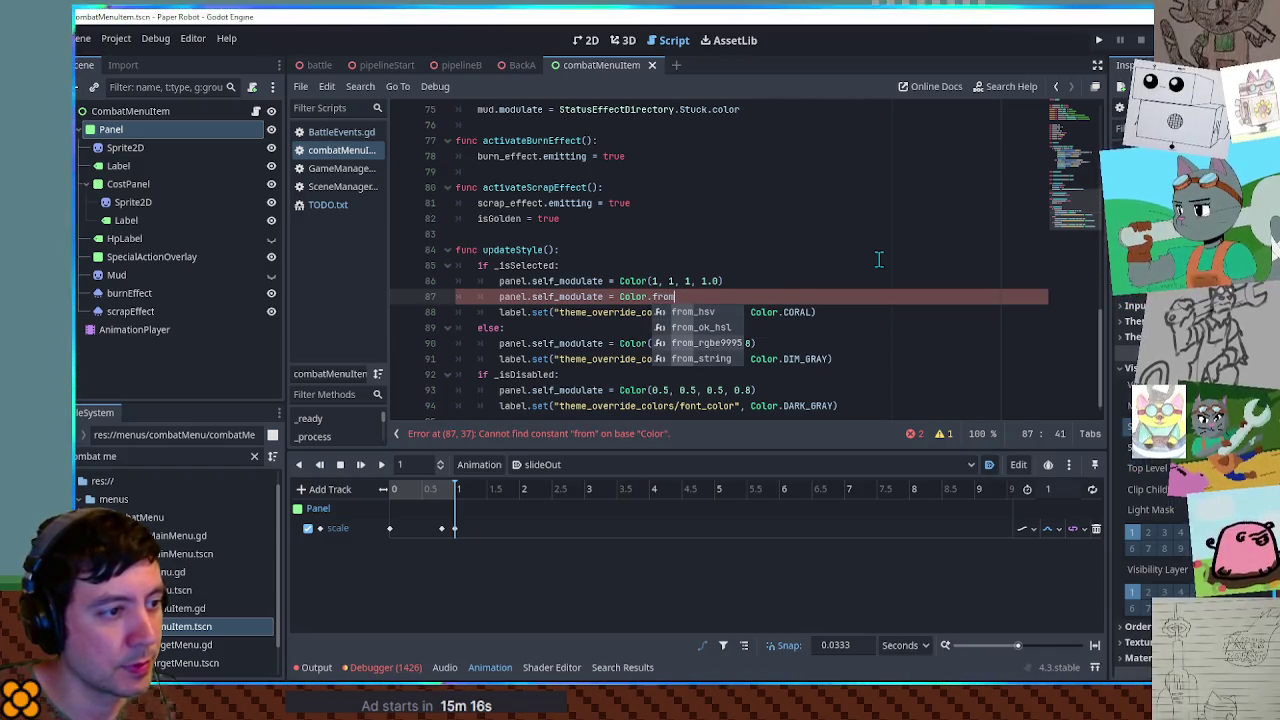
pyautogui.press('Down')
pyautogui.press('Down')
pyautogui.press('Down')
pyautogui.press('Return')
pyautogui.write('"ffd375")')
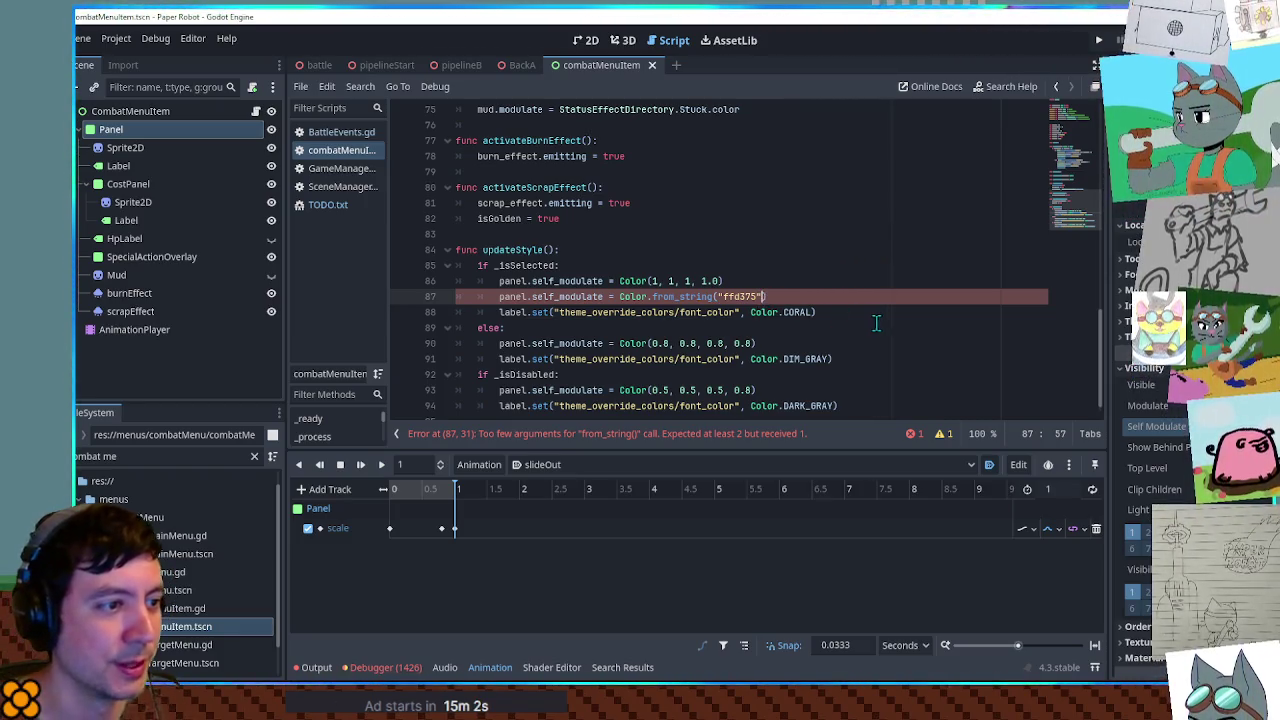
pyautogui.write(', Color.WHITE')
pyautogui.press('Escape')
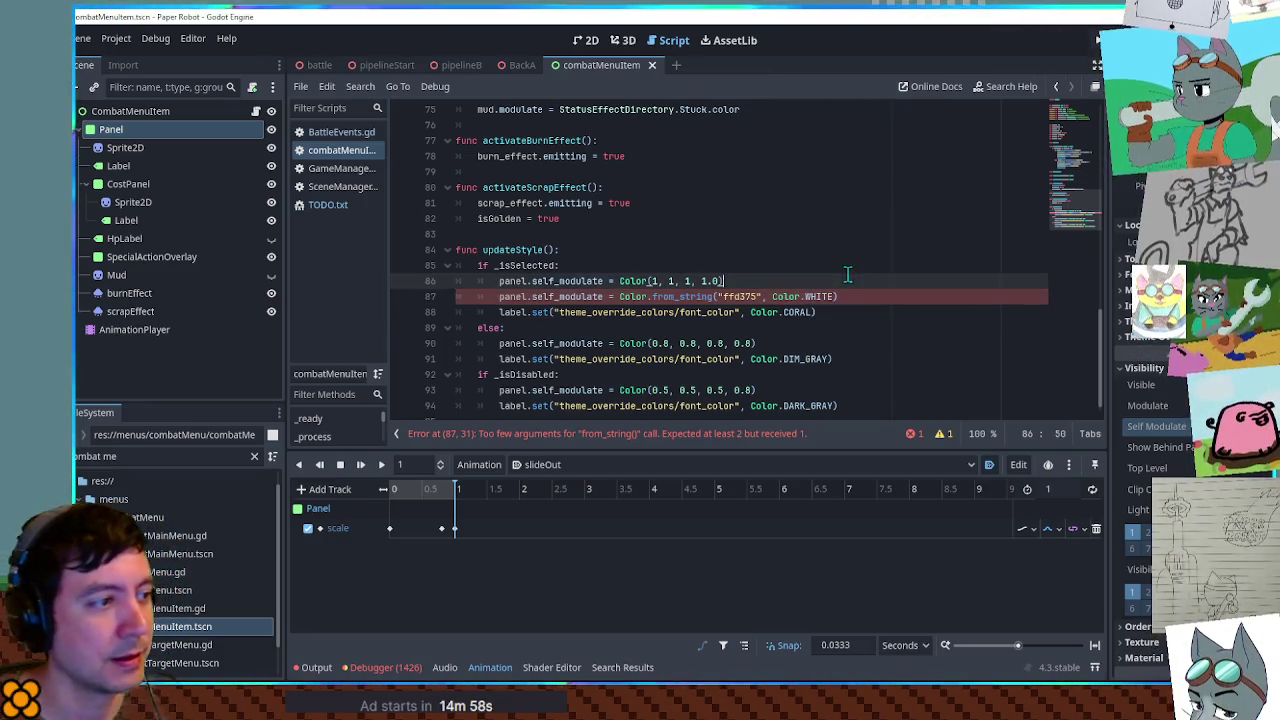
pyautogui.press('Up')
# Review the new line's from_string call, ffd375 hex value and Color.WHITE fallback
pyautogui.moveTo(859, 291); pyautogui.dragTo(872, 282)
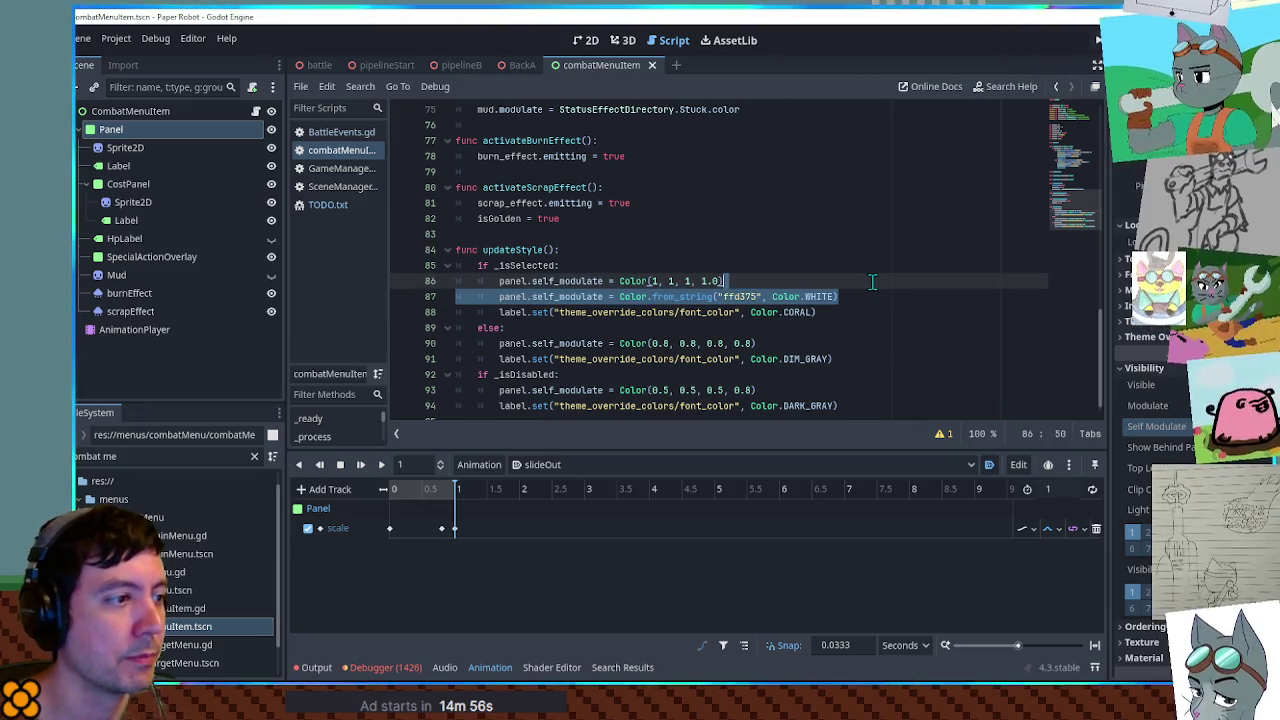
pyautogui.click(856, 310)
pyautogui.click(840, 296)
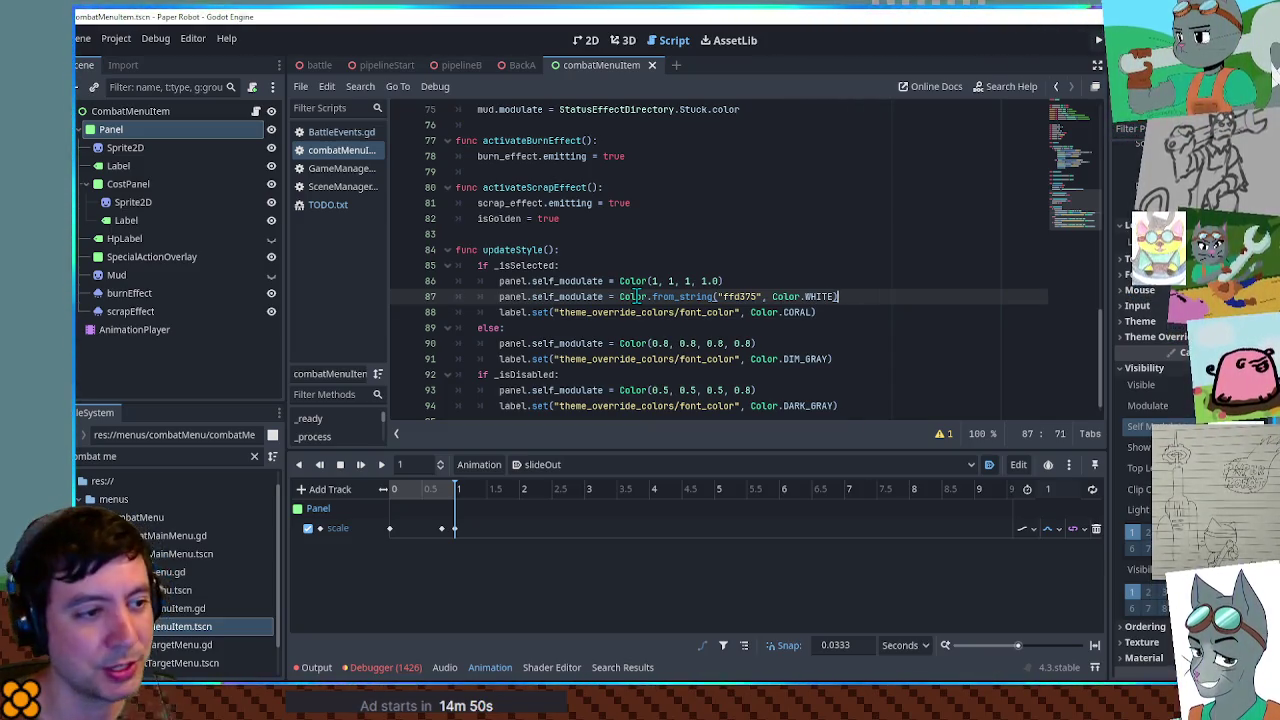
pyautogui.doubleClick(670, 296)
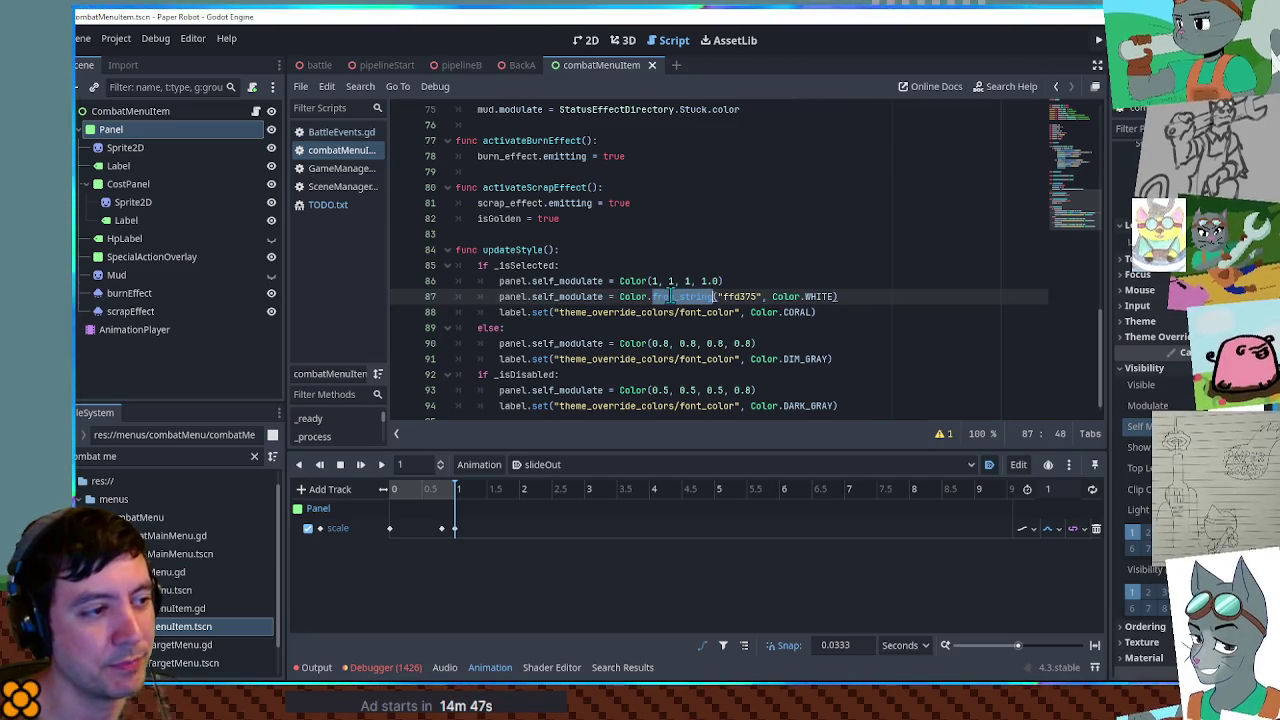
pyautogui.moveTo(760, 296); pyautogui.dragTo(723, 298)
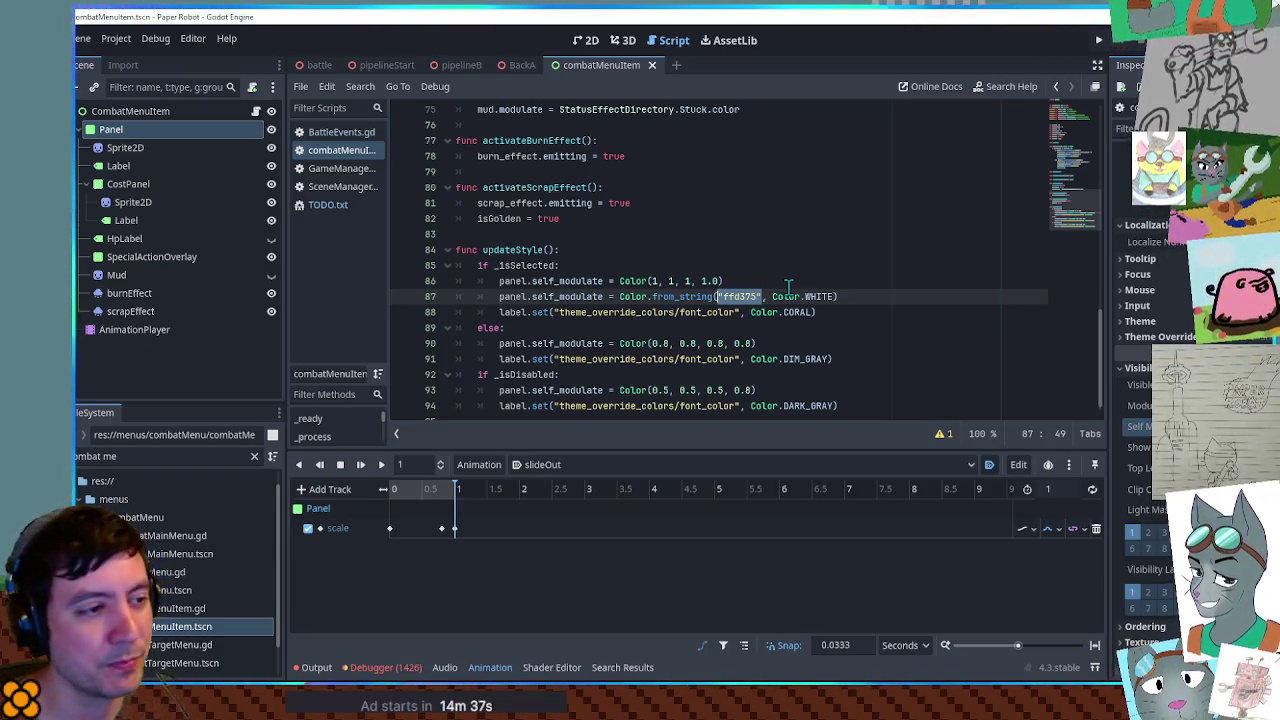
pyautogui.moveTo(836, 296); pyautogui.dragTo(771, 296)
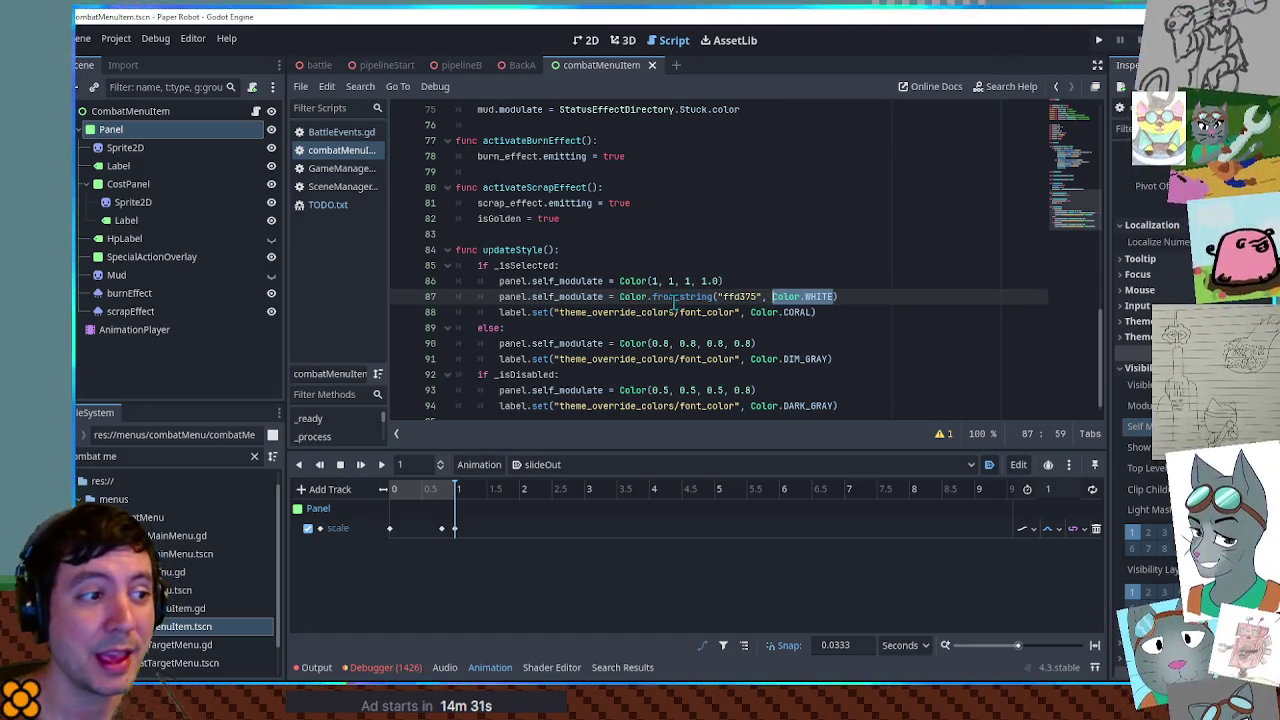
pyautogui.doubleClick(748, 296)
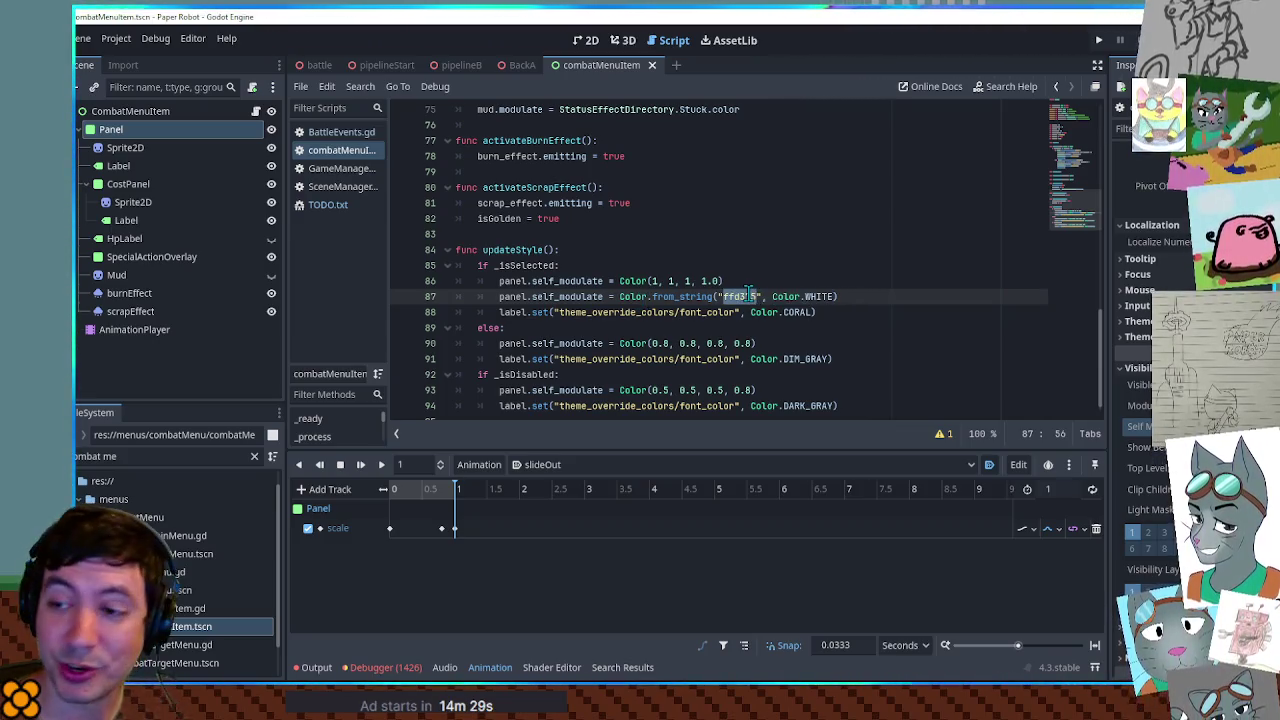
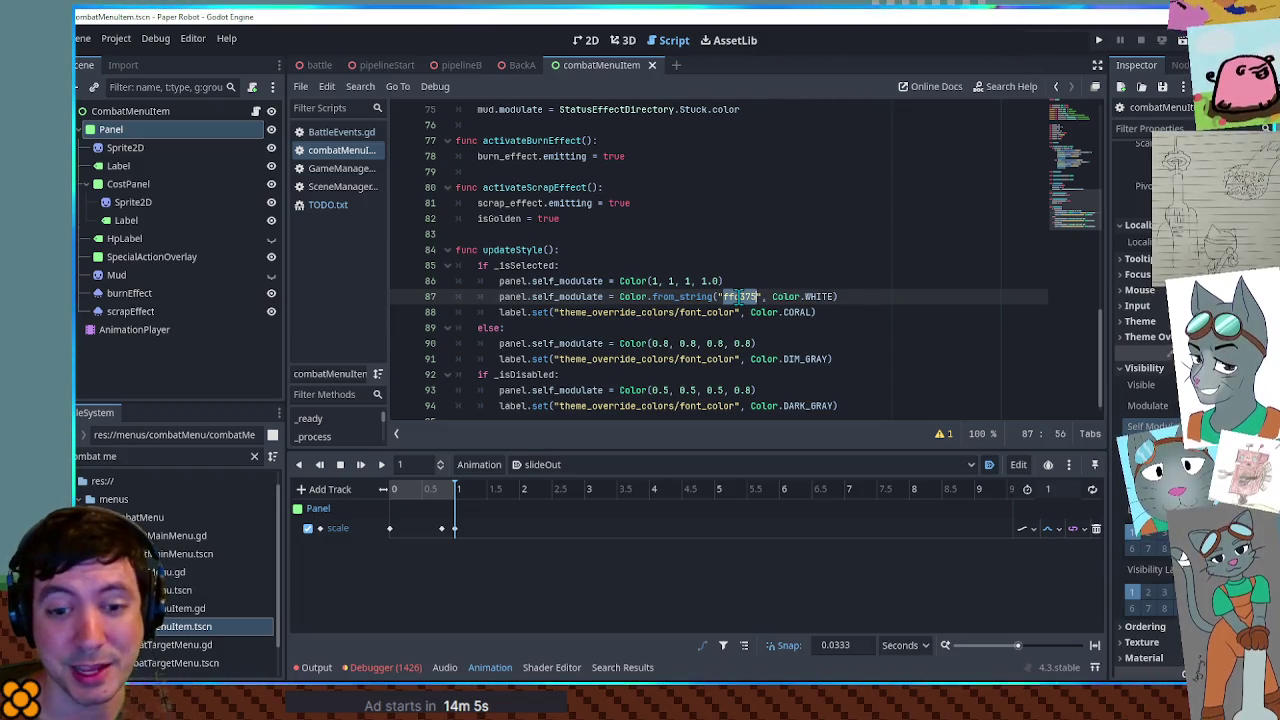
# Prefix line 87's panel.self_modulate ffd375 tint with 'if isGolden:' in updateStyle
pyautogui.moveTo(772, 297); pyautogui.dragTo(829, 299)
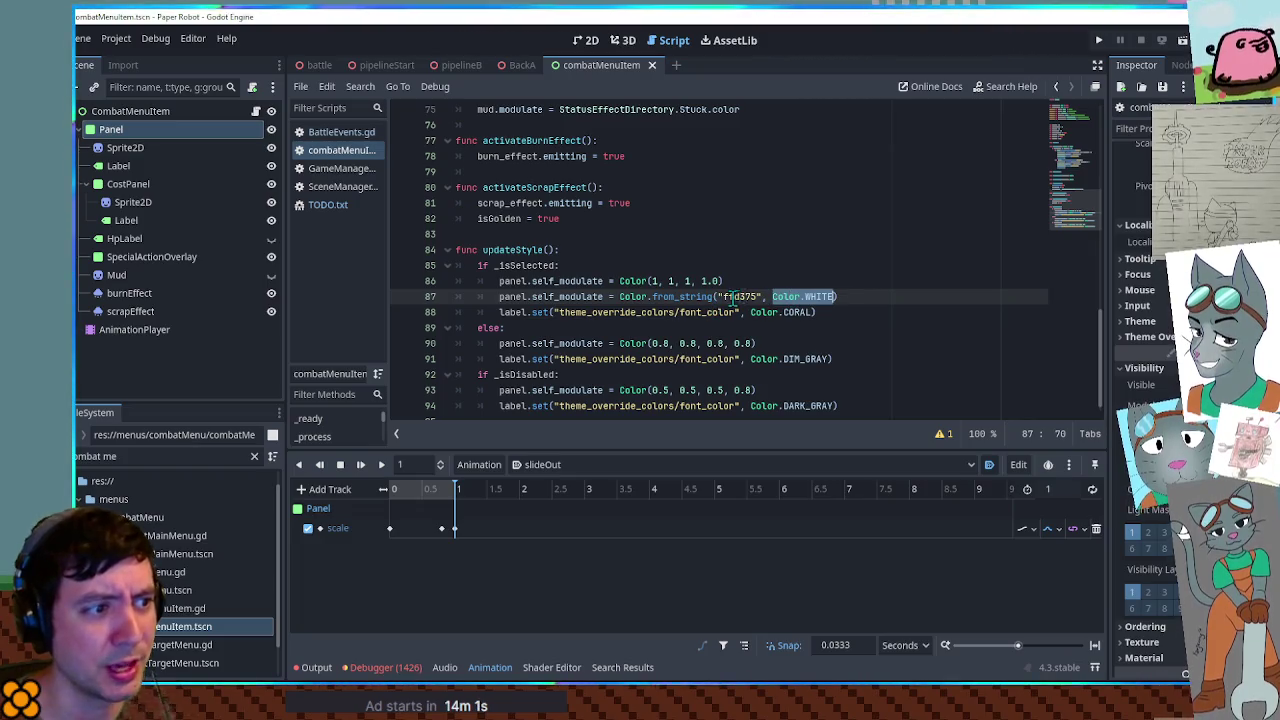
pyautogui.click(838, 298)
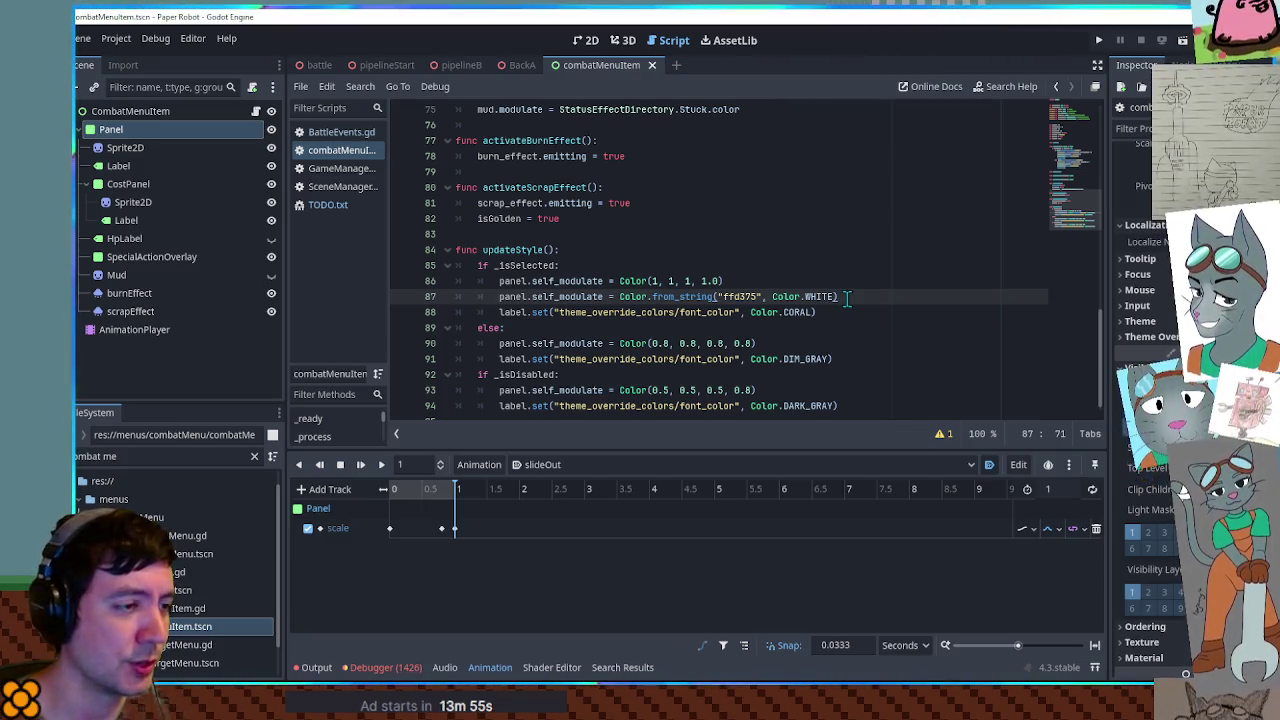
pyautogui.hotkey('shift', 'Up')
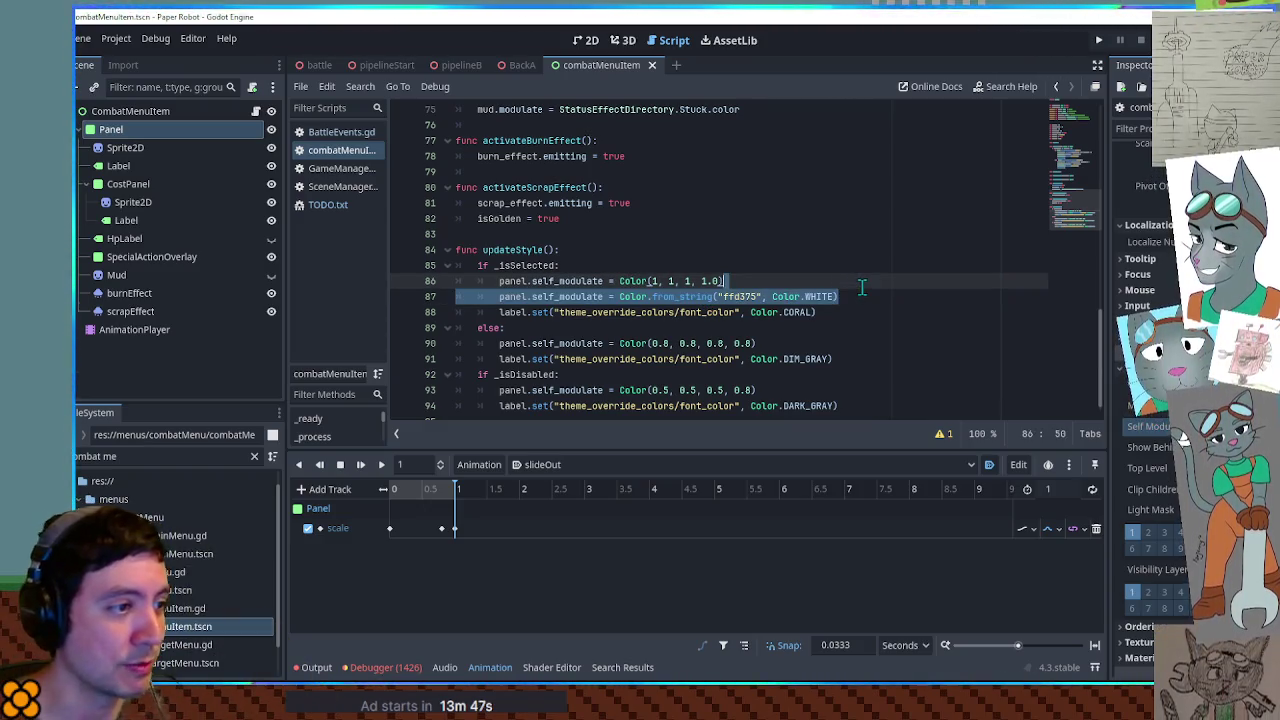
pyautogui.click(668, 312)
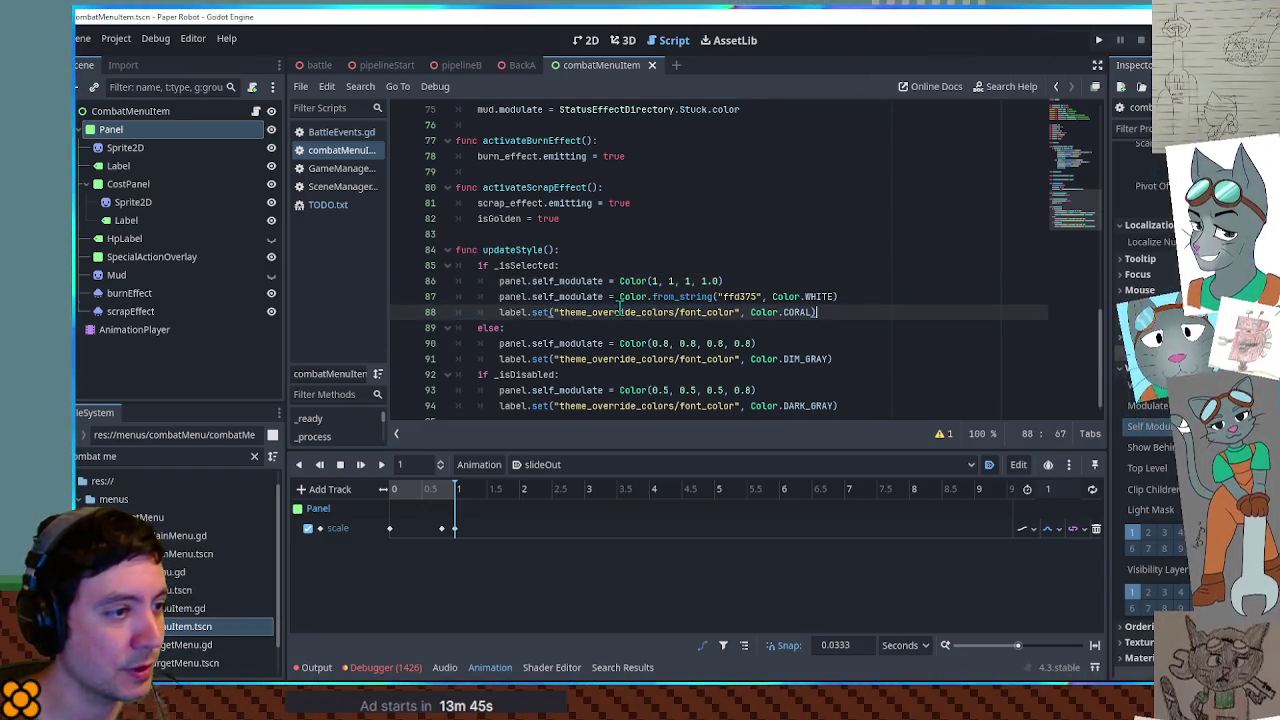
pyautogui.click(499, 297)
pyautogui.write('if isGolden')
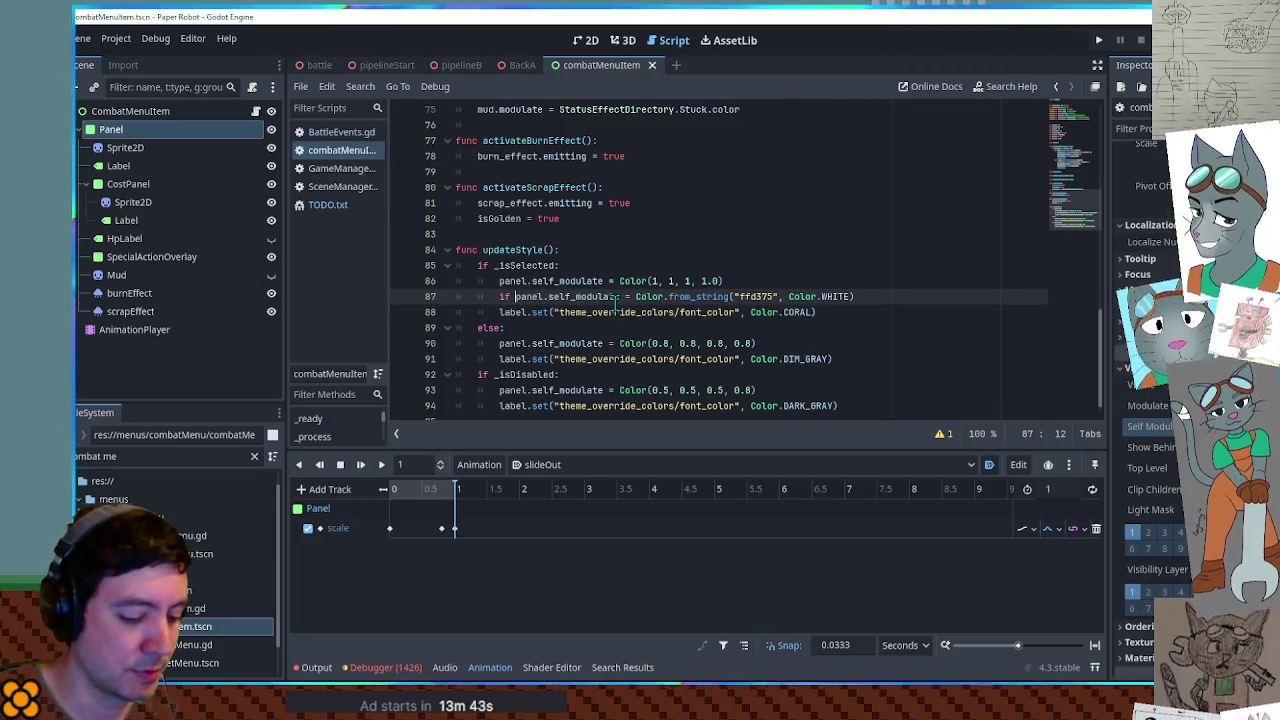
pyautogui.write(':')
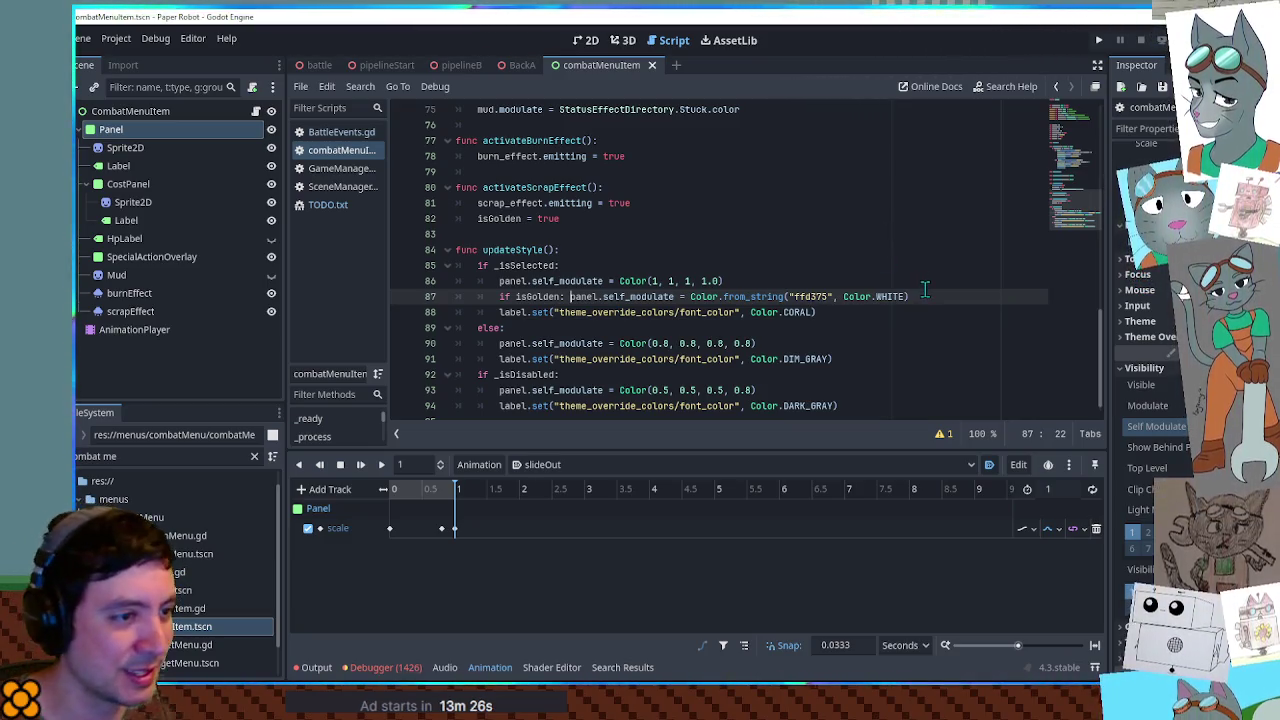
pyautogui.moveTo(925, 289); pyautogui.dragTo(925, 280)
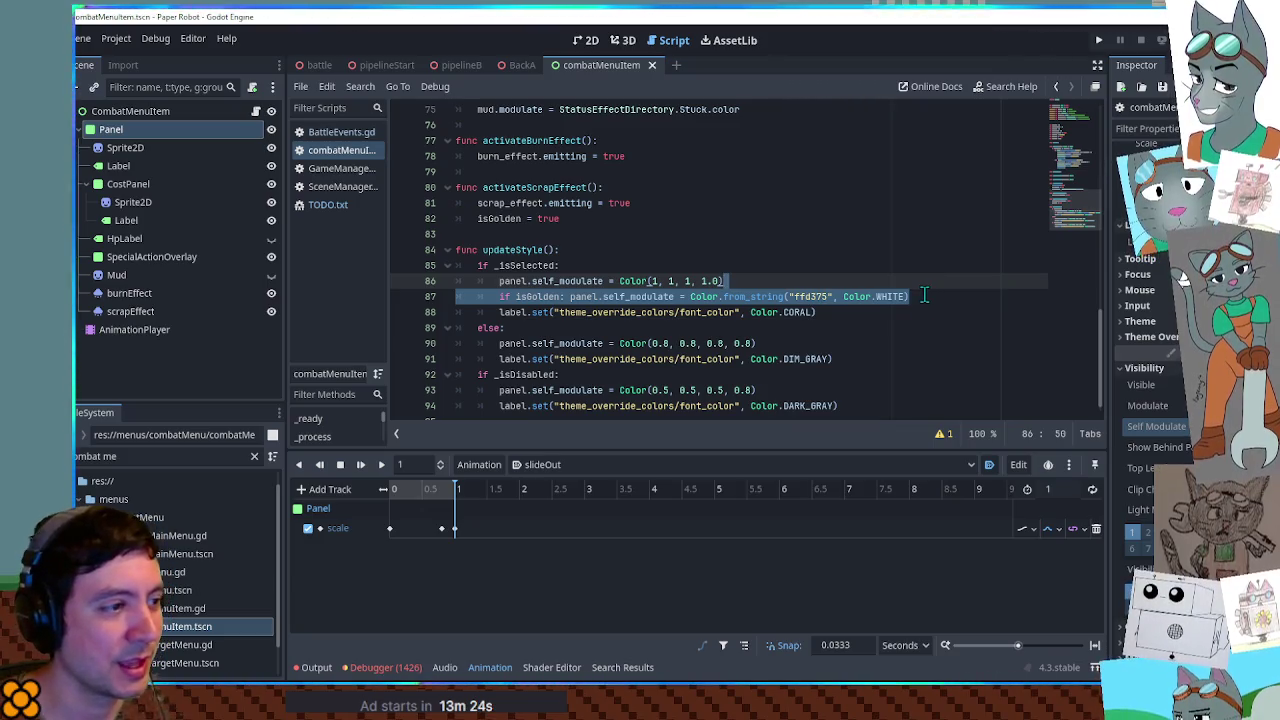
# Copy the isGolden tint line into the else branch as line 91
pyautogui.hotkey('ctrl', 'c')
pyautogui.scroll(-1, 921, 307)
pyautogui.click(810, 327)
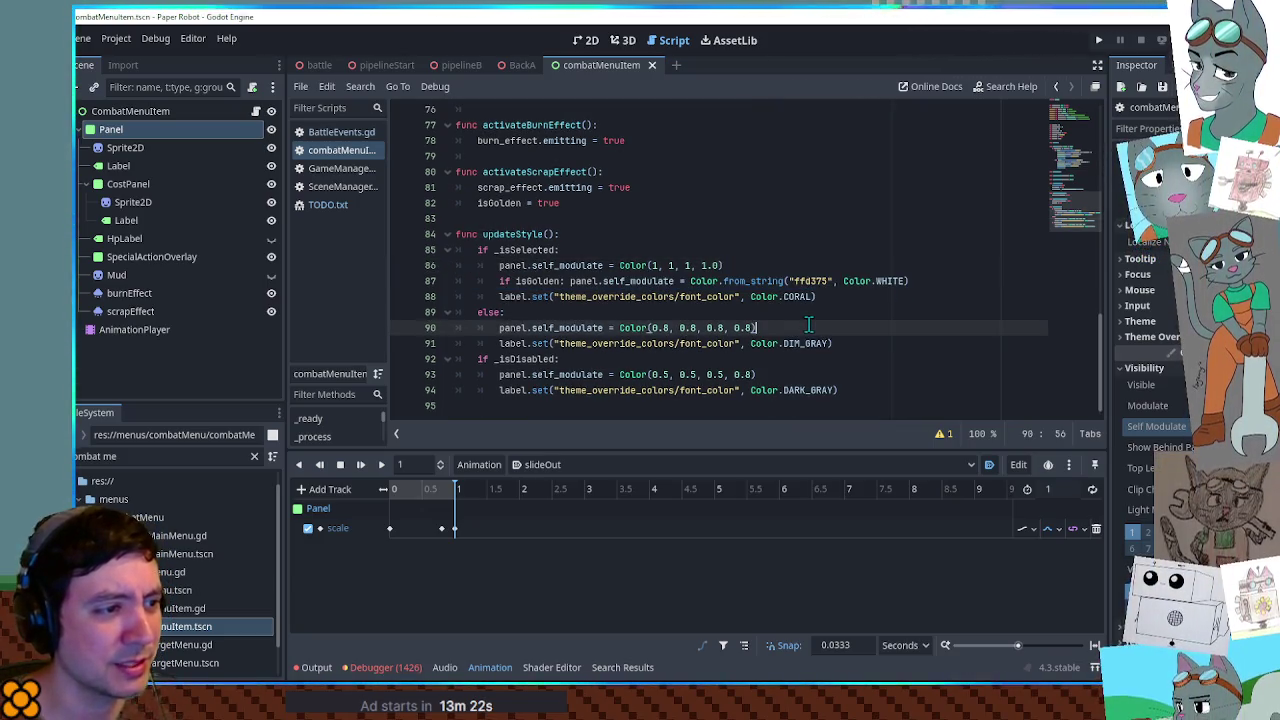
pyautogui.hotkey('ctrl', 'v')
# Pick a paler ffe4ab in the Self Modulate picker and put it over line 91's hex
pyautogui.doubleClick(798, 343)
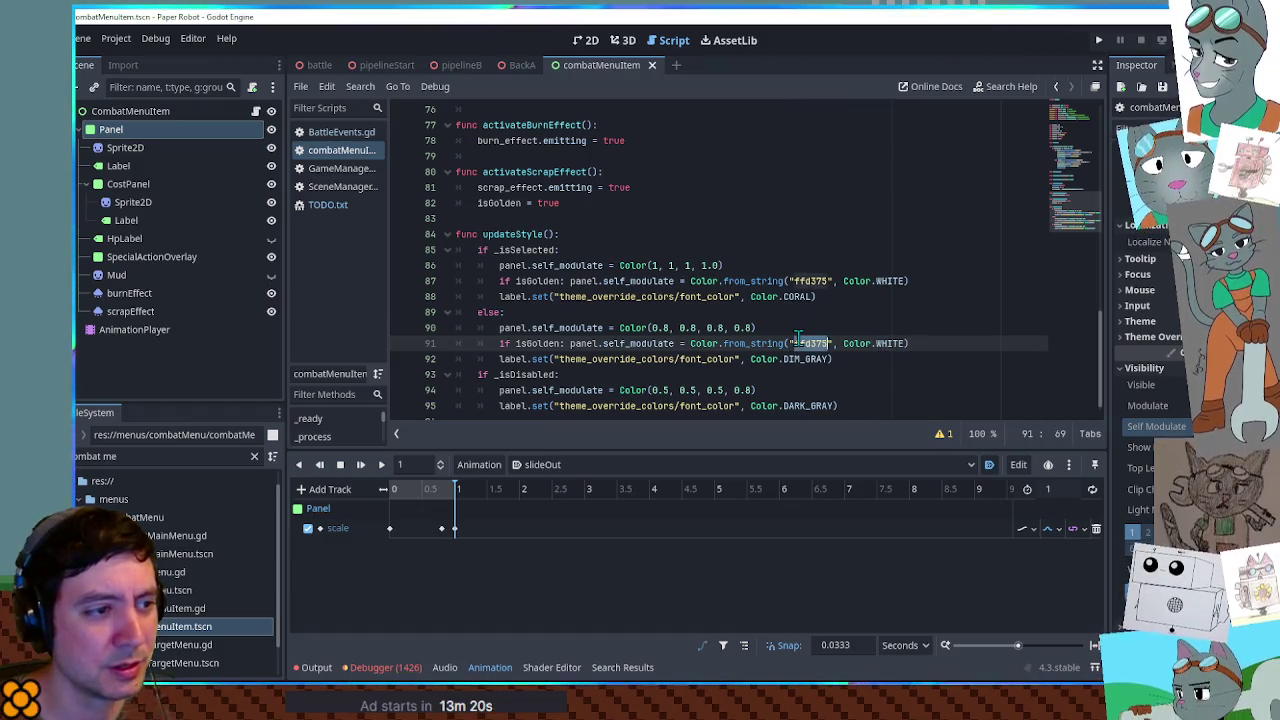
pyautogui.click(1230, 426)
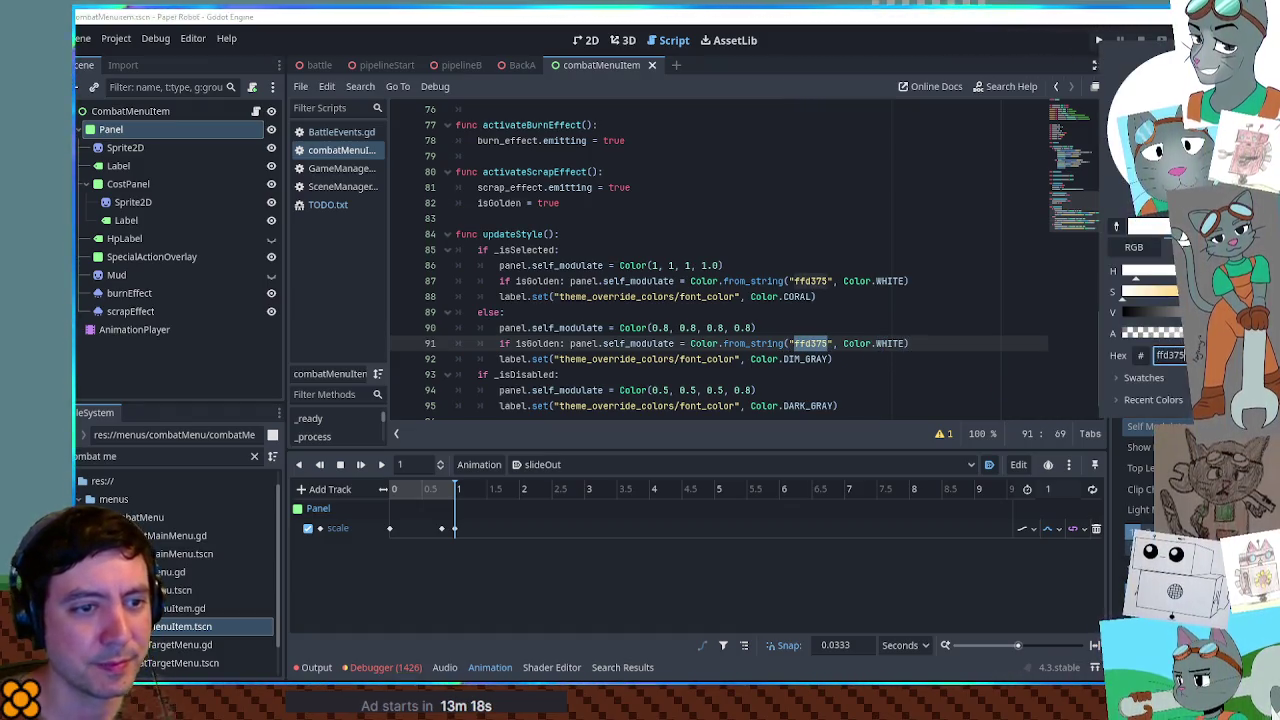
pyautogui.press('Return')
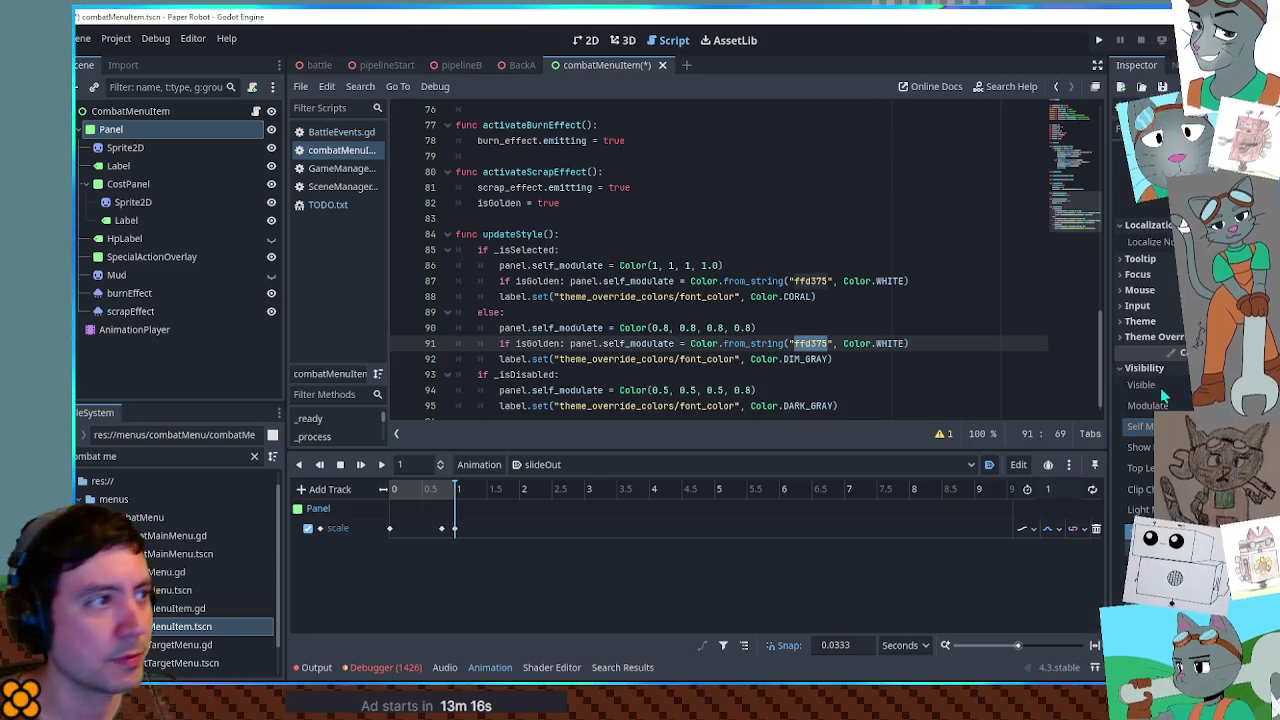
pyautogui.click(590, 42)
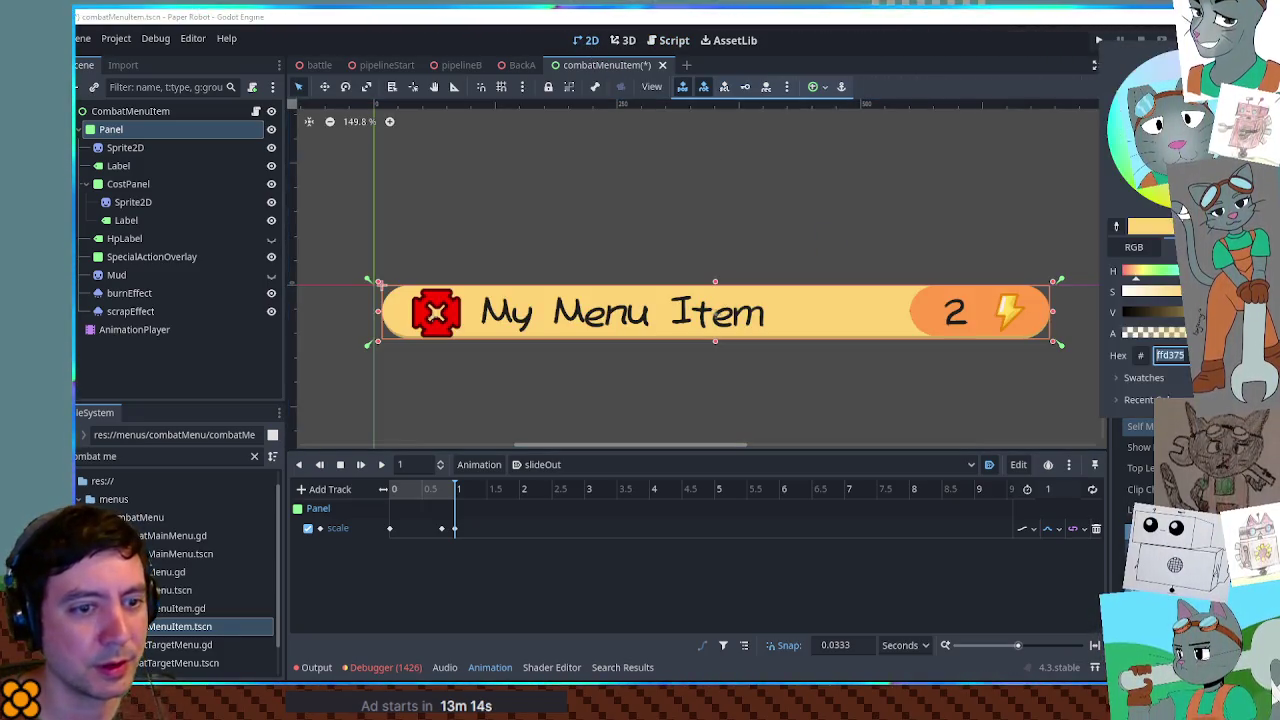
pyautogui.click(1175, 297)
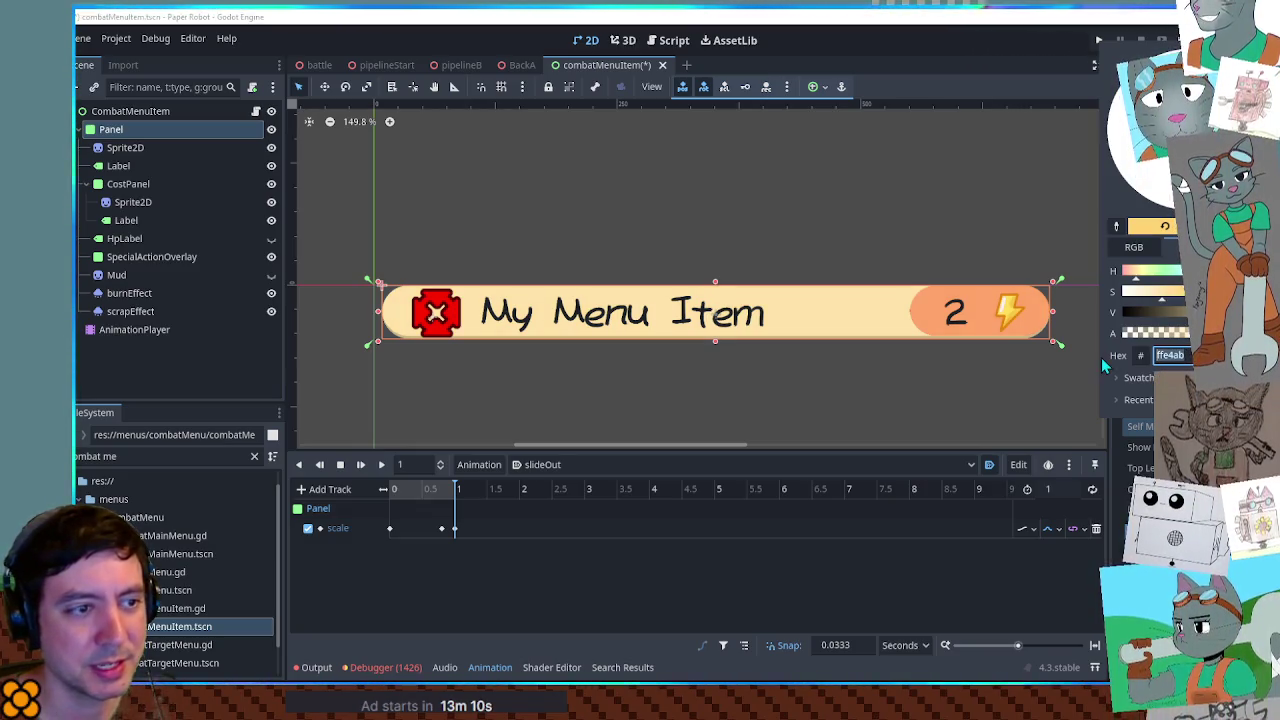
pyautogui.click(665, 42)
pyautogui.click(665, 42)
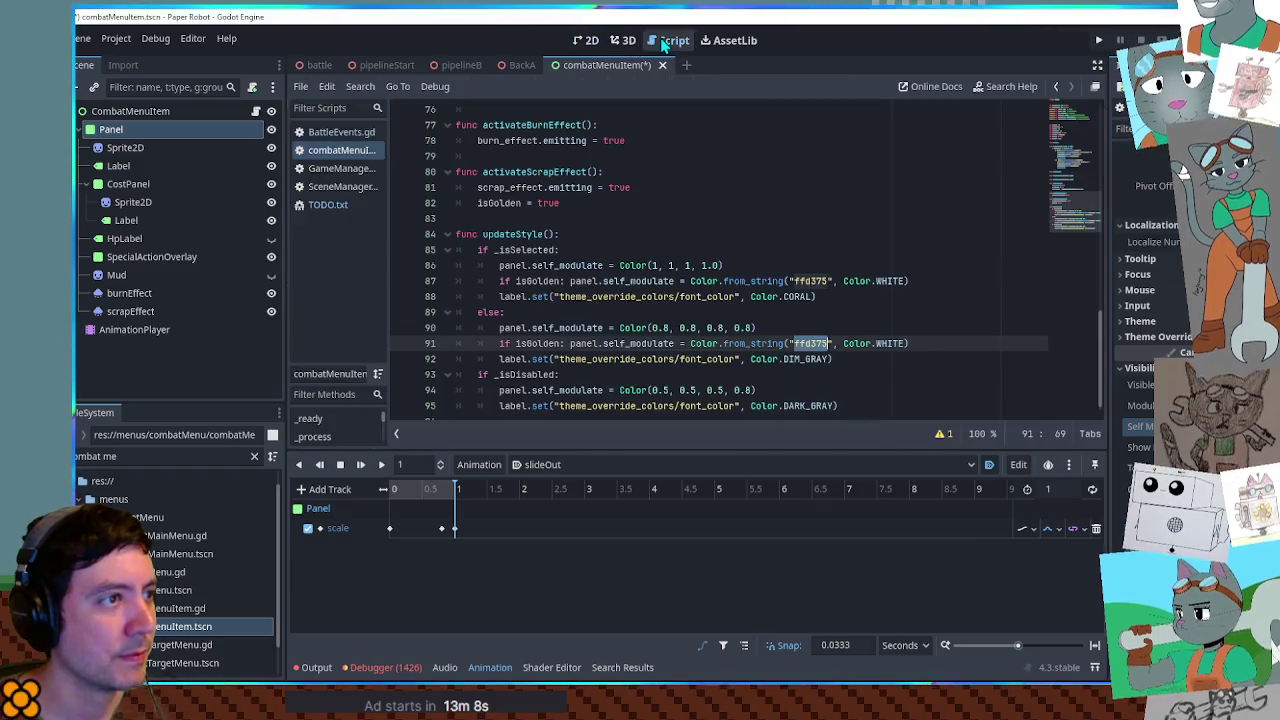
pyautogui.hotkey('ctrl', 'v')
# Copy the ffe4ab isGolden line into the _isDisabled branch and return to the 2D scene view
pyautogui.click(927, 343)
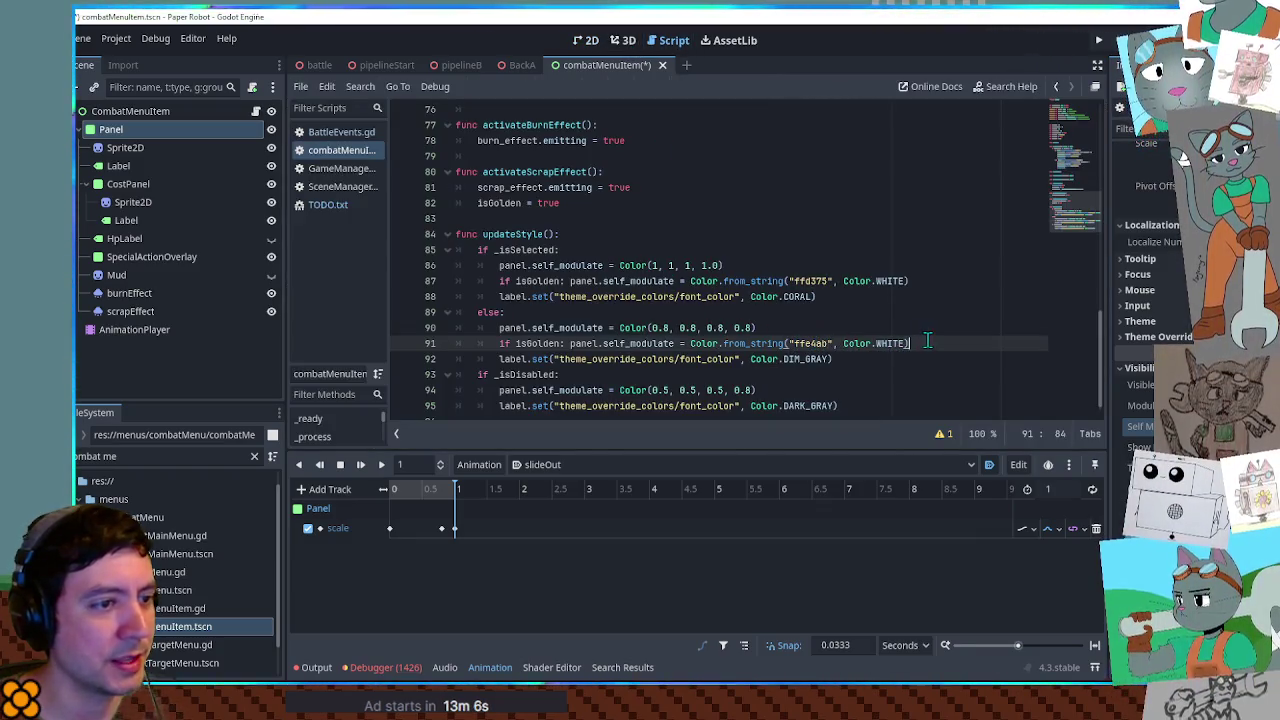
pyautogui.moveTo(927, 343); pyautogui.dragTo(925, 332)
pyautogui.hotkey('ctrl', 'c')
pyautogui.click(831, 390)
pyautogui.hotkey('ctrl', 'v')
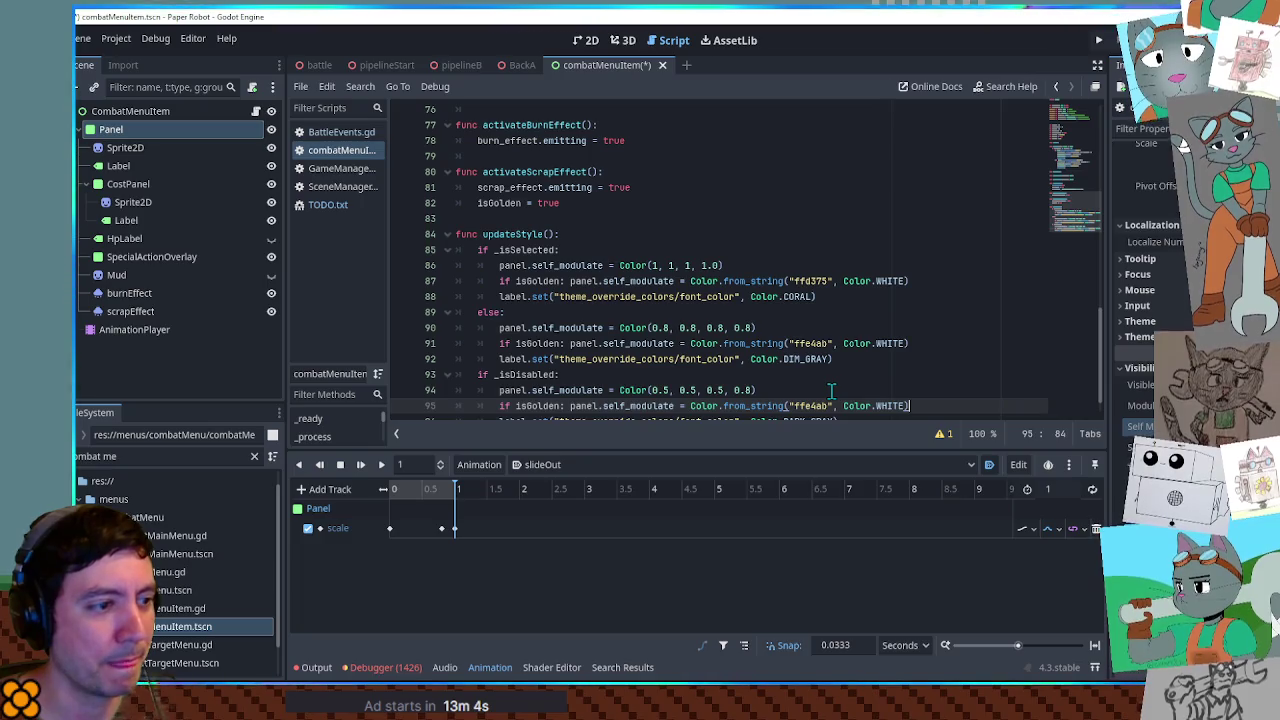
pyautogui.click(1200, 426)
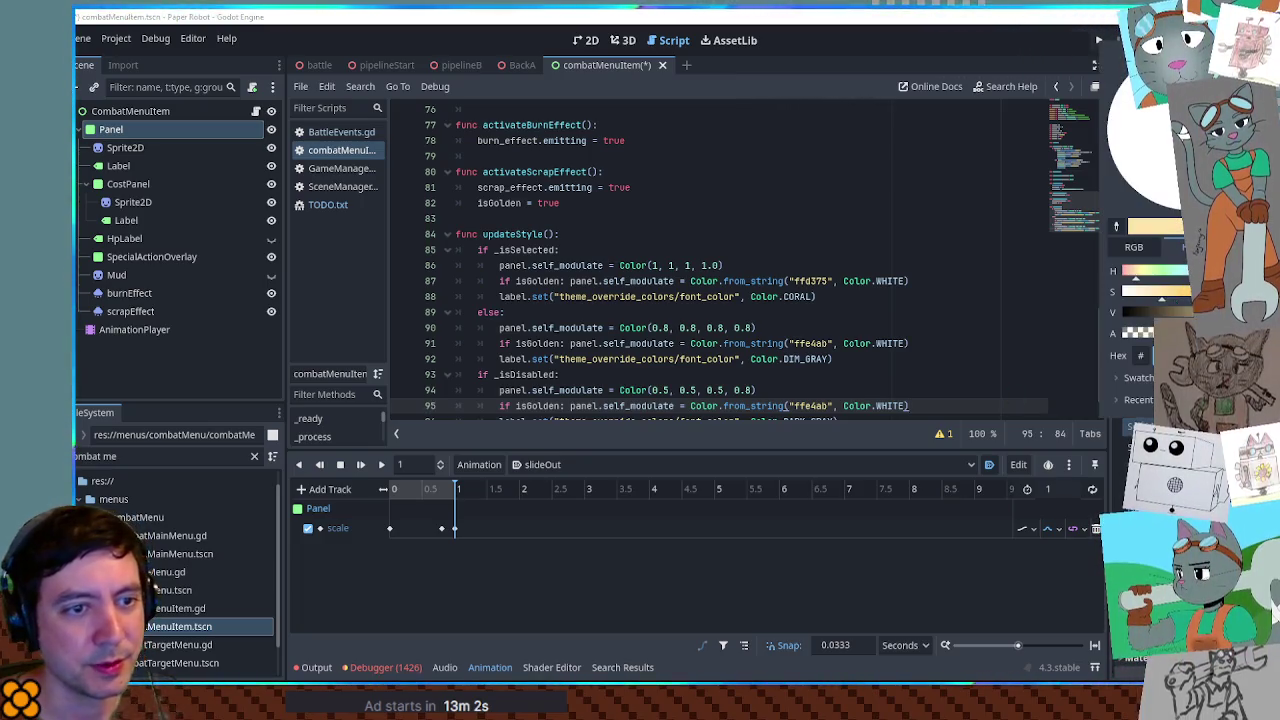
pyautogui.click(586, 40)
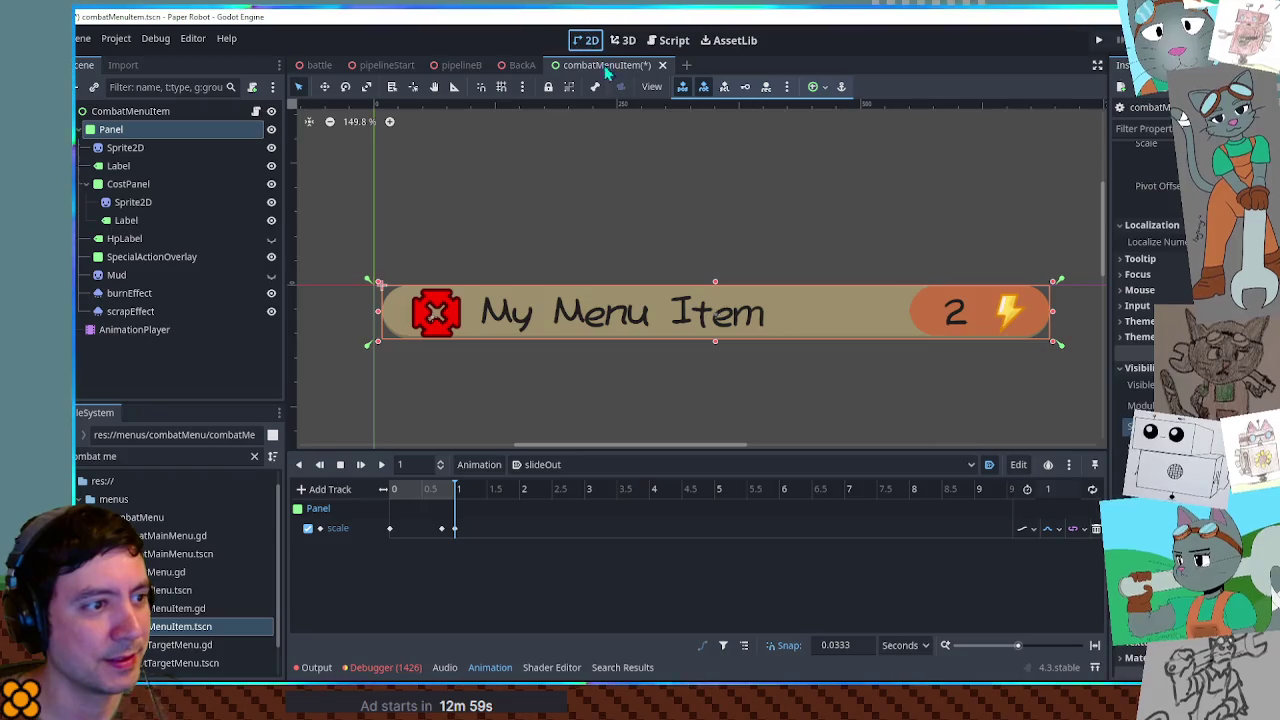
# Replace the disabled branch's hex on line 95 with 9e8e6a and save the script
pyautogui.click(1200, 426)
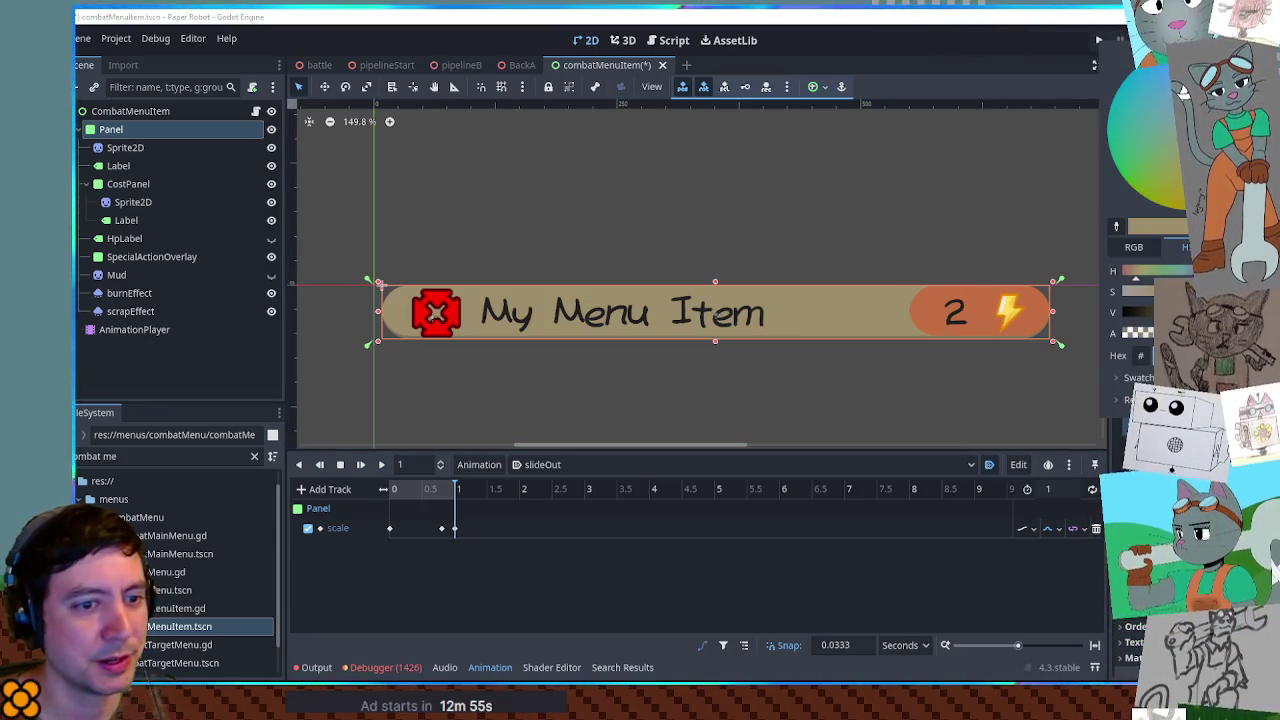
pyautogui.press('Escape')
pyautogui.click(674, 40)
pyautogui.scroll(-1, 969, 374)
pyautogui.press('Return')
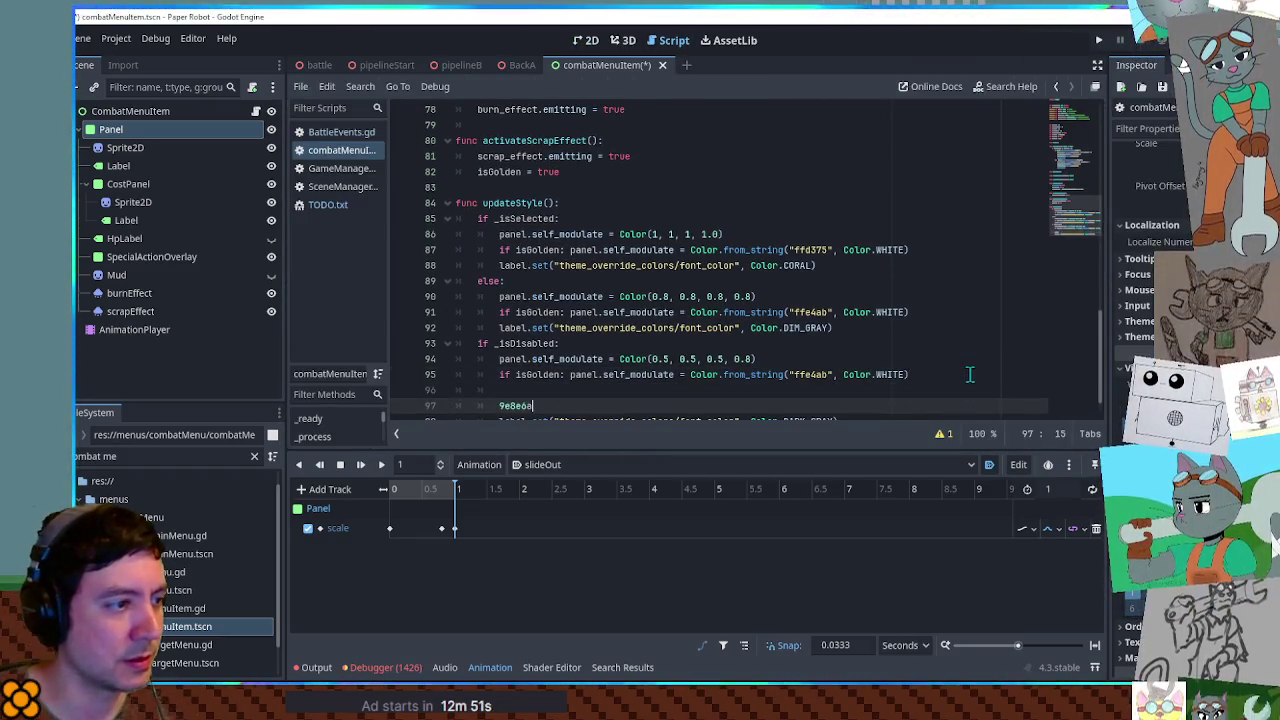
pyautogui.hotkey('ctrl', 'z')
pyautogui.doubleClick(812, 374)
pyautogui.hotkey('ctrl', 'v')
pyautogui.click(977, 343)
pyautogui.hotkey('ctrl', 's')
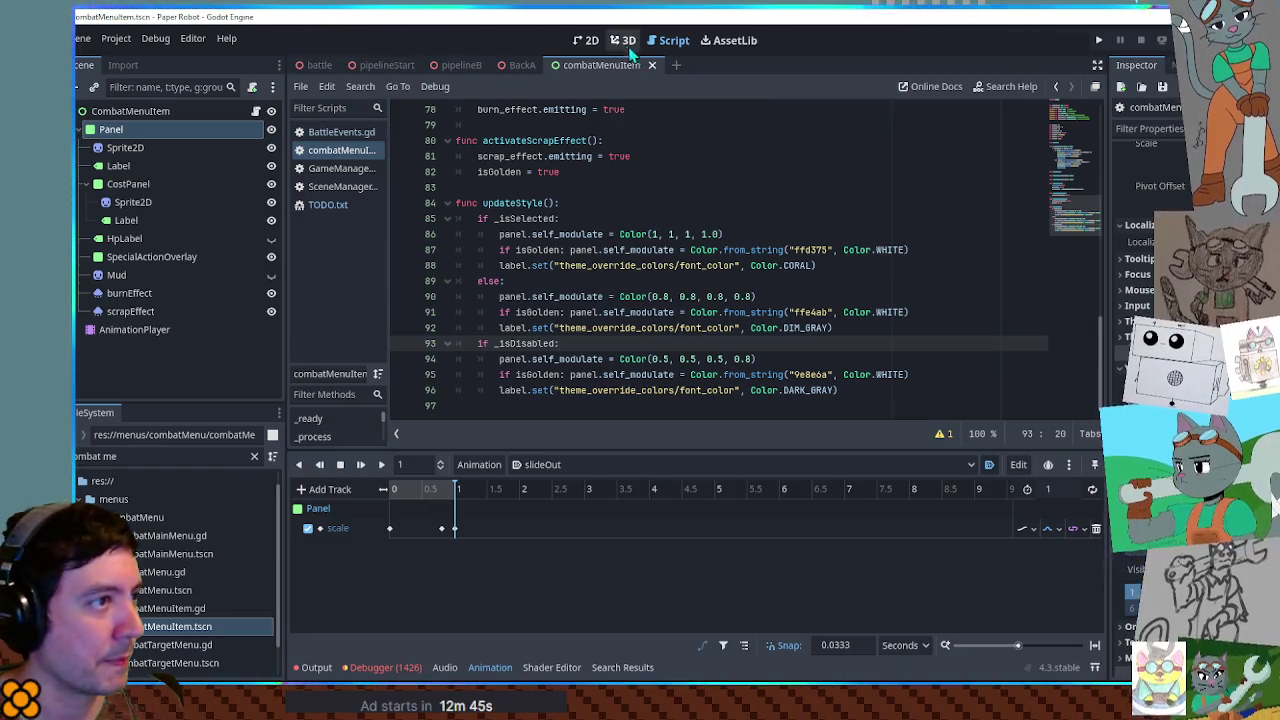
# Set the animation dropdown to RESET and switch to the RackA scene
pyautogui.click(545, 465)
pyautogui.click(551, 485)
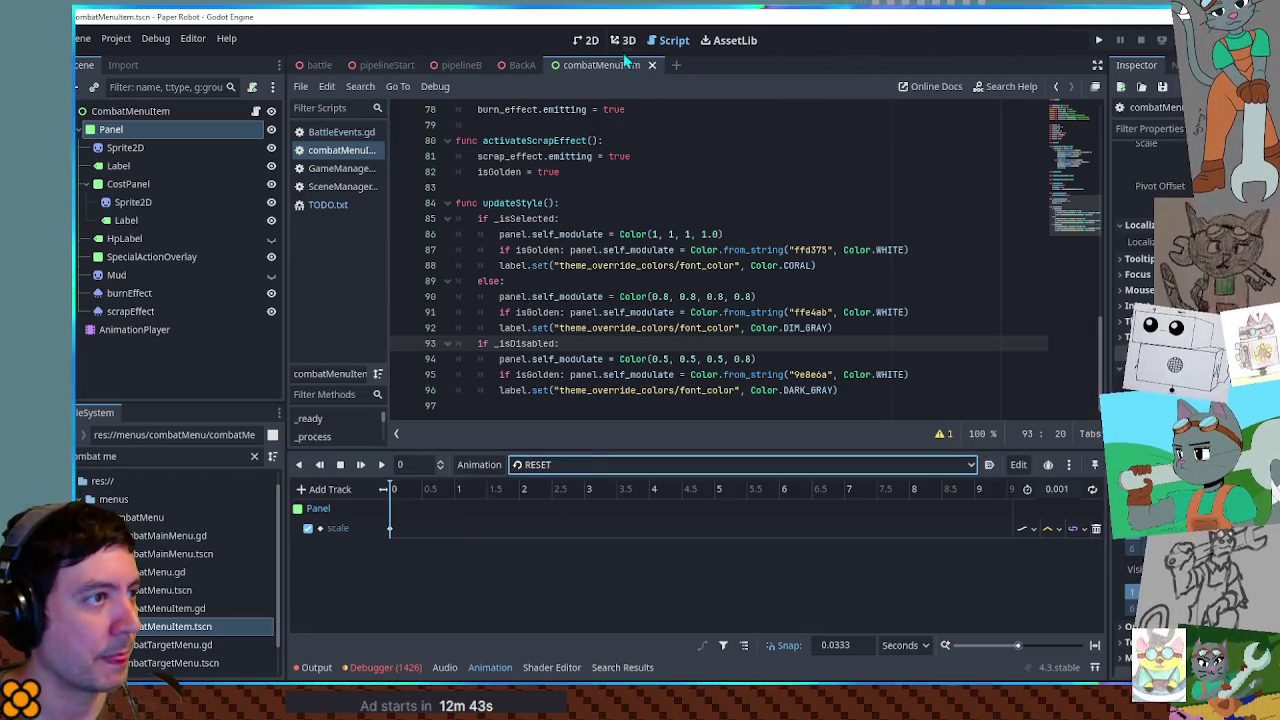
pyautogui.click(511, 64)
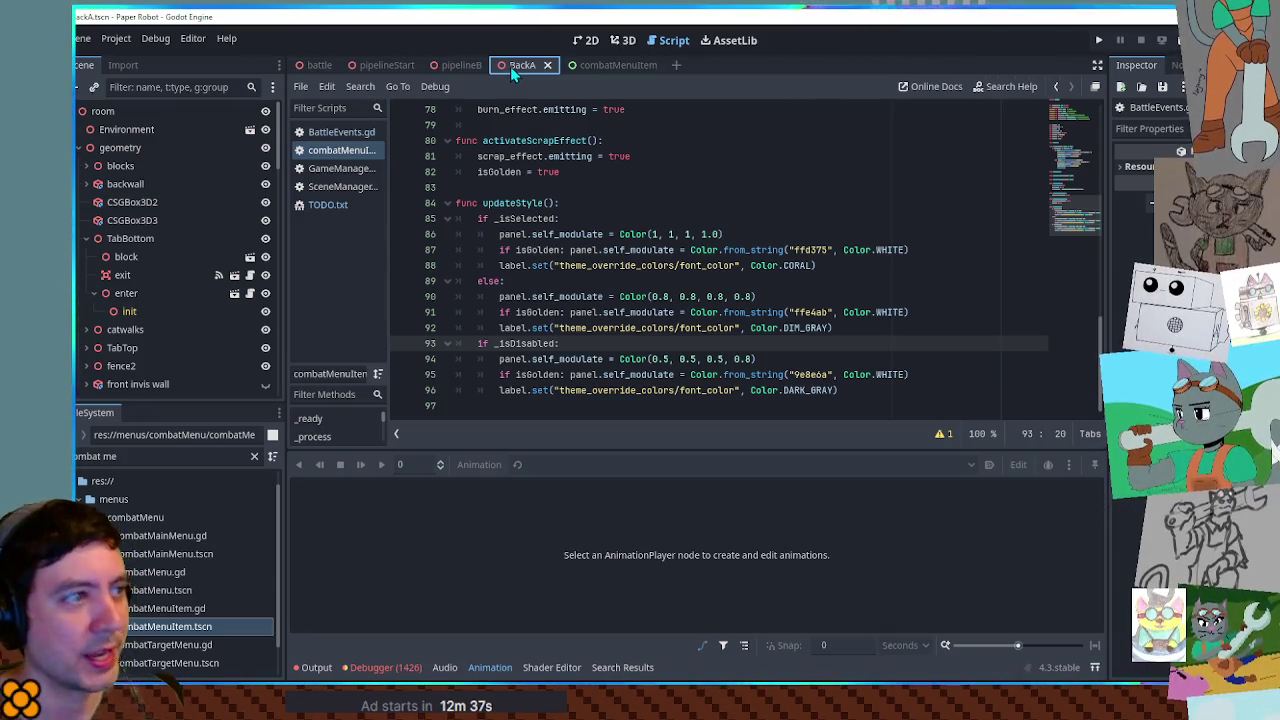
# Run the RackA scene with F6 and open the debug tools' Custom Battle page
pyautogui.press('F6')
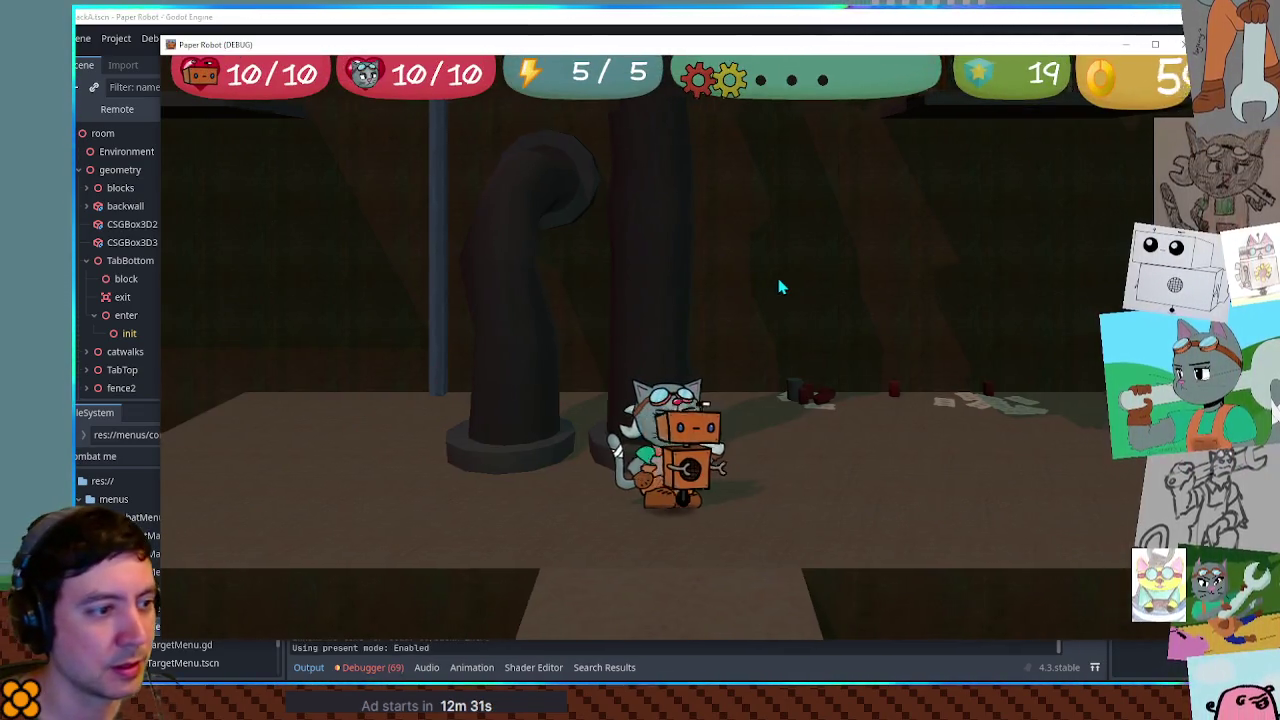
pyautogui.press('`')
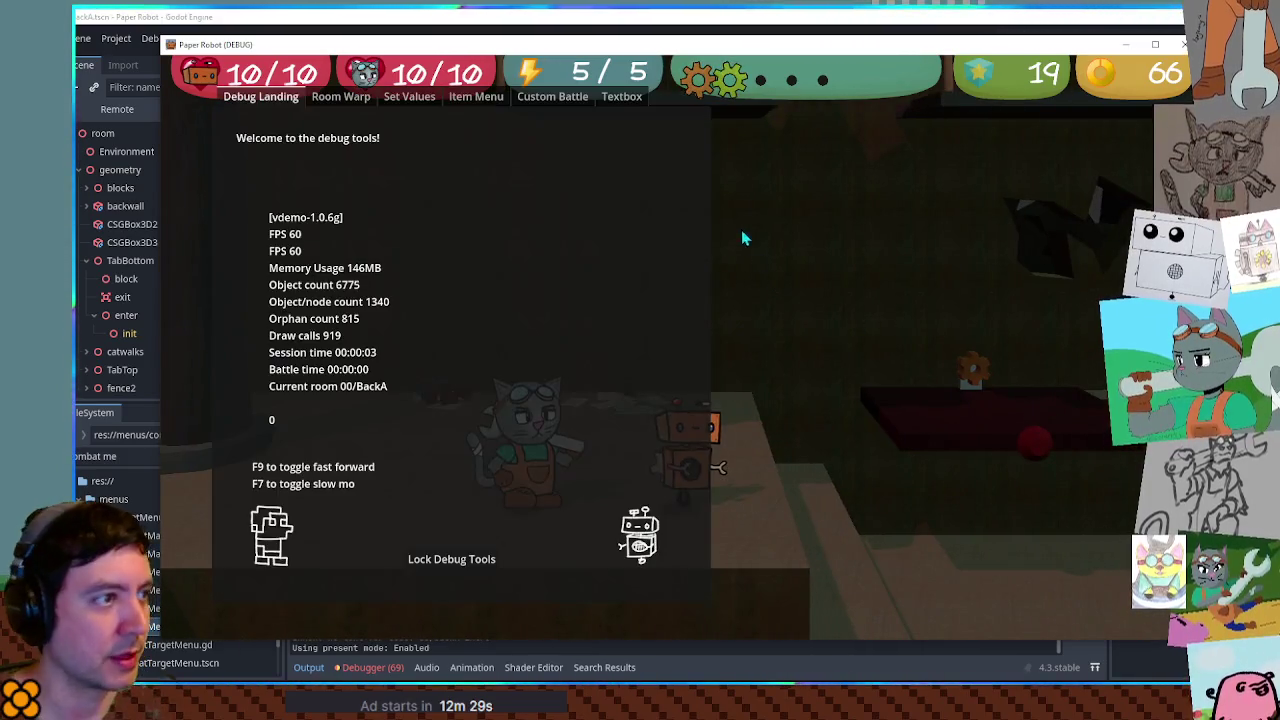
pyautogui.click(345, 97)
pyautogui.click(409, 97)
pyautogui.click(476, 97)
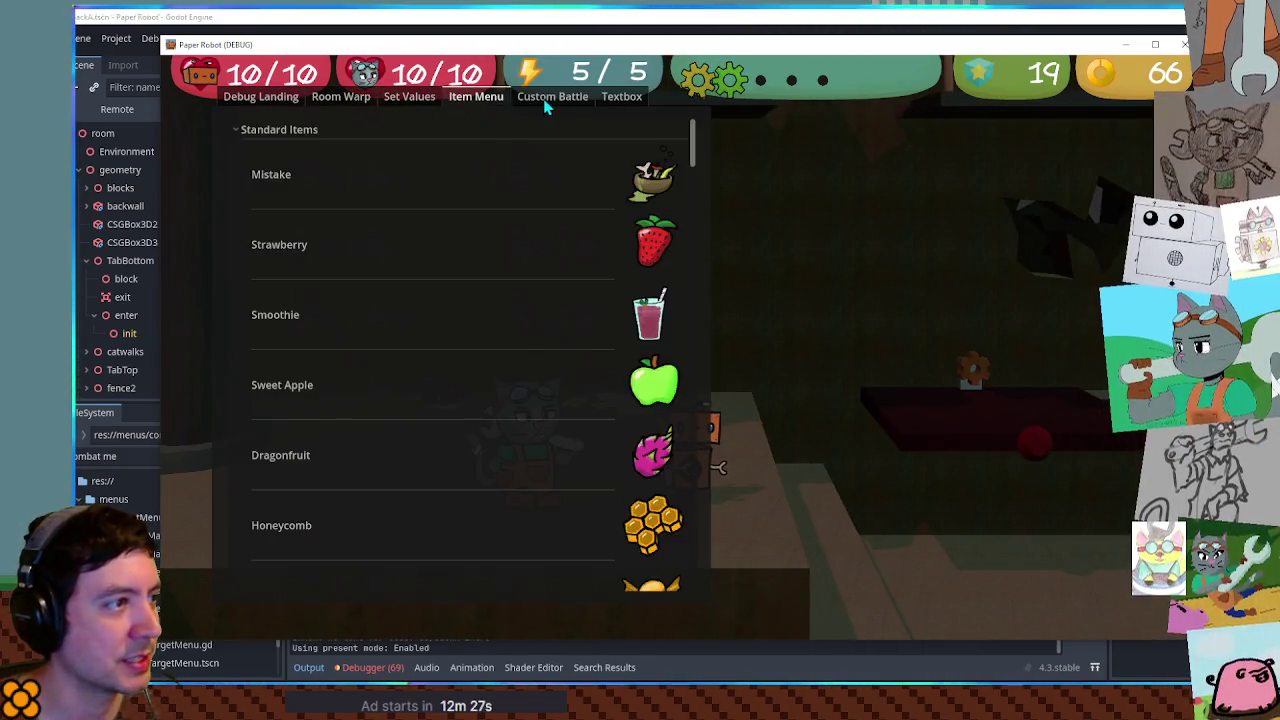
pyautogui.click(553, 97)
# Set Enemy 1 to CaveMite and Battle set to 01-farm, then start the battle
pyautogui.click(320, 157)
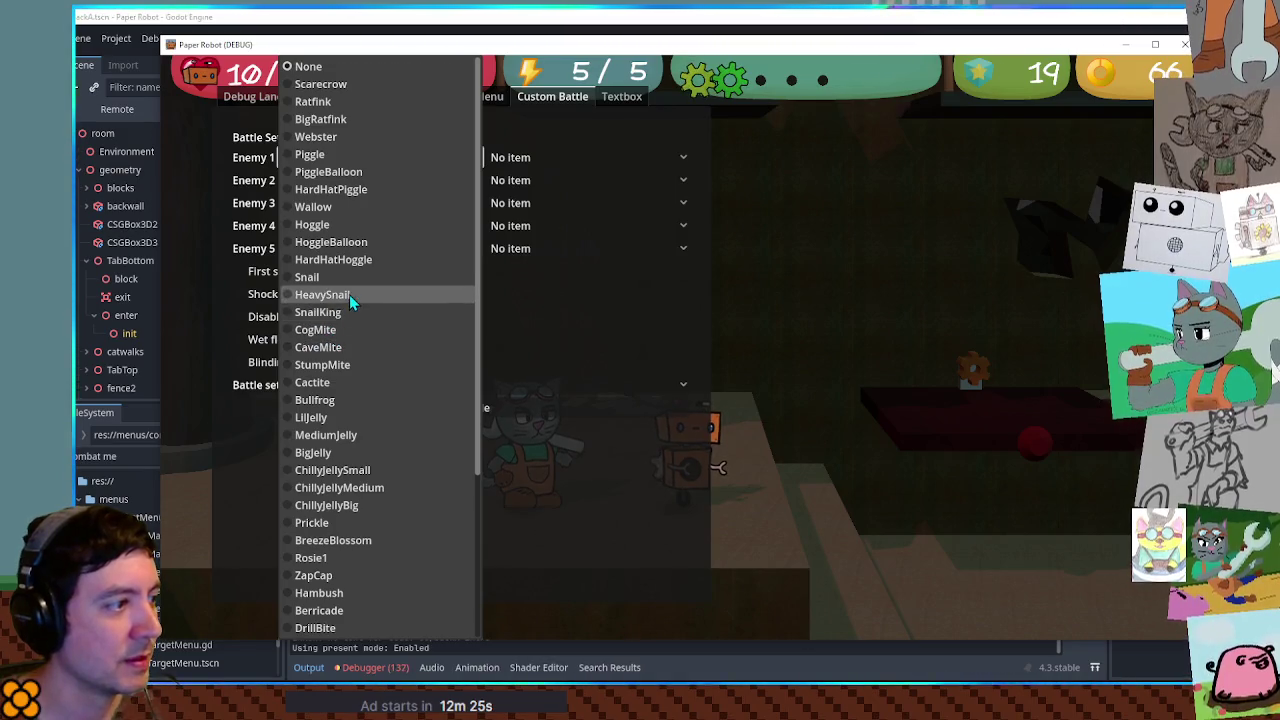
pyautogui.click(343, 348)
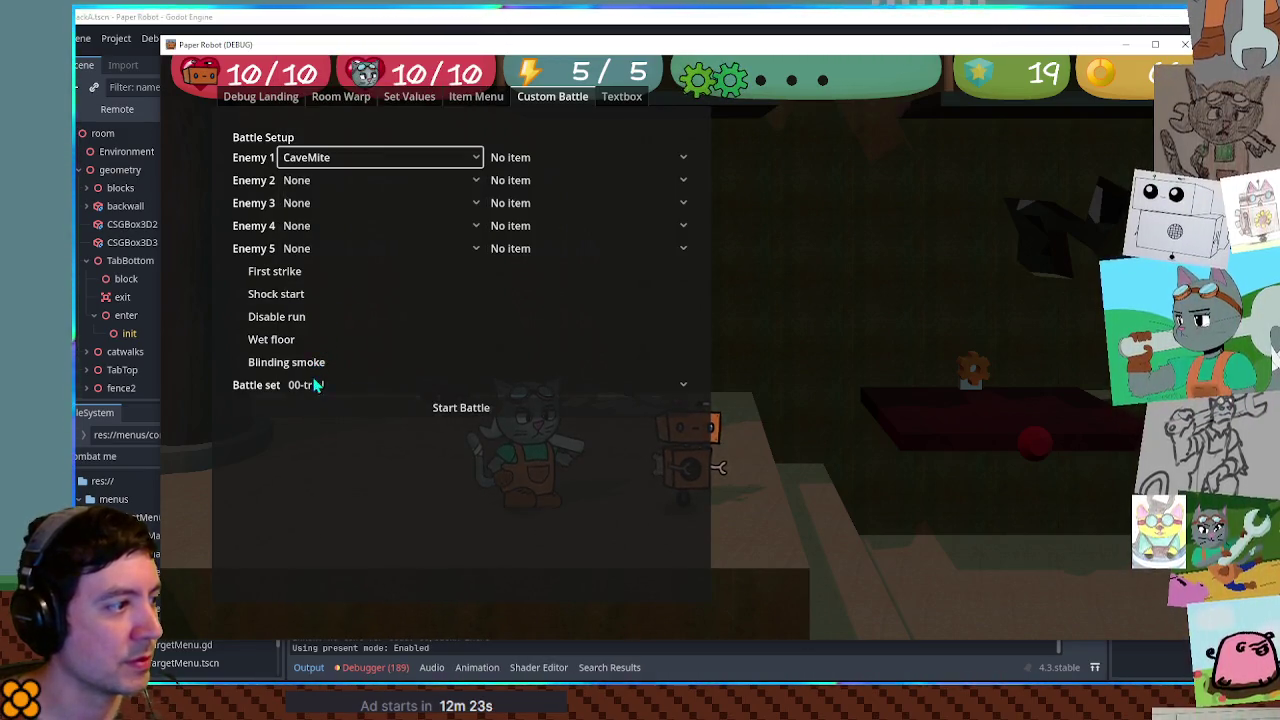
pyautogui.click(316, 384)
pyautogui.click(354, 398)
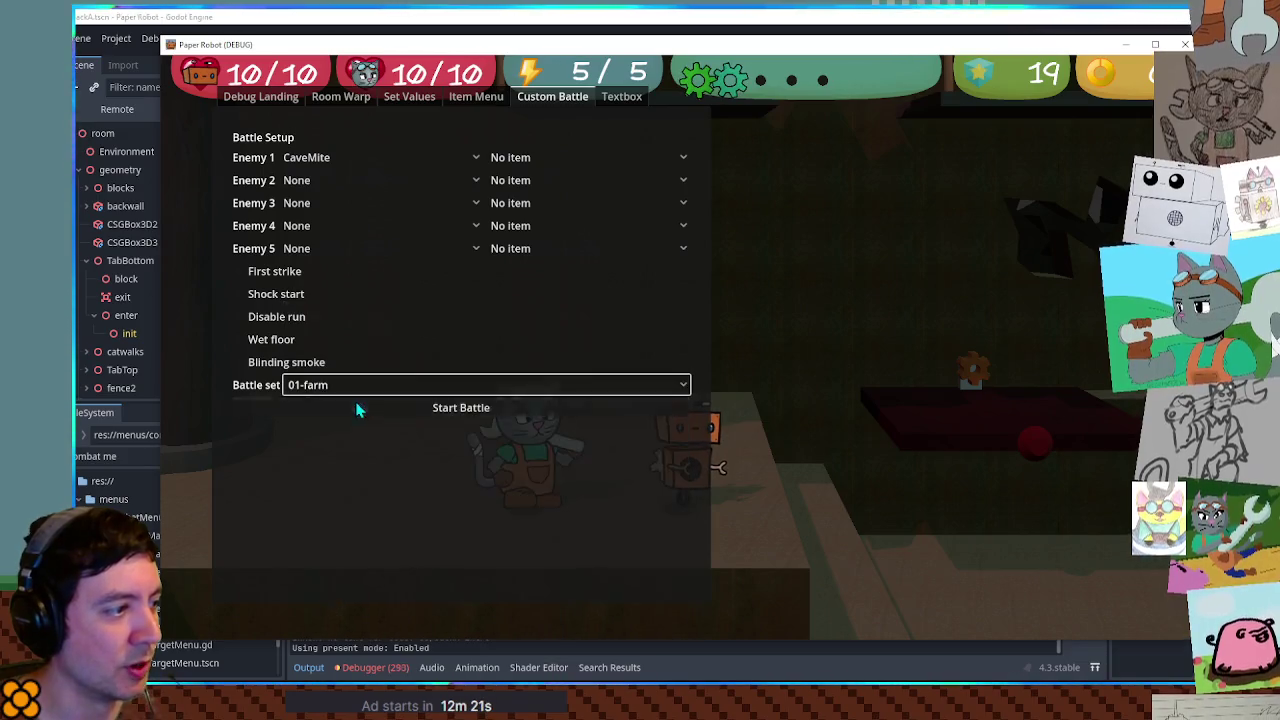
pyautogui.click(439, 409)
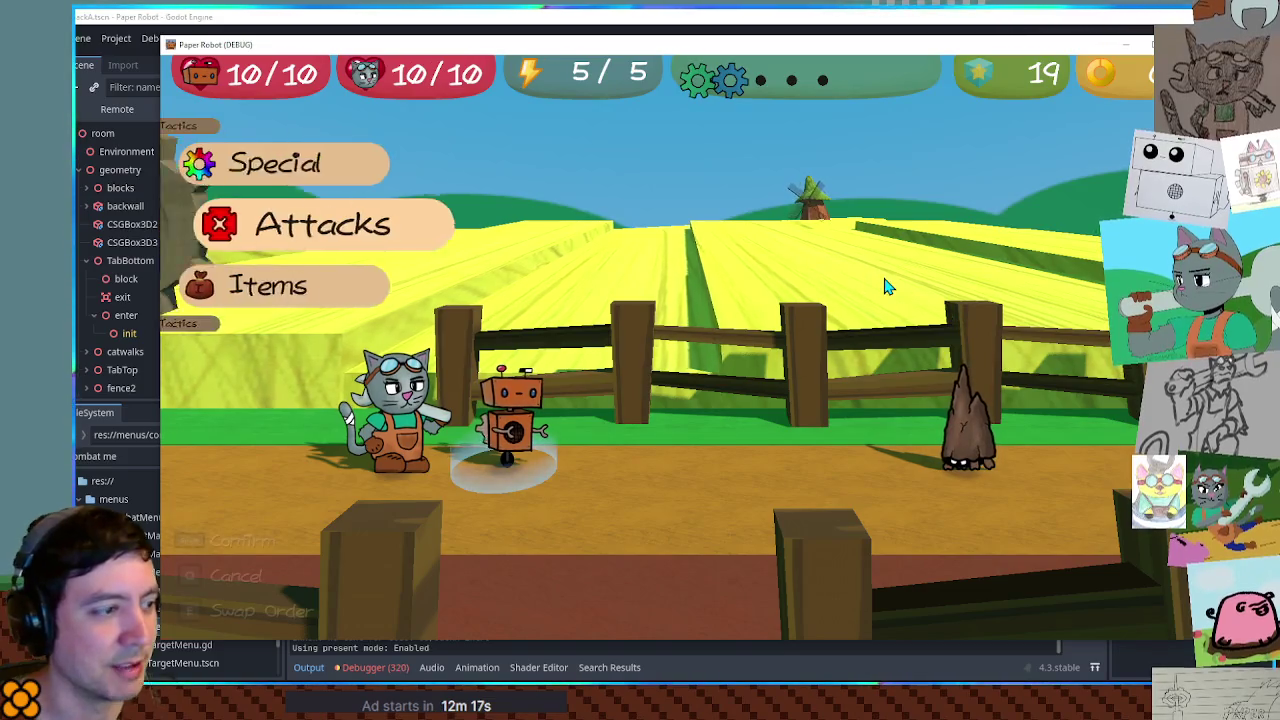
# Use Gear Spin on the Cave Mite and advance through the Golden Techniques tutorial dialogue
pyautogui.press('space')
pyautogui.press('space')
pyautogui.press('space')
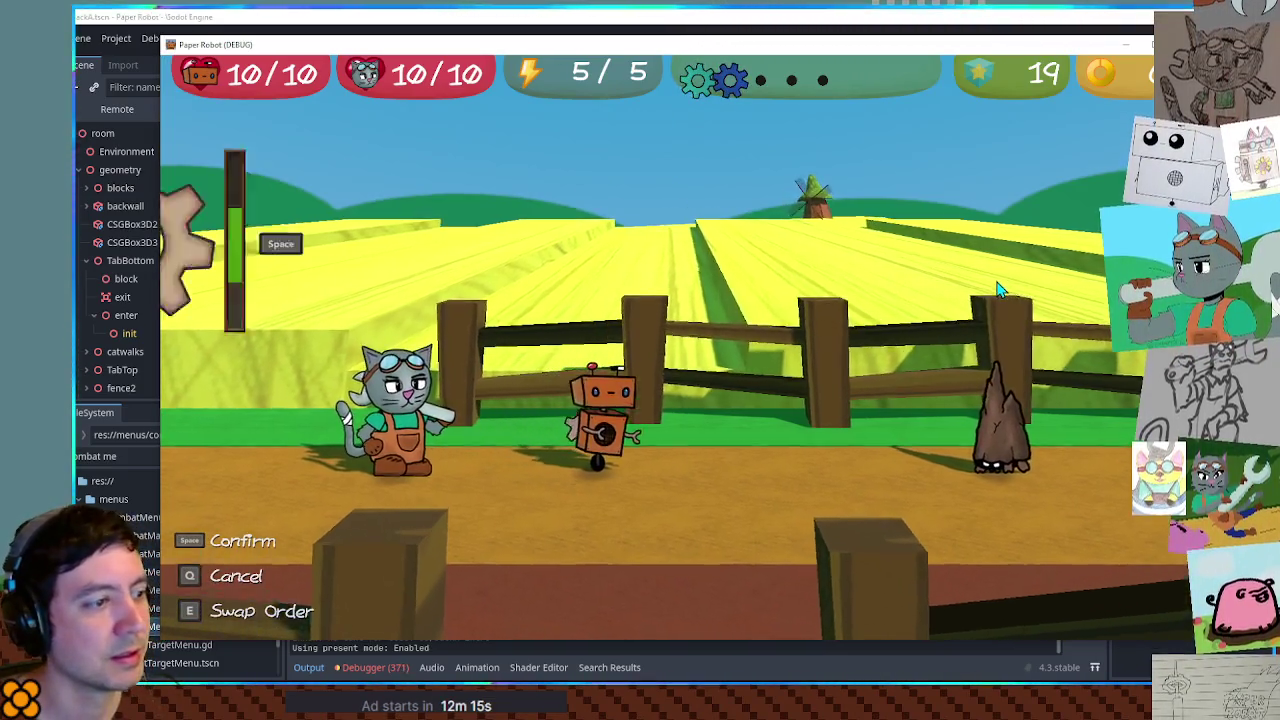
pyautogui.press('space')
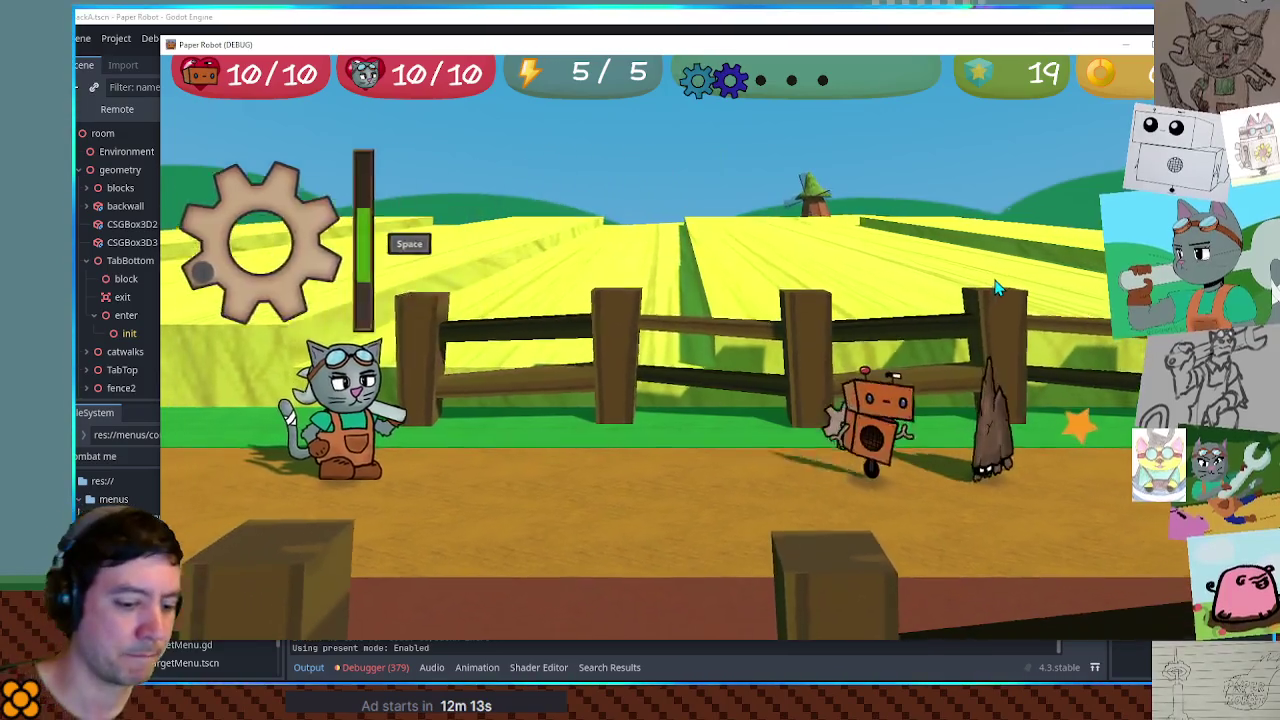
pyautogui.press('Up')
pyautogui.press('space')
pyautogui.press('space')
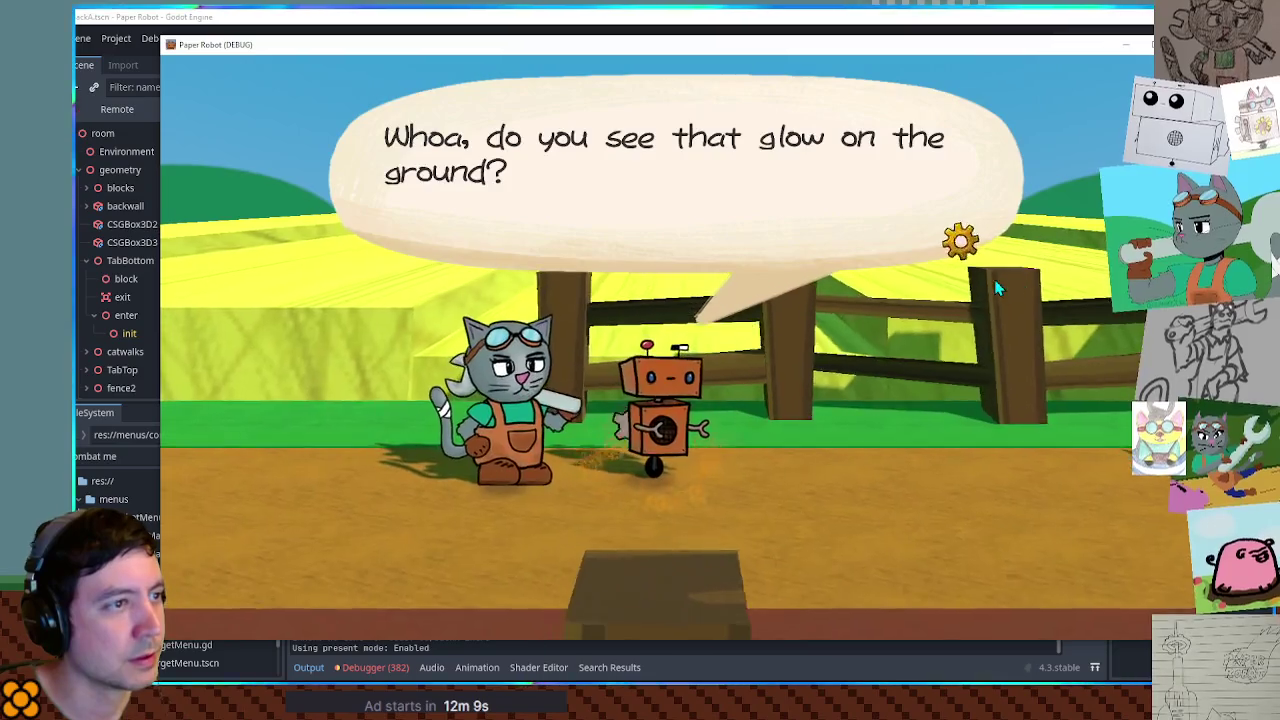
pyautogui.press('space')
pyautogui.press('space')
pyautogui.press('space')
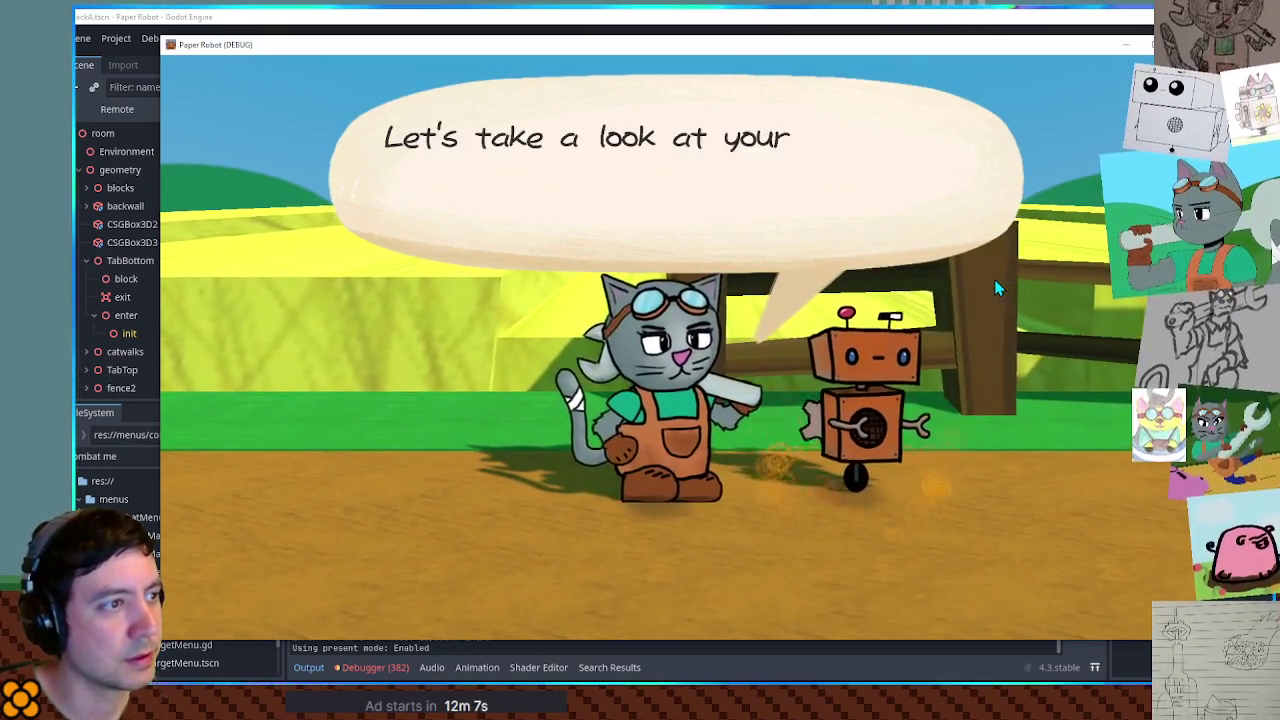
pyautogui.press('space')
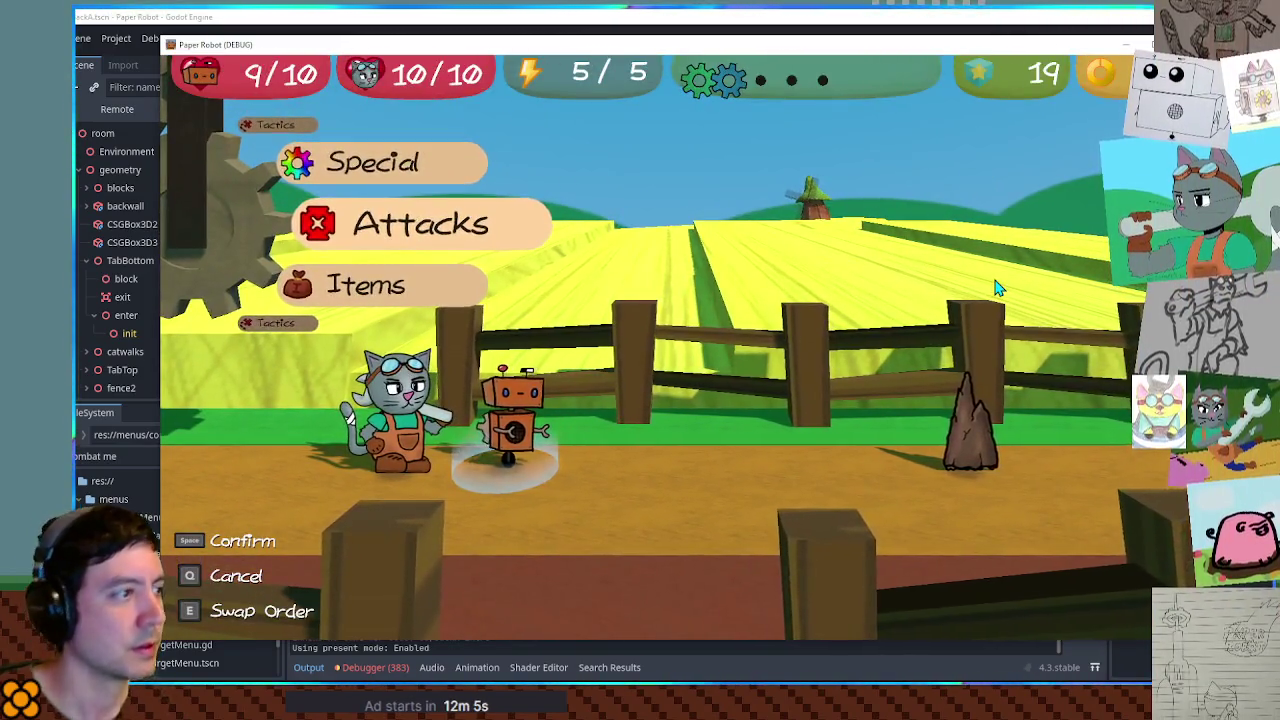
# Compare the Gear Spin, Spring Fling and Beak Barrage descriptions in the Attacks list, then close the game
pyautogui.press('space')
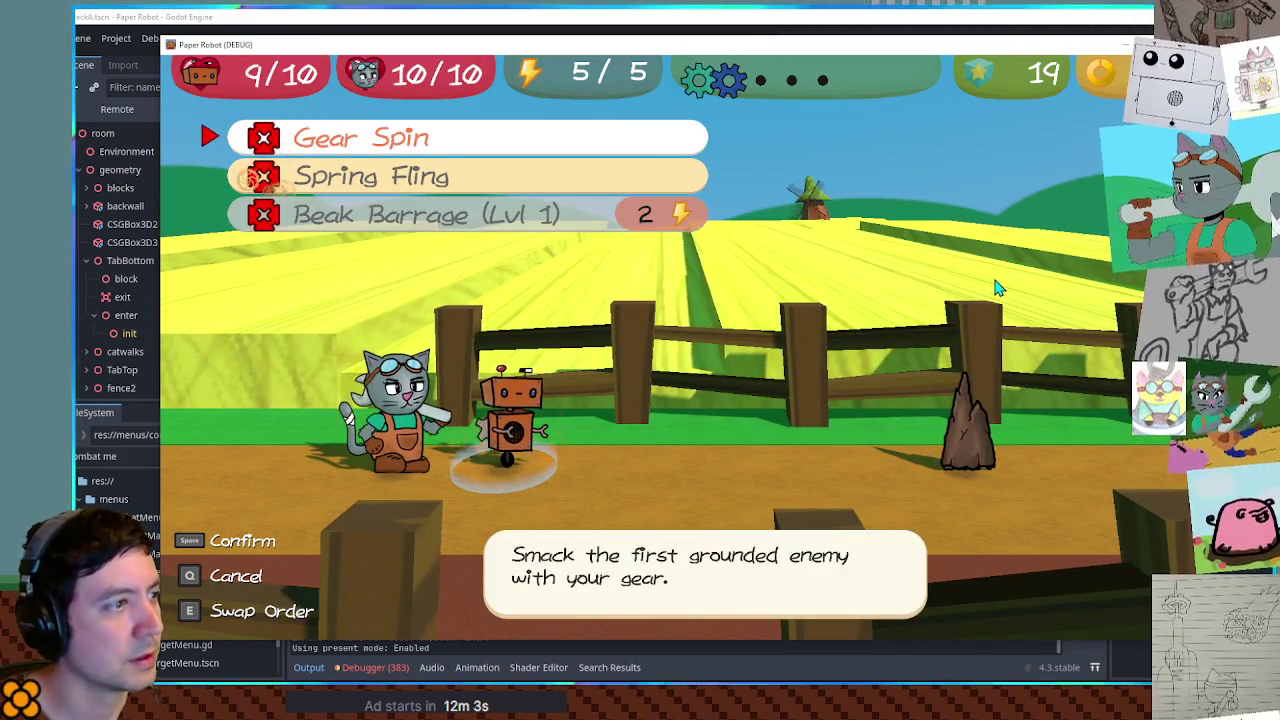
pyautogui.press('Down')
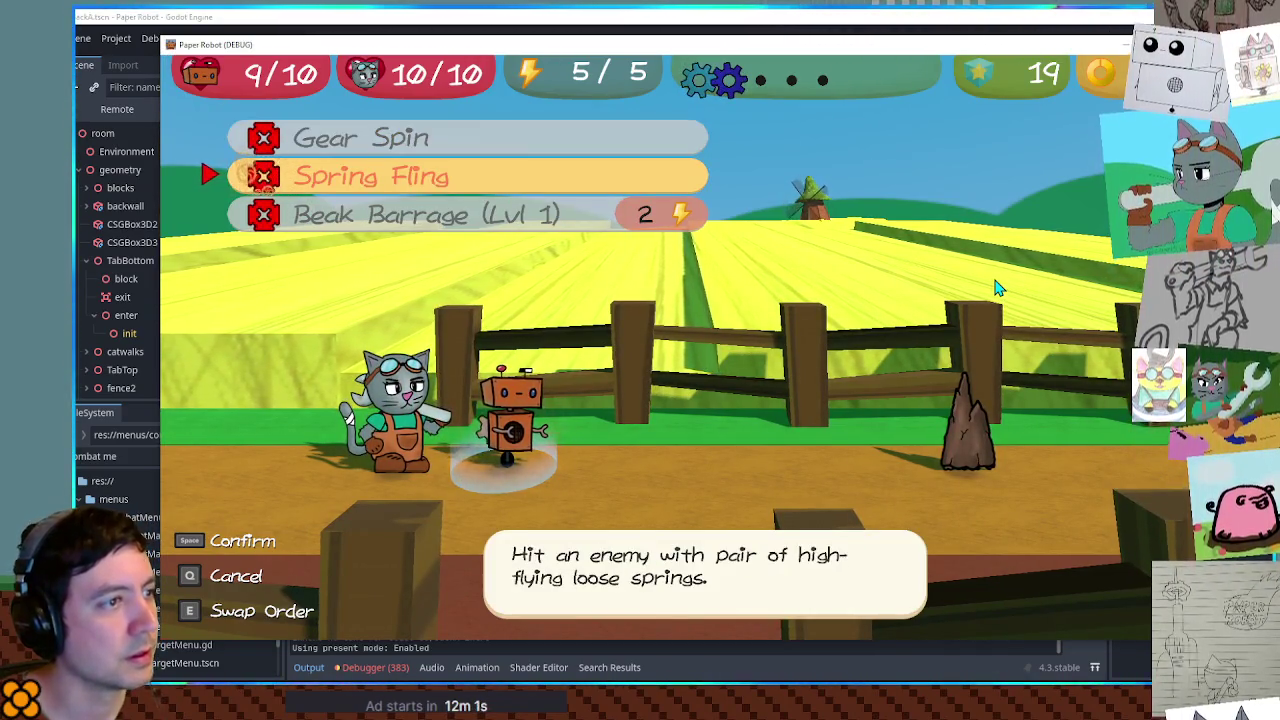
pyautogui.press('Up')
pyautogui.press('Down')
pyautogui.press('Down')
pyautogui.press('Up')
pyautogui.press('Up')
pyautogui.press('Down')
pyautogui.press('Down')
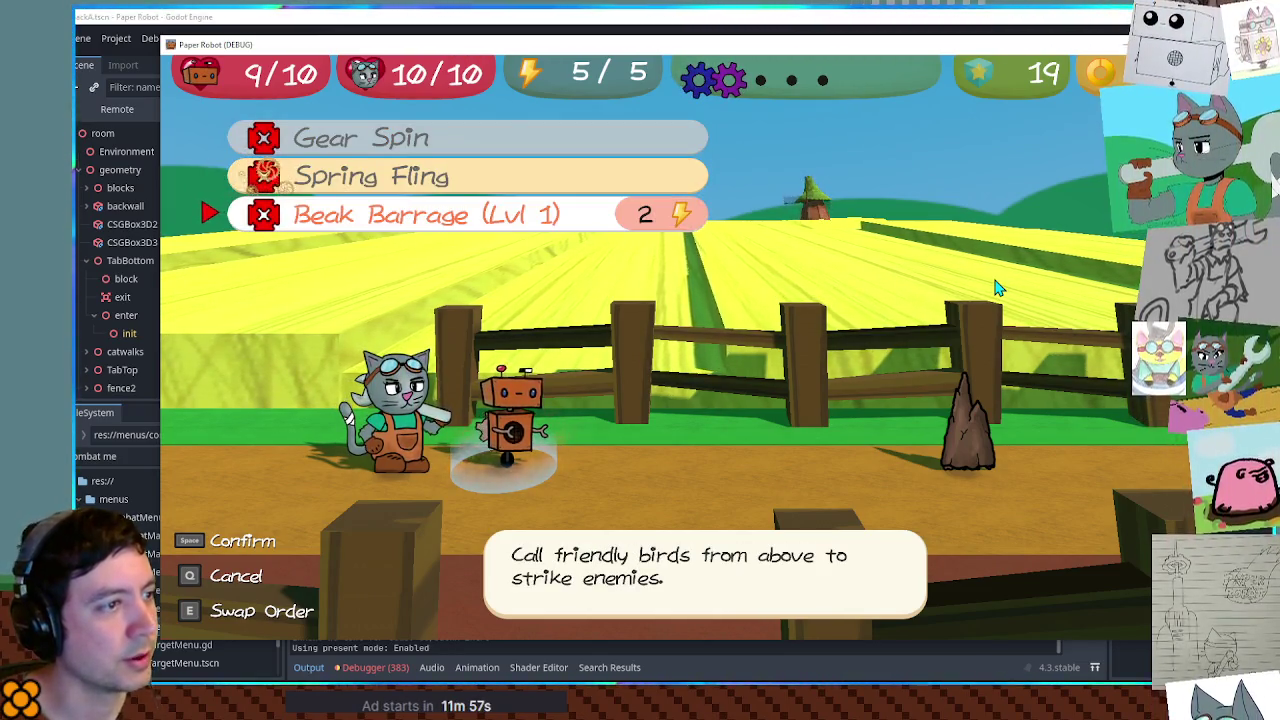
pyautogui.press('Up')
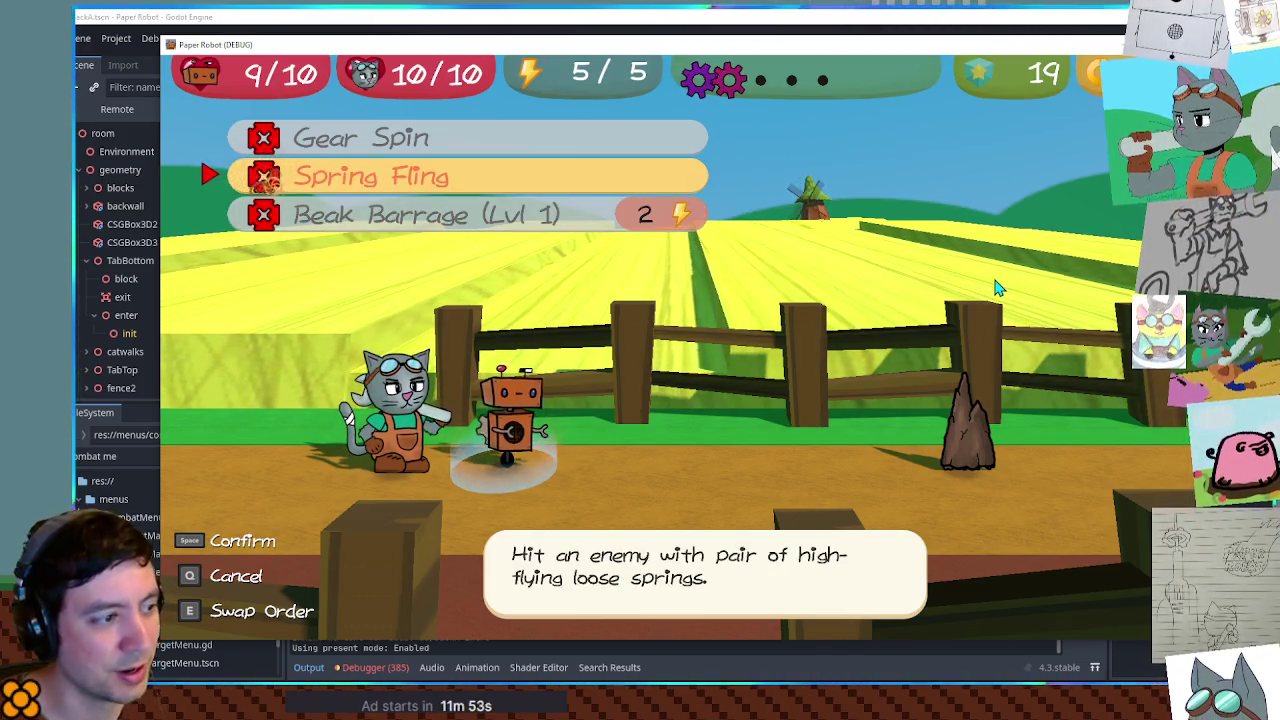
pyautogui.press('Up')
pyautogui.press('Up')
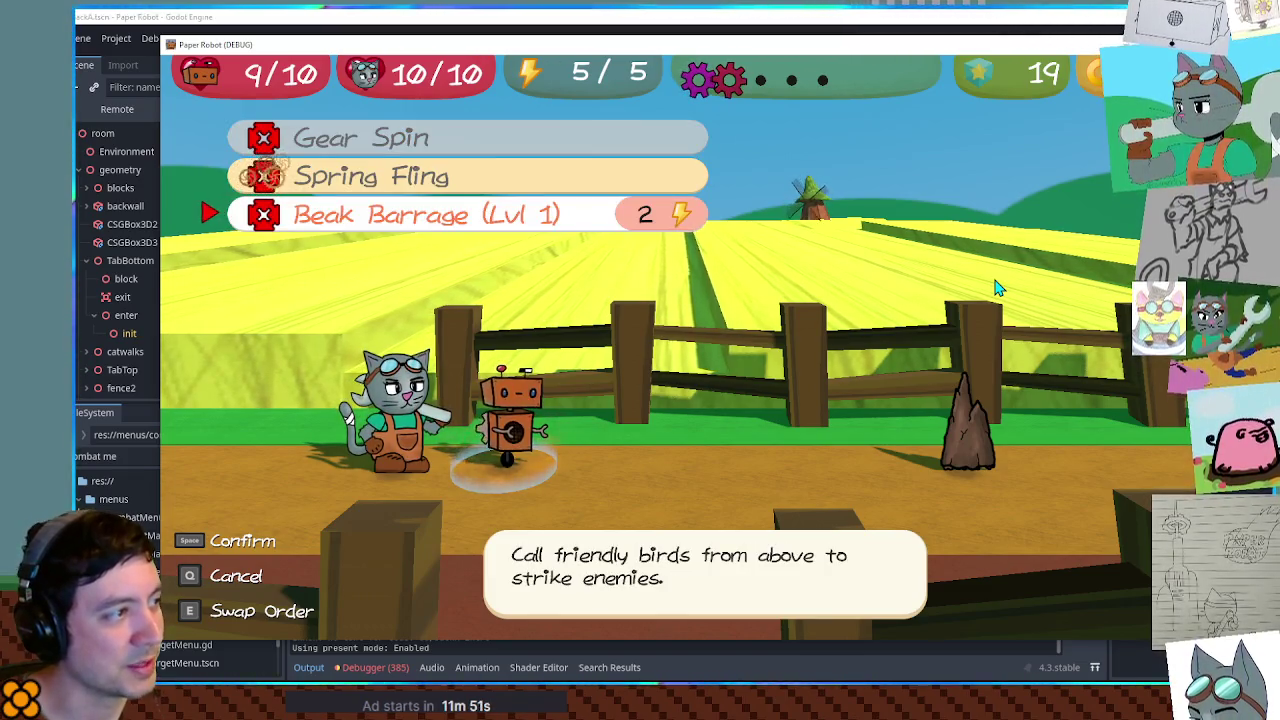
pyautogui.press('Up')
pyautogui.press('Up')
pyautogui.press('Down')
pyautogui.press('Down')
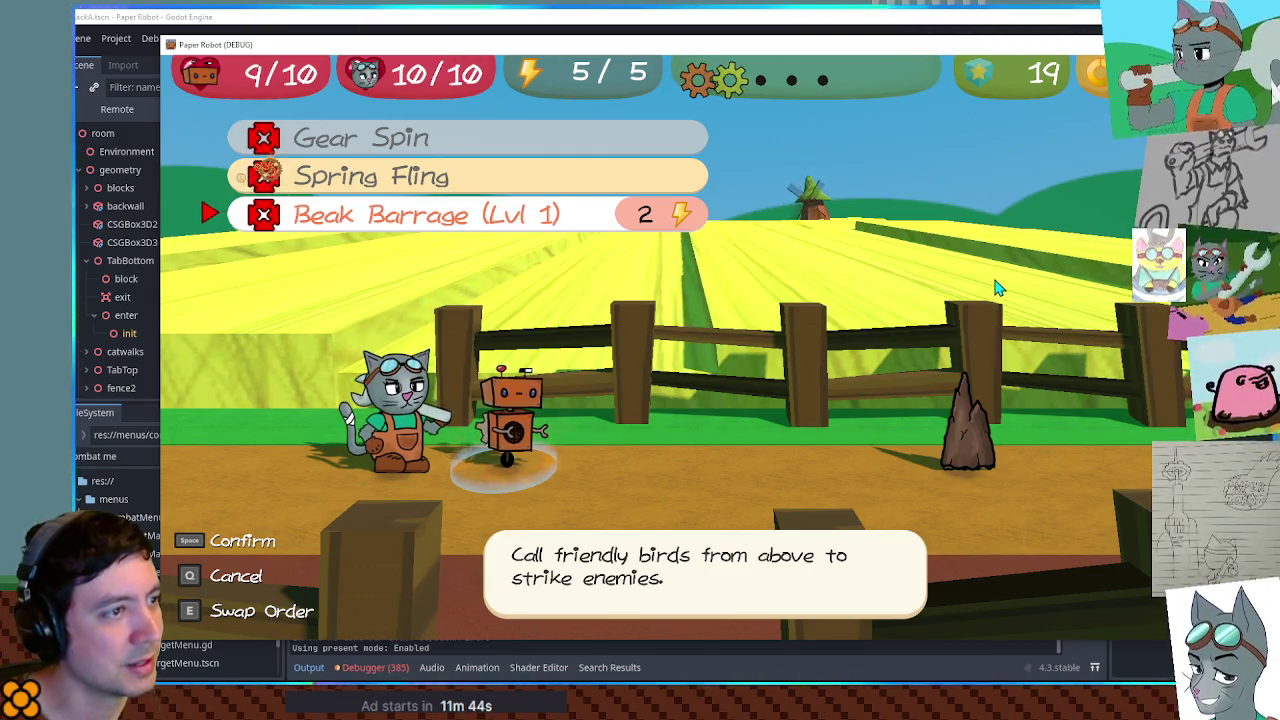
pyautogui.press('Up')
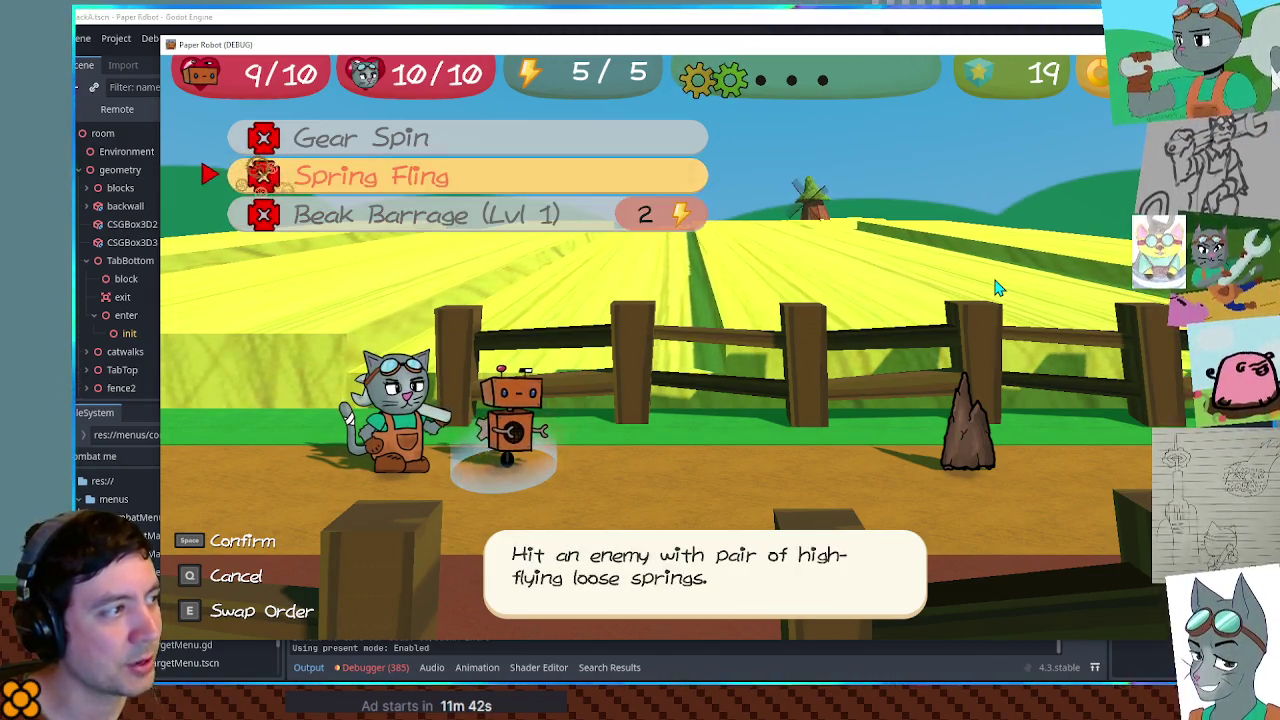
pyautogui.press('Up')
pyautogui.press('Up')
pyautogui.press('Down')
pyautogui.press('Down')
pyautogui.press('Down')
pyautogui.press('Down')
pyautogui.press('Up')
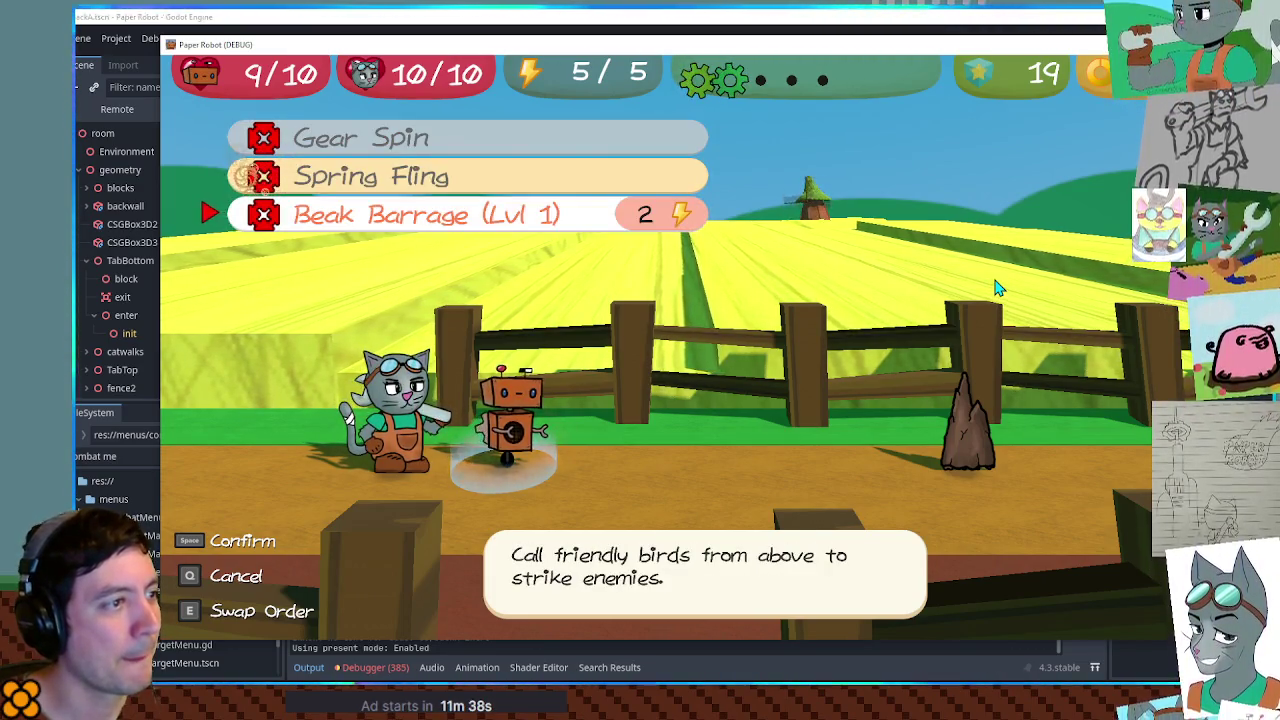
pyautogui.press('Down')
pyautogui.press('Up')
pyautogui.press('Up')
pyautogui.press('Up')
pyautogui.press('Up')
pyautogui.press('Up')
pyautogui.press('Up')
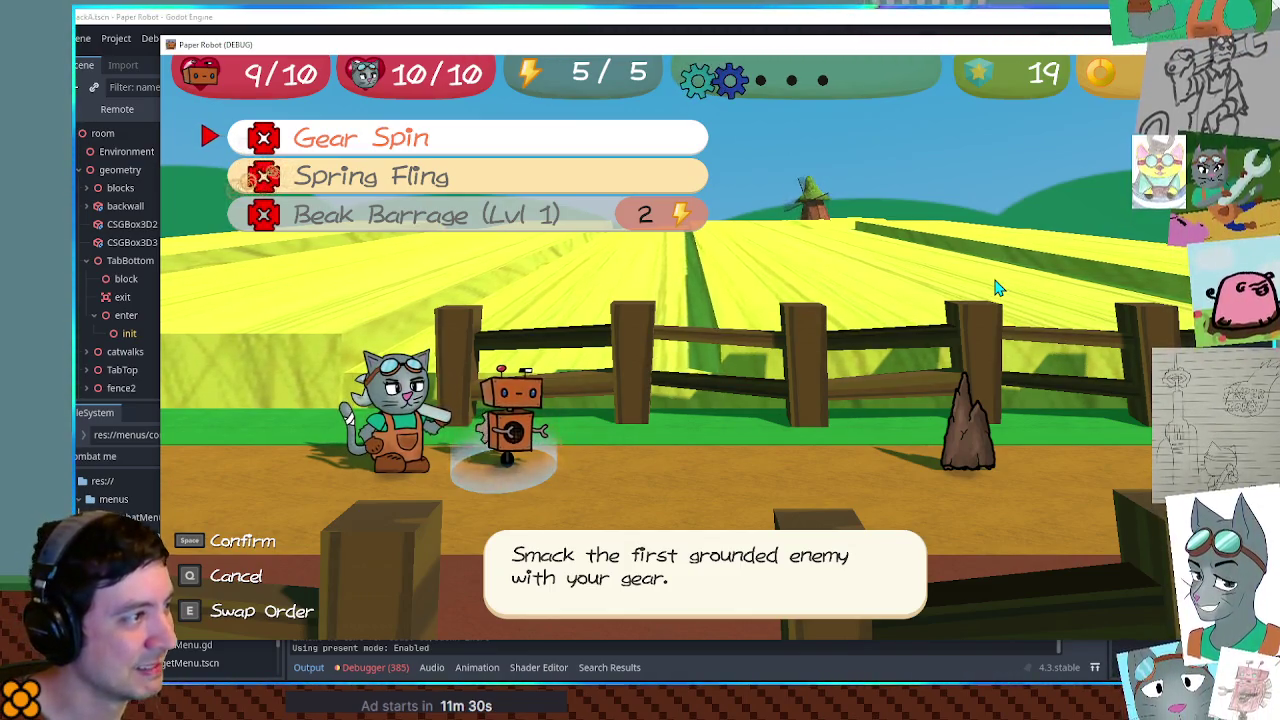
pyautogui.press('Down')
pyautogui.press('Down')
pyautogui.press('Up')
pyautogui.press('Up')
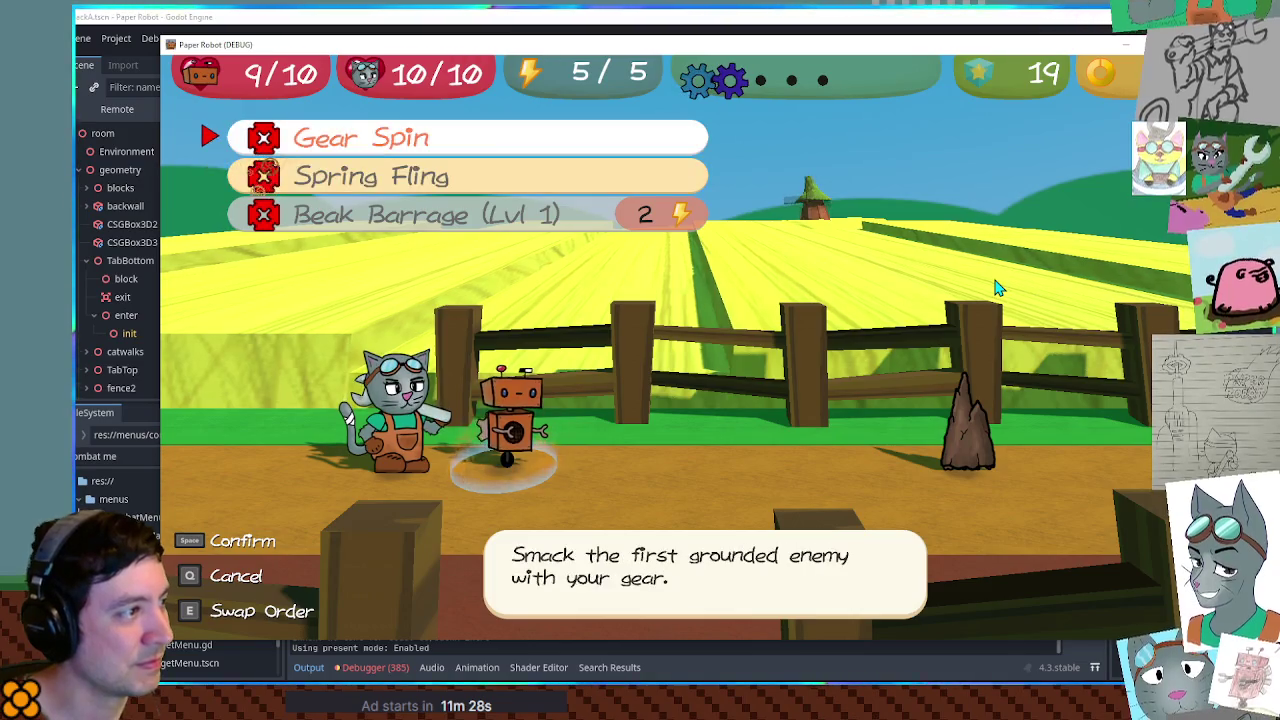
pyautogui.press('Down')
pyautogui.press('Down')
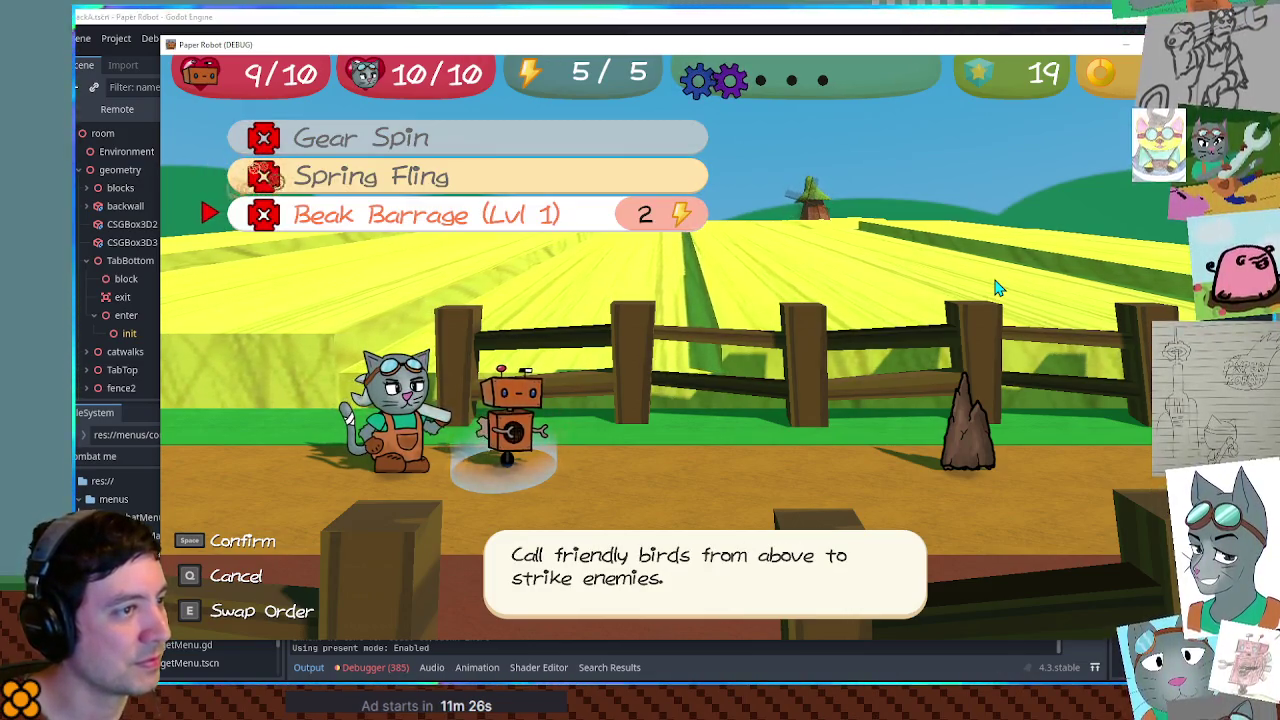
pyautogui.press('Up')
pyautogui.press('Up')
pyautogui.press('Down')
pyautogui.press('Down')
pyautogui.press('Up')
pyautogui.press('Up')
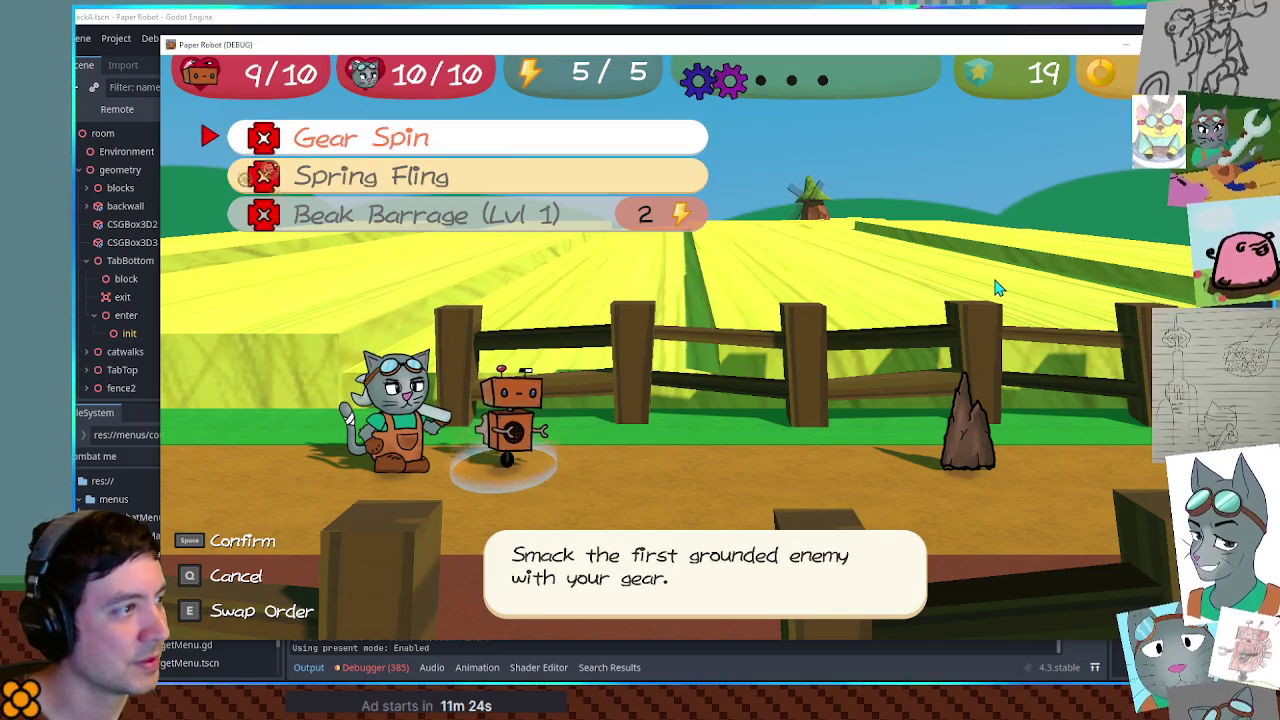
pyautogui.press('Down')
pyautogui.press('Down')
pyautogui.press('Up')
pyautogui.press('Up')
pyautogui.press('Down')
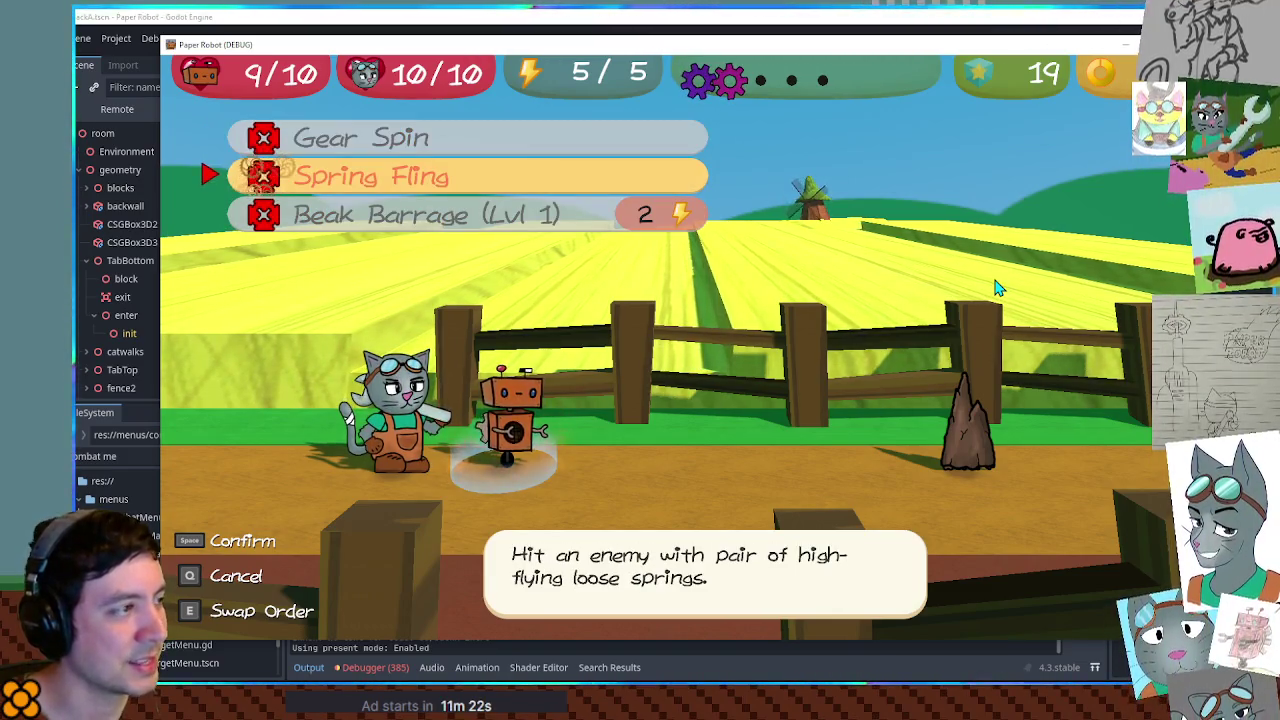
pyautogui.press('Down')
pyautogui.press('Up')
pyautogui.press('Up')
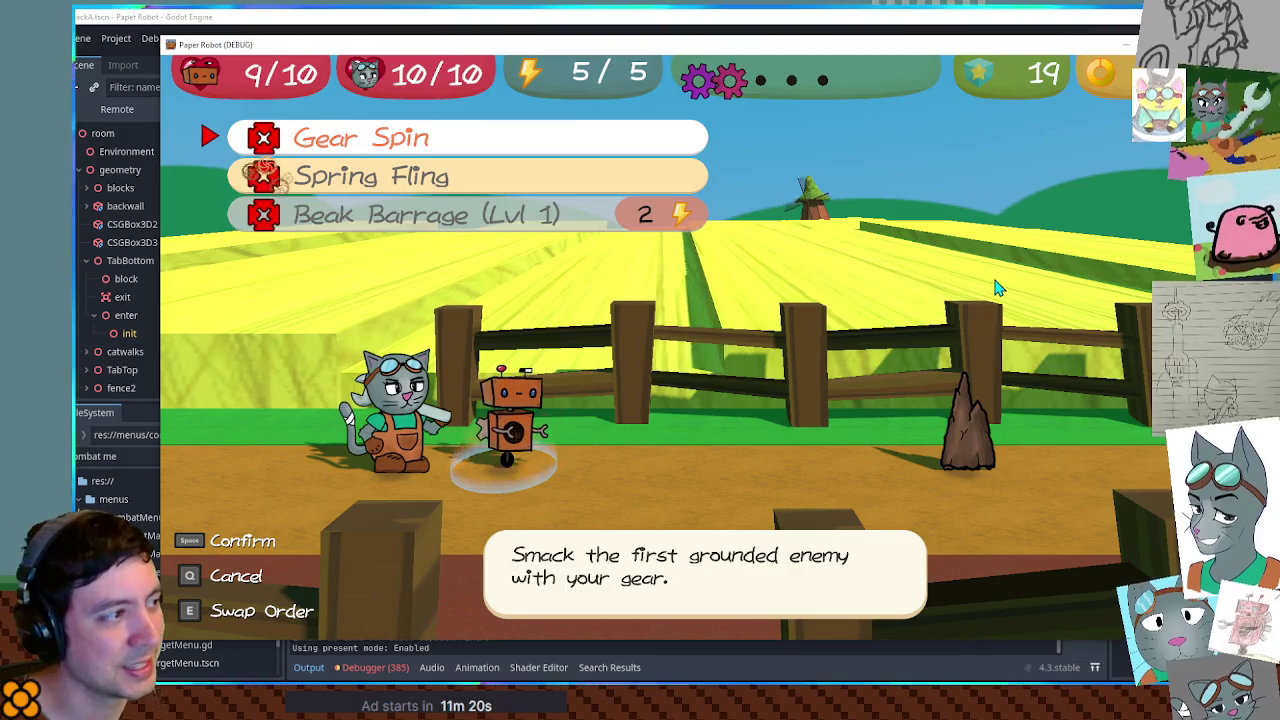
pyautogui.press('Down')
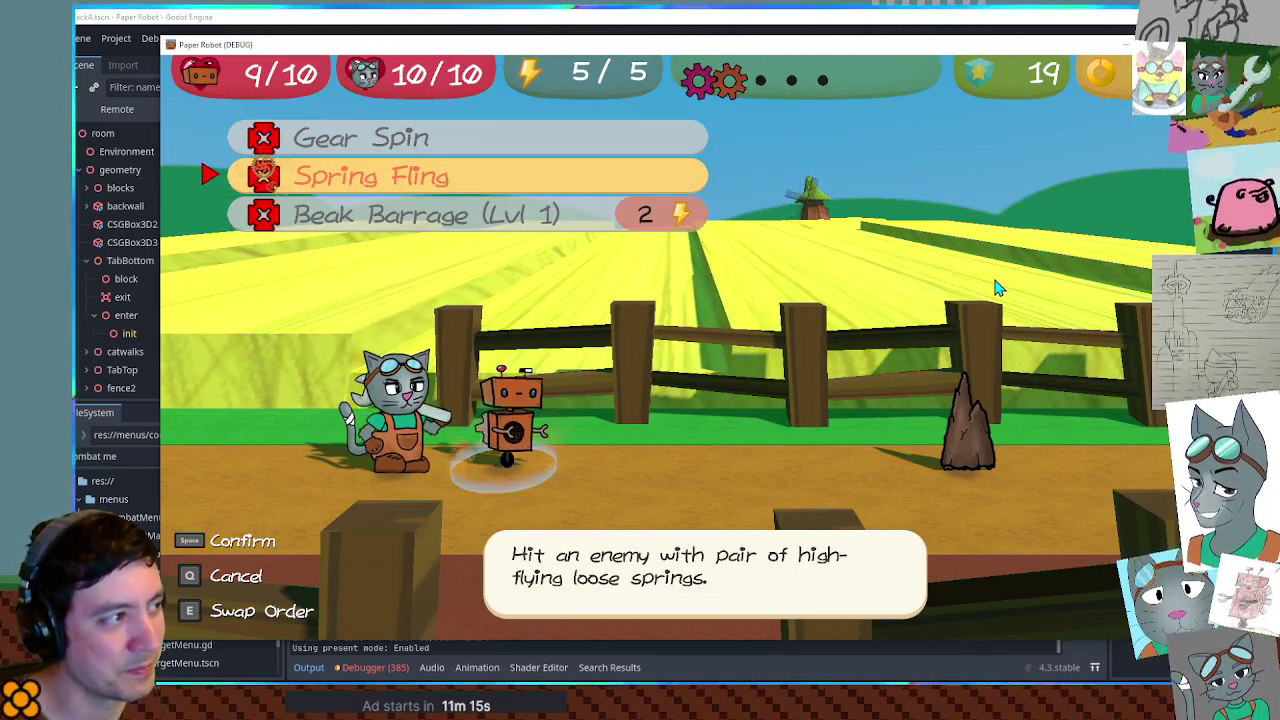
pyautogui.press('Up')
pyautogui.press('Down')
pyautogui.press('Down')
pyautogui.press('Up')
pyautogui.press('Up')
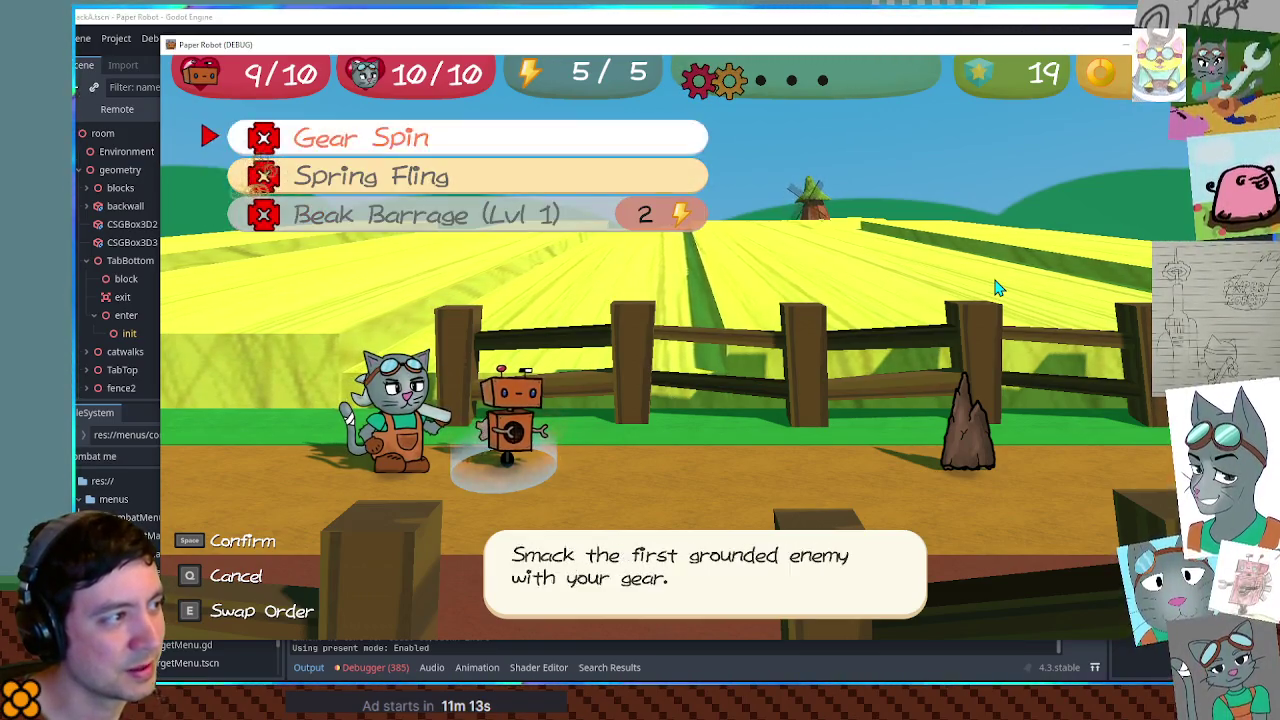
pyautogui.press('Up')
pyautogui.press('Up')
pyautogui.press('Up')
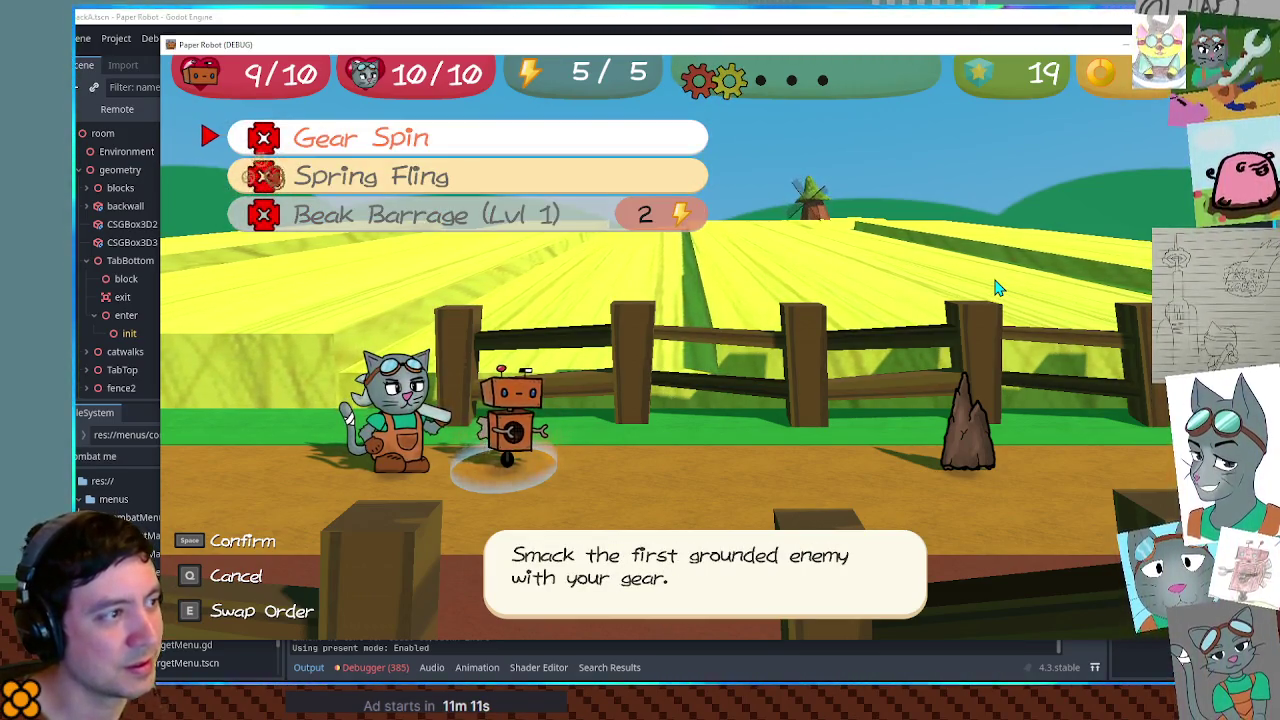
pyautogui.press('Down')
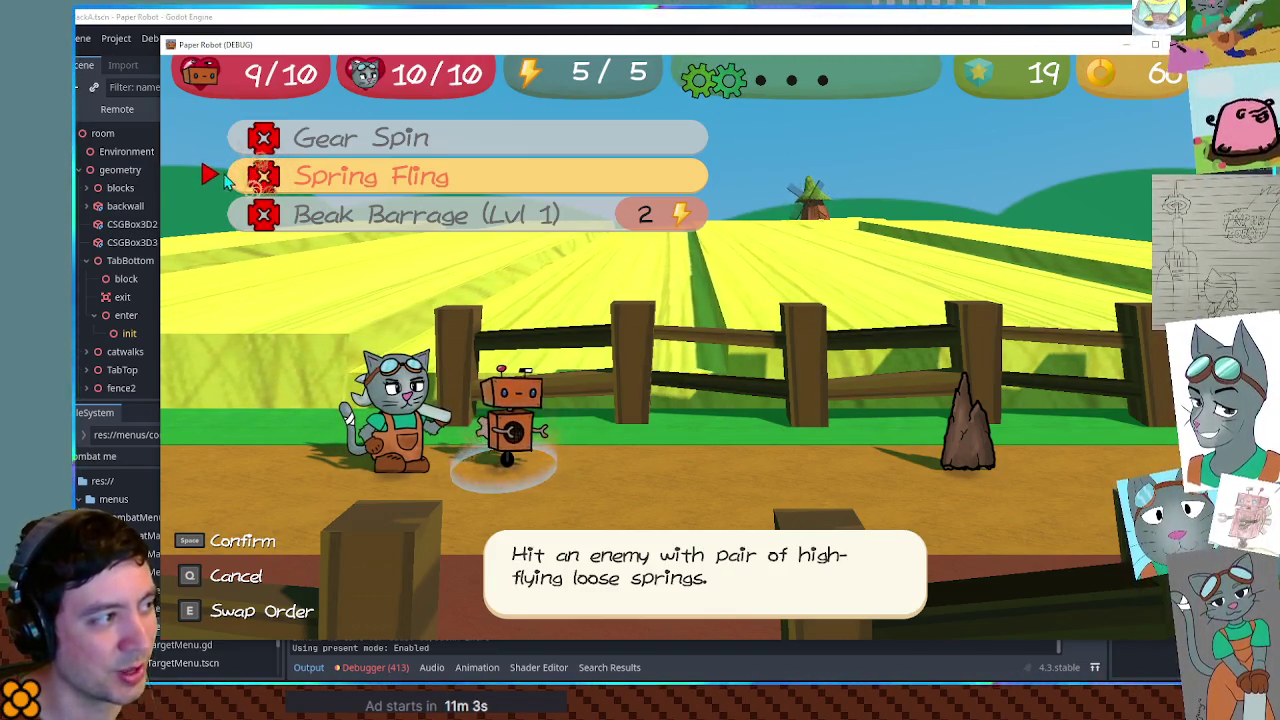
pyautogui.press('Up')
pyautogui.press('Down')
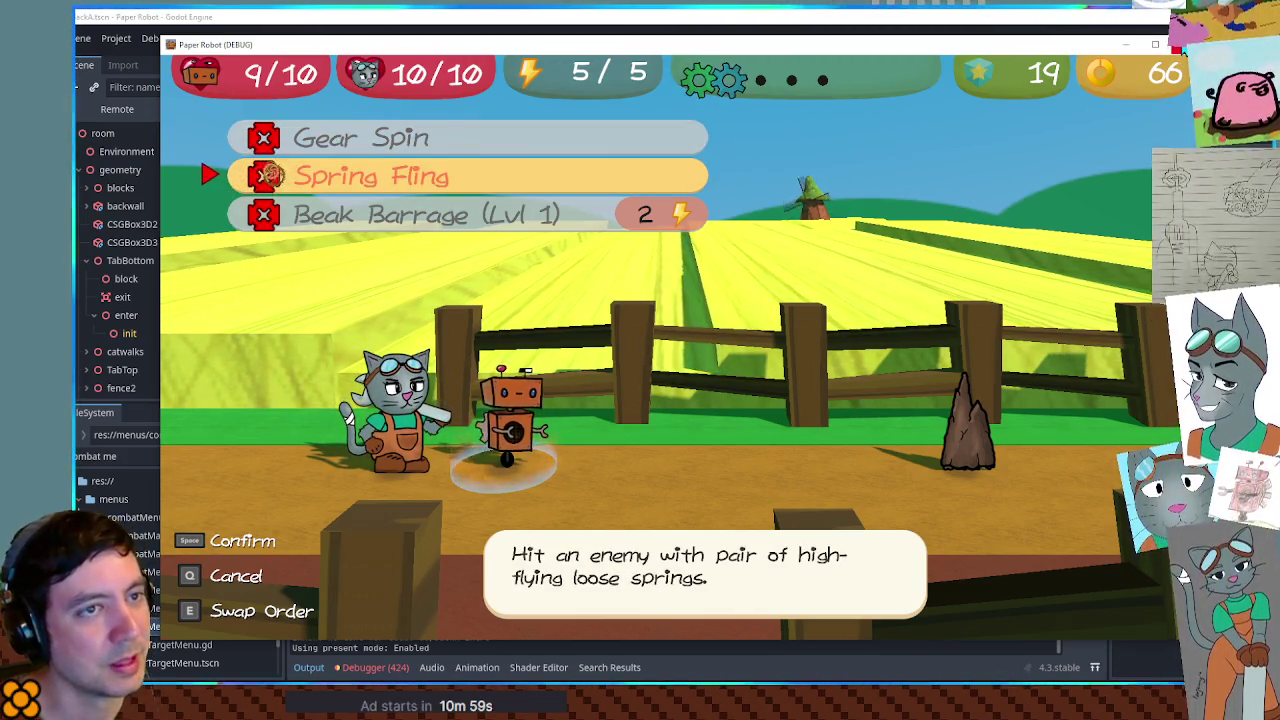
pyautogui.click(1179, 46)
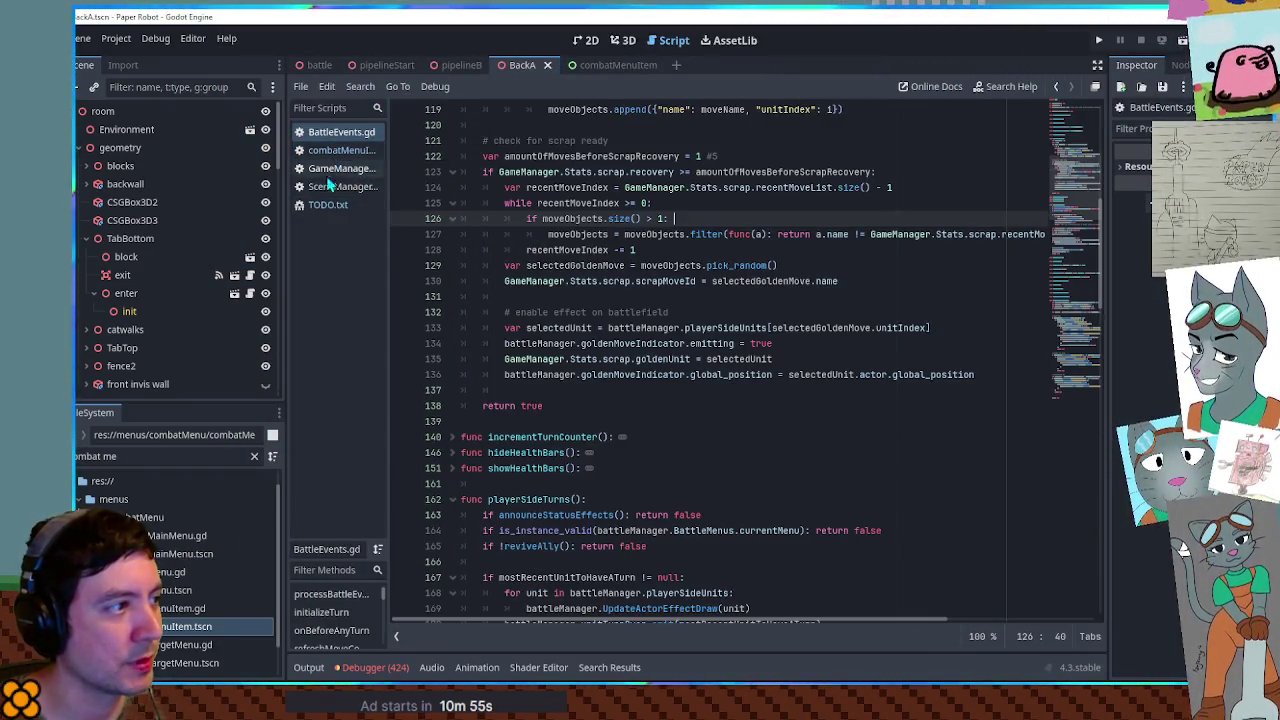
# In TODO.txt, remove the finished golden move text item and the Golden move tutorial section, then save
pyautogui.click(345, 204)
pyautogui.click(525, 141)
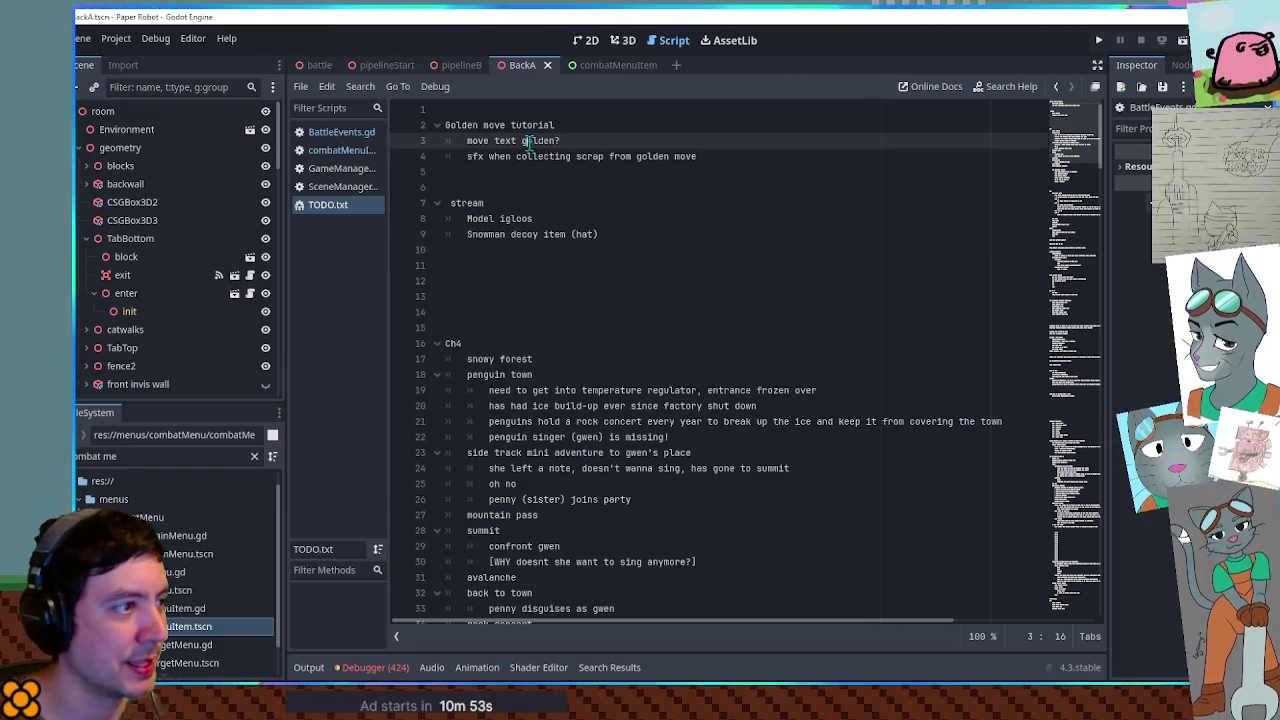
pyautogui.hotkey('ctrl', 'x')
pyautogui.moveTo(483, 141)
pyautogui.mouseDown()
pyautogui.moveTo(702, 150)
pyautogui.moveTo(476, 140)
pyautogui.mouseUp()
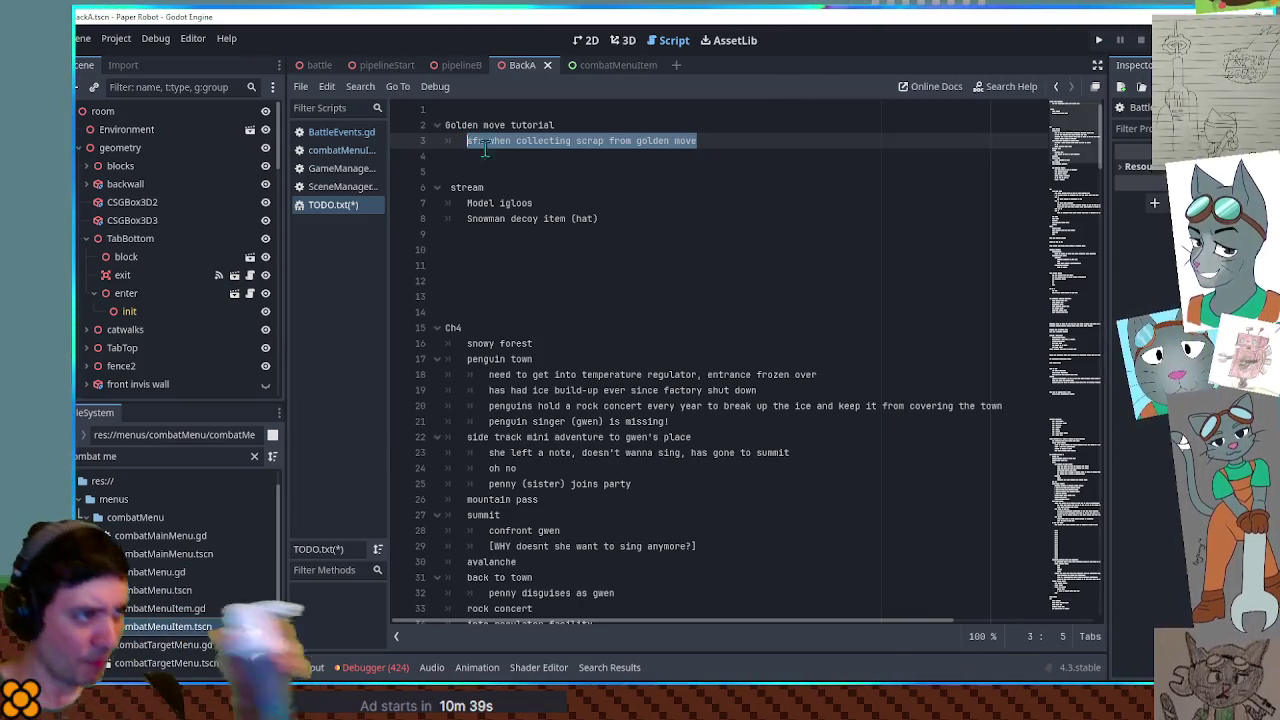
pyautogui.click(527, 126)
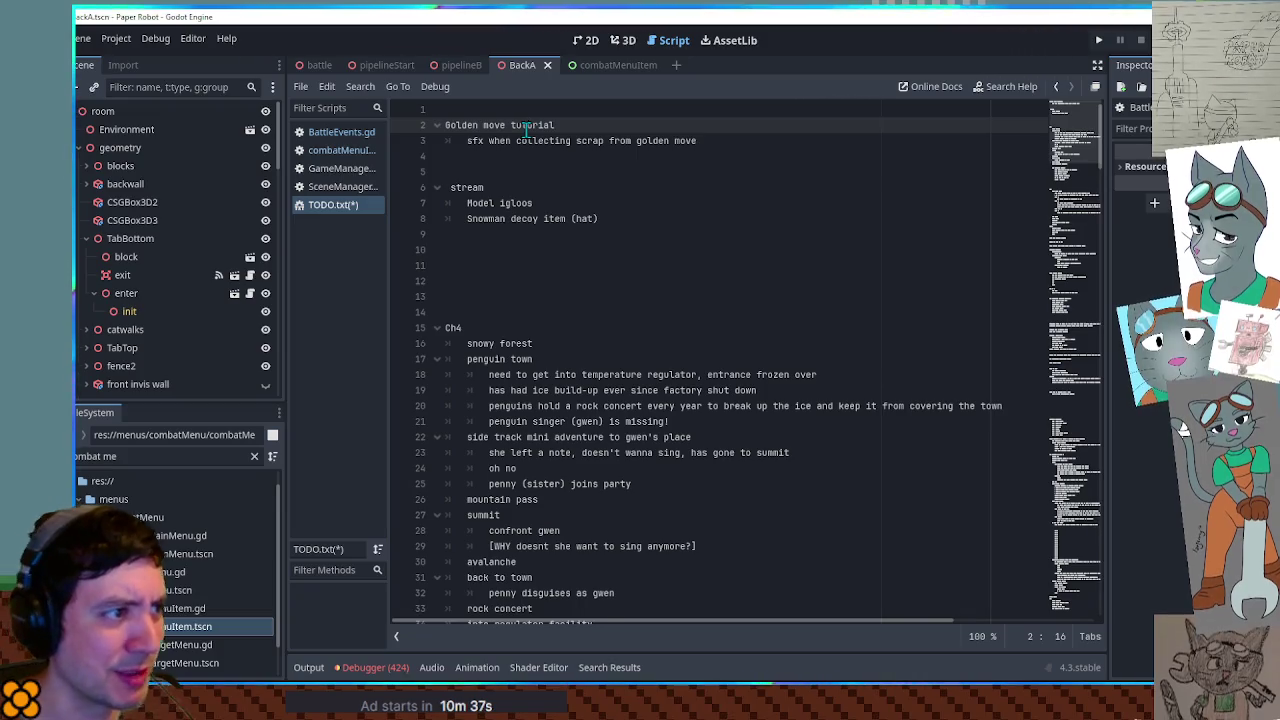
pyautogui.hotkey('ctrl', 'shift', 'k')
pyautogui.hotkey('ctrl', 'shift', 'k')
pyautogui.hotkey('ctrl', 's')
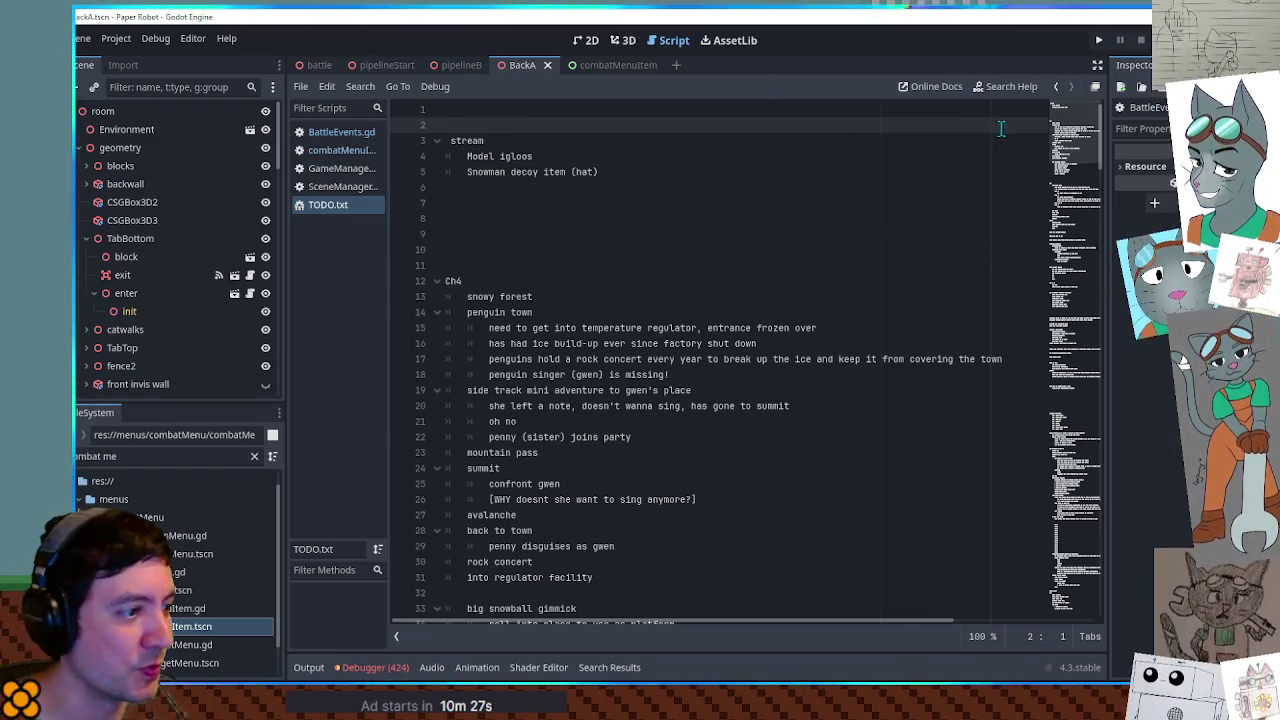
# Delete the DEMO NEEDS lines at the end of TODO.txt and save
pyautogui.moveTo(1075, 130); pyautogui.dragTo(1098, 645)
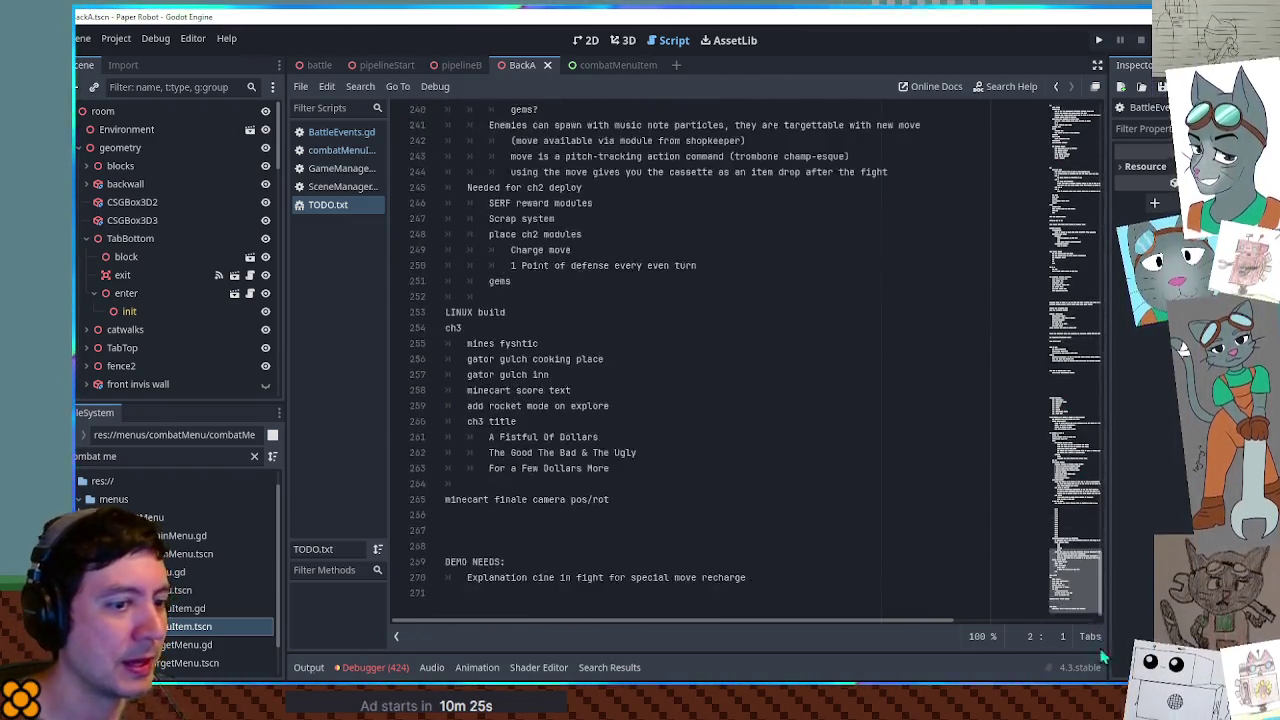
pyautogui.moveTo(814, 603); pyautogui.dragTo(447, 562)
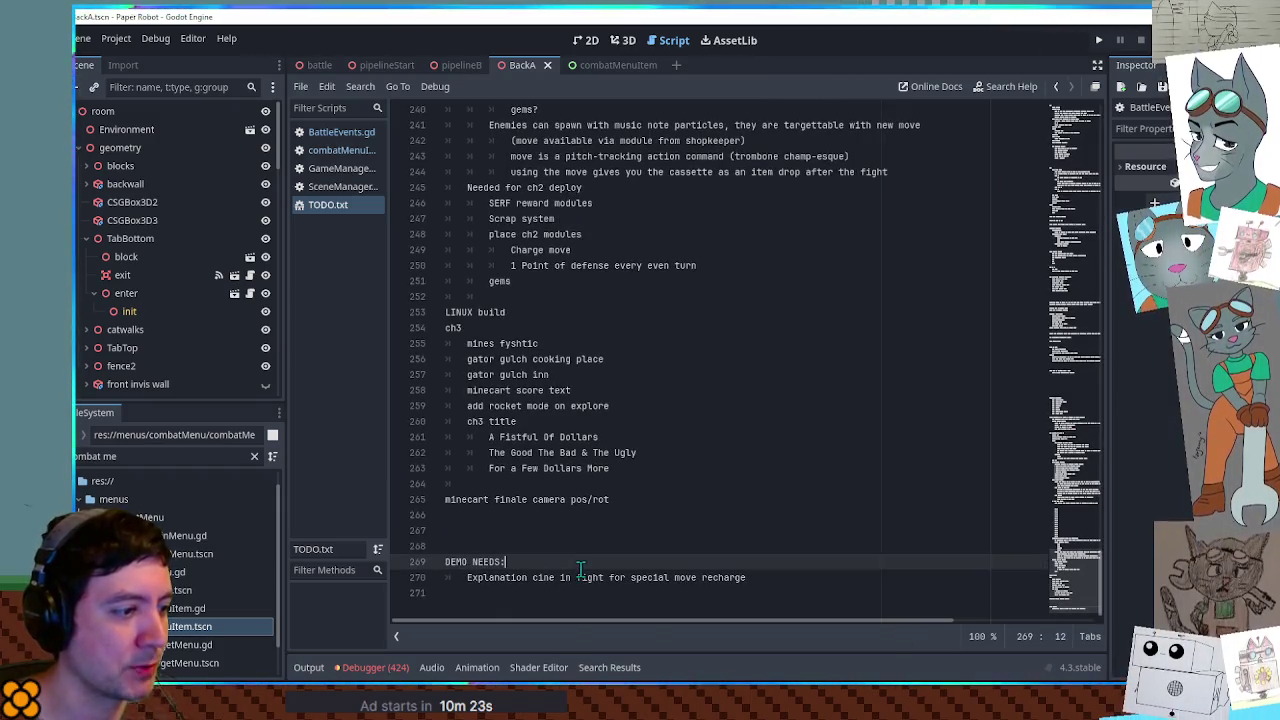
pyautogui.press('BackSpace')
pyautogui.press('BackSpace')
pyautogui.hotkey('ctrl', 's')
pyautogui.press('BackSpace')
pyautogui.press('BackSpace')
pyautogui.moveTo(1075, 580)
pyautogui.mouseDown()
pyautogui.moveTo(1090, 130)
pyautogui.moveTo(1140, 45)
pyautogui.mouseUp()
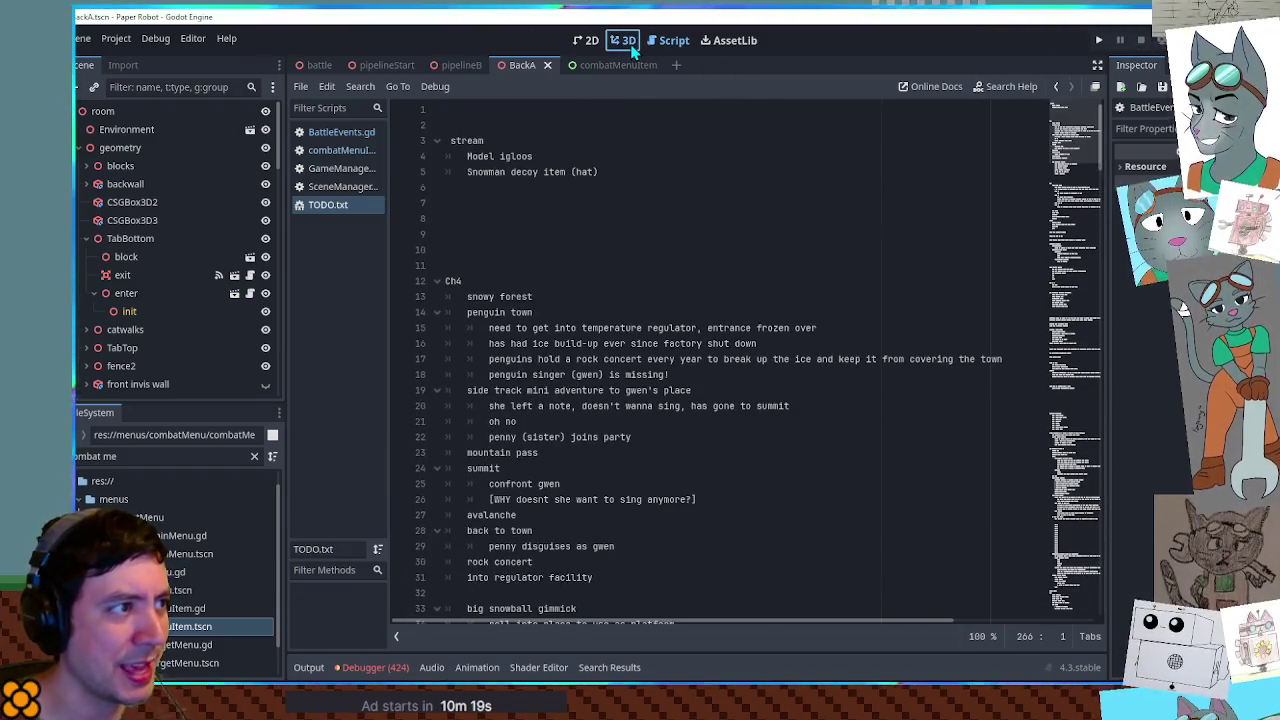
# Return to the BackA level's 3D view, orbit around it, and run the project with F5
pyautogui.click(629, 46)
pyautogui.scroll(2, 691, 108)
pyautogui.moveTo(691, 108)
pyautogui.mouseDown()
pyautogui.moveTo(791, 189)
pyautogui.moveTo(557, 223)
pyautogui.moveTo(309, 190)
pyautogui.moveTo(531, 126)
pyautogui.moveTo(410, 155)
pyautogui.moveTo(384, 140)
pyautogui.mouseUp()
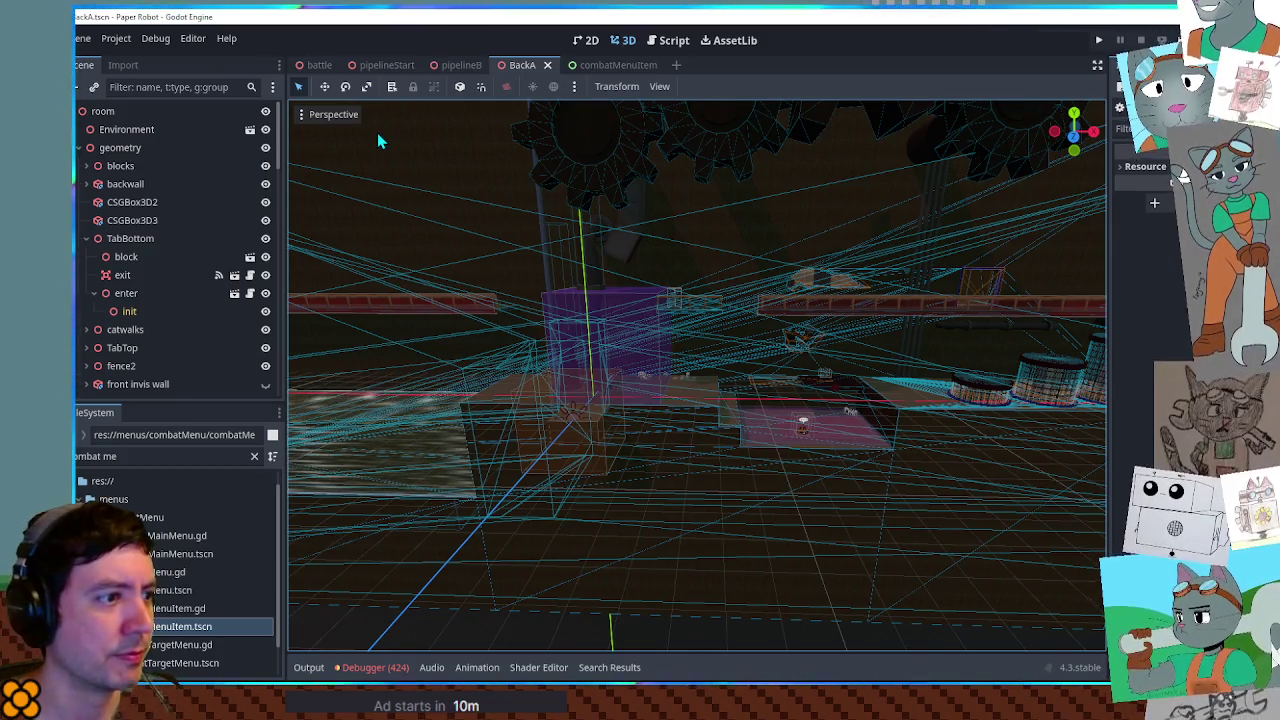
pyautogui.press('F5')
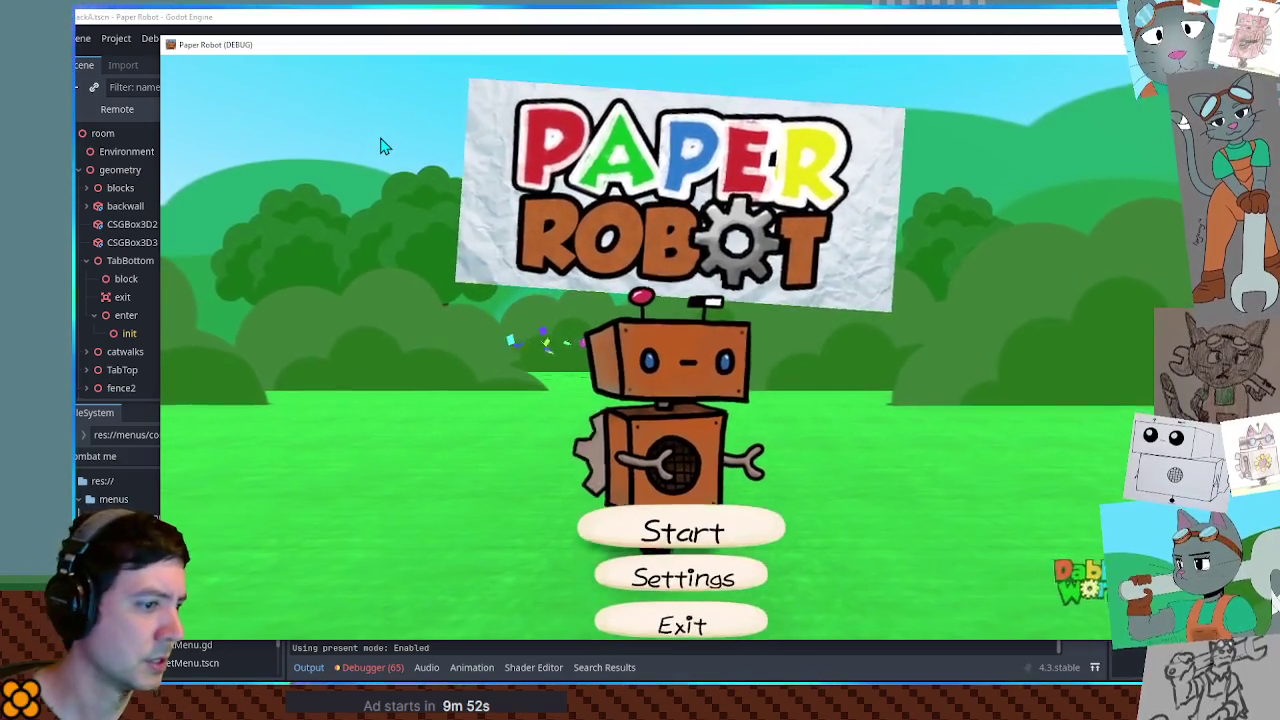
# After peeking at Settings, start a New game slot using the From chapter 1! option
pyautogui.press('Down')
pyautogui.press('space')
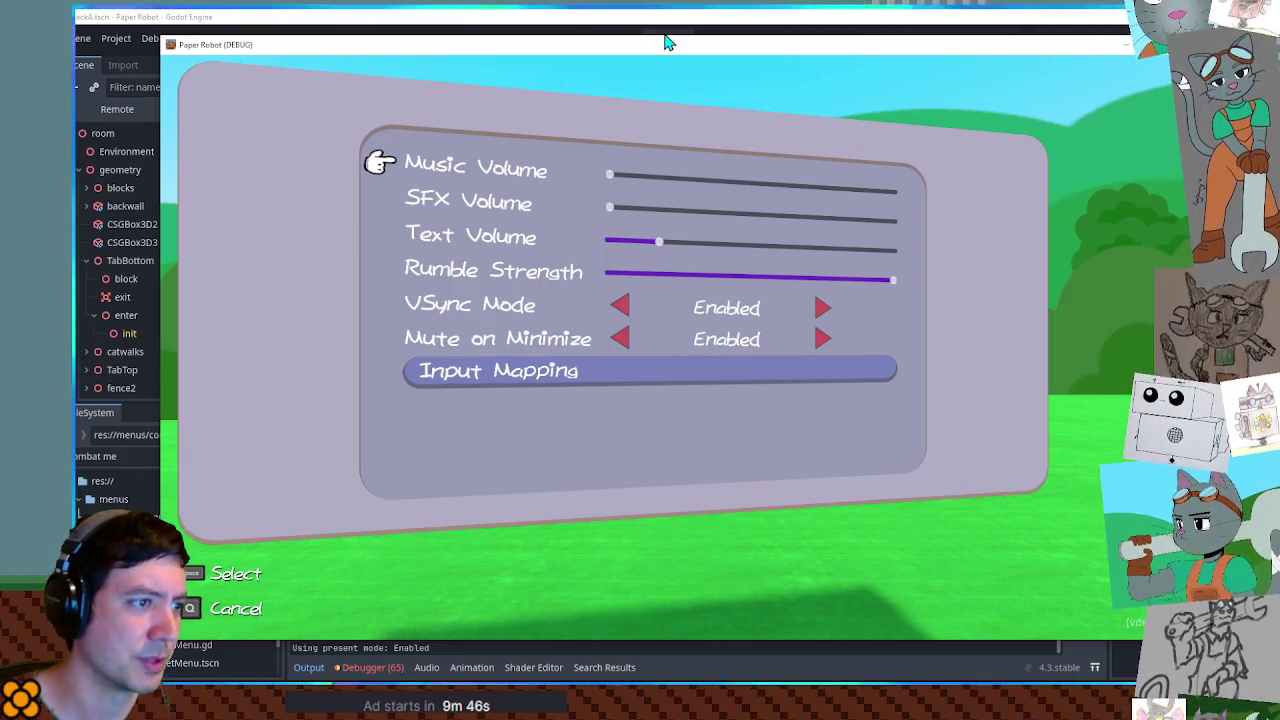
pyautogui.press('q')
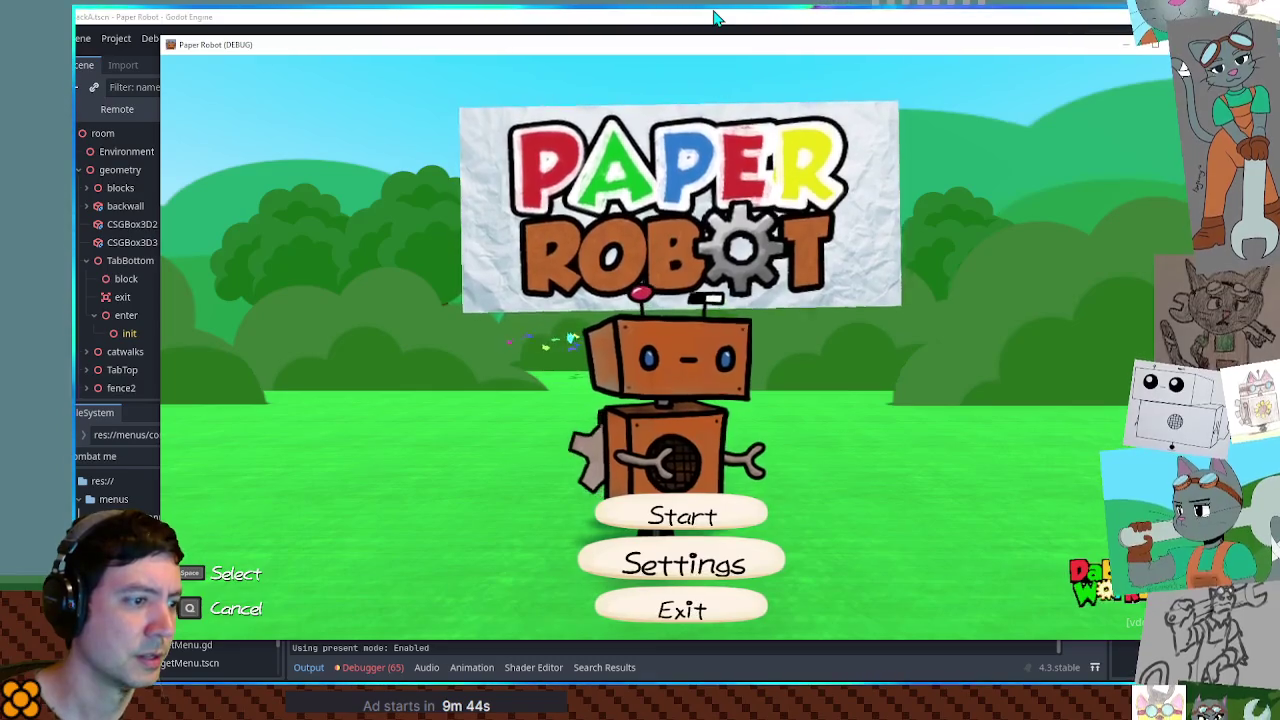
pyautogui.press('space')
pyautogui.press('Down')
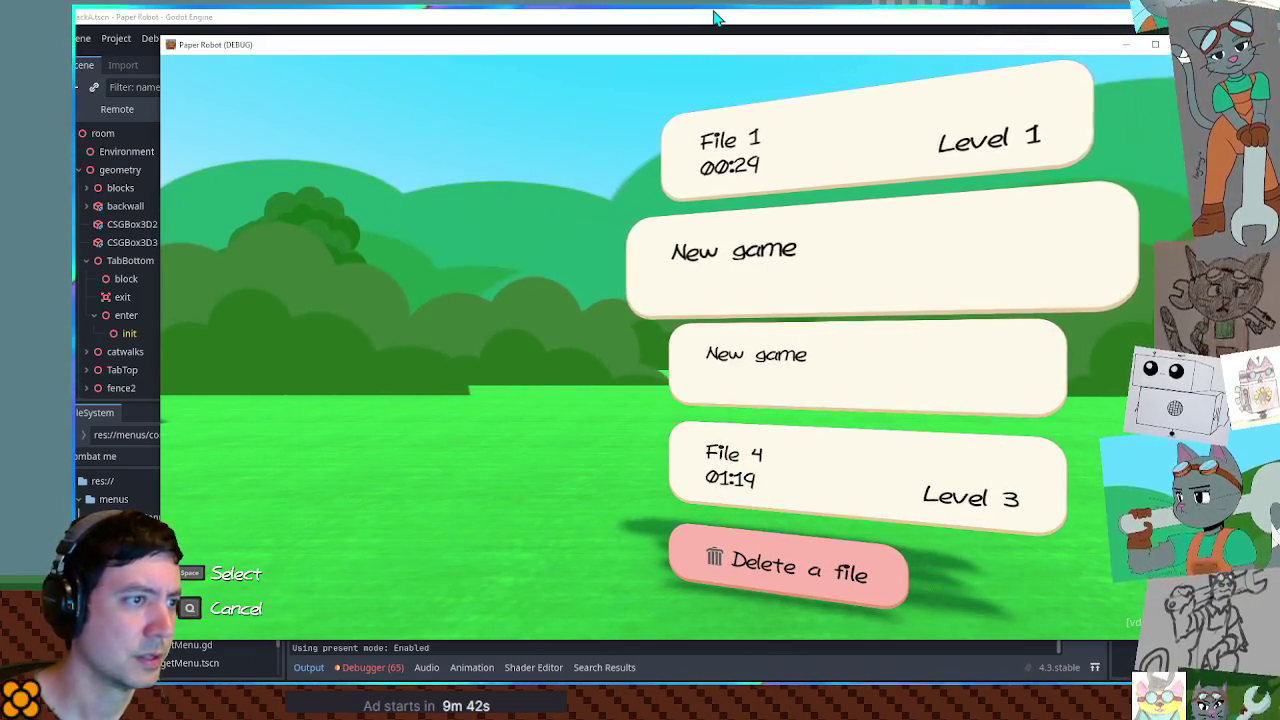
pyautogui.press('space')
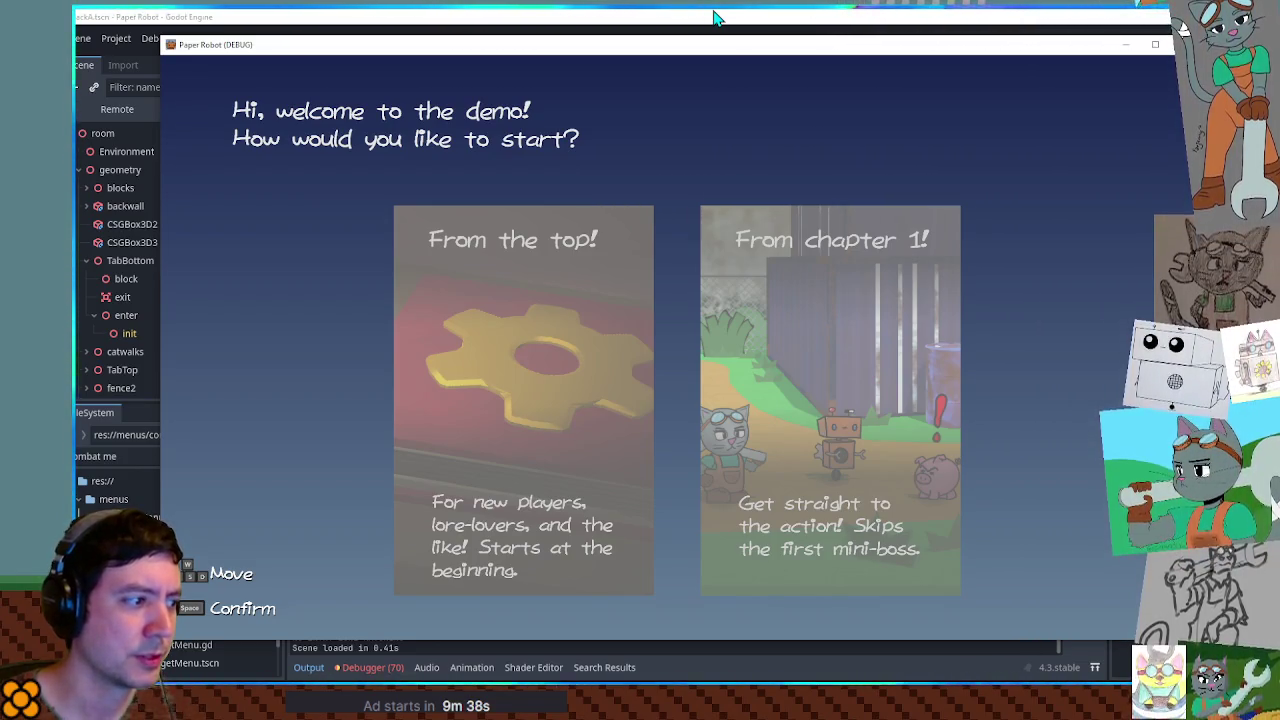
pyautogui.press('Right')
pyautogui.press('Left')
pyautogui.press('Right')
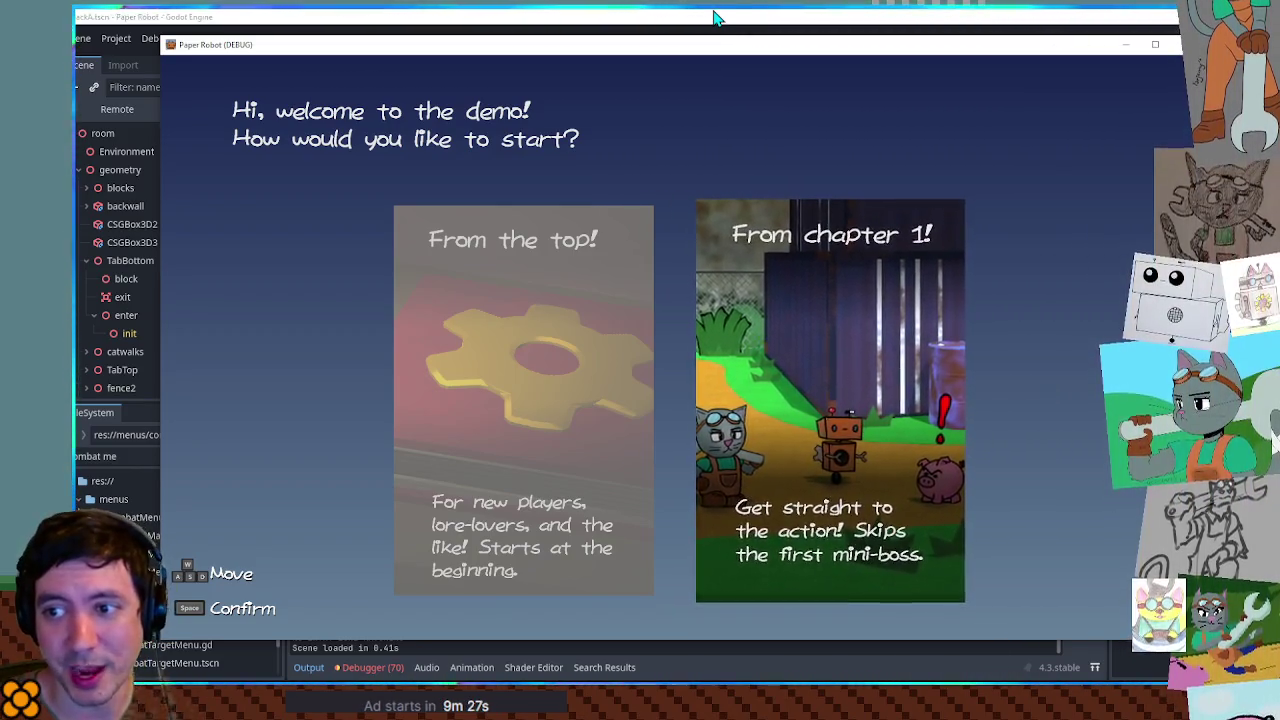
pyautogui.press('a')
pyautogui.press('d')
pyautogui.press('space')
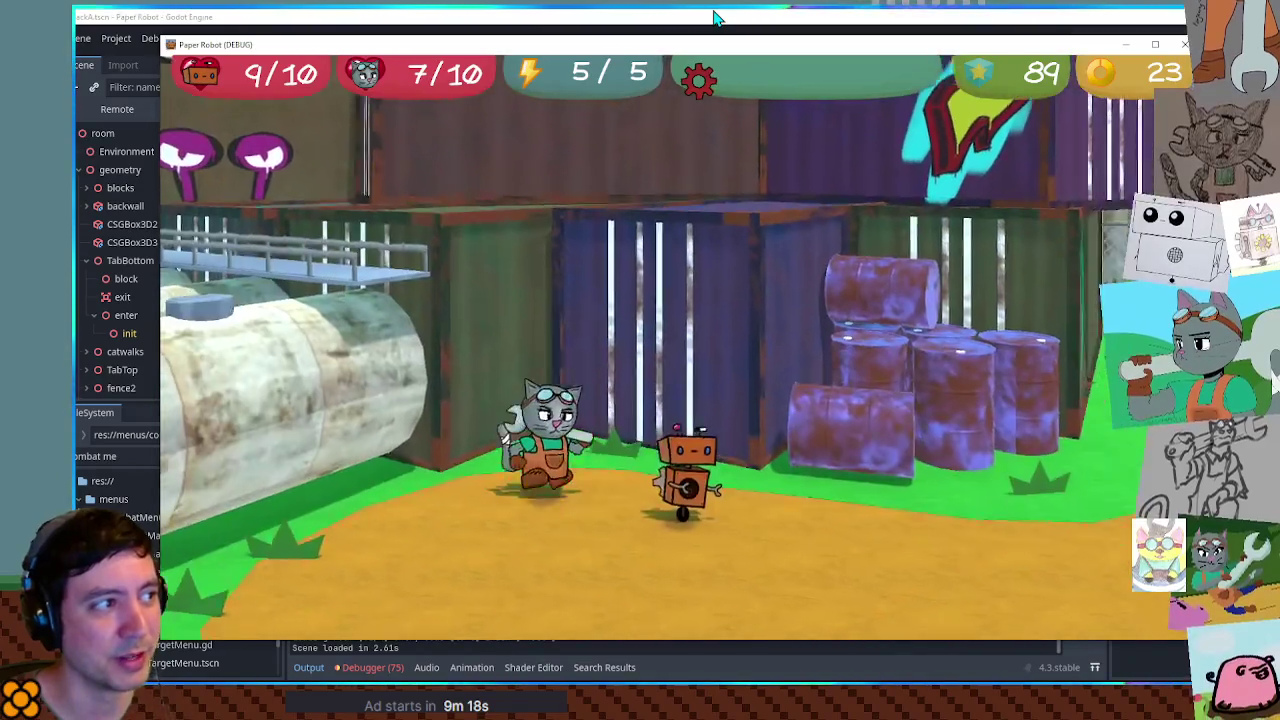
# Walk right into the next room until the pig and purple block battle starts, then stop with F8
pyautogui.press('d')
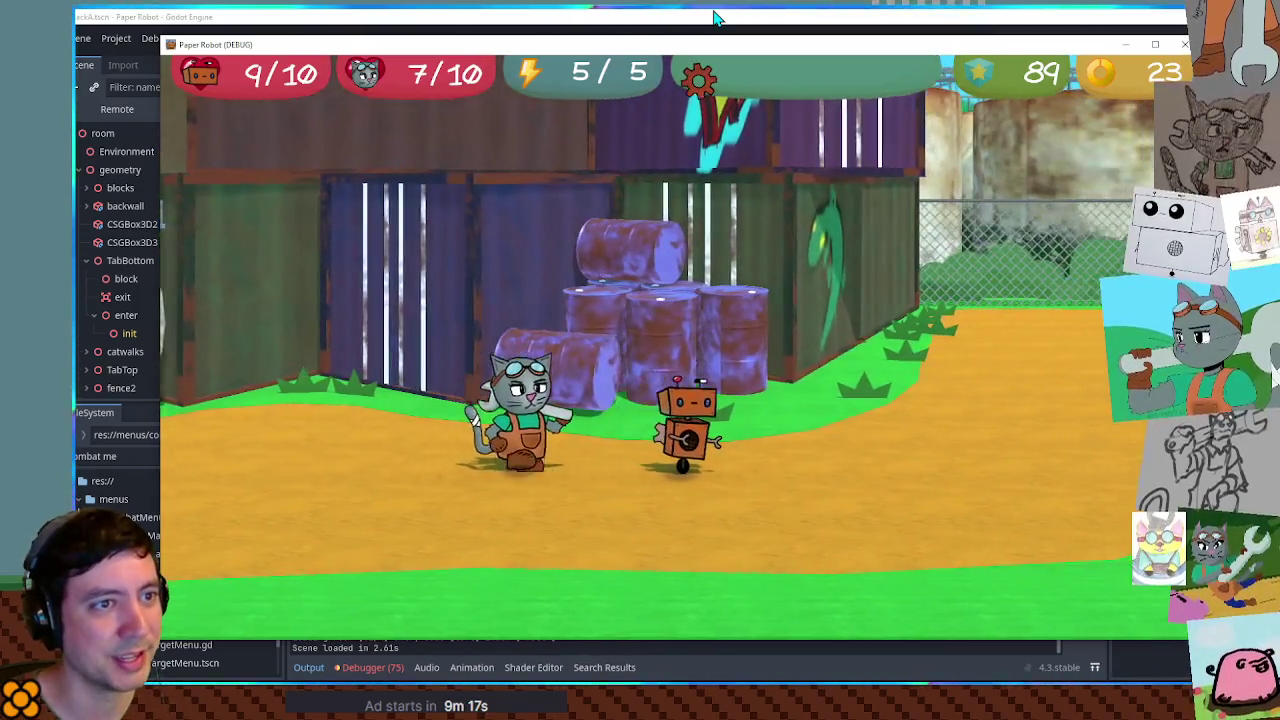
pyautogui.press('d')
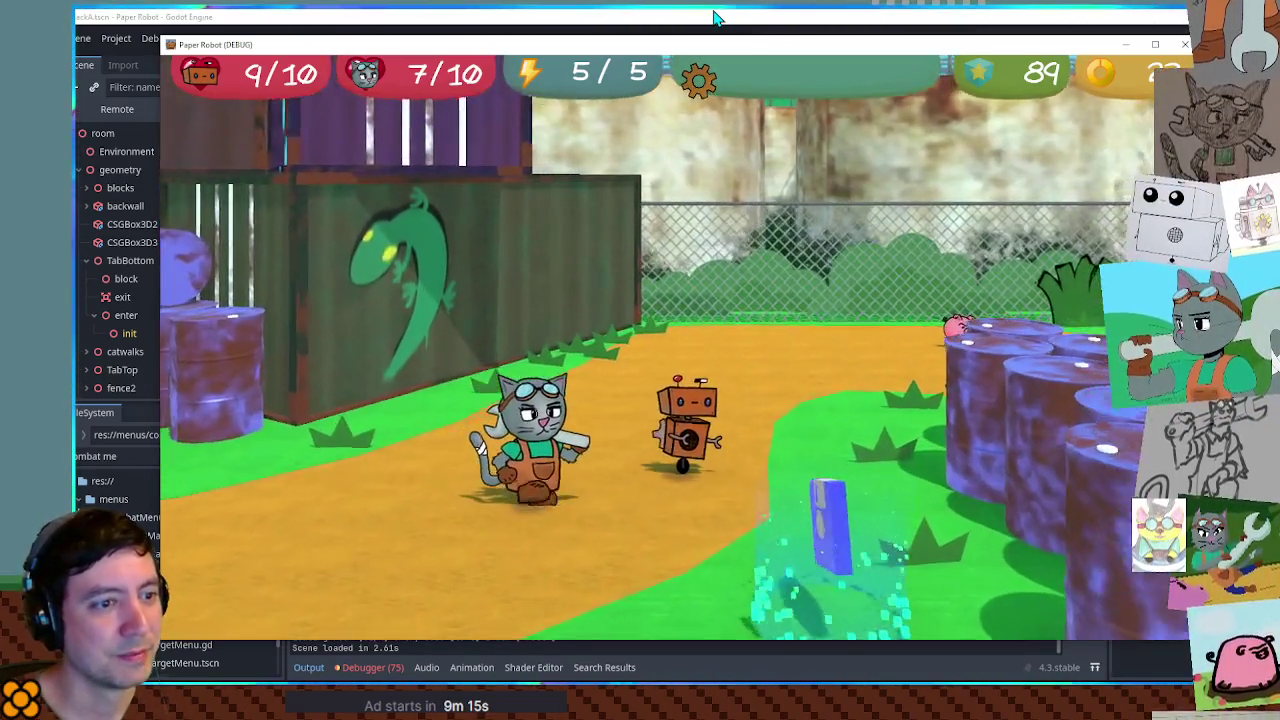
pyautogui.press('d')
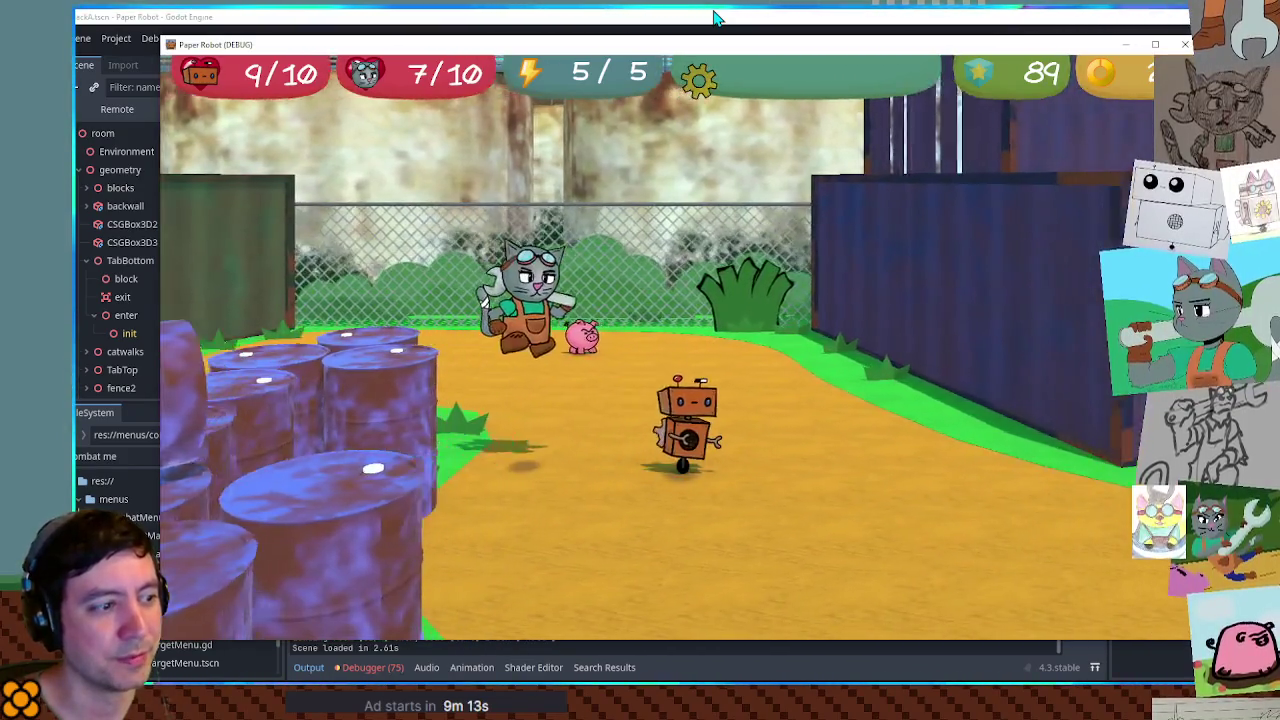
pyautogui.press('d')
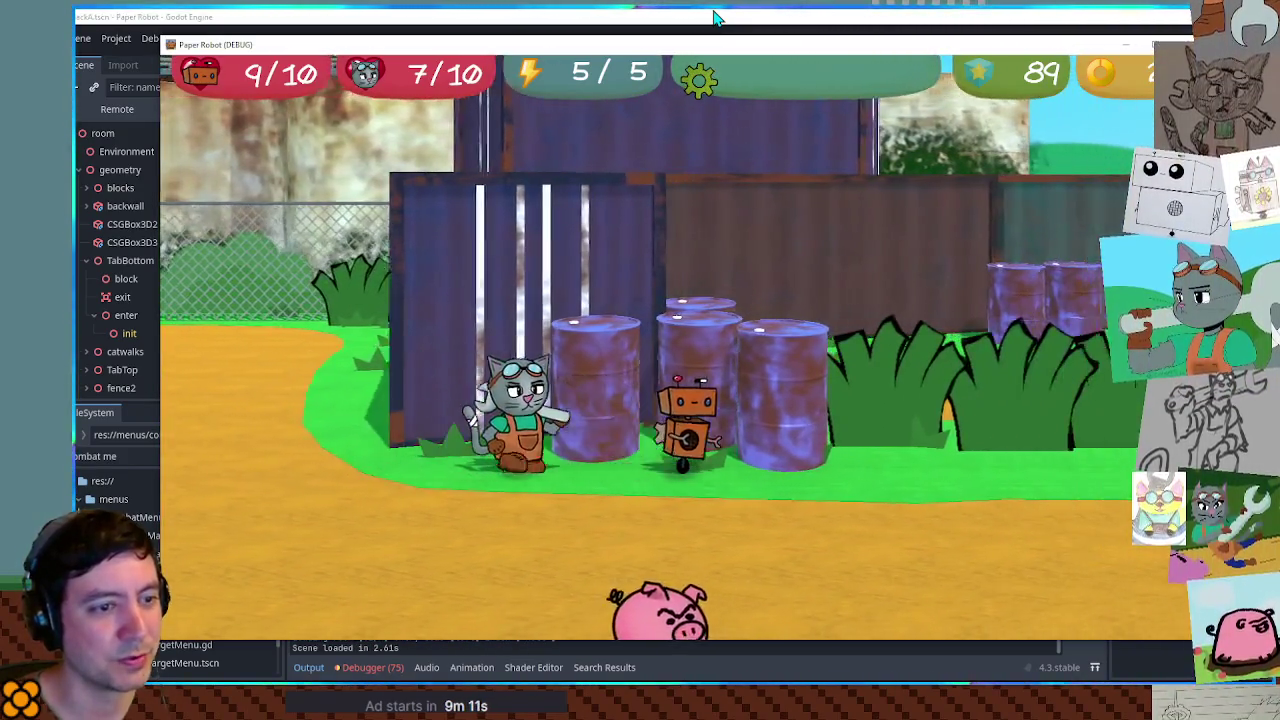
pyautogui.press('d')
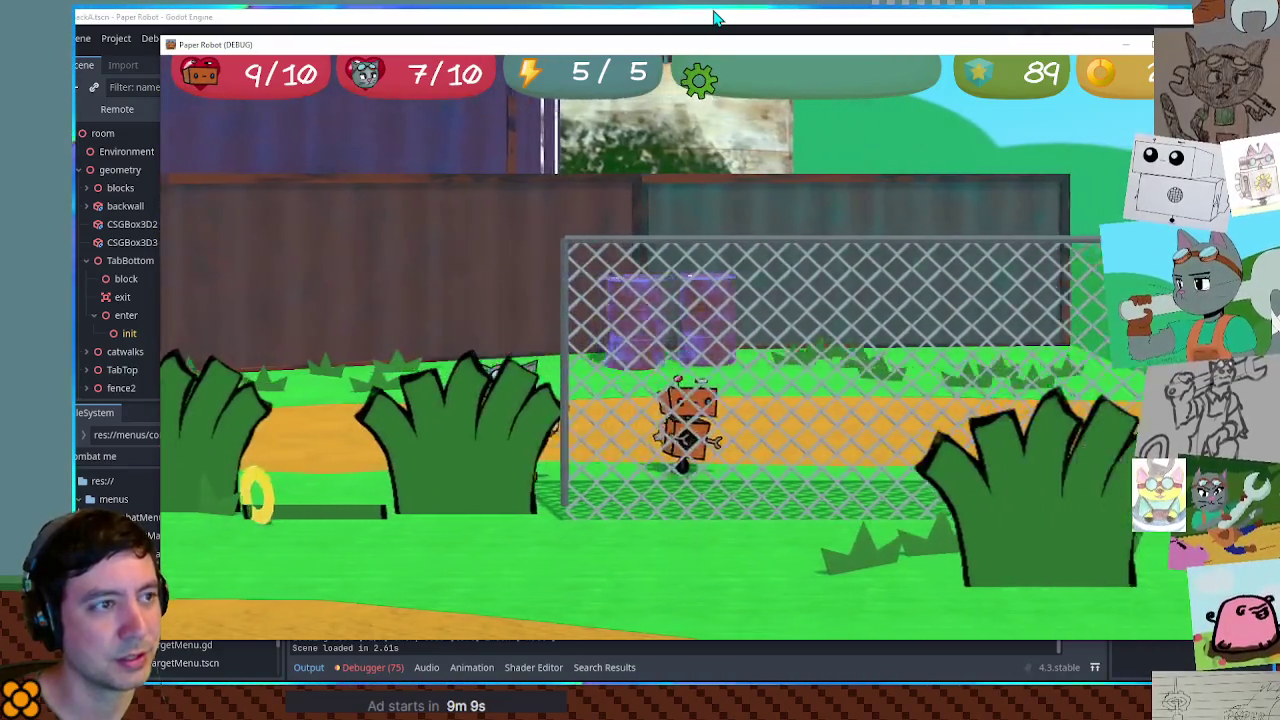
pyautogui.press('d')
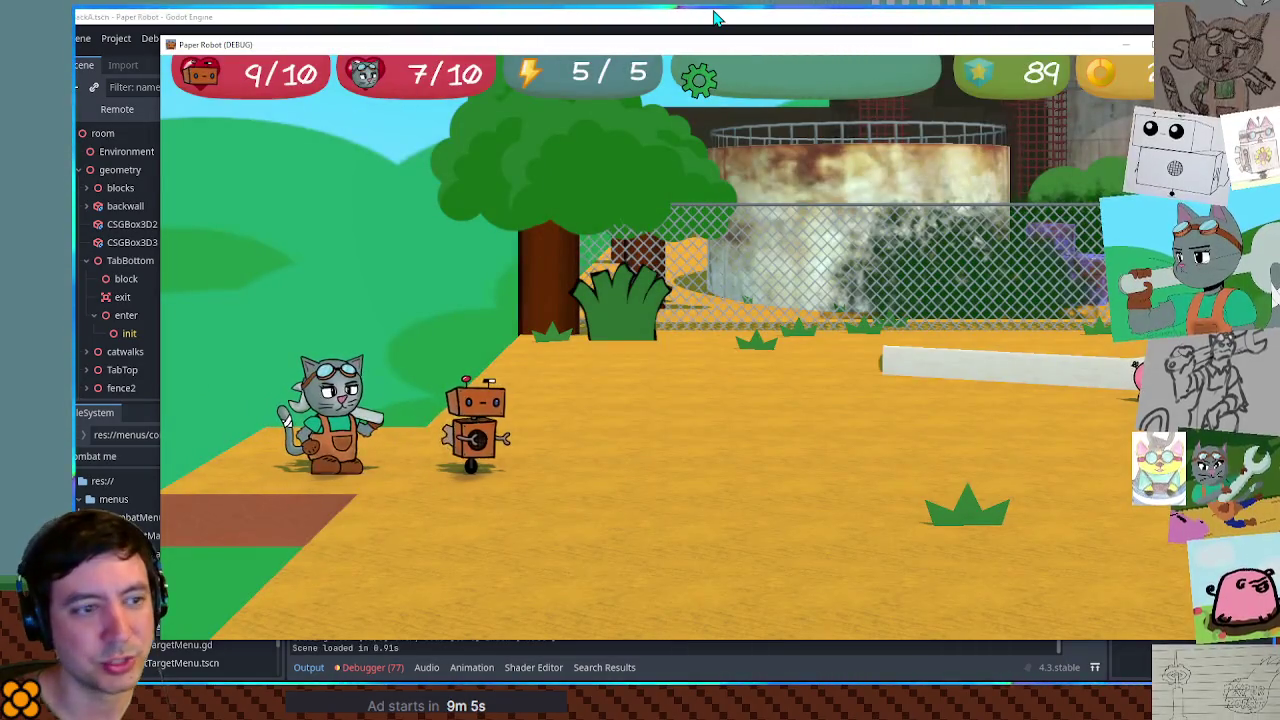
pyautogui.press('d')
pyautogui.press('s')
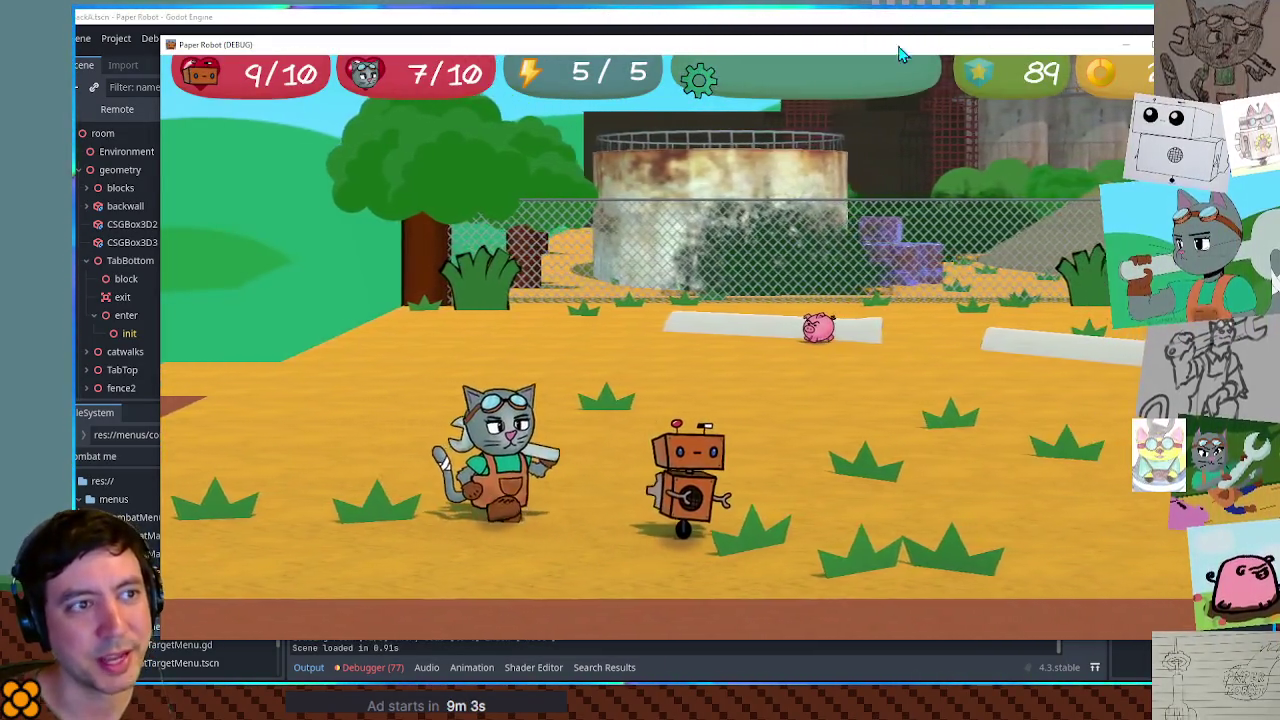
pyautogui.press('d')
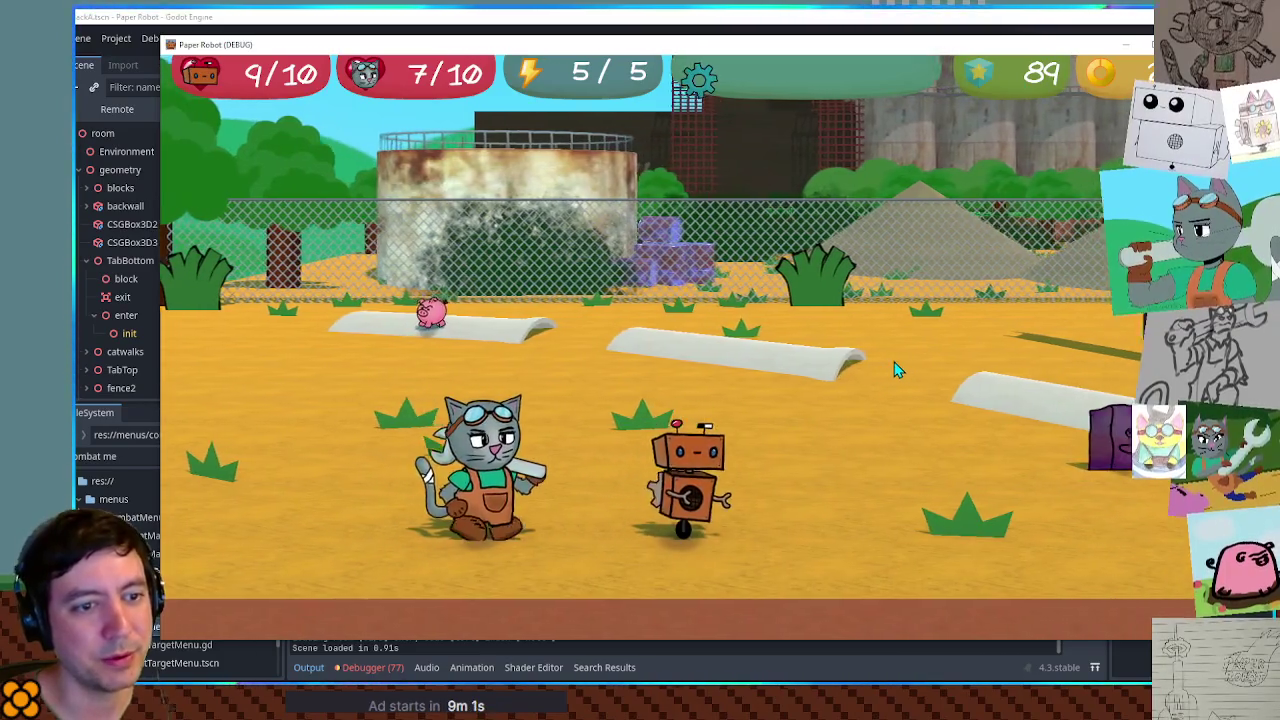
pyautogui.press('d')
pyautogui.press('d')
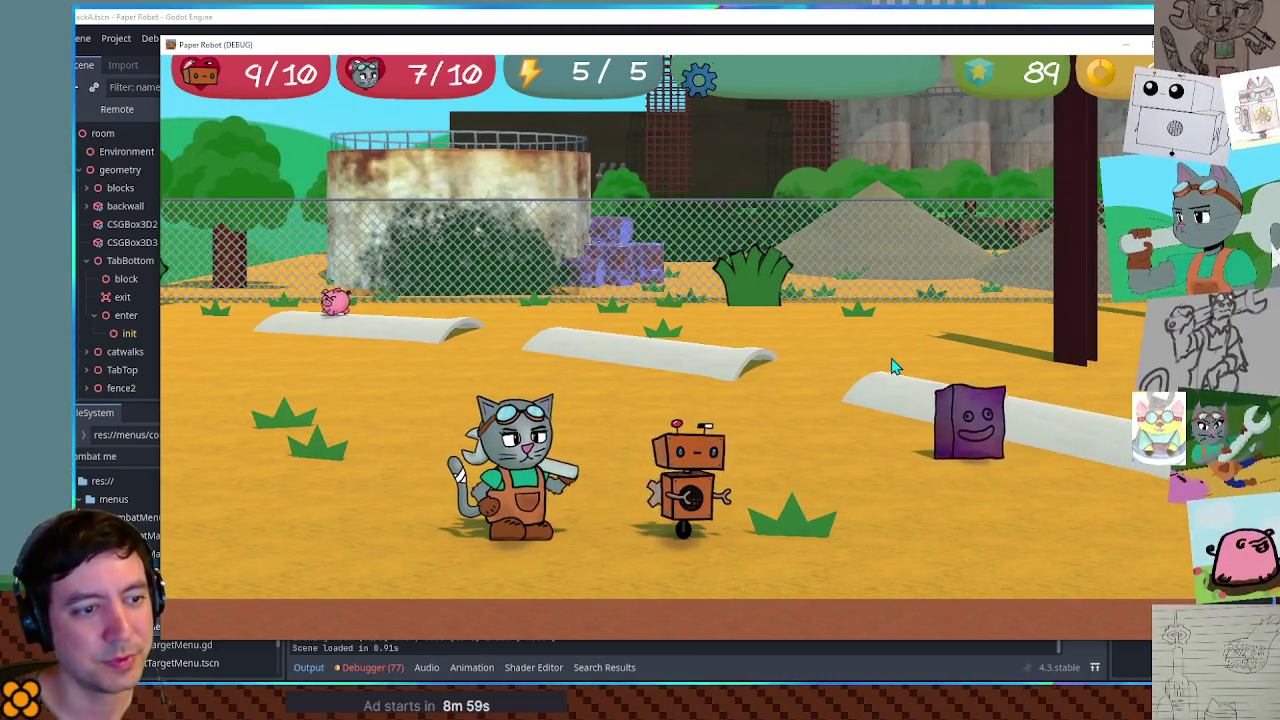
pyautogui.press('w')
pyautogui.press('d')
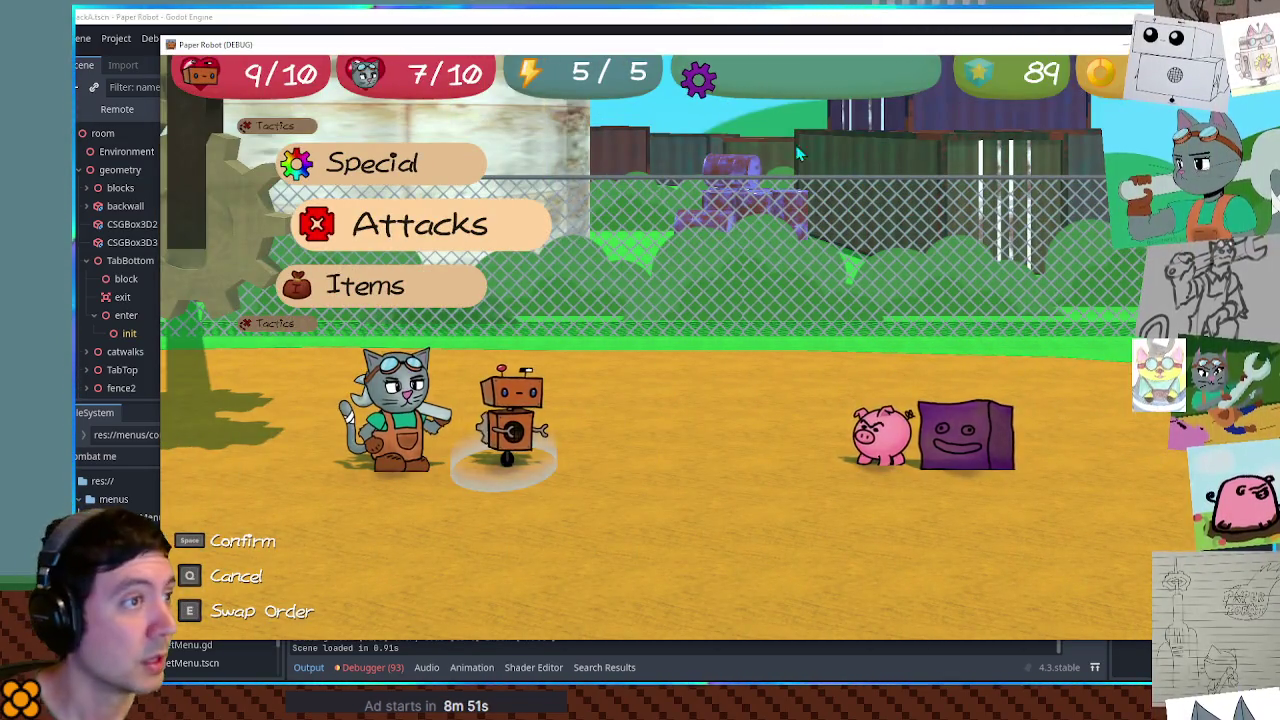
pyautogui.press('F8')
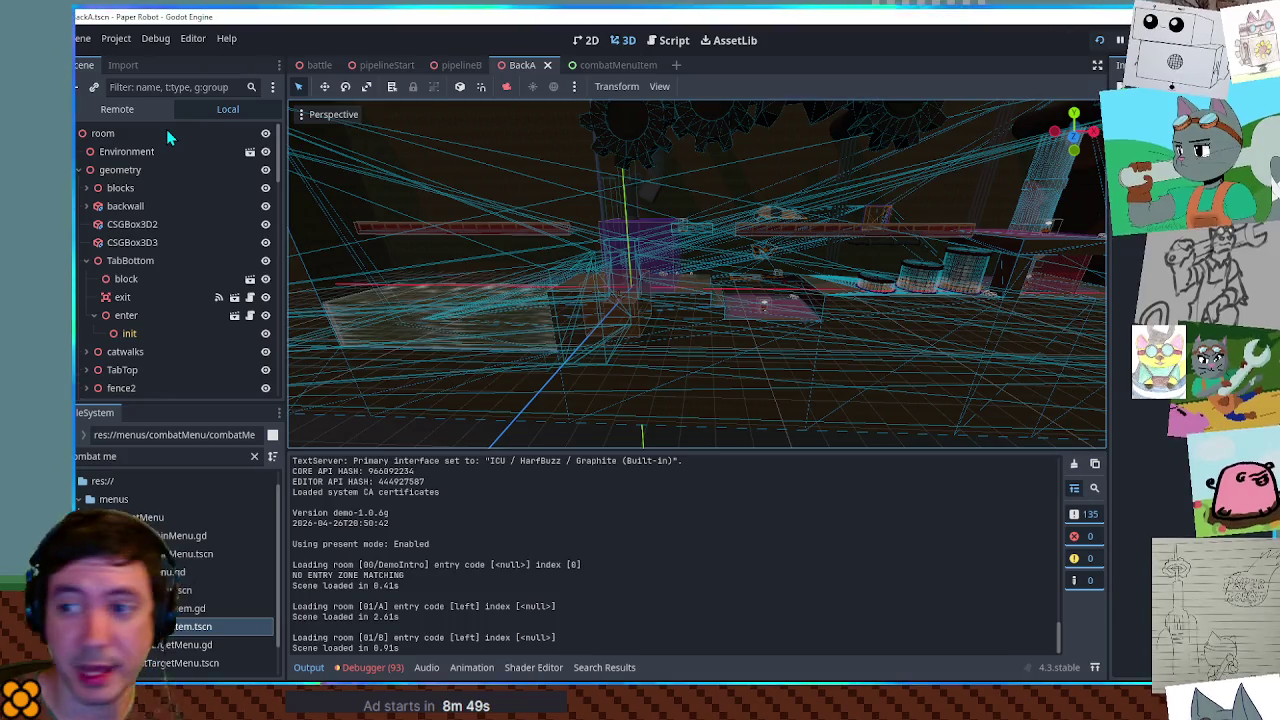
# Filter the FileSystem dock for 'act' and open lil_jelly_actor.tscn
pyautogui.tripleClick(138, 455)
pyautogui.write('name')
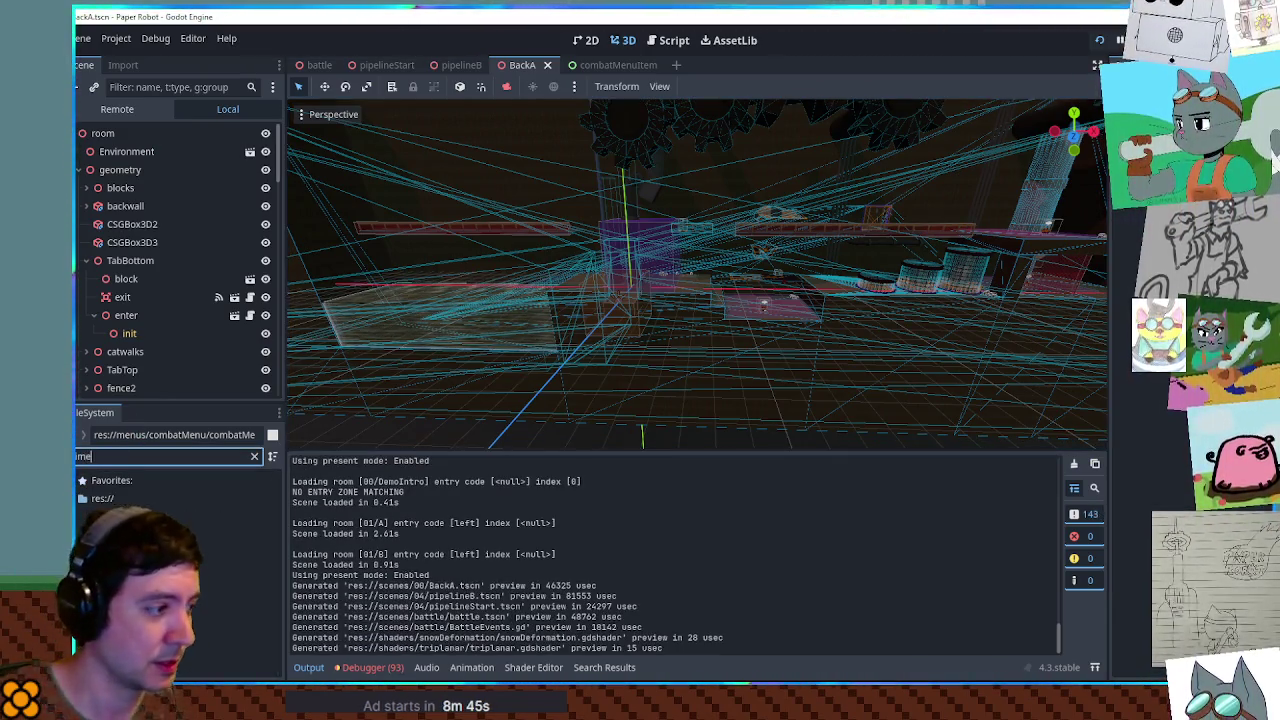
pyautogui.press('BackSpace')
pyautogui.press('BackSpace')
pyautogui.press('BackSpace')
pyautogui.write('act')
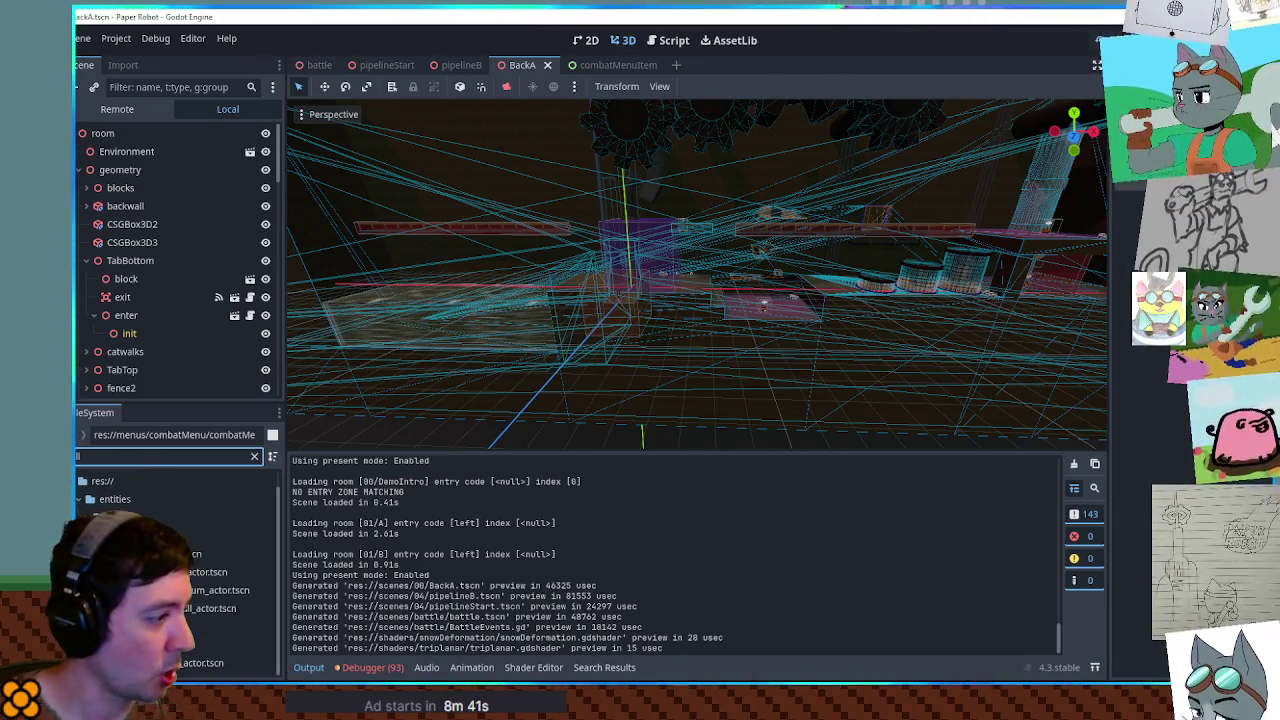
pyautogui.doubleClick(190, 644)
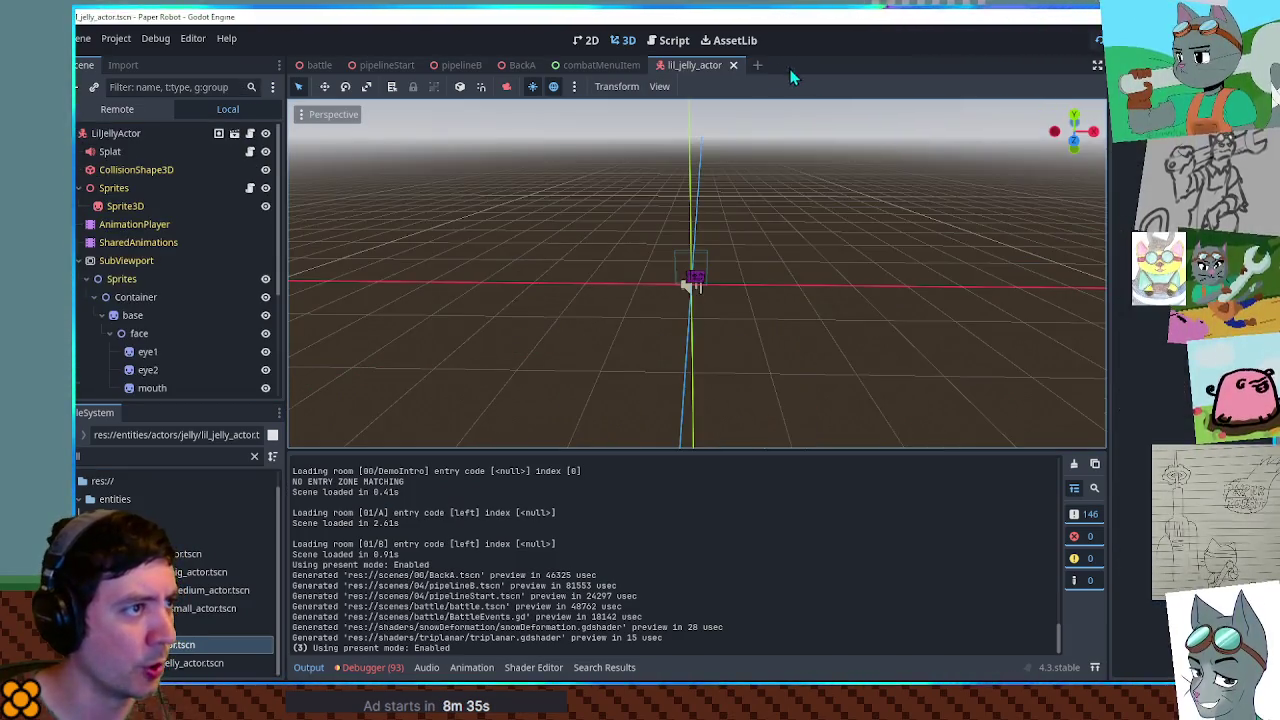
# Collapse the SubViewport and AnimationCanvas branches and select the Splat node
pyautogui.click(78, 262)
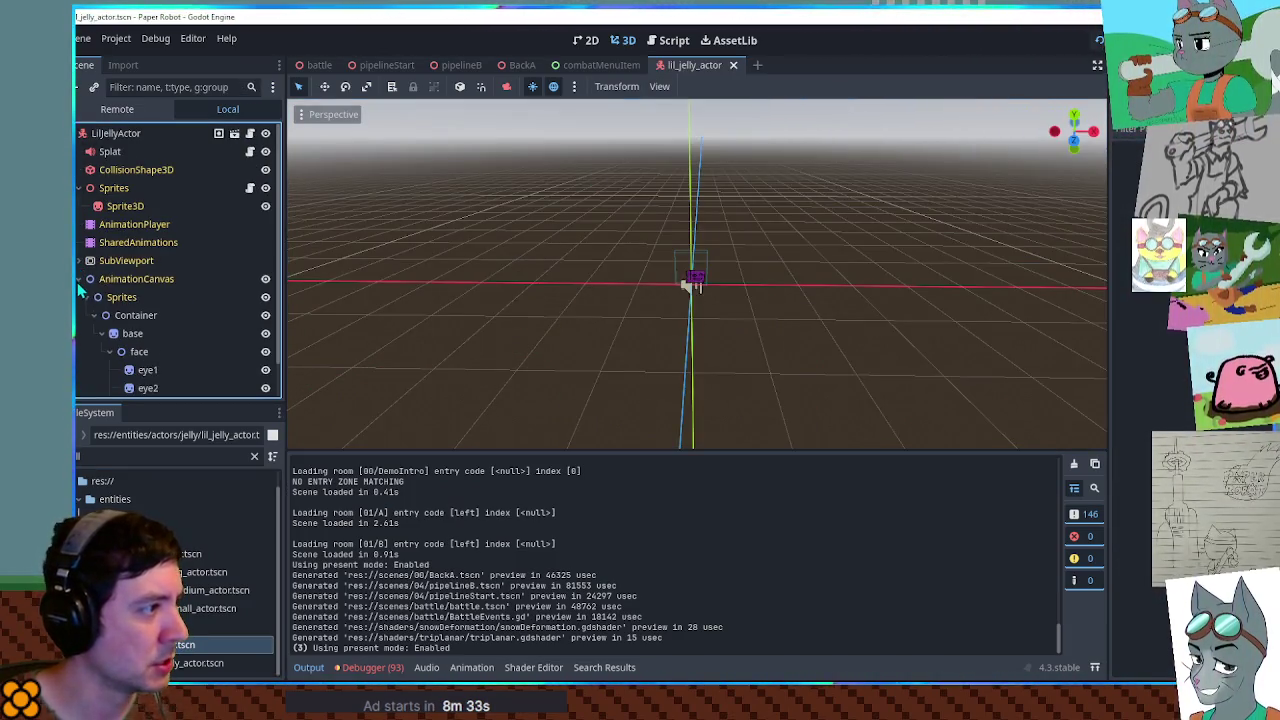
pyautogui.click(79, 281)
pyautogui.click(106, 150)
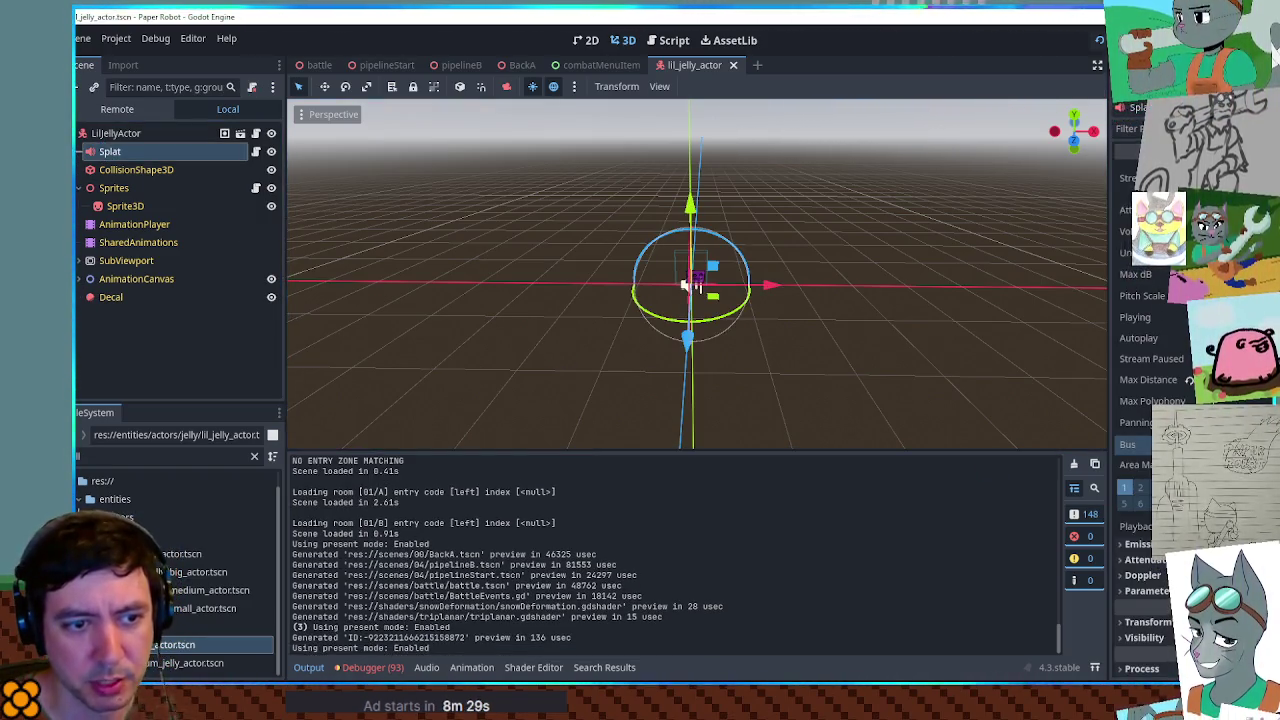
# Save the lil_jelly_actor scene, then choose an attack in battle and target Piggle
pyautogui.hotkey('ctrl', 's')
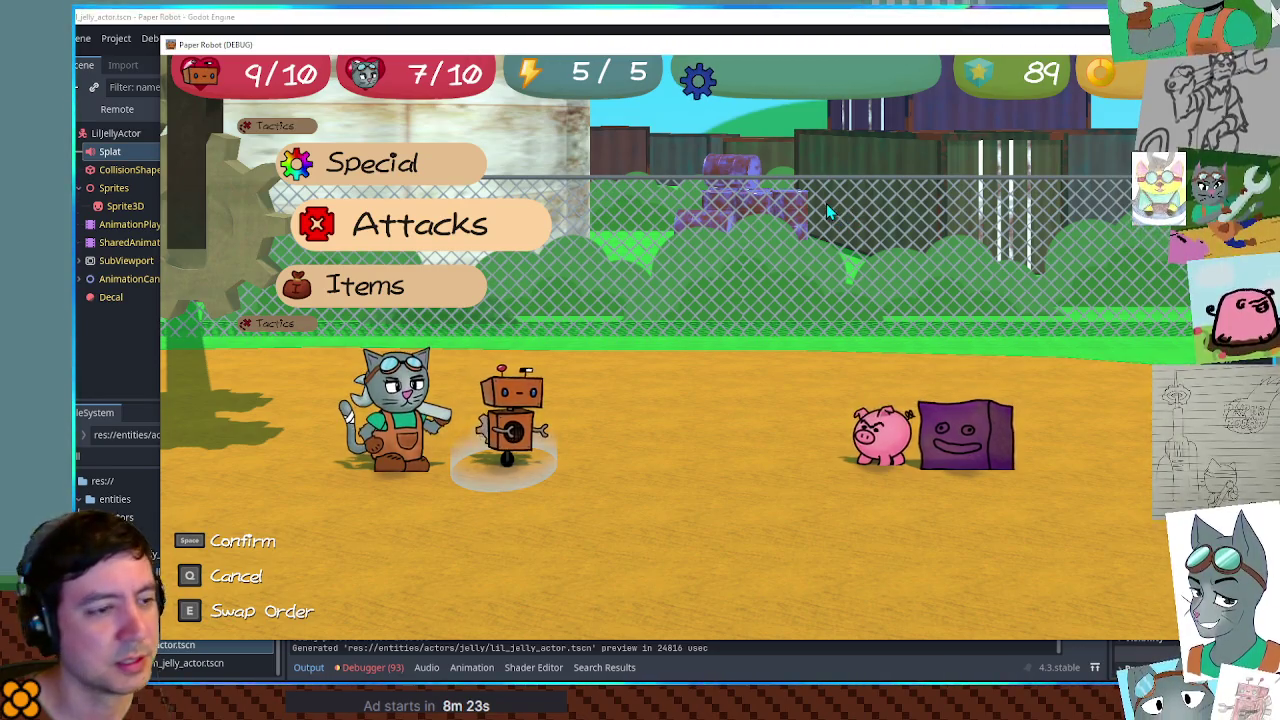
pyautogui.press('space')
pyautogui.press('space')
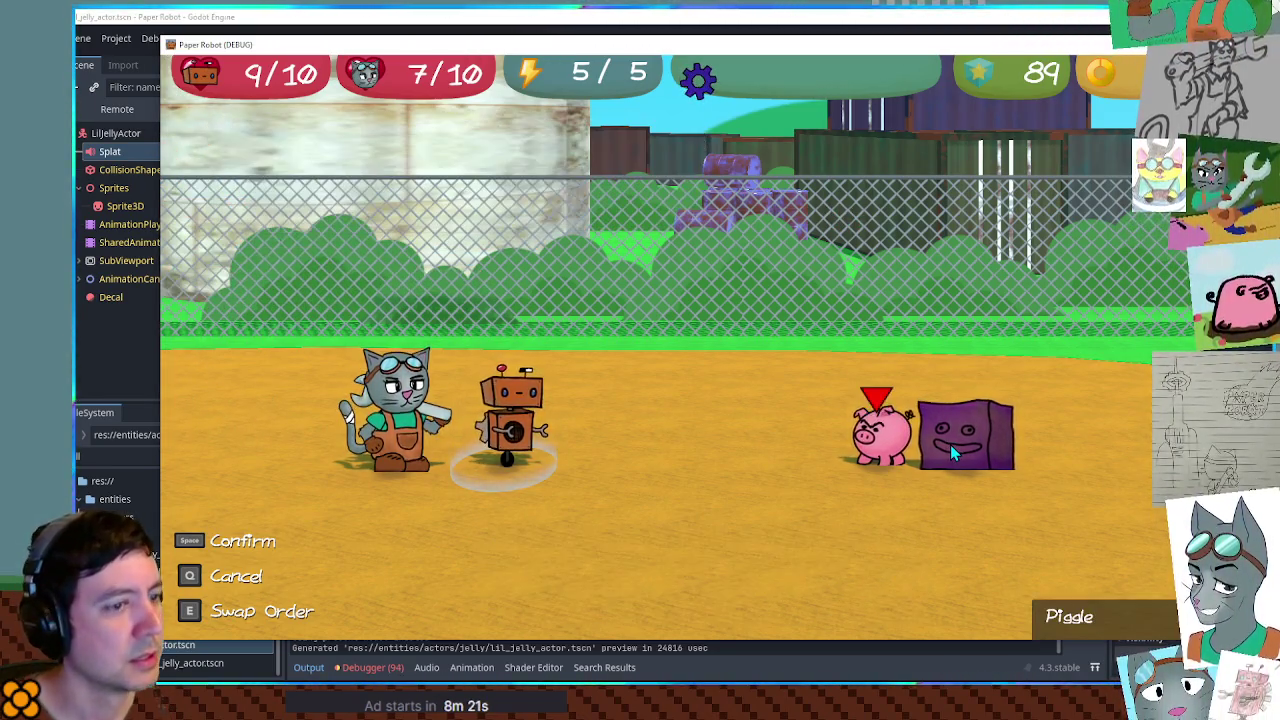
pyautogui.press('q')
pyautogui.press('Down')
pyautogui.press('space')
pyautogui.press('Right')
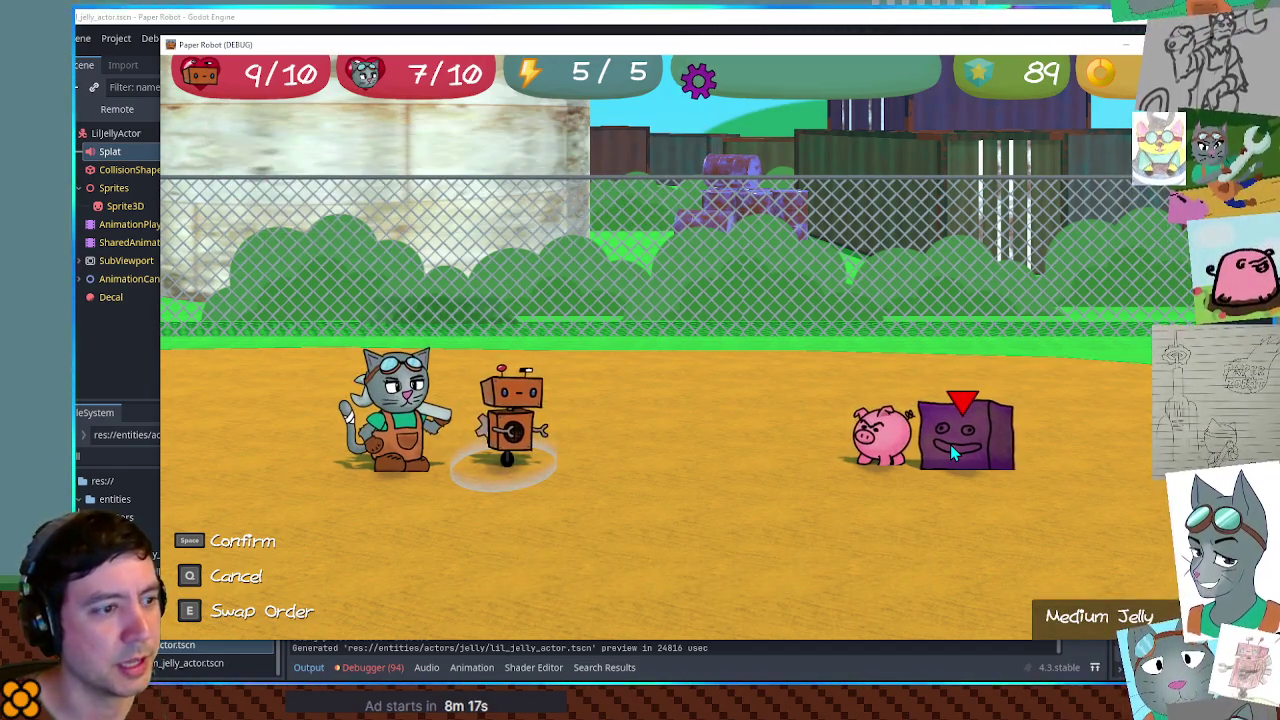
pyautogui.press('Left')
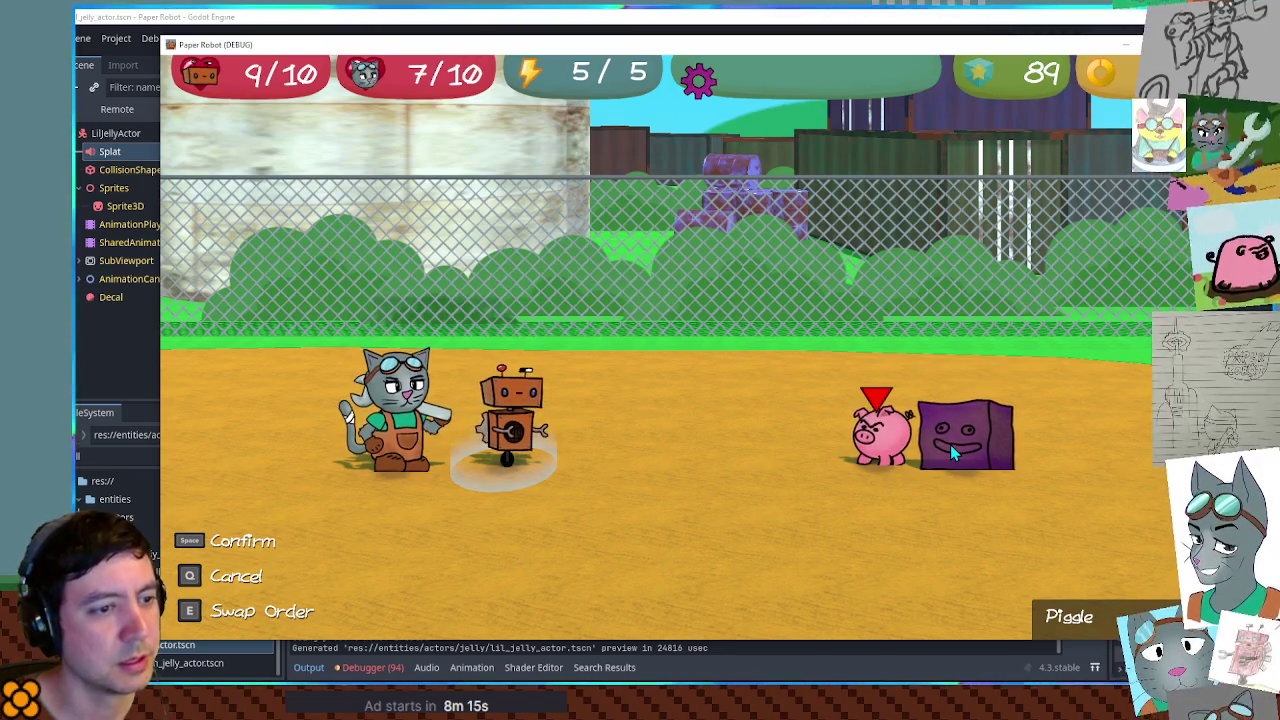
pyautogui.press('space')
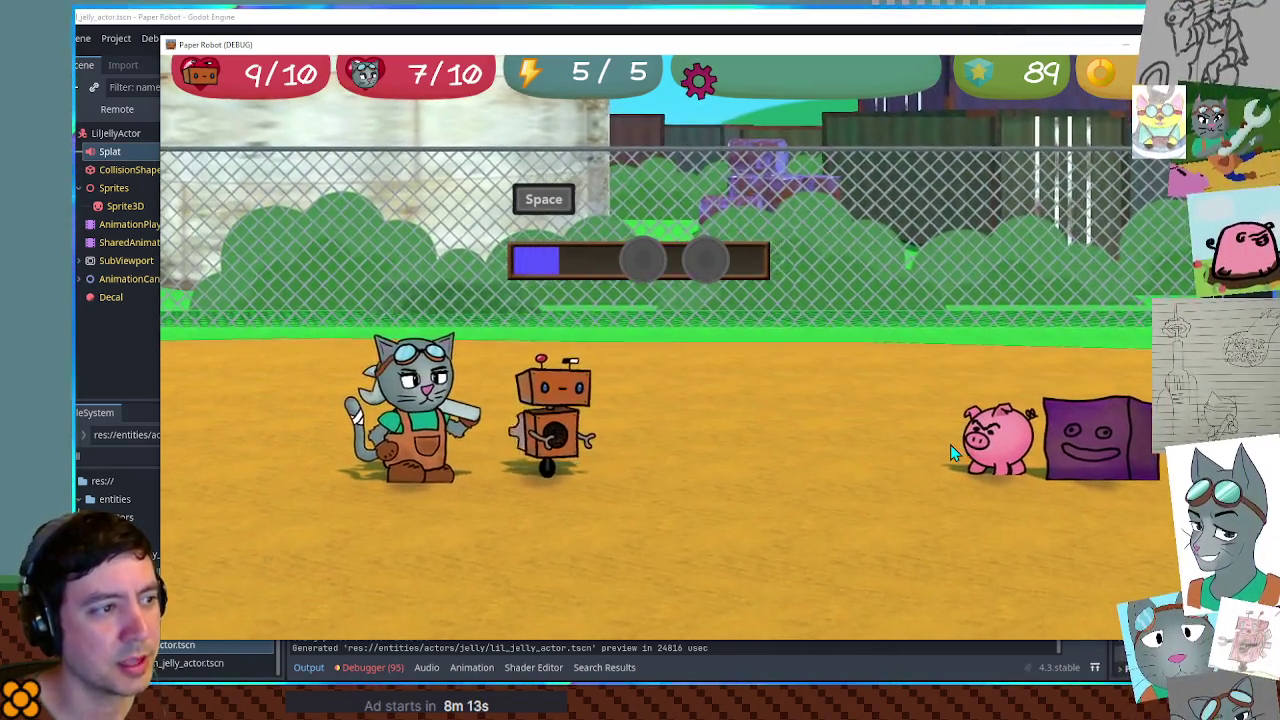
# Land the Spanner wrench strike on the jelly, stop the game, and return to the Script workspace
pyautogui.press('space')
pyautogui.press('space')
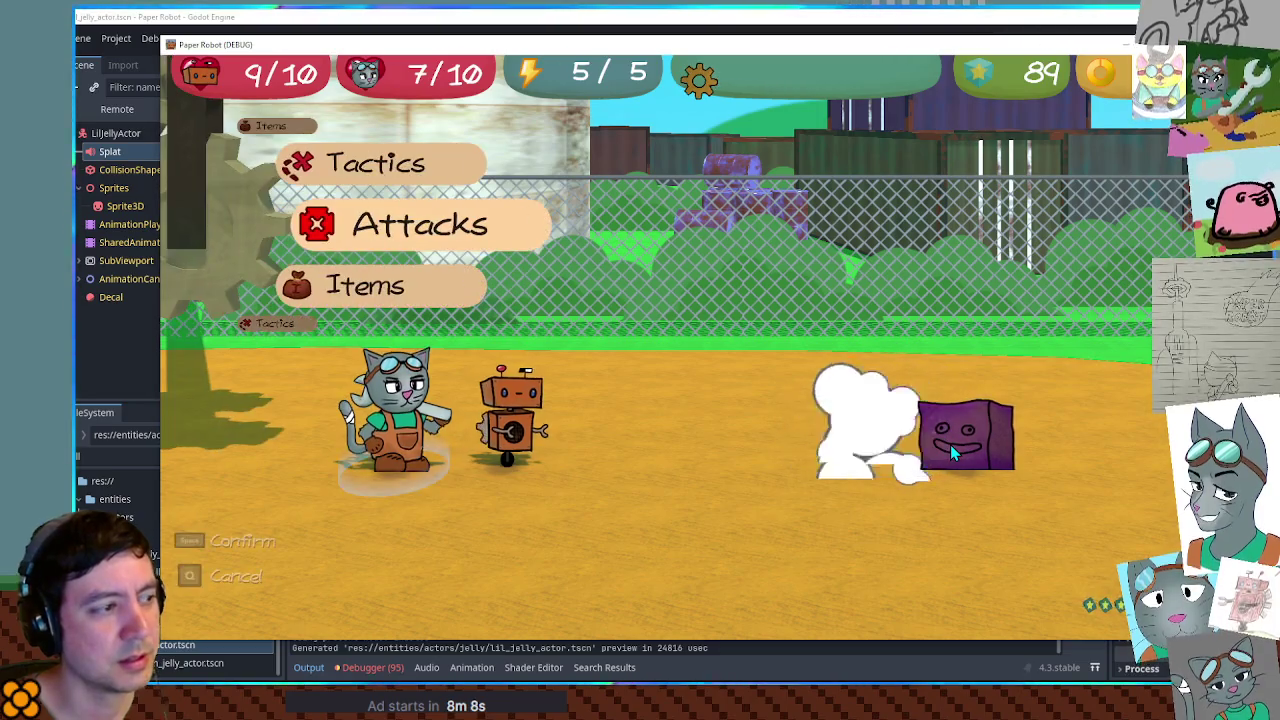
pyautogui.press('space')
pyautogui.press('space')
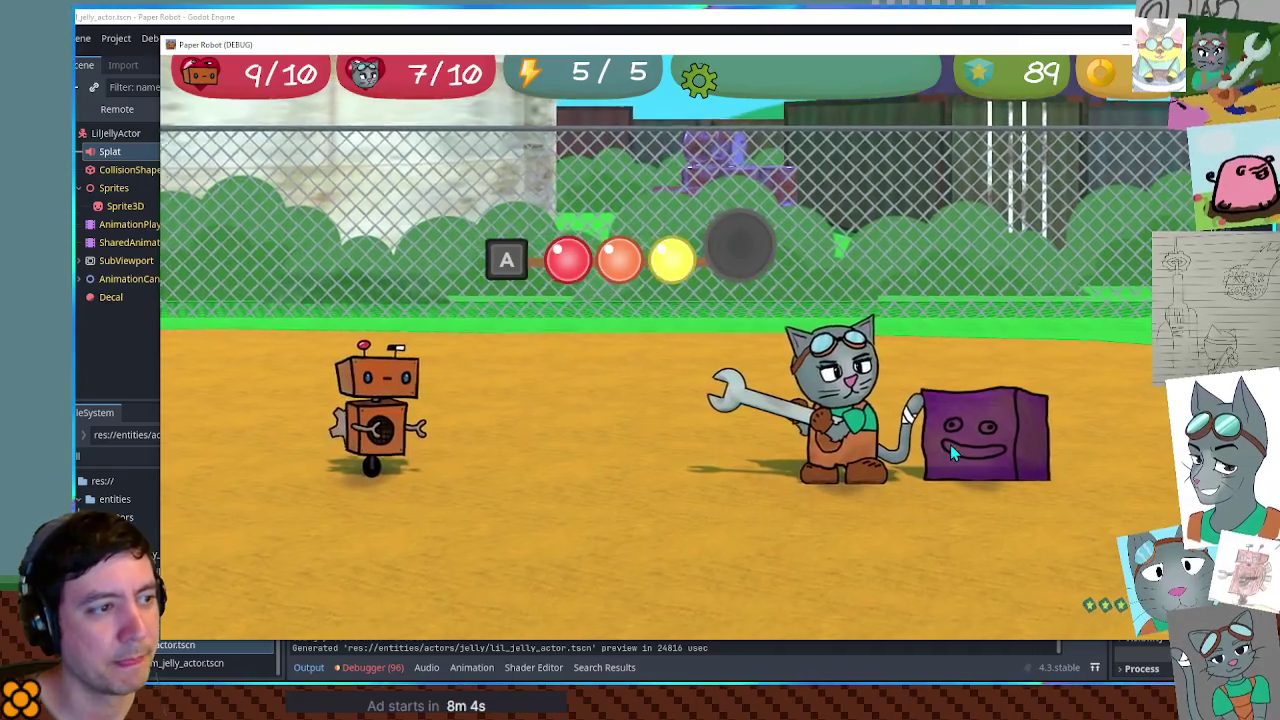
pyautogui.press('a')
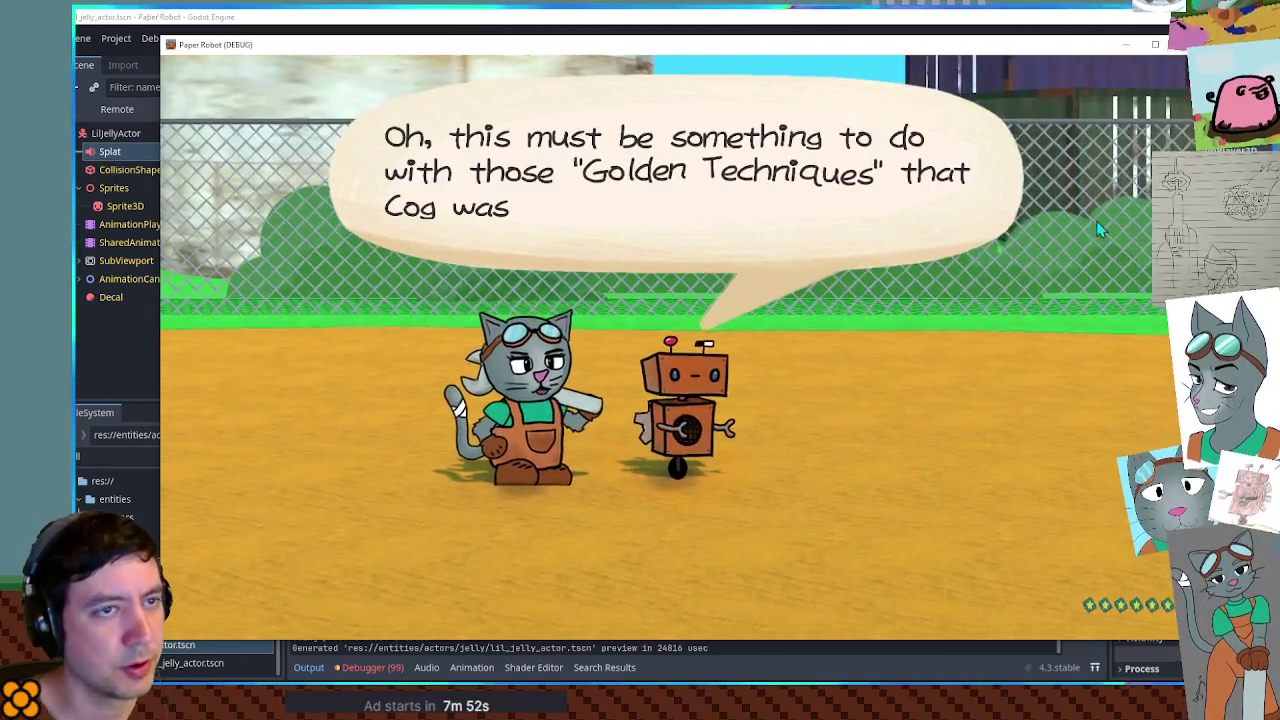
pyautogui.press('F8')
pyautogui.click(670, 40)
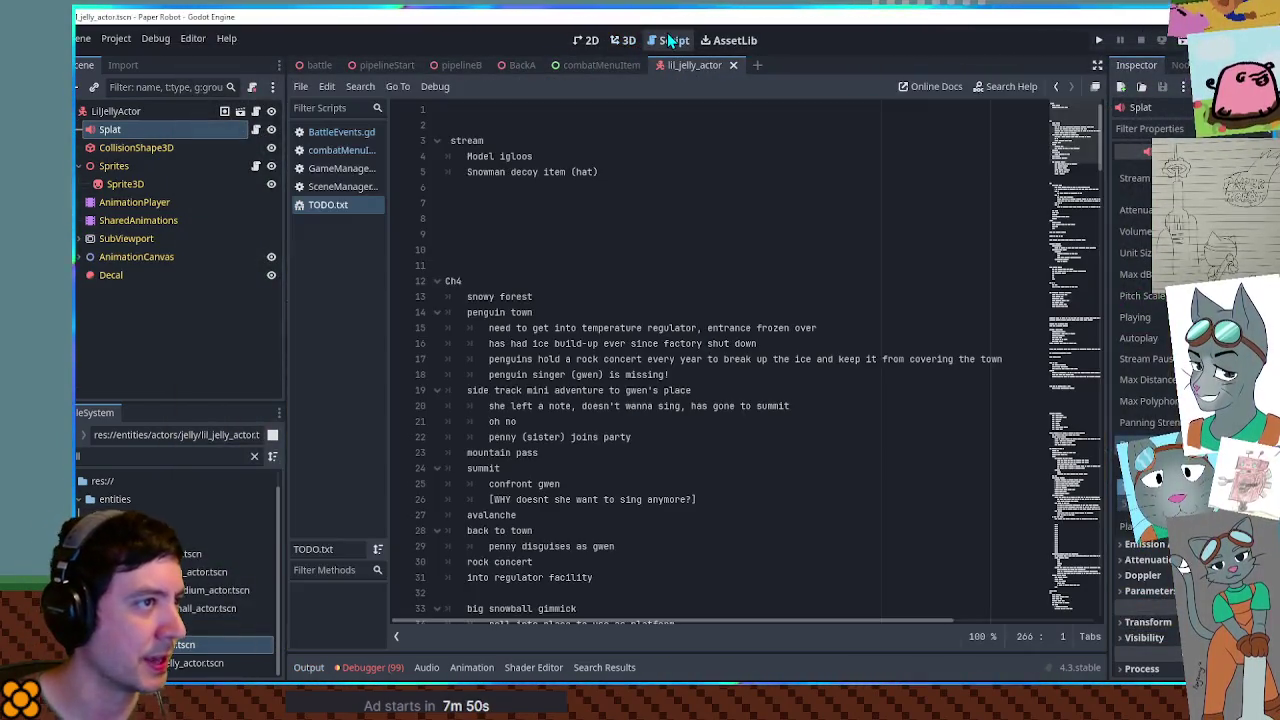
# Close the lil_jelly_actor scene and set line 122 of BattleEvents.gd to '= 5'
pyautogui.middleClick(681, 63)
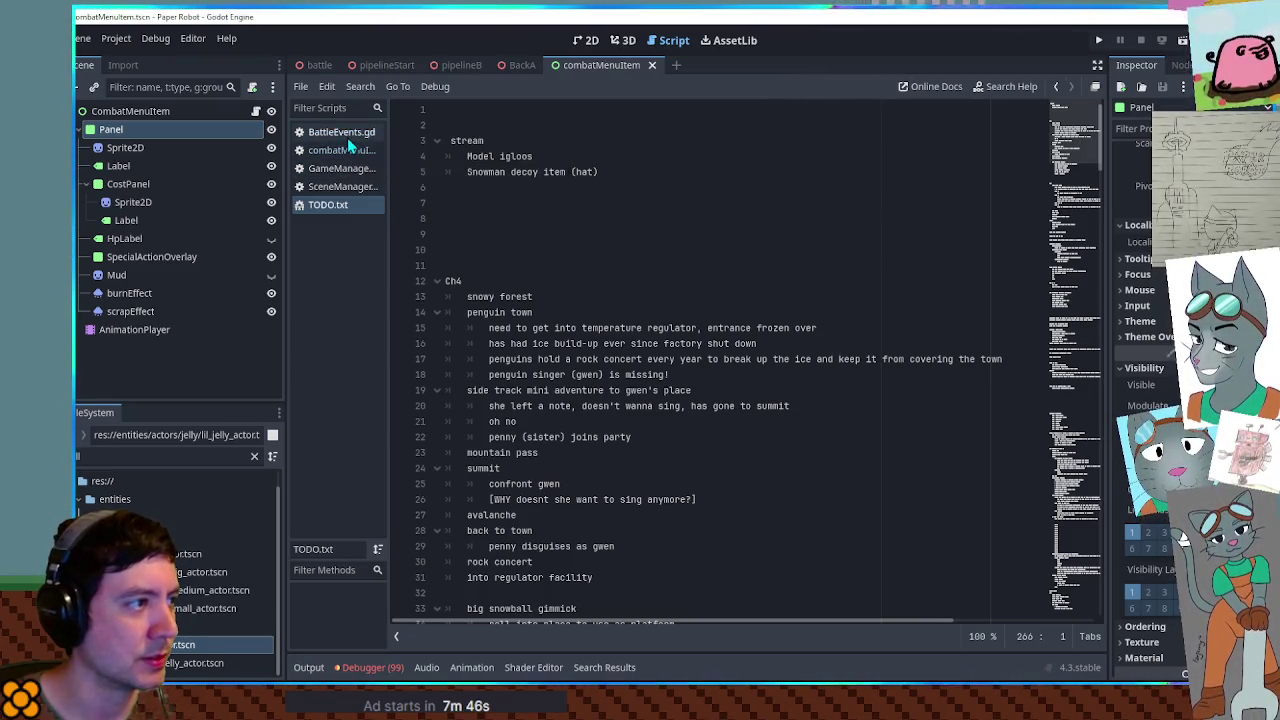
pyautogui.click(347, 135)
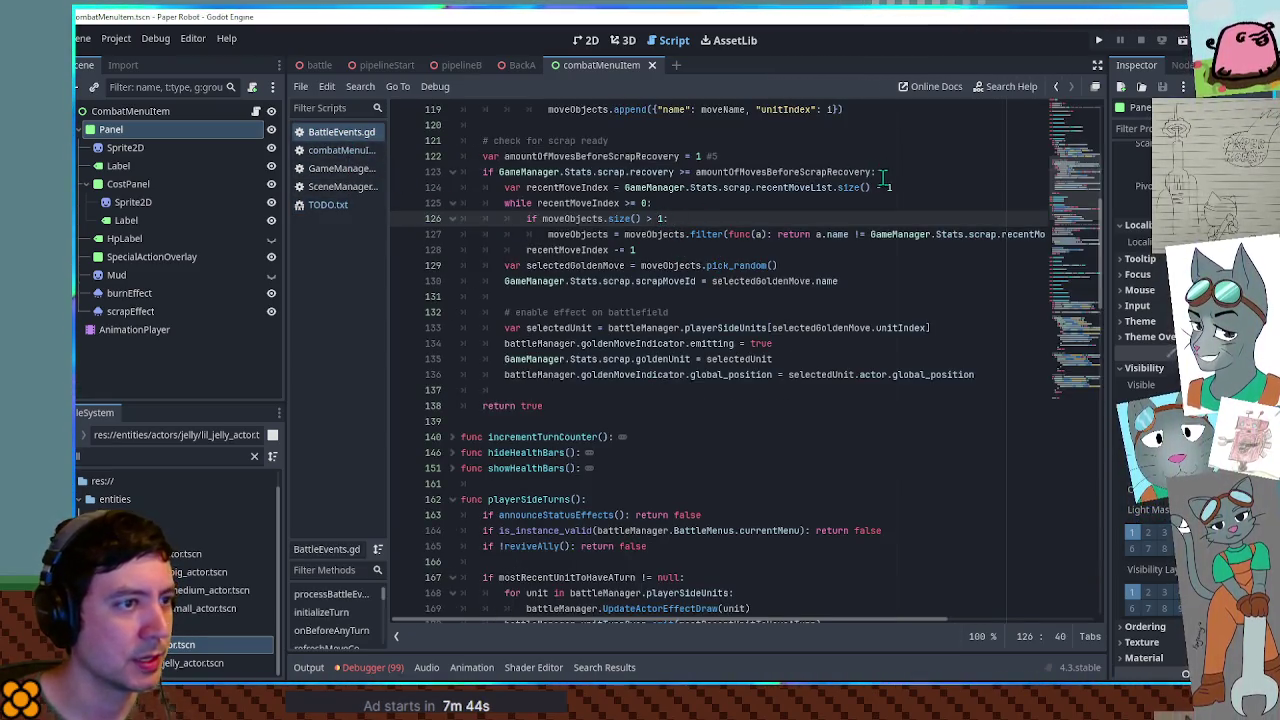
pyautogui.click(713, 157)
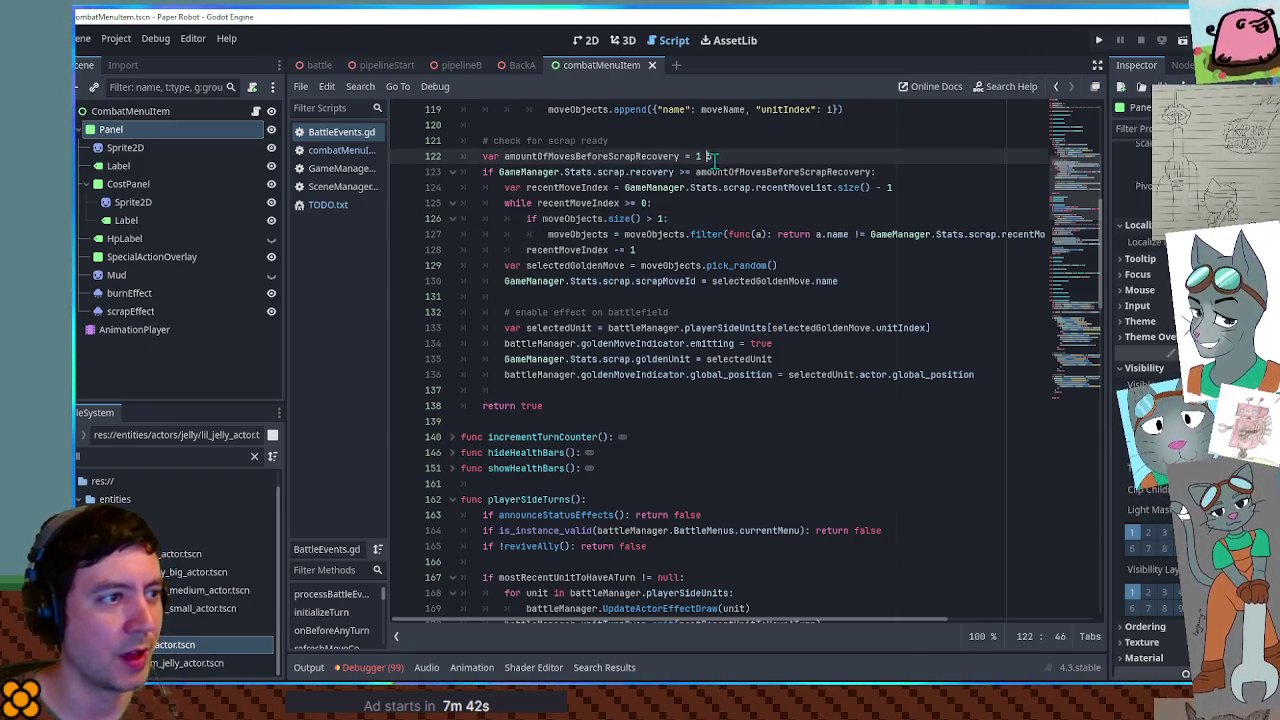
pyautogui.press('BackSpace')
pyautogui.press('BackSpace')
pyautogui.press('BackSpace')
pyautogui.write('5')
pyautogui.press('Up')
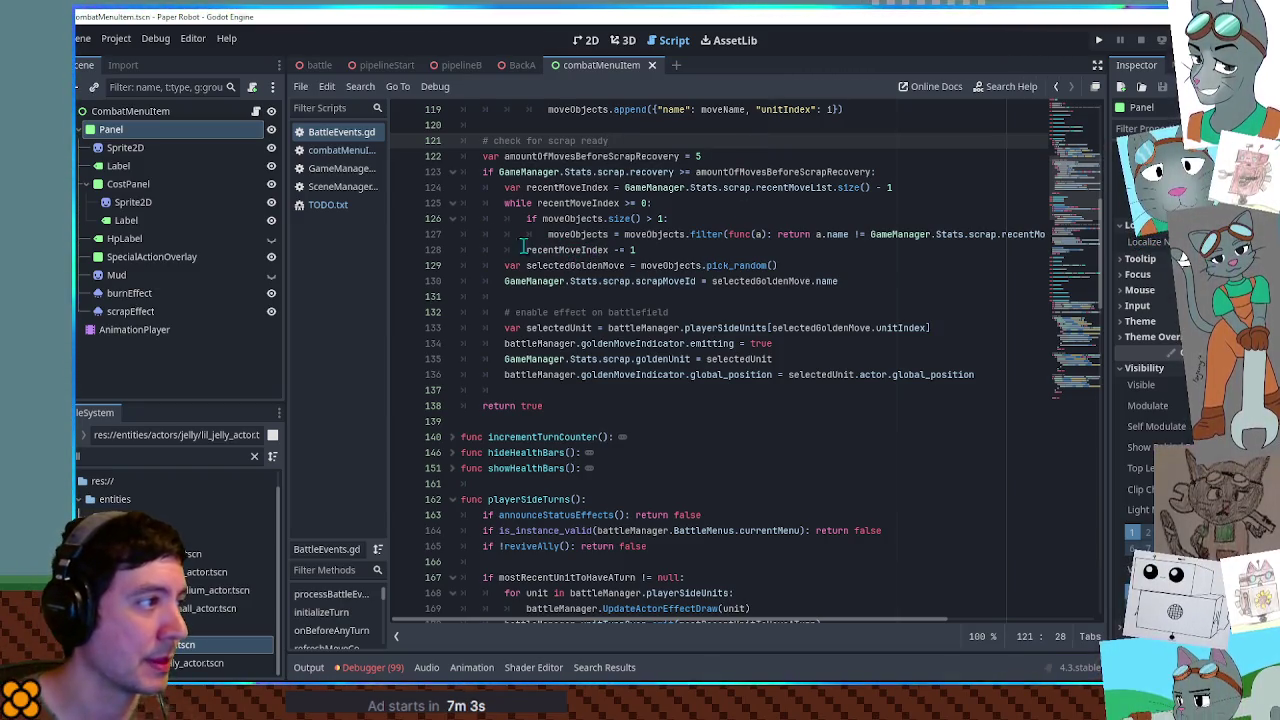
# Select the GameManager.Stats.scrap expression on line 123
pyautogui.click(676, 250)
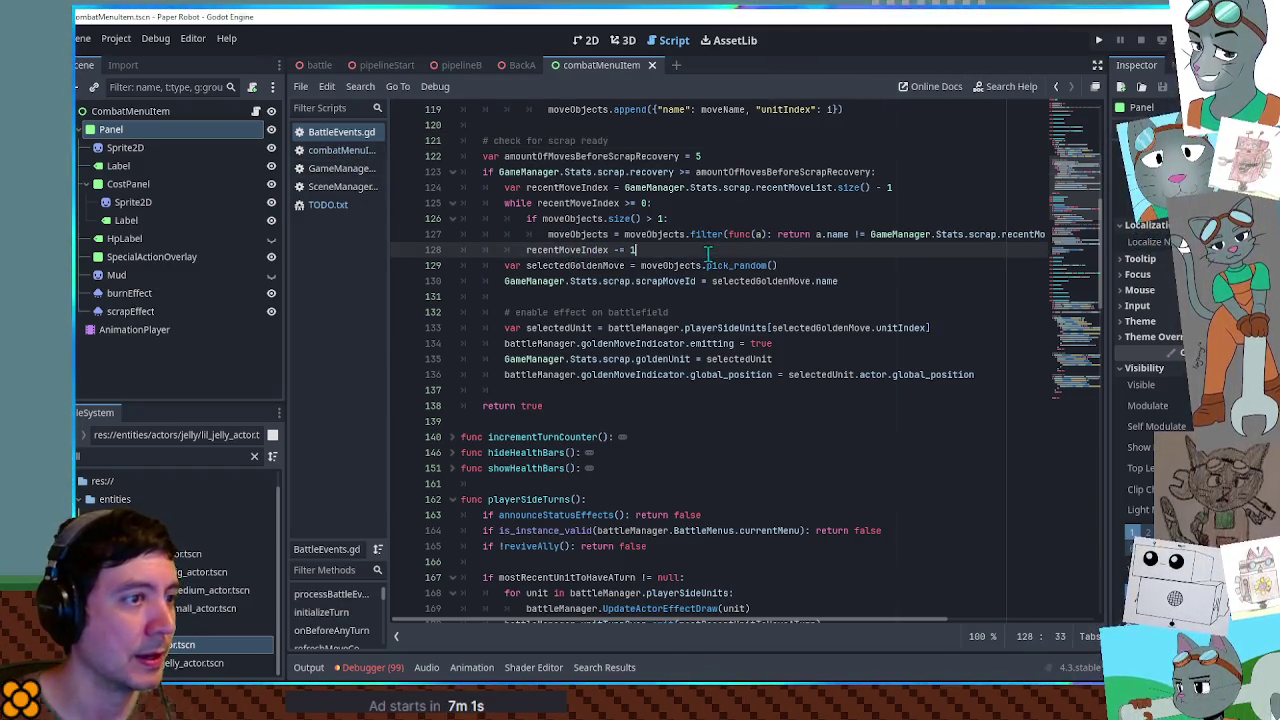
pyautogui.moveTo(551, 172); pyautogui.dragTo(614, 172)
pyautogui.doubleClick(556, 172)
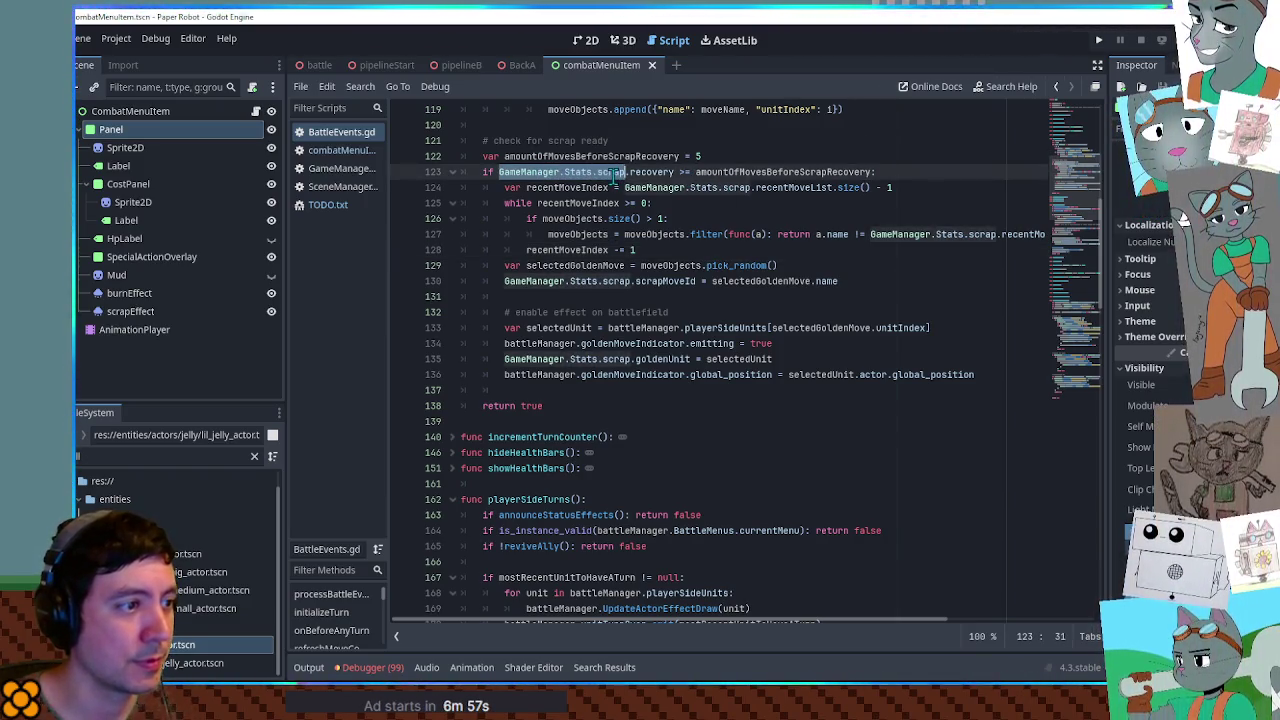
# Search all project files for GameManager.Stats.scrap.pend
pyautogui.hotkey('ctrl', 'shift', 'f')
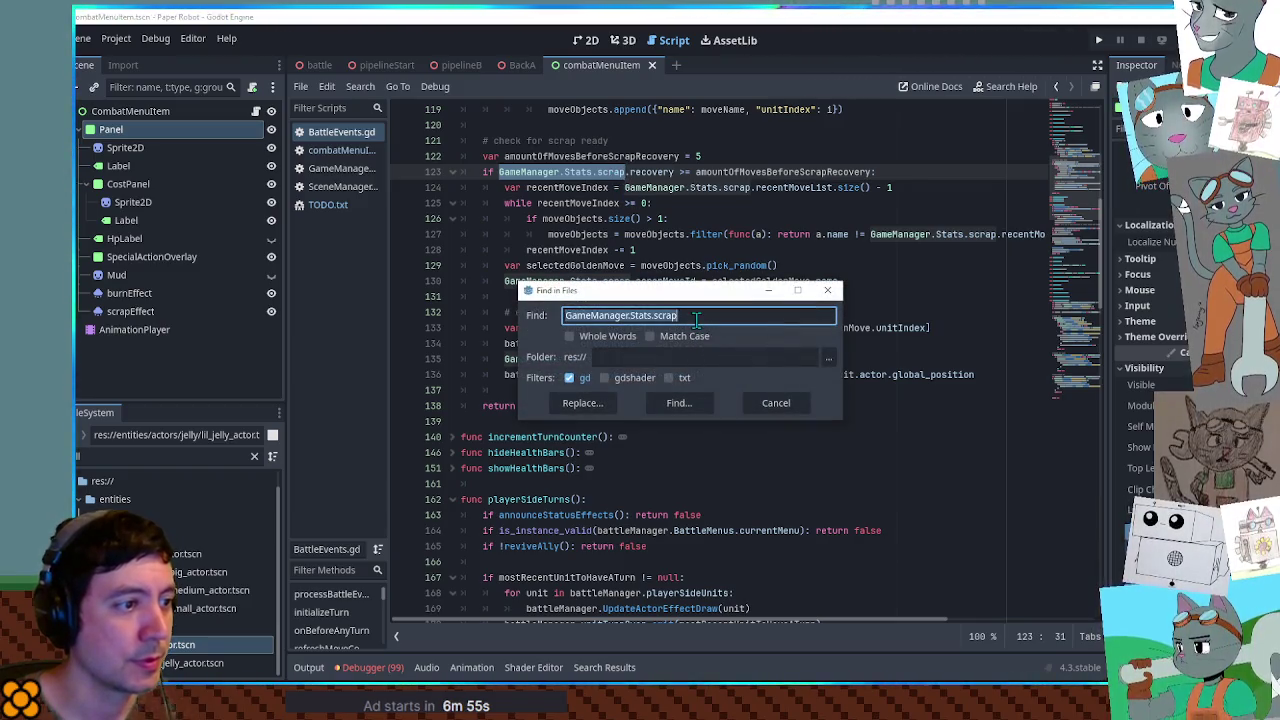
pyautogui.click(697, 316)
pyautogui.write('.pend')
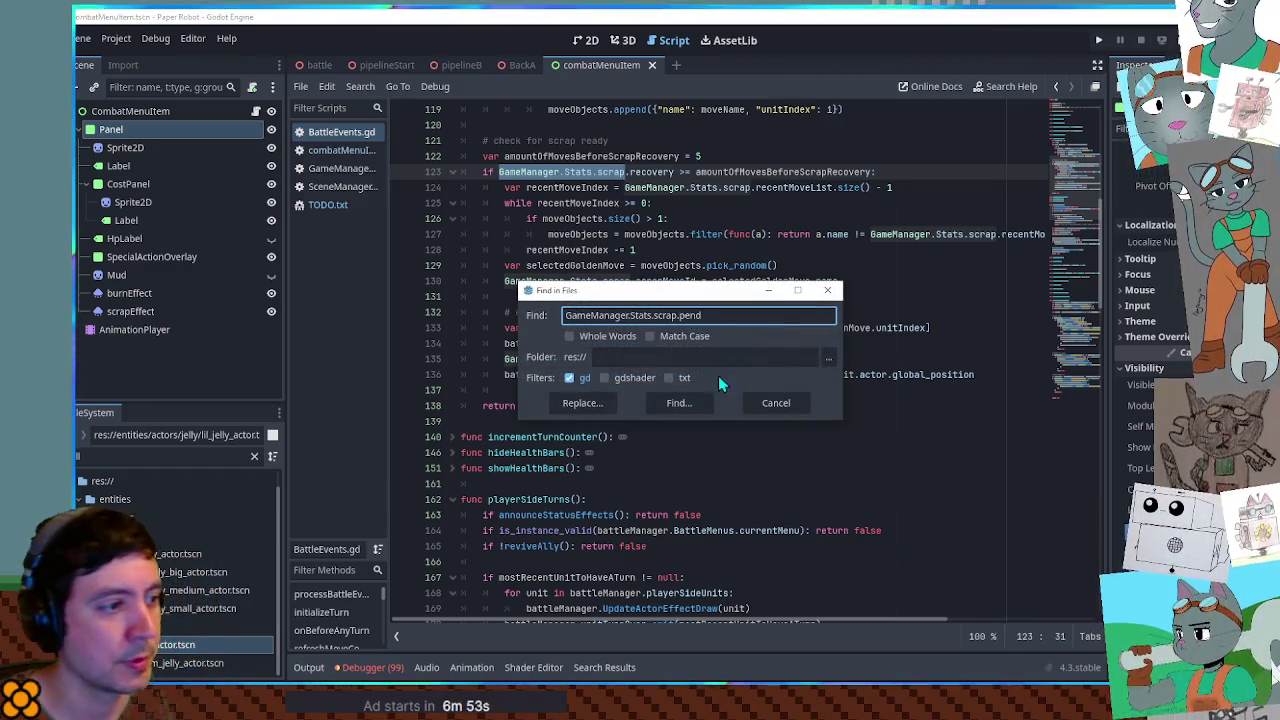
pyautogui.click(680, 403)
pyautogui.scroll(-1, 636, 522)
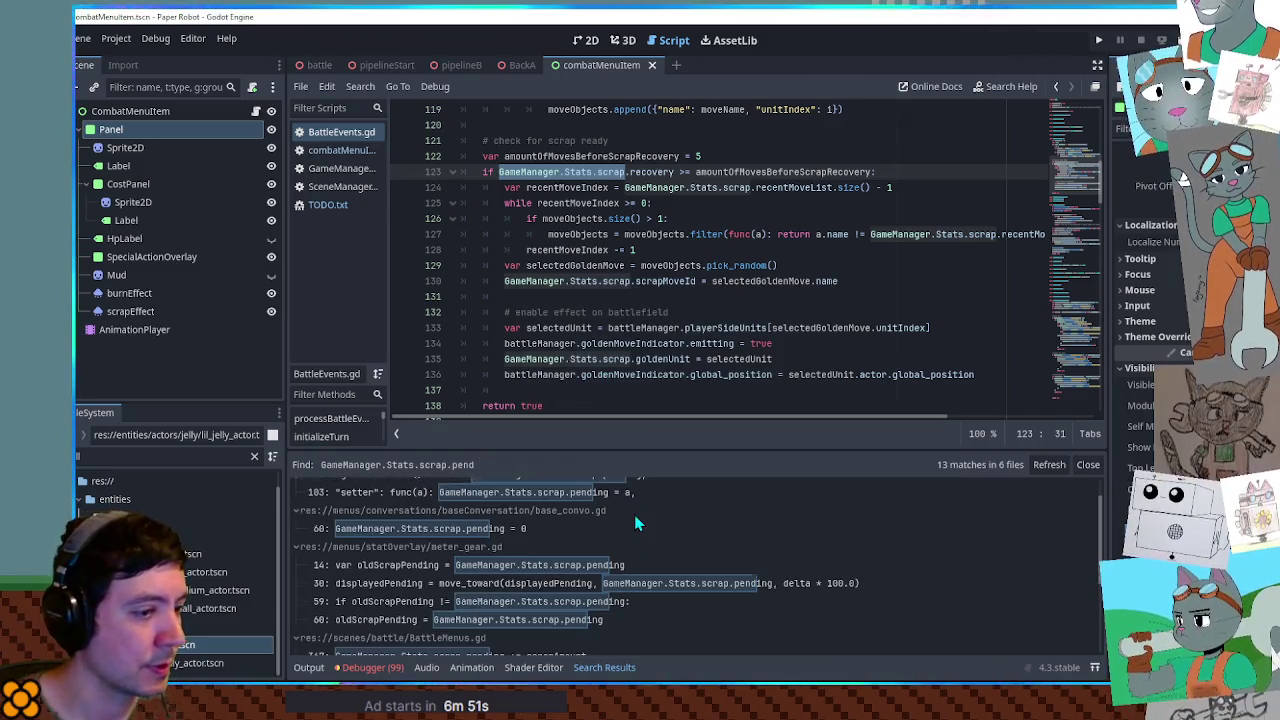
pyautogui.scroll(-6, 677, 539)
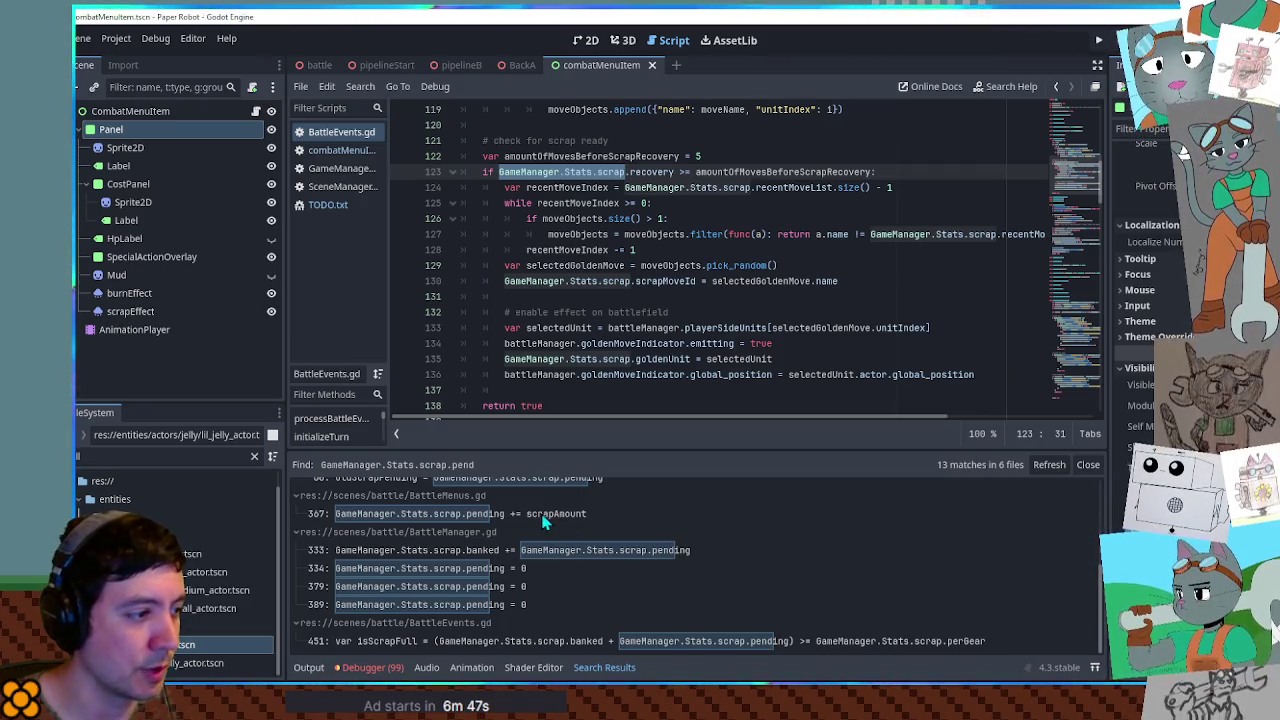
# Open the line 367 match in BattleMenus.gd and select scrapAmount in AwardScrap
pyautogui.click(545, 516)
pyautogui.scroll(2, 680, 365)
pyautogui.scroll(-2, 680, 365)
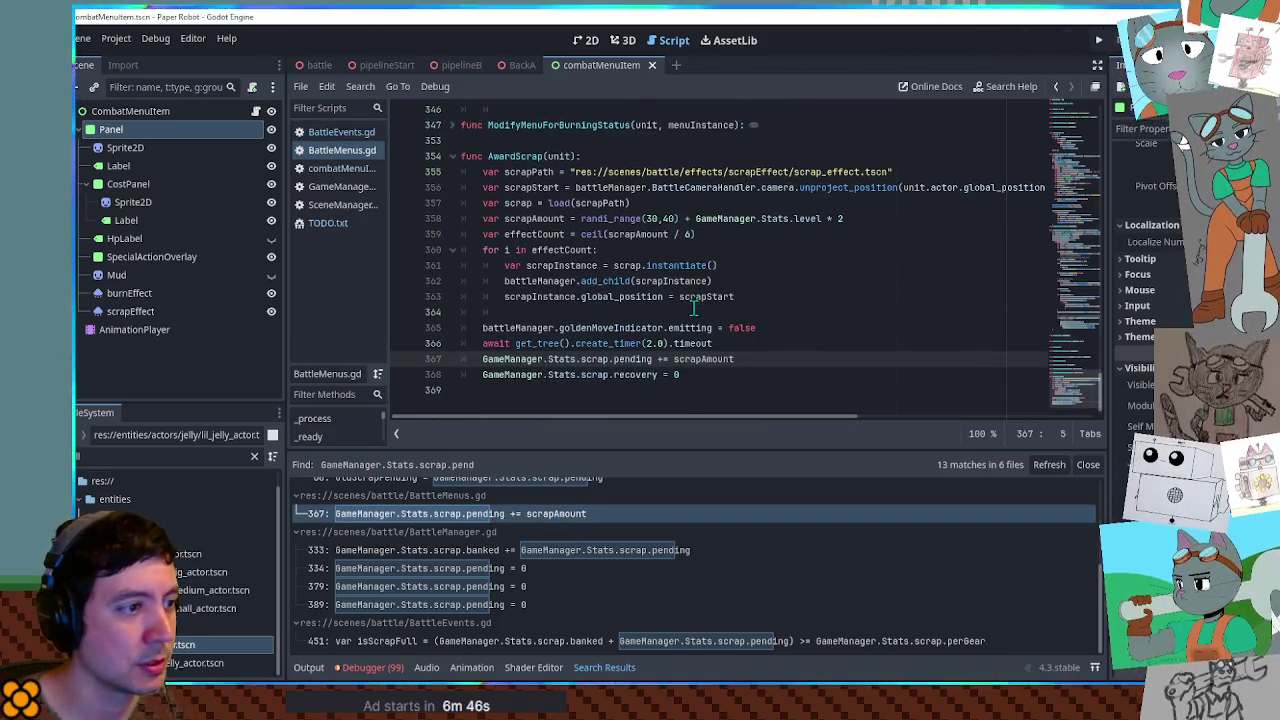
pyautogui.doubleClick(703, 359)
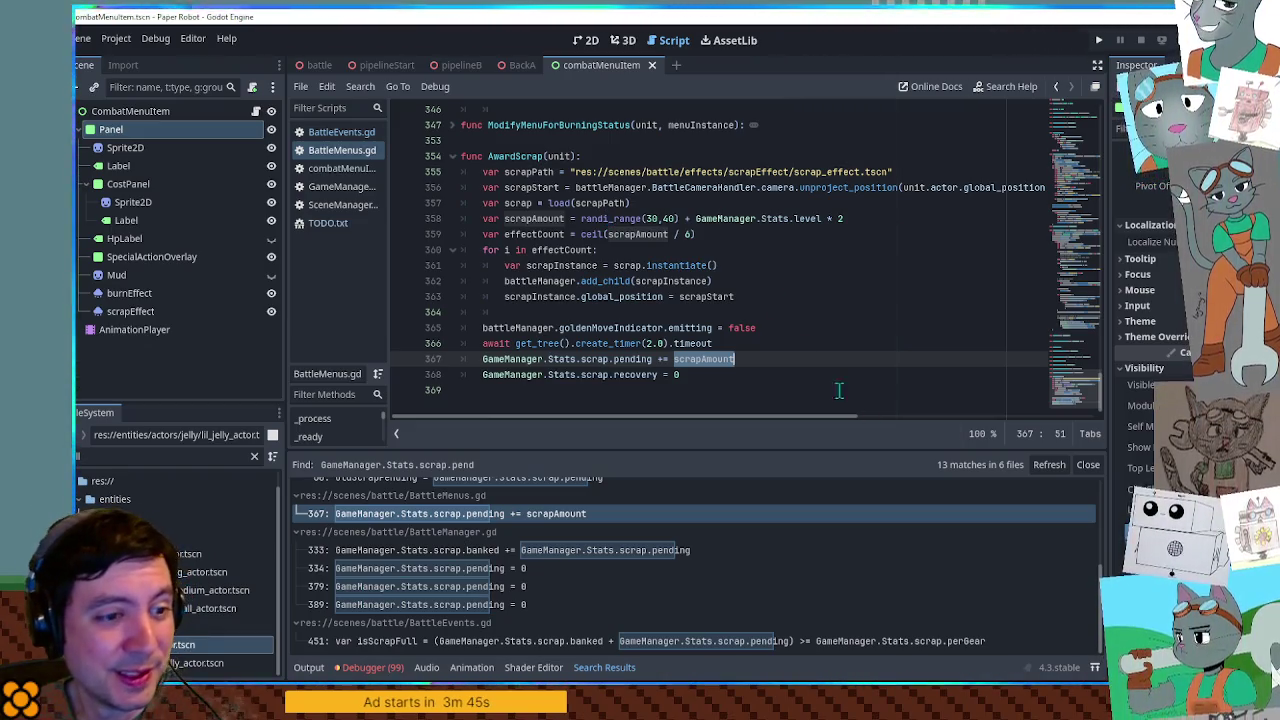
# Close the Search Results panel, move the caret to line 364, then switch to TODO.txt
pyautogui.click(1090, 465)
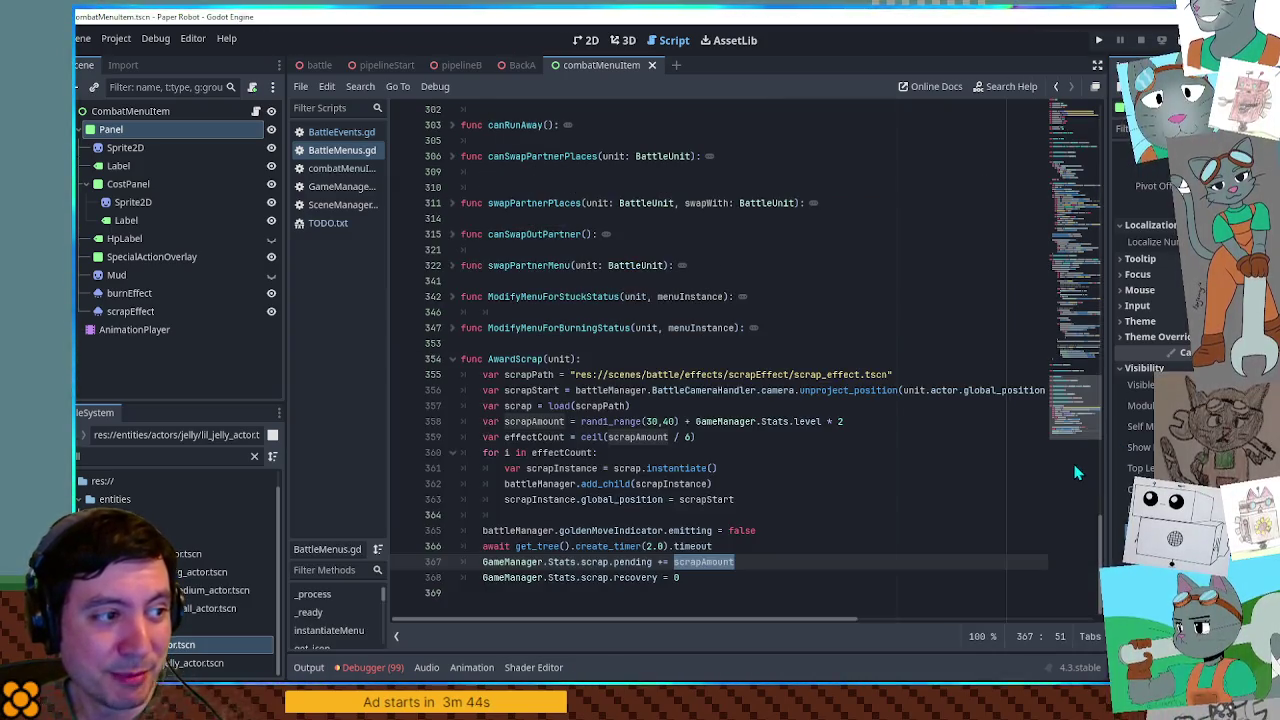
pyautogui.click(828, 499)
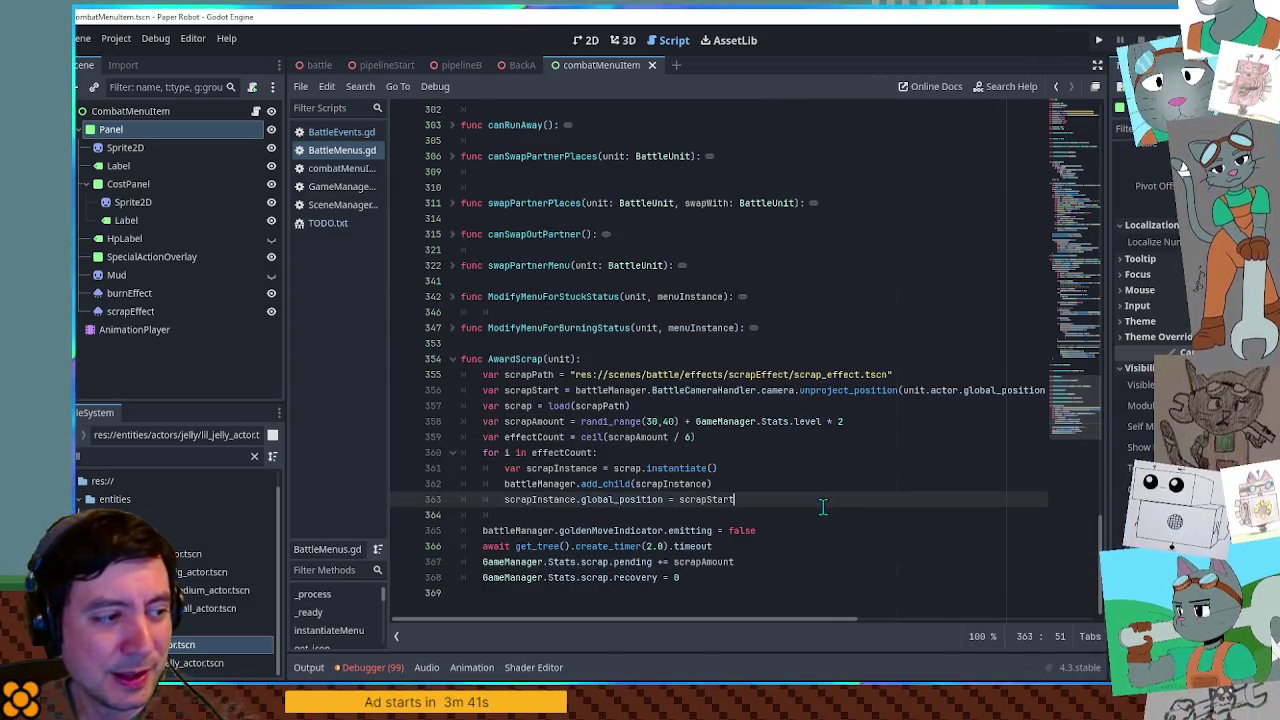
pyautogui.press('Down')
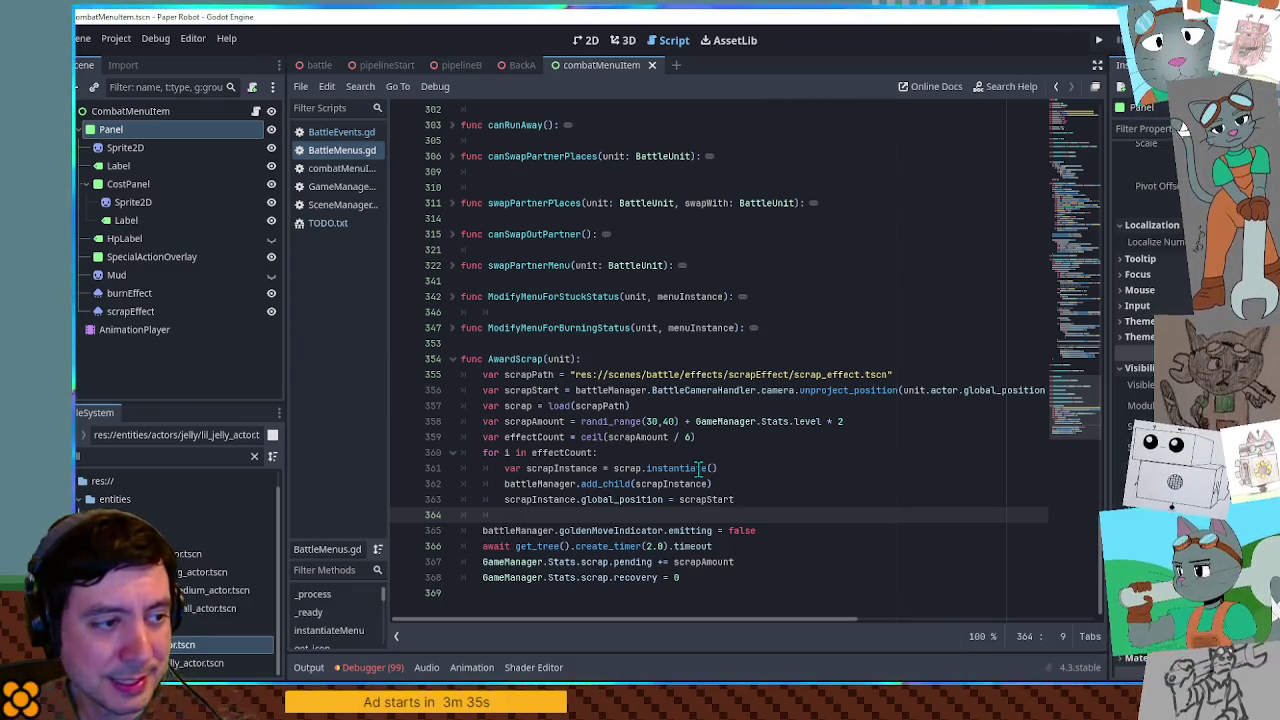
pyautogui.click(328, 225)
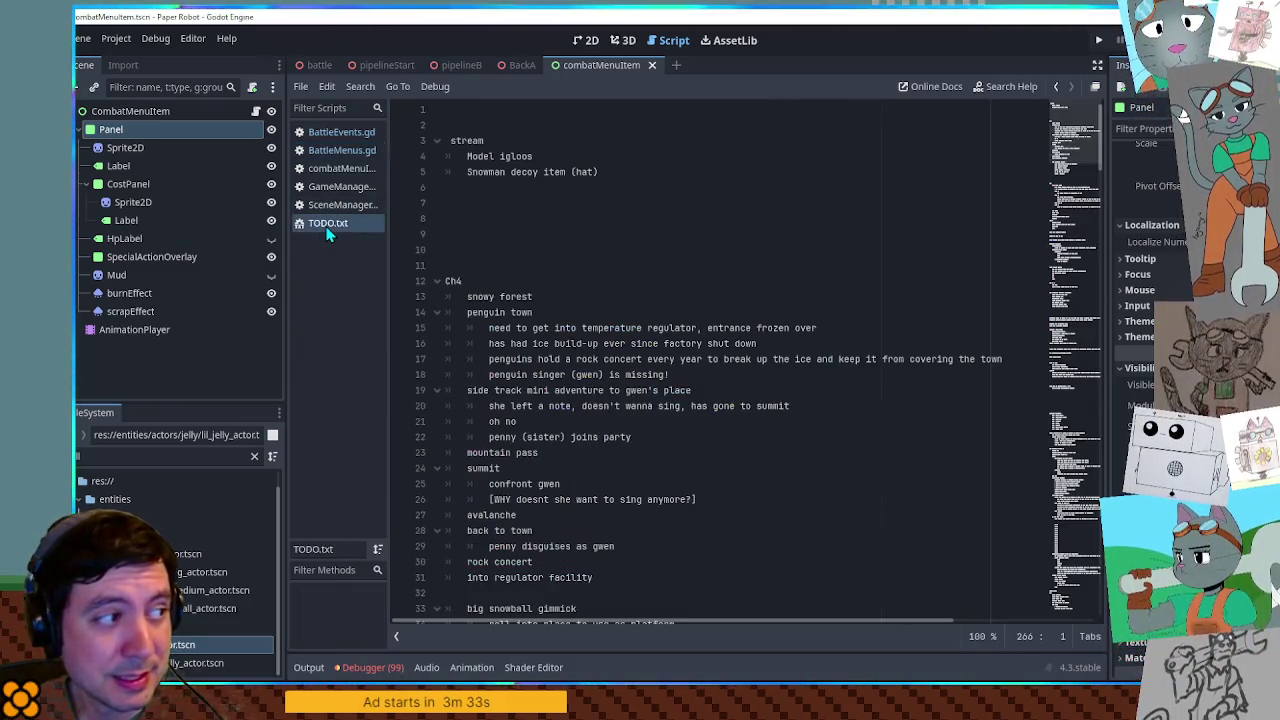
# Place the caret on empty line 10 of TODO.txt and run the project with F5
pyautogui.moveTo(1075, 160)
pyautogui.mouseDown()
pyautogui.moveTo(1105, 600)
pyautogui.moveTo(1108, 121)
pyautogui.mouseUp()
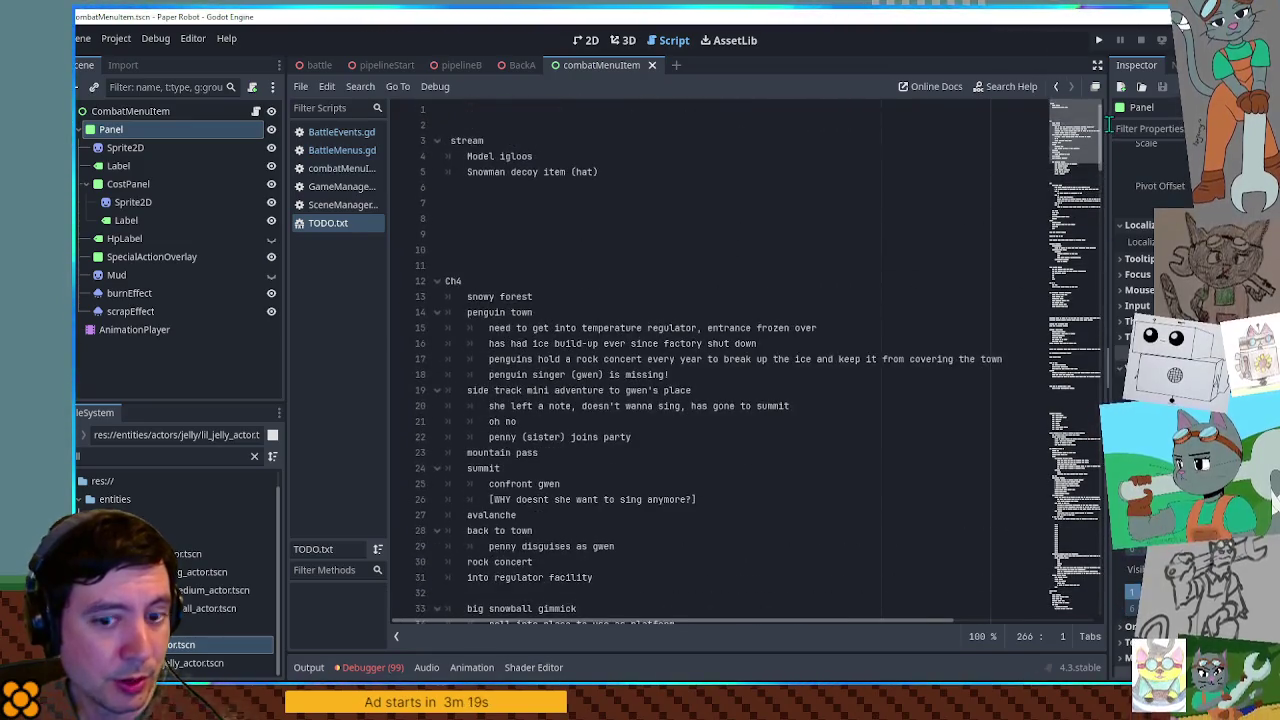
pyautogui.click(869, 249)
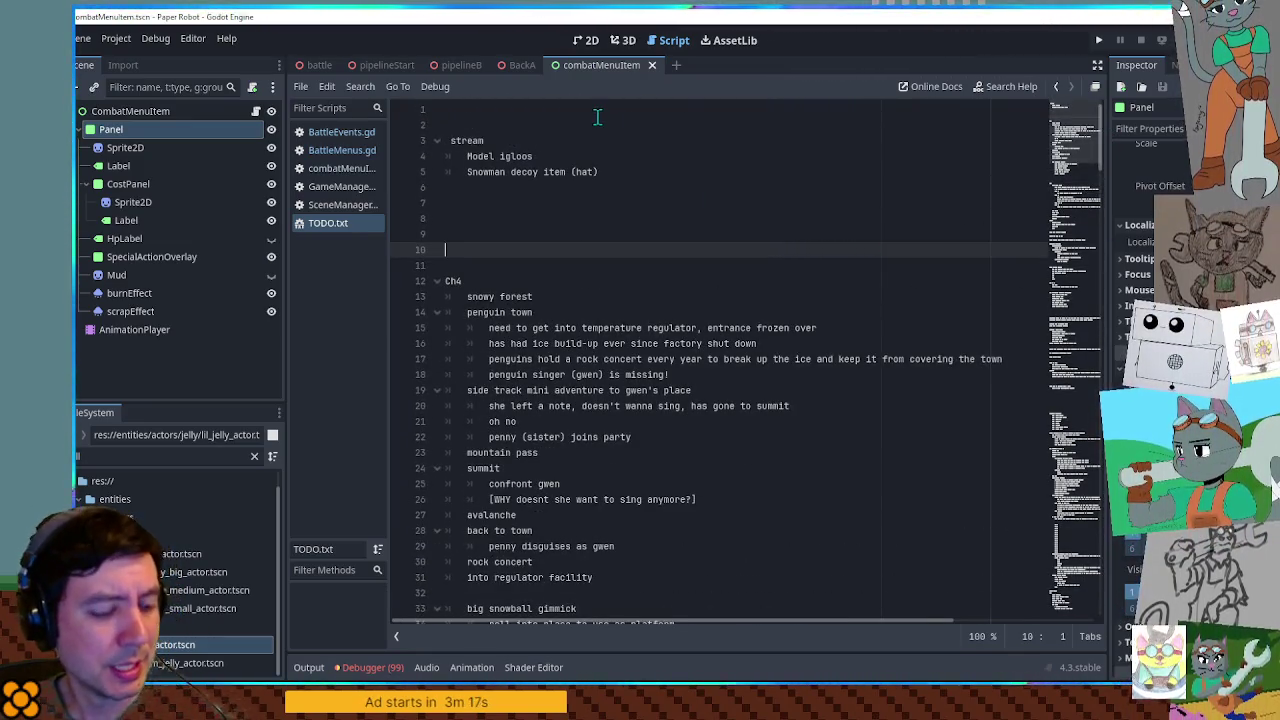
pyautogui.press('F5')
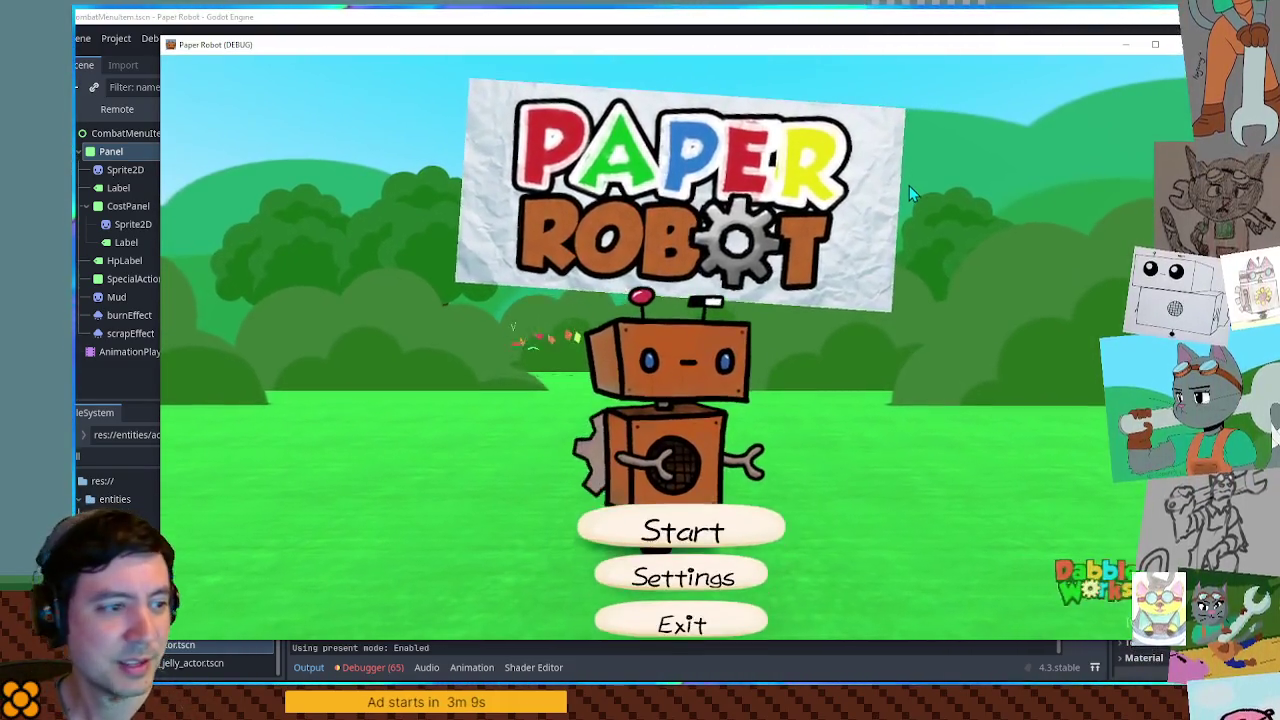
# Start the game from a chapter 1 save and view the Databank Map page
pyautogui.press('Return')
pyautogui.press('Return')
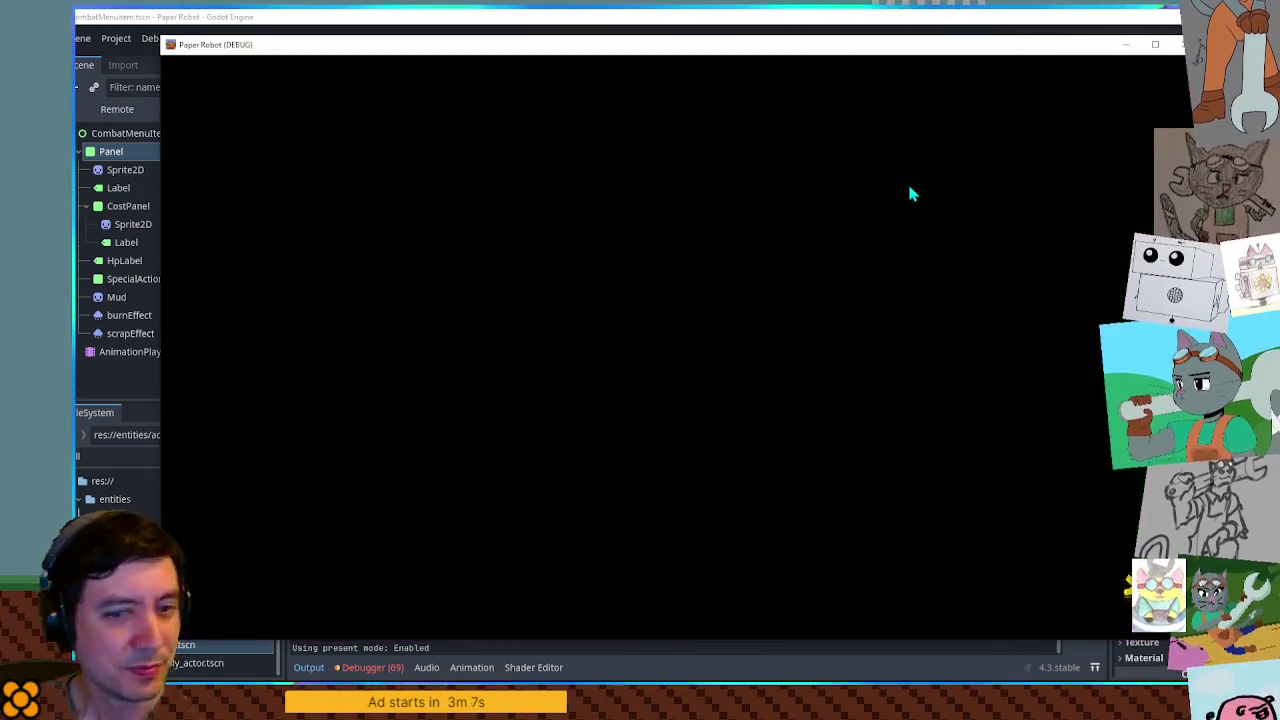
pyautogui.press('Right')
pyautogui.press('Return')
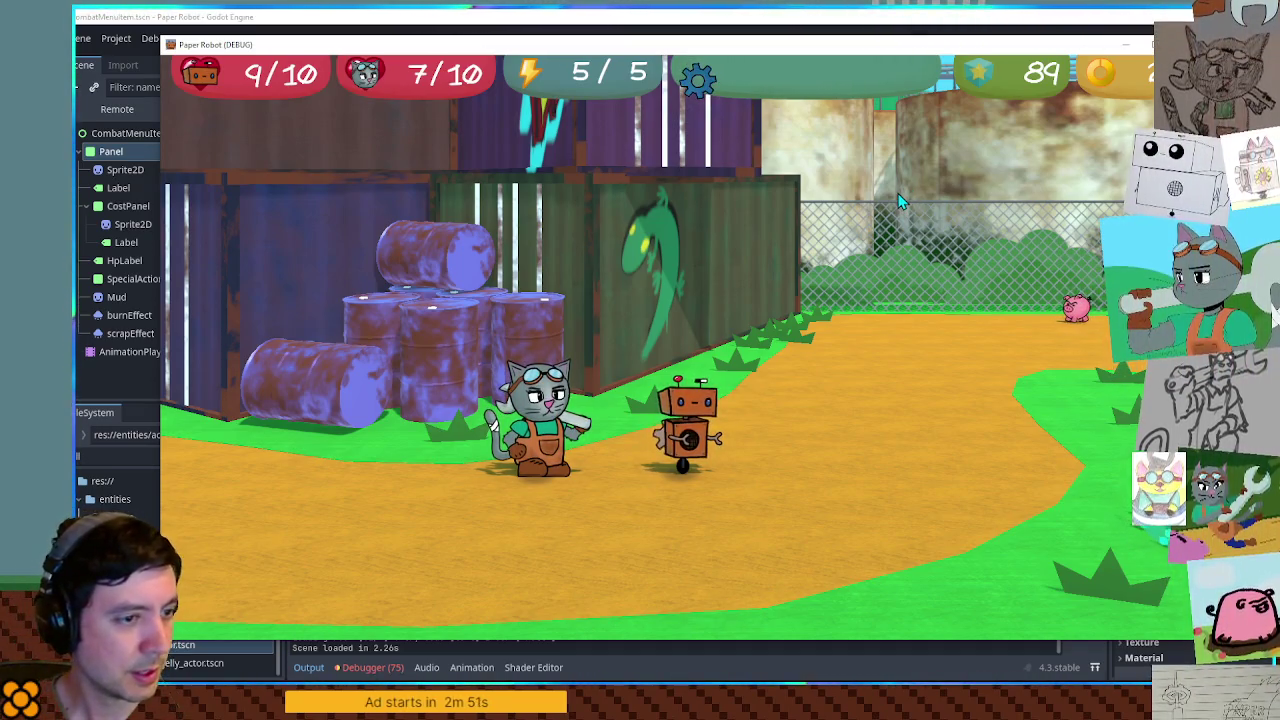
pyautogui.press('Escape')
pyautogui.press('Right')
pyautogui.press('Return')
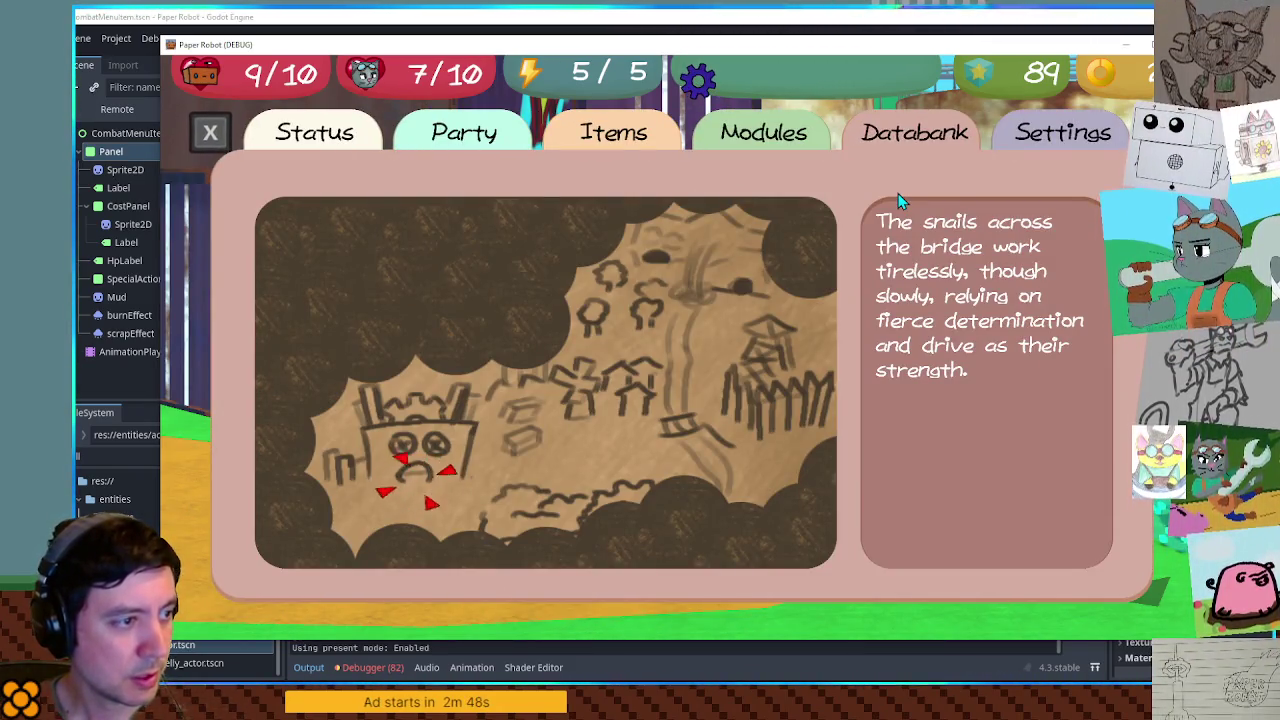
pyautogui.press('Escape')
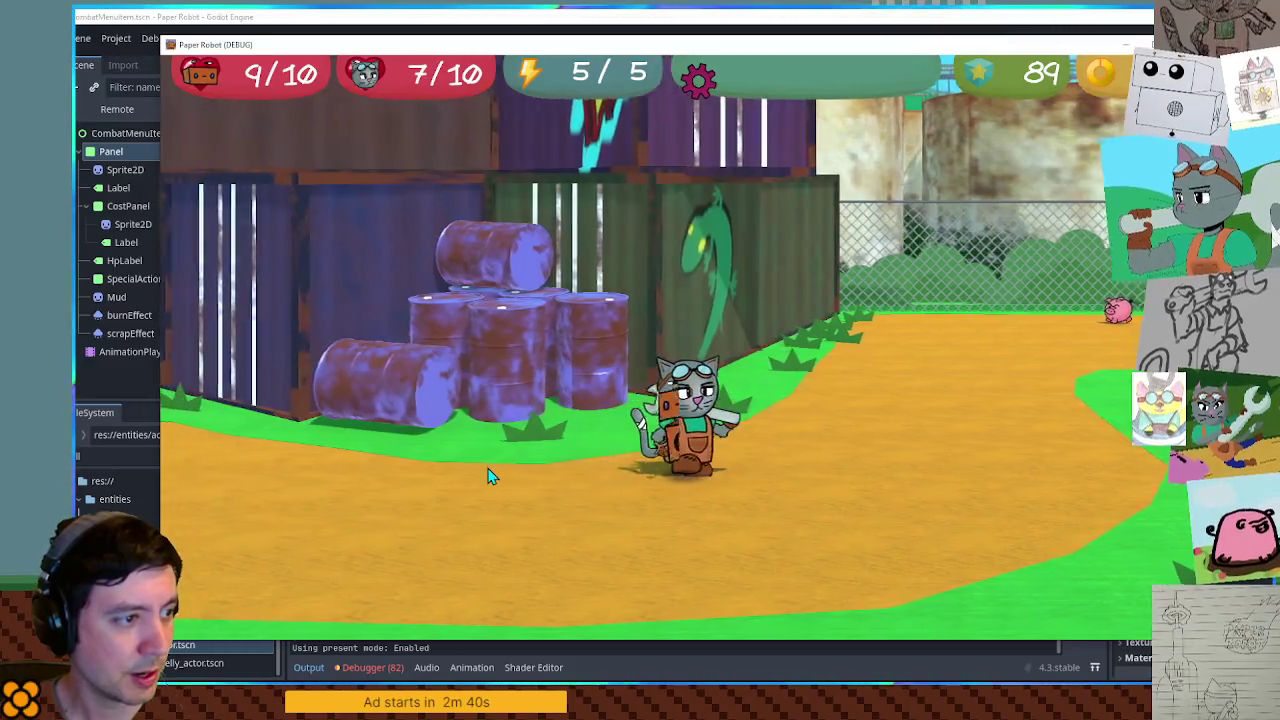
# Walk the robot through the rooms to the outdoor level and recheck the Databank Map
pyautogui.press('Up')
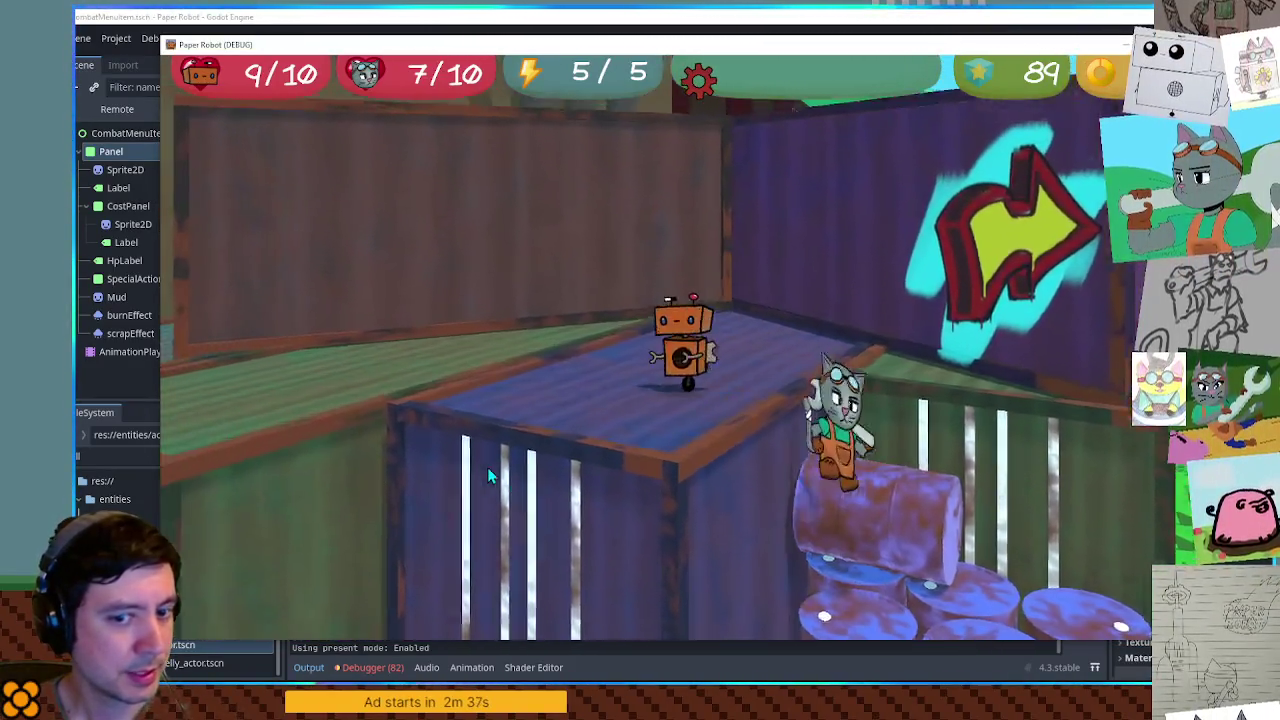
pyautogui.press('Up')
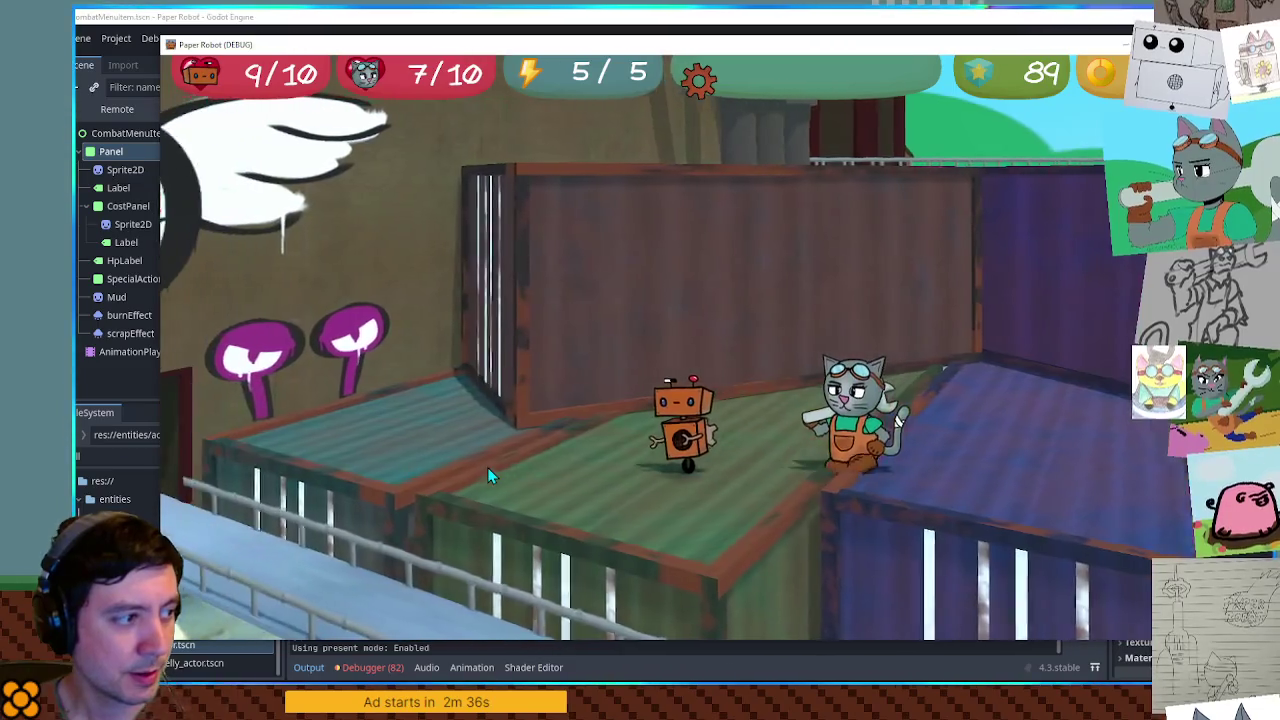
pyautogui.press('Up')
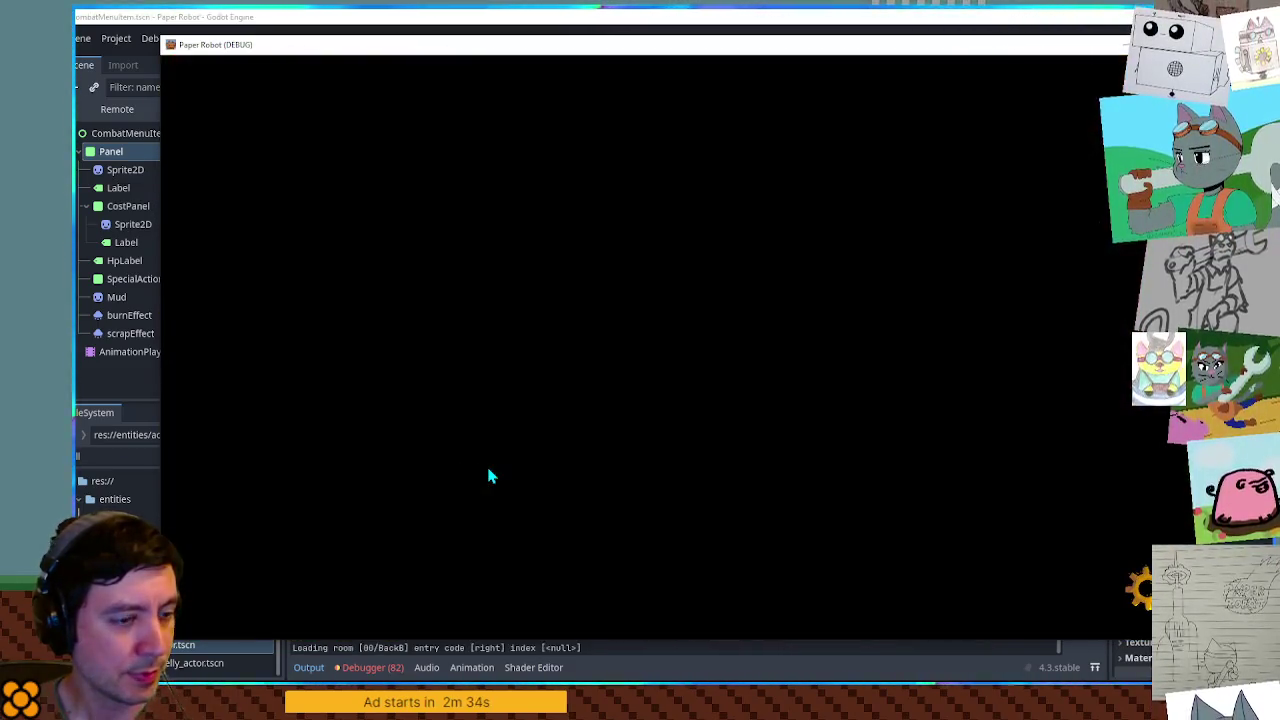
pyautogui.press('Up')
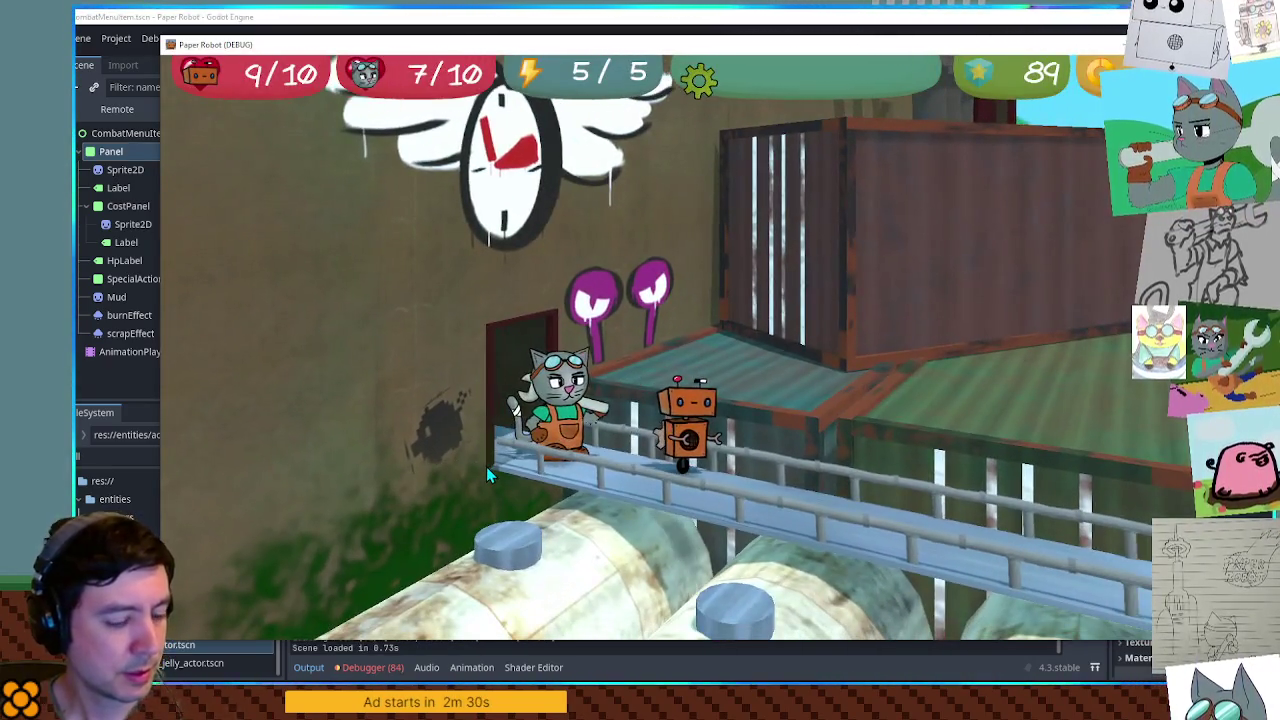
pyautogui.press('Escape')
pyautogui.press('Return')
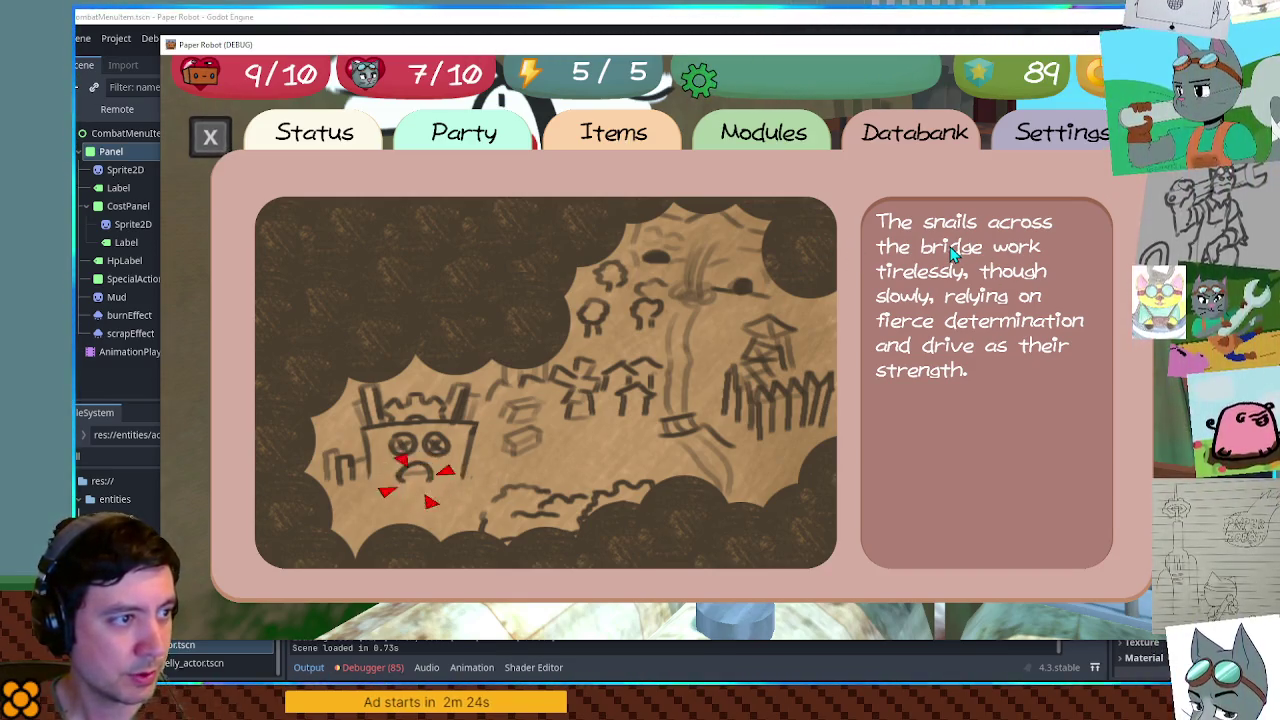
pyautogui.press('Escape')
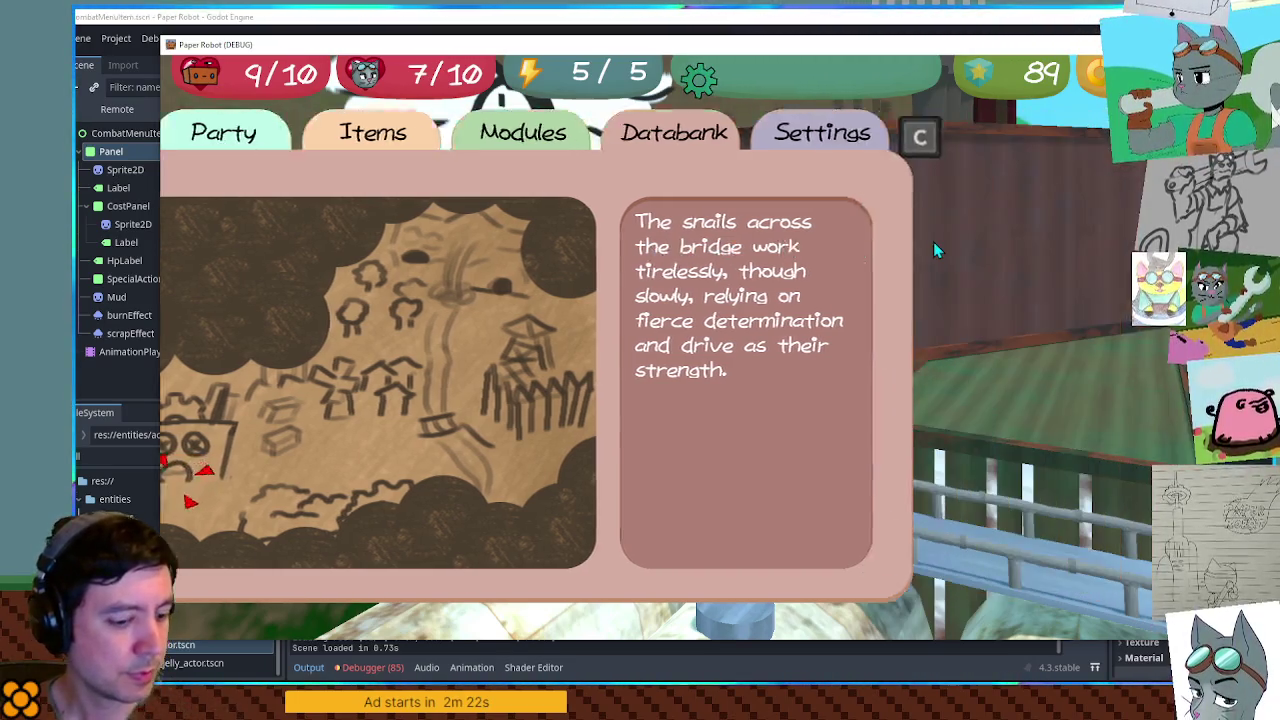
# Open the debug tools, close the game, and filter the project files for 'ap'
pyautogui.press('`')
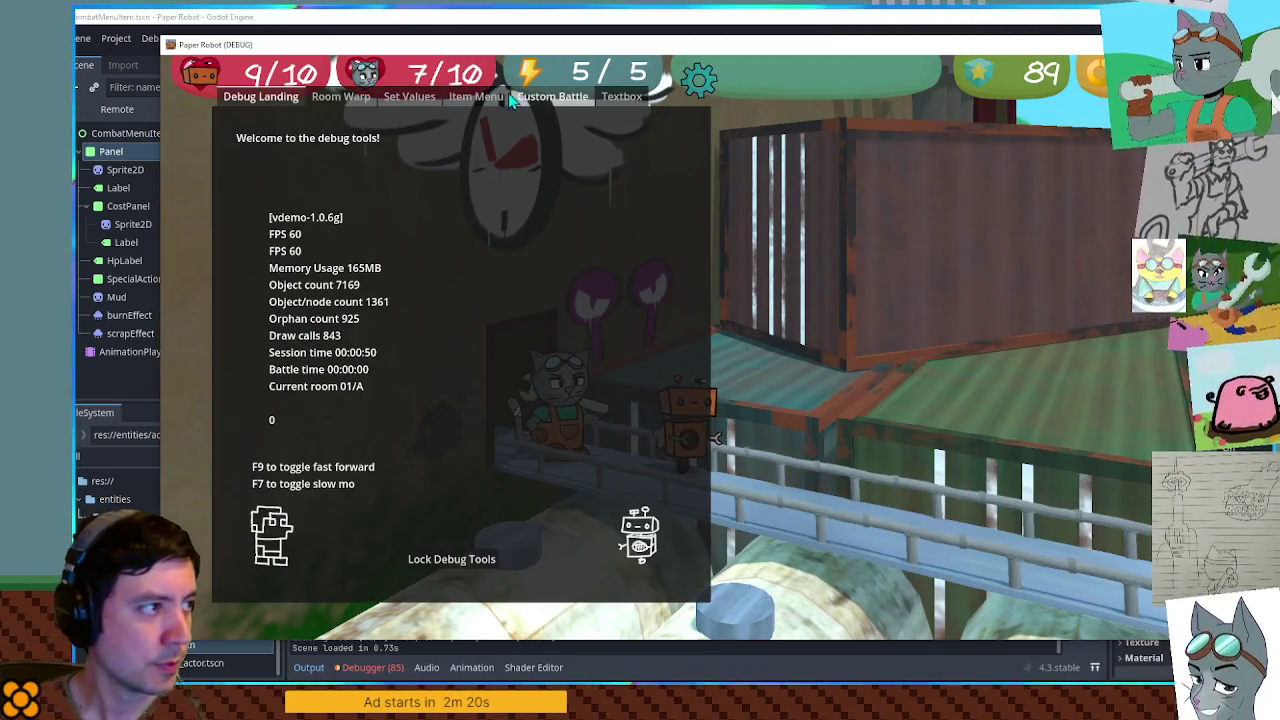
pyautogui.press('F8')
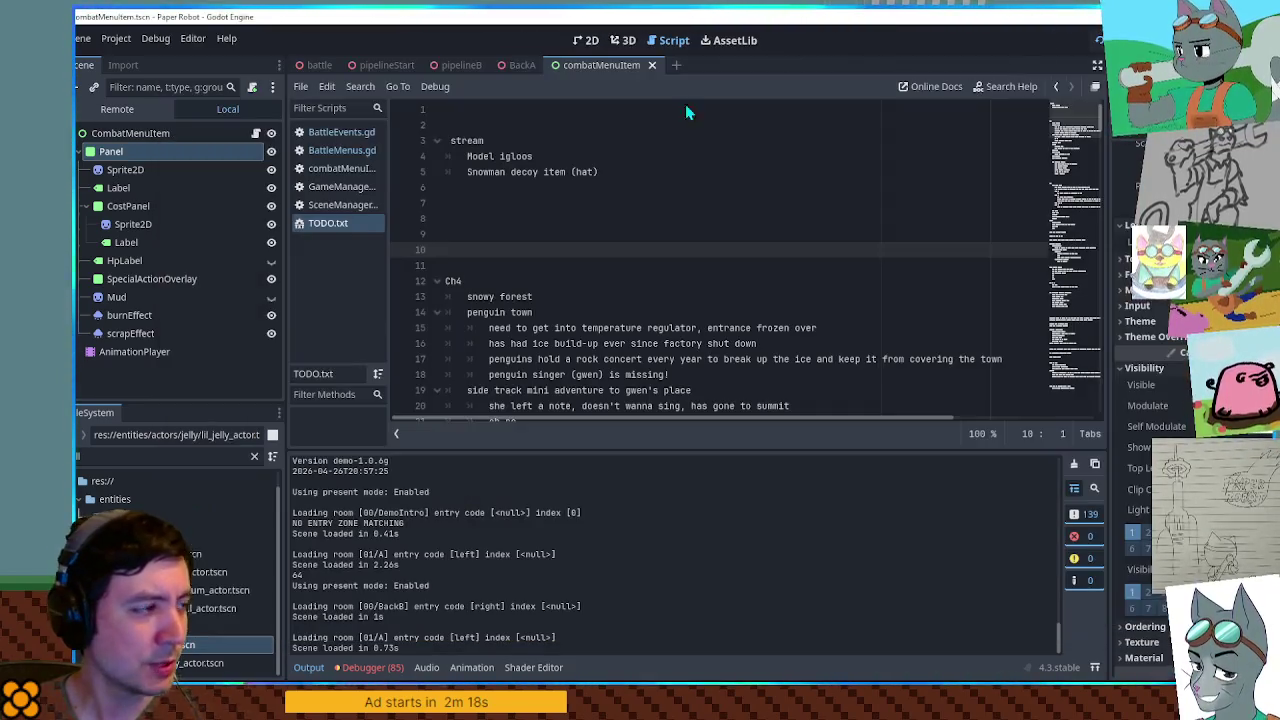
pyautogui.write('ap')
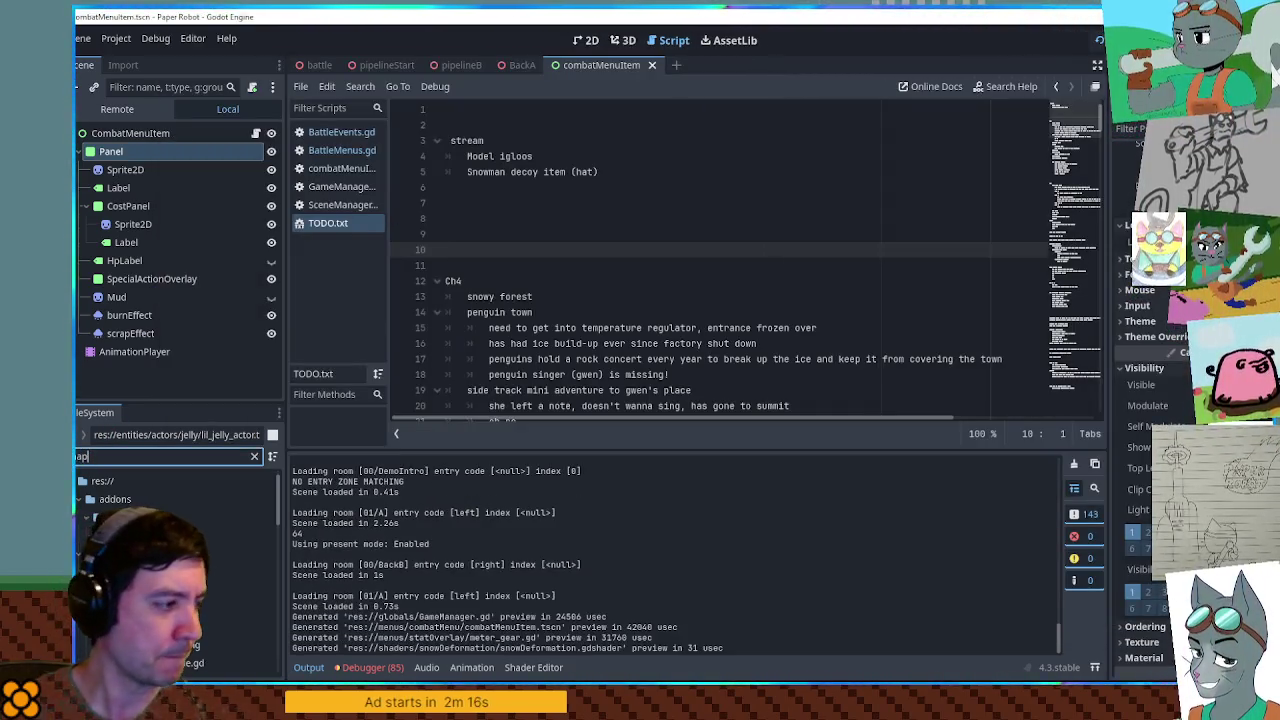
pyautogui.scroll(-10, 180, 560)
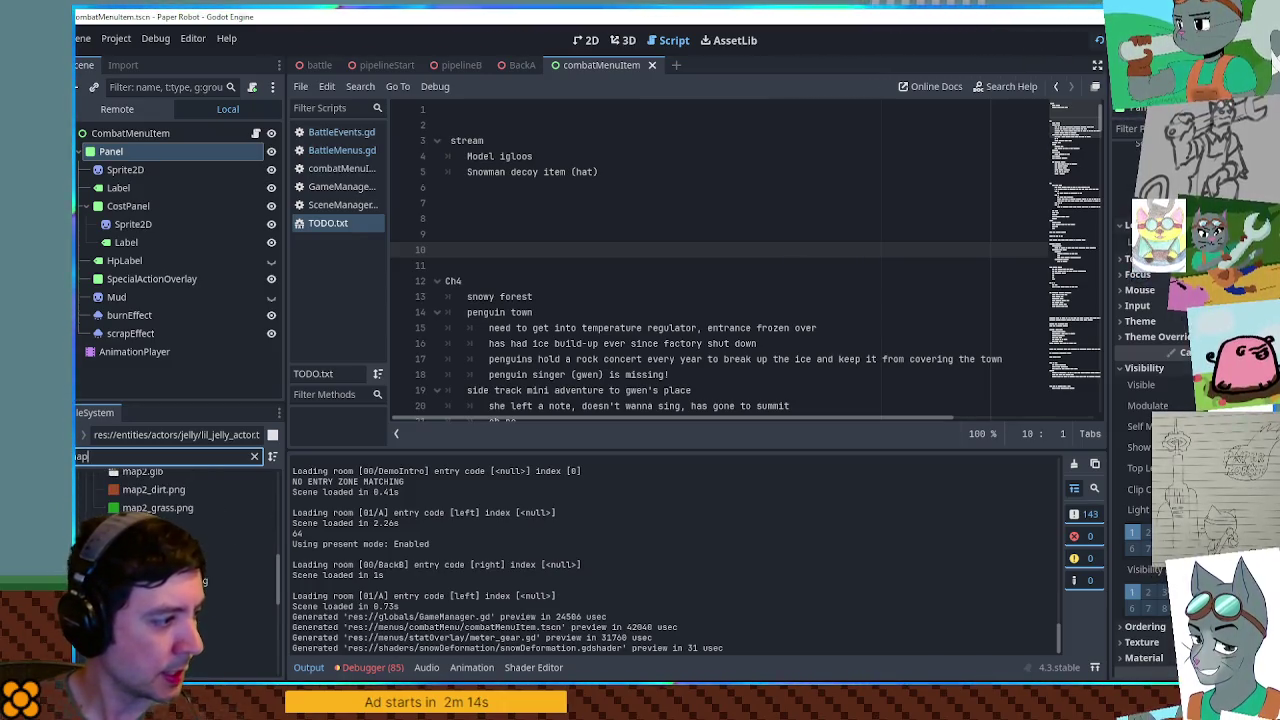
pyautogui.scroll(5, 180, 570)
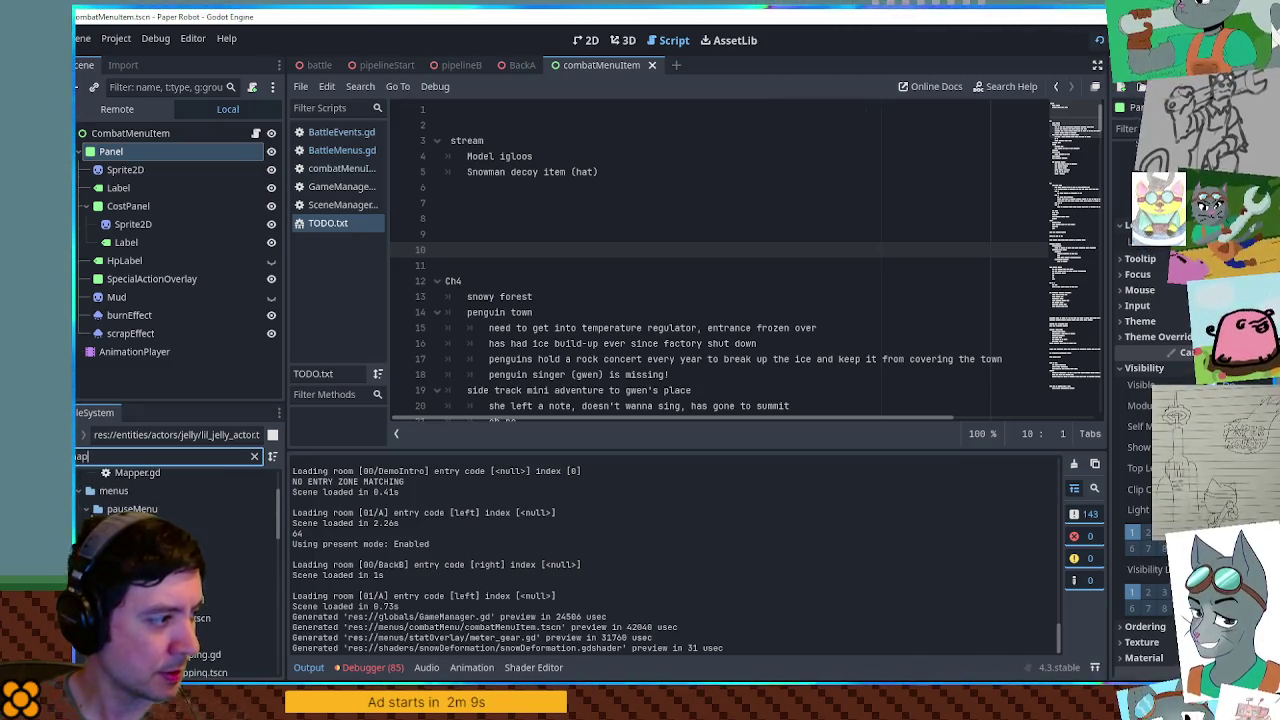
# Open map_handler.gd from the filtered file list and scroll down the script
pyautogui.click(180, 560)
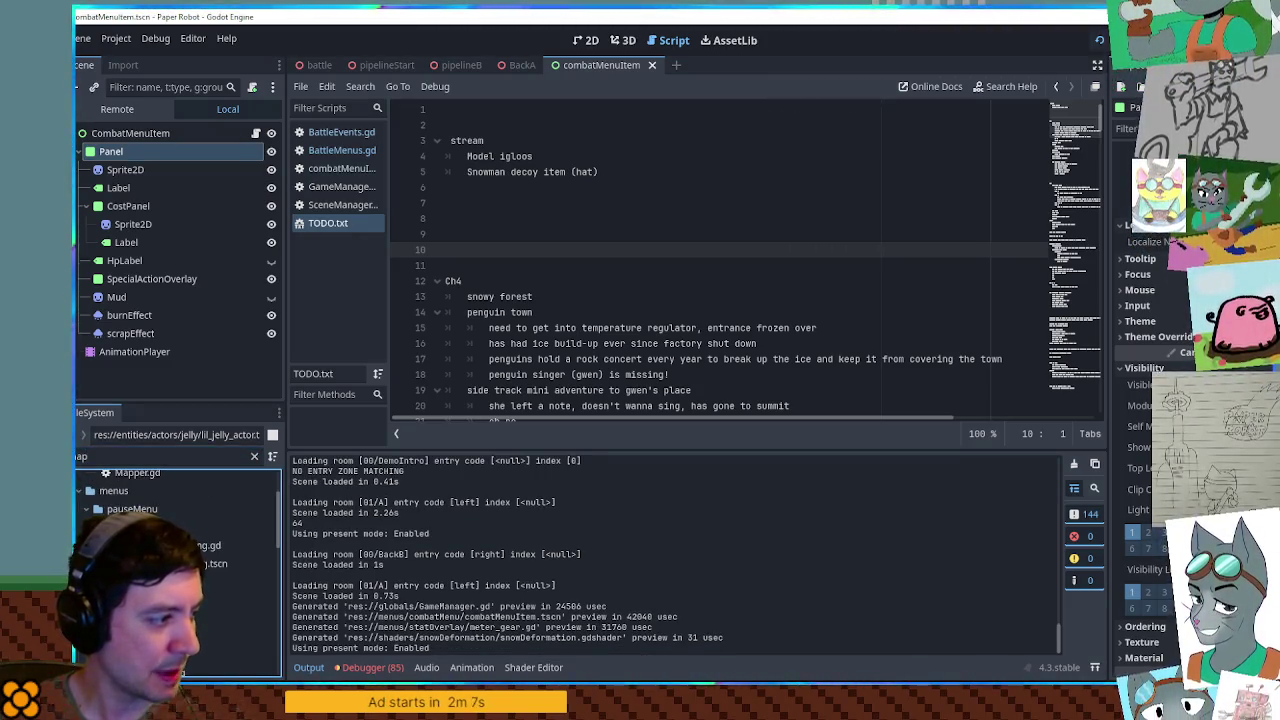
pyautogui.doubleClick(220, 665)
pyautogui.moveTo(1076, 230)
pyautogui.mouseDown()
pyautogui.moveTo(1075, 118)
pyautogui.moveTo(1080, 185)
pyautogui.mouseUp()
pyautogui.scroll(-3, 572, 230)
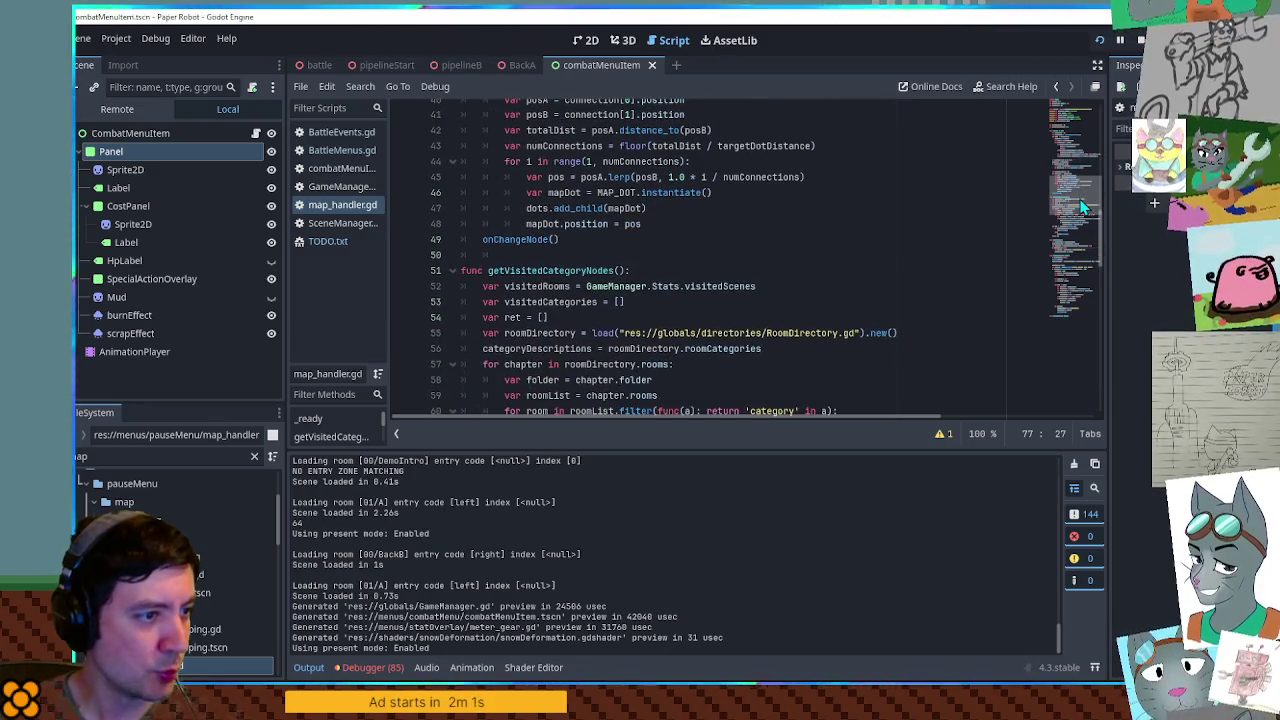
pyautogui.scroll(-3, 572, 230)
# Highlight roomDirectory, visitedRooms, GameManager and visitedScenes in getVisitedCategoryNodes
pyautogui.doubleClick(540, 213)
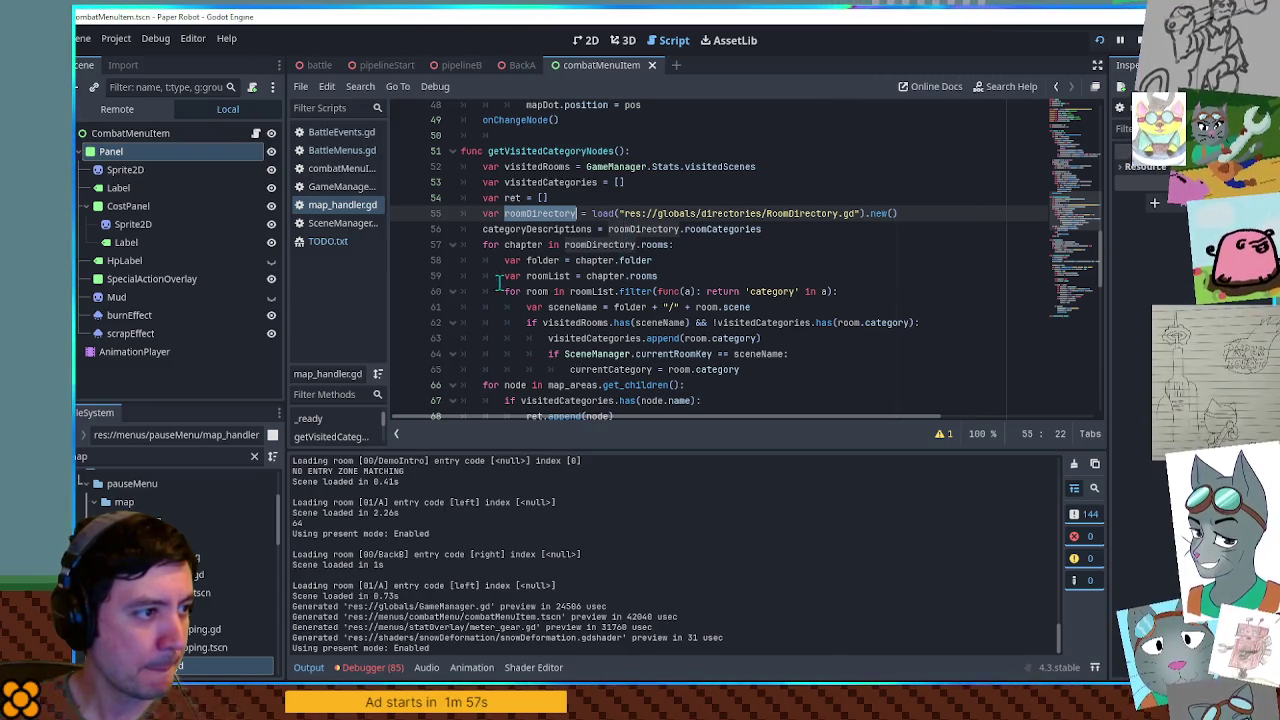
pyautogui.scroll(-2, 590, 250)
pyautogui.doubleClick(575, 229)
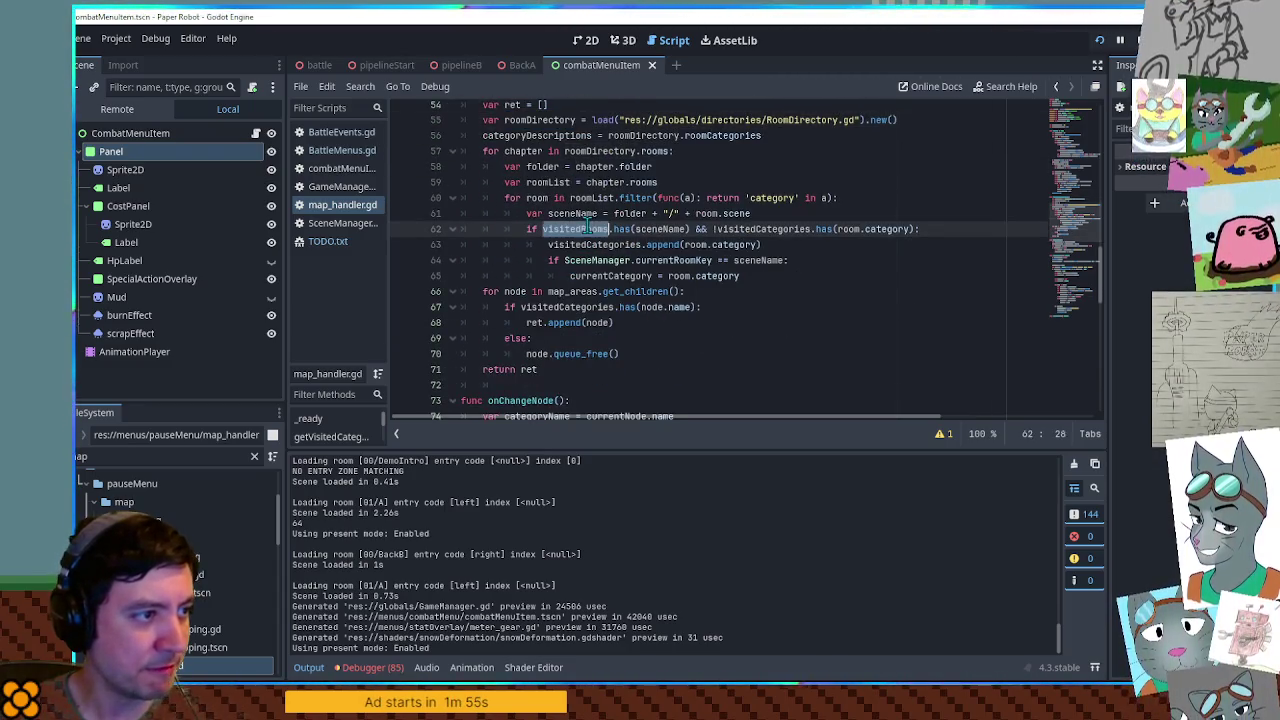
pyautogui.scroll(4, 622, 235)
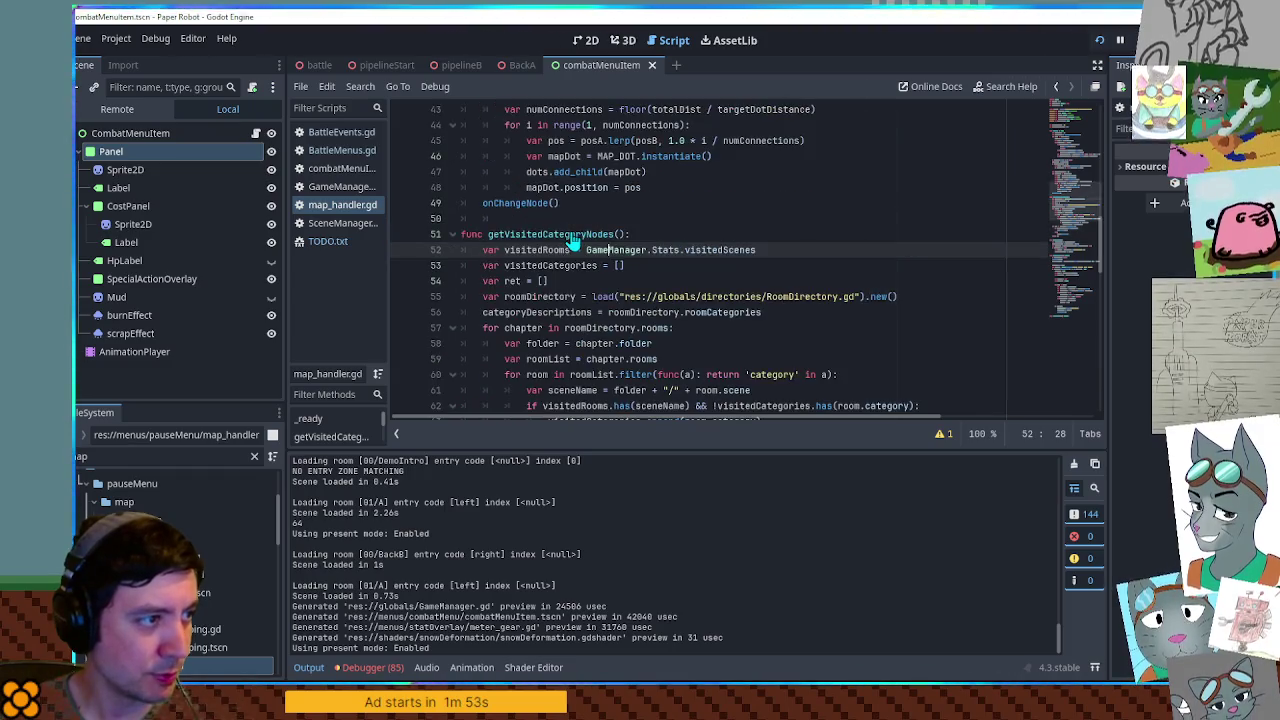
pyautogui.doubleClick(617, 249)
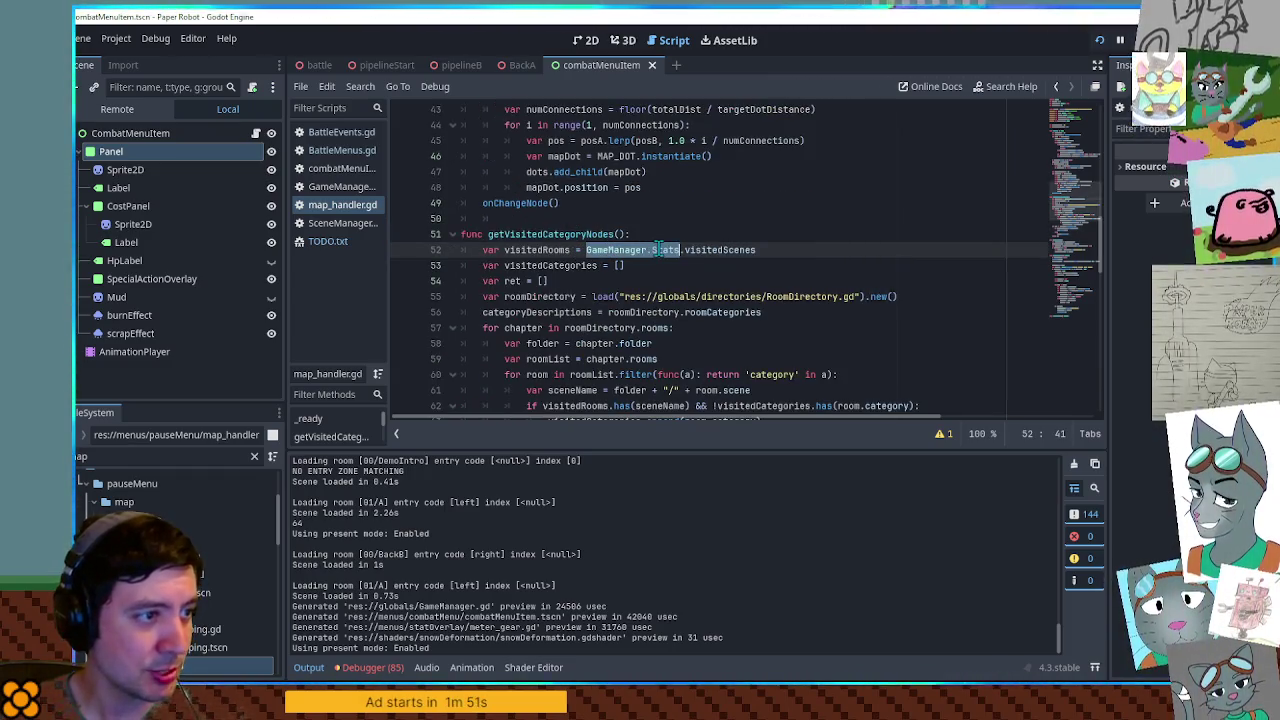
pyautogui.doubleClick(720, 249)
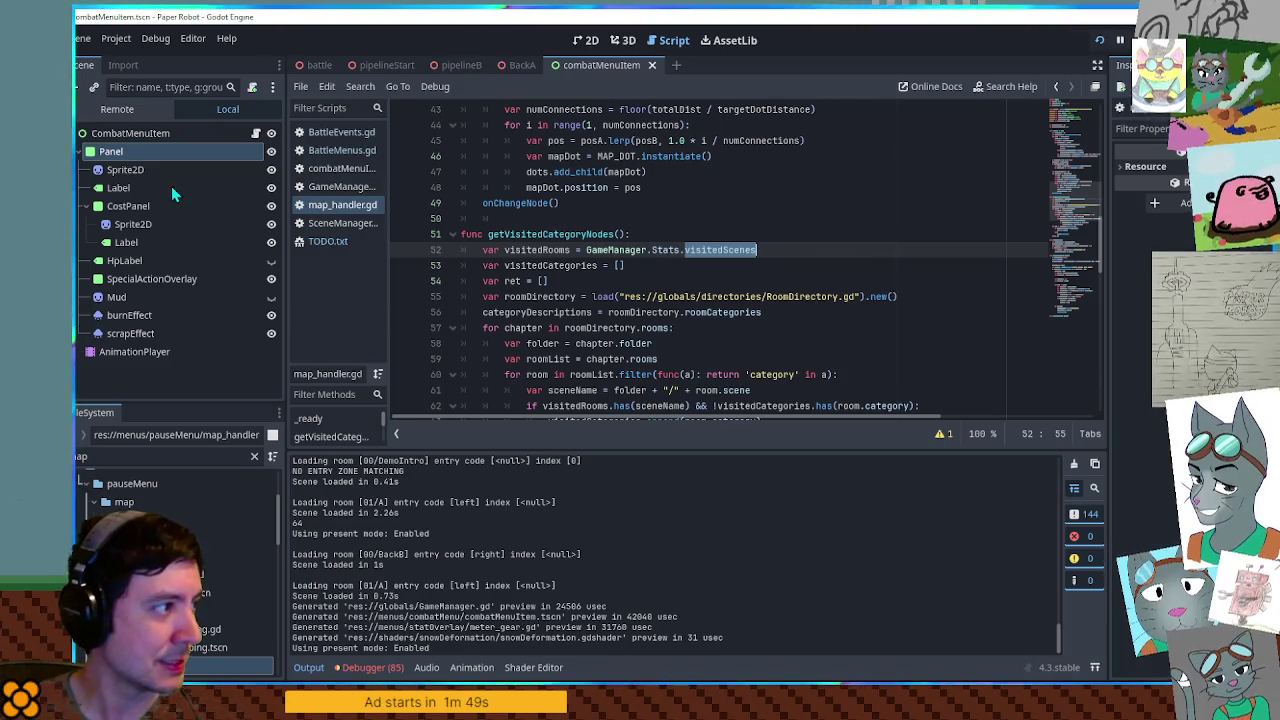
# Inspect the live GameManager node in the Remote tree, highlight visitedRooms, then return to Local
pyautogui.click(150, 109)
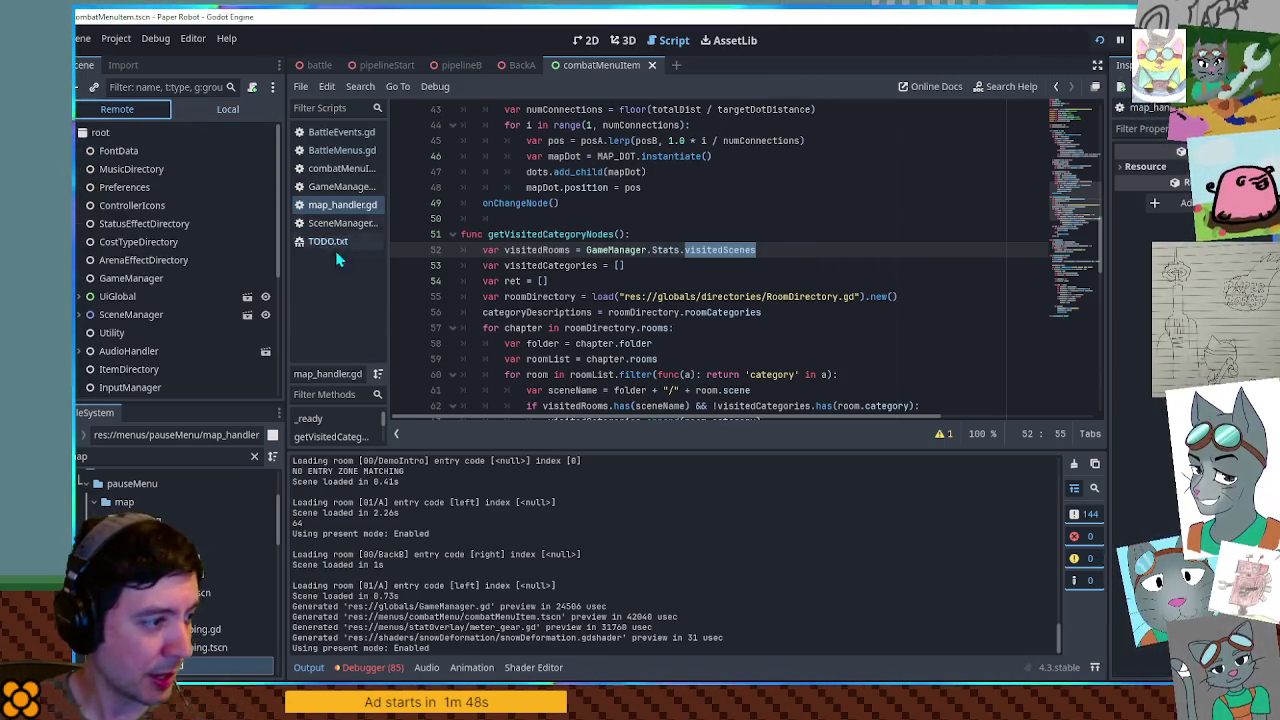
pyautogui.click(124, 280)
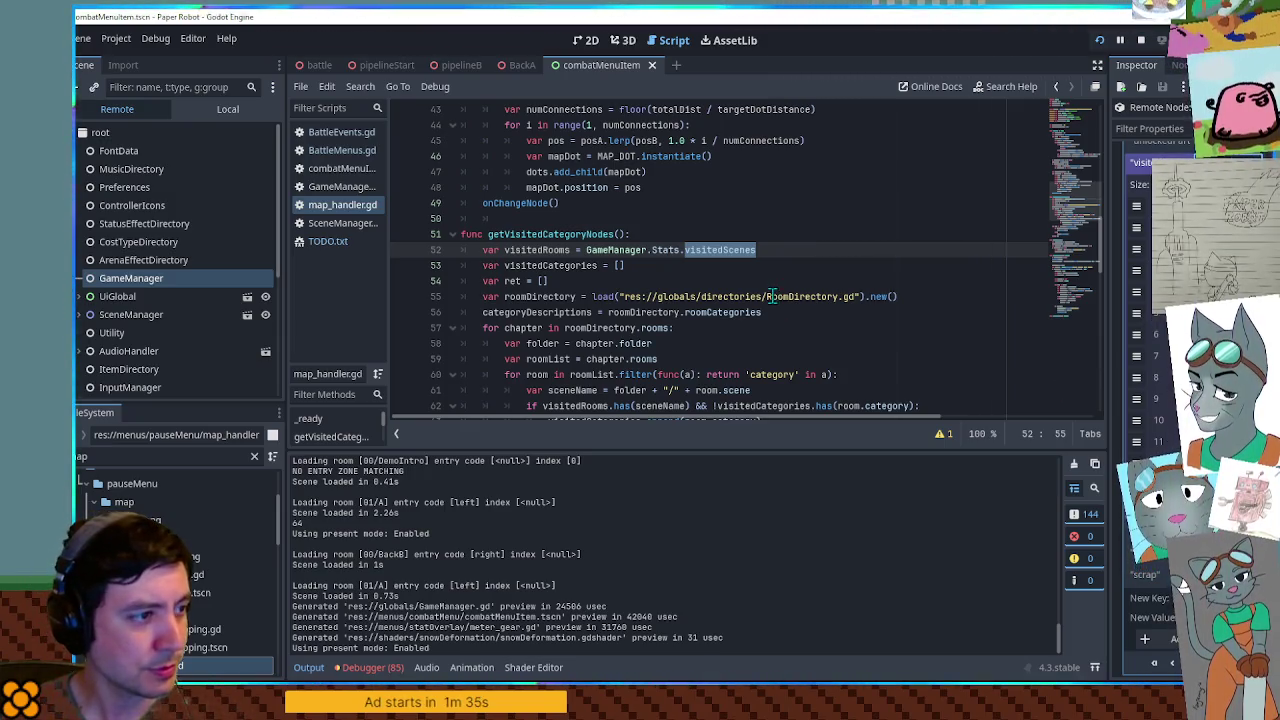
pyautogui.scroll(-2, 771, 296)
pyautogui.doubleClick(543, 156)
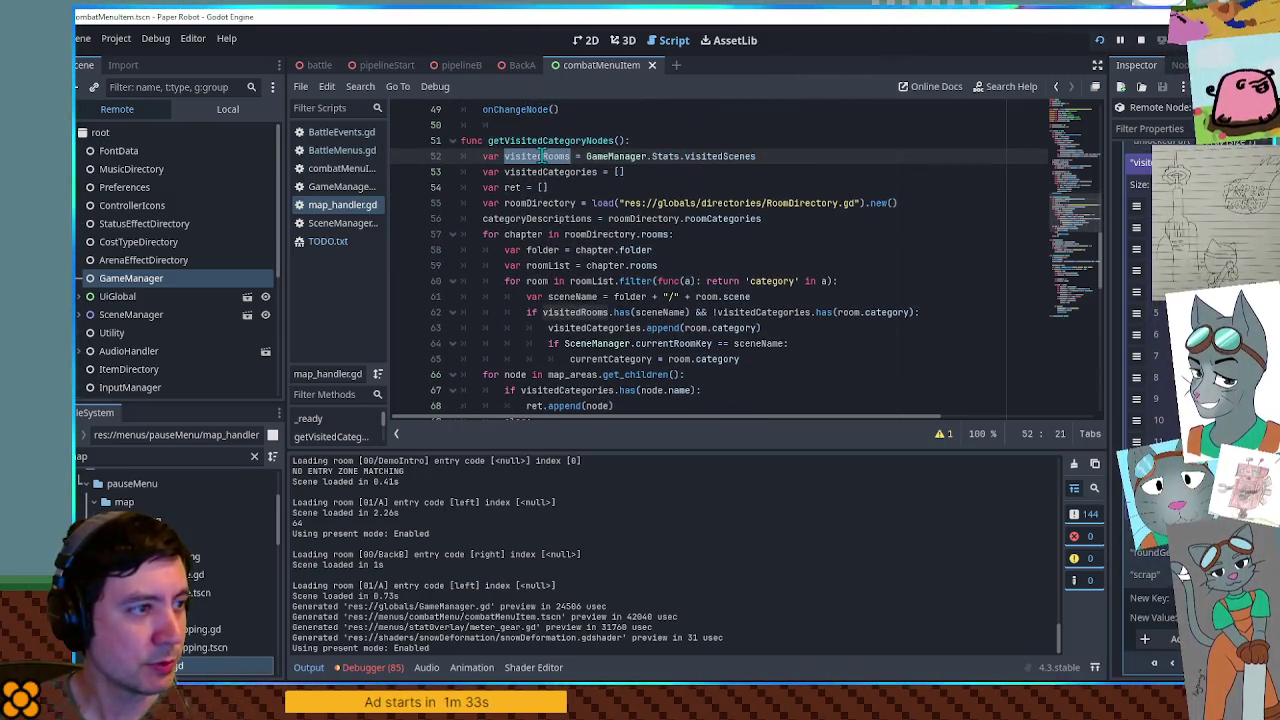
pyautogui.click(203, 109)
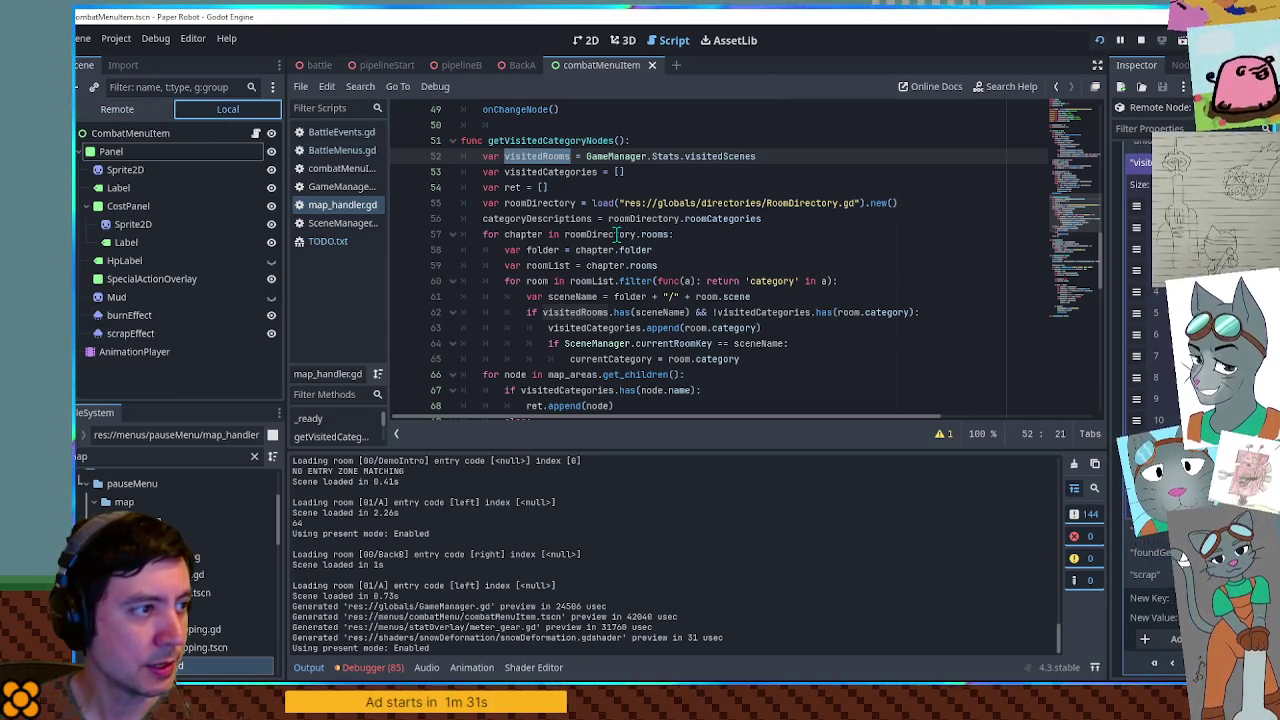
# Highlight visitedCategories and currentCategory on lines 63–65, then focus the file filter
pyautogui.scroll(-2, 586, 218)
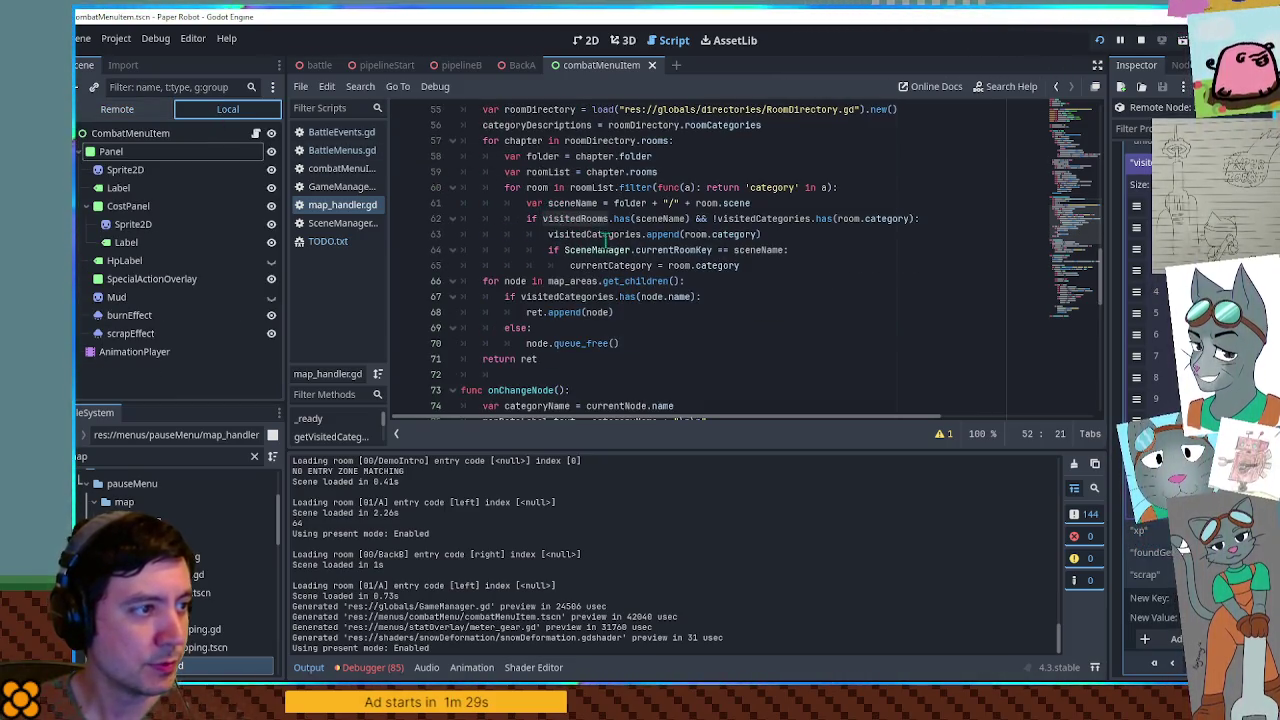
pyautogui.doubleClick(585, 235)
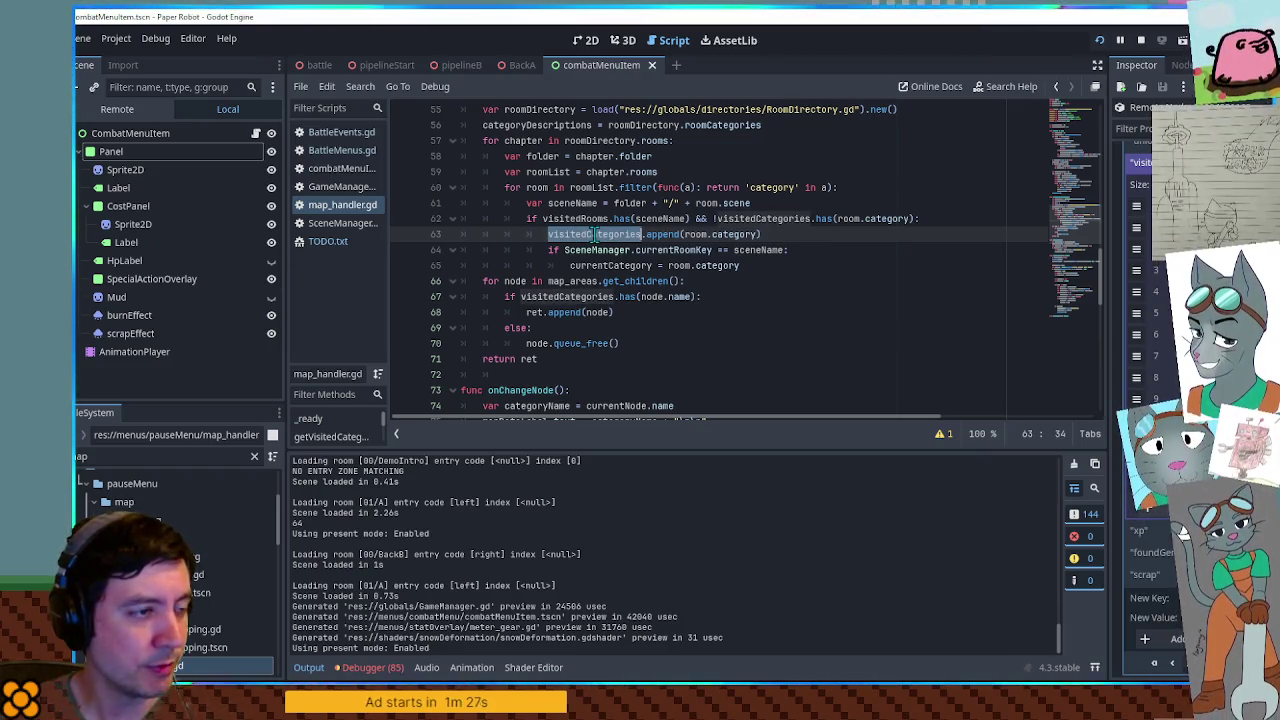
pyautogui.click(690, 234)
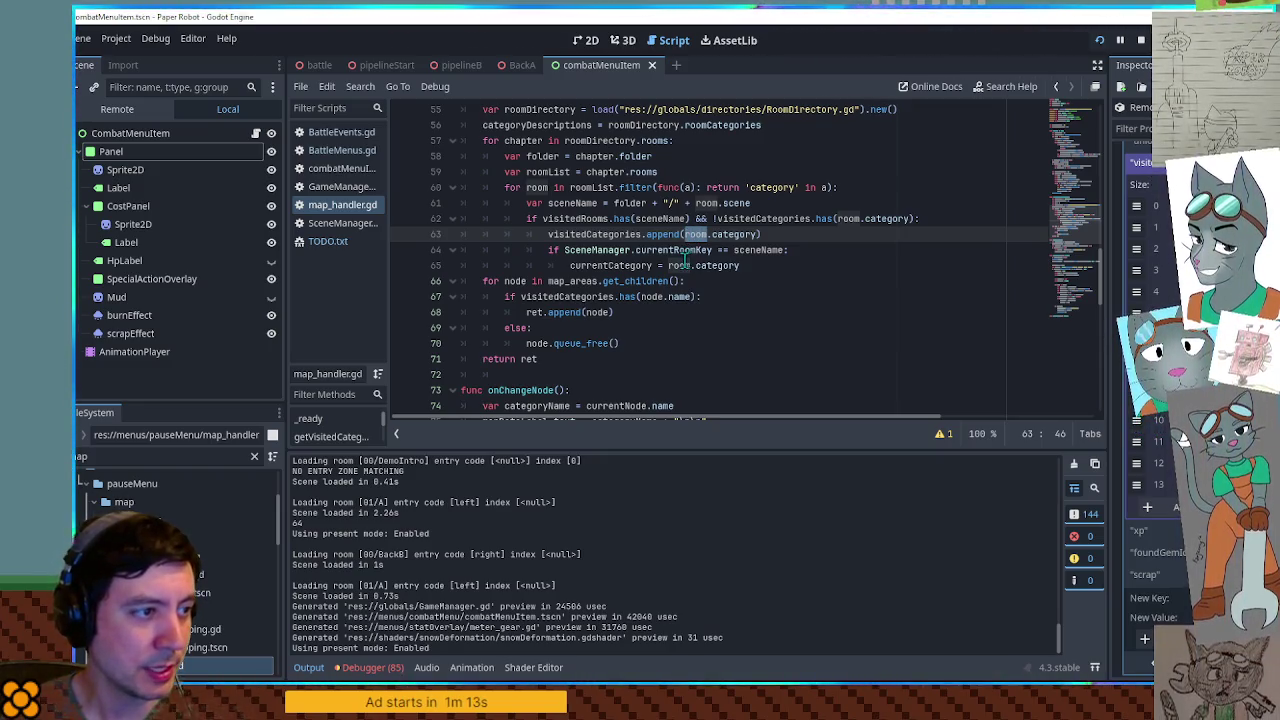
pyautogui.doubleClick(587, 236)
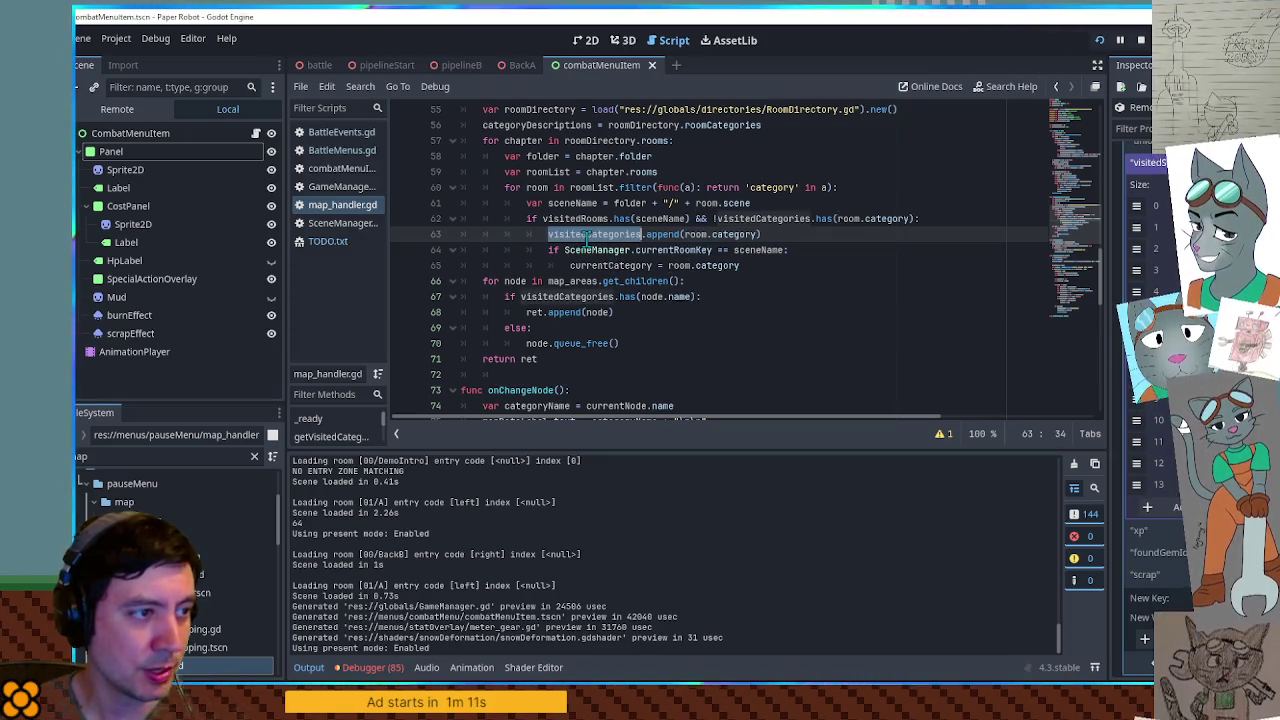
pyautogui.doubleClick(610, 265)
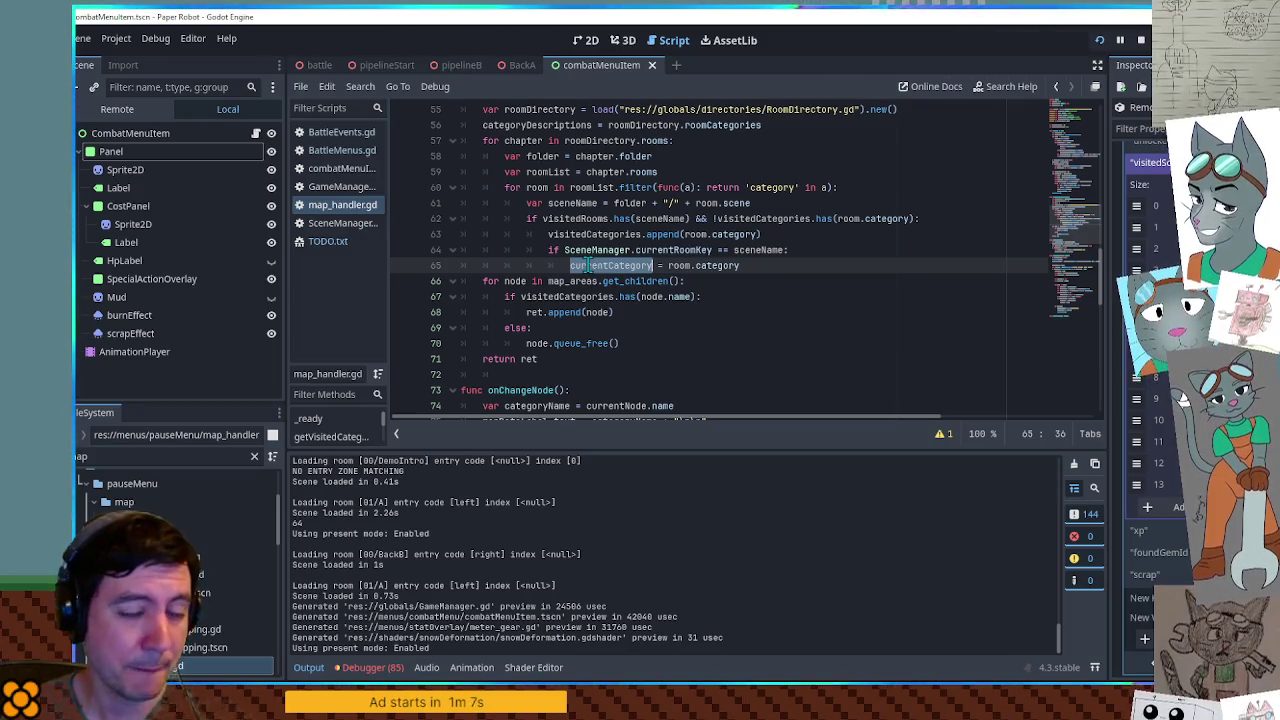
pyautogui.click(170, 455)
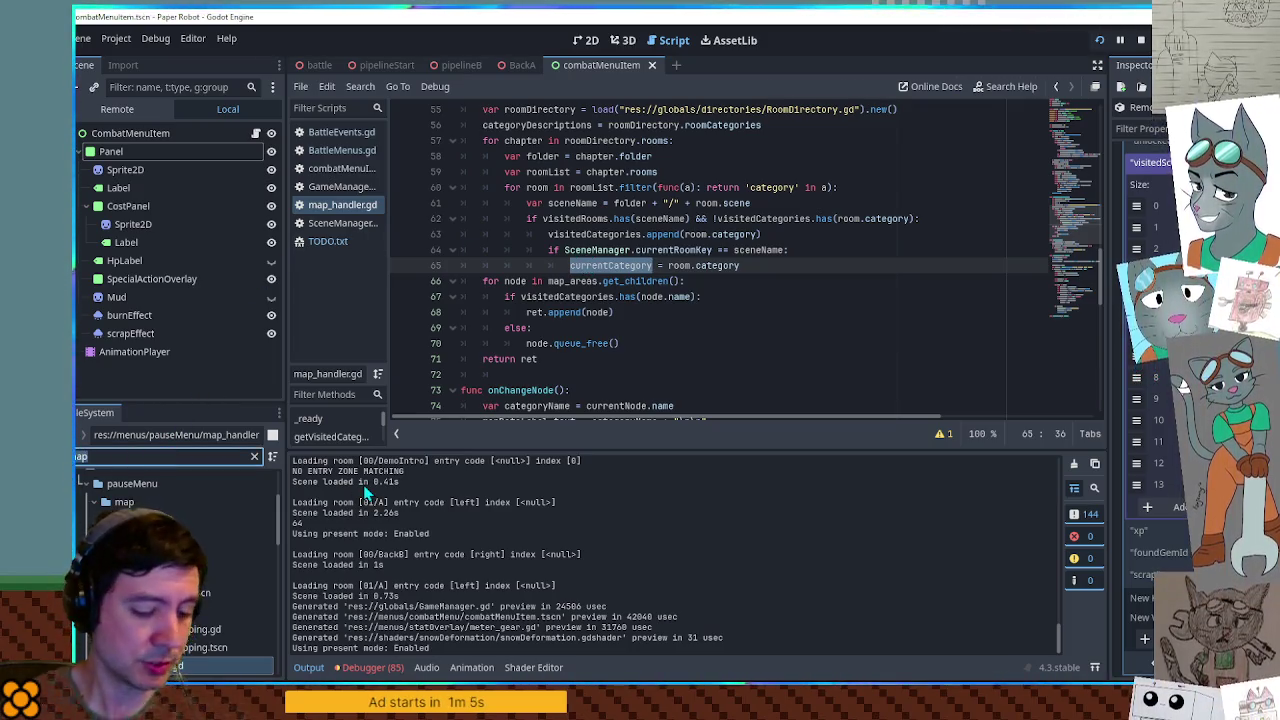
# Filter the files for 'room di' and open RoomDirectory.gd
pyautogui.write('room d')
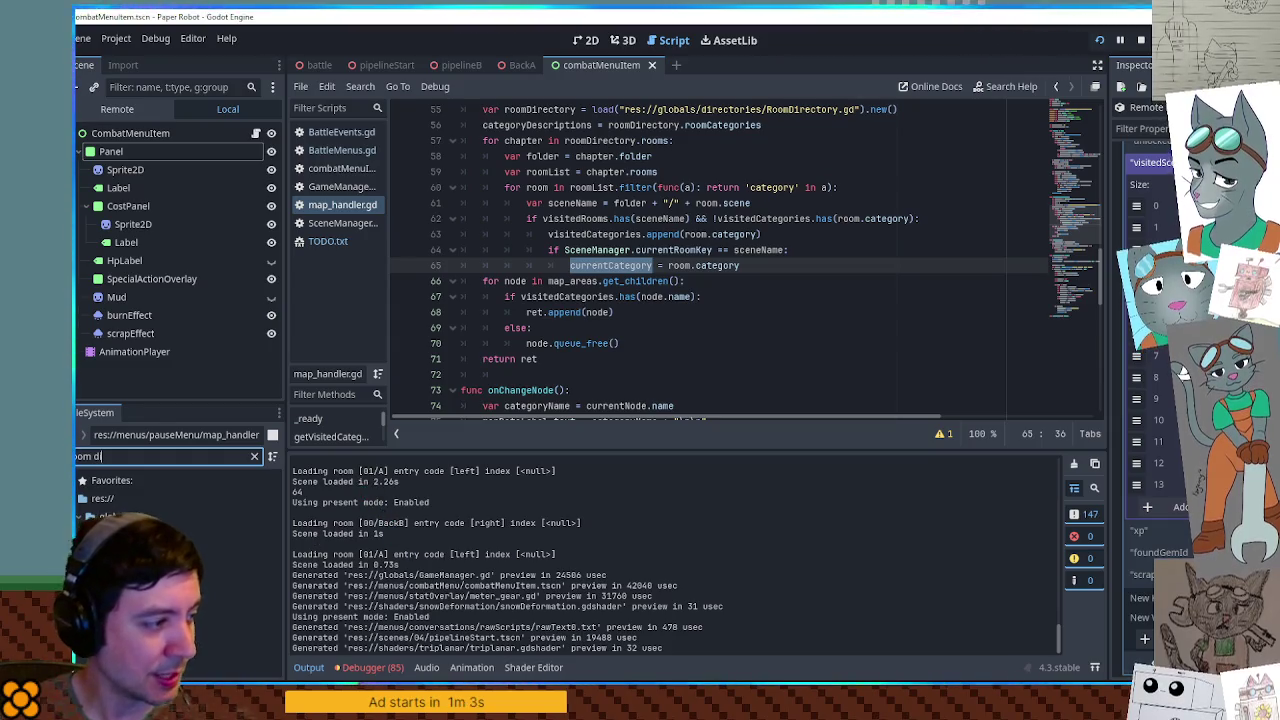
pyautogui.write('i')
pyautogui.press('Return')
pyautogui.click(1074, 285)
pyautogui.moveTo(1074, 285); pyautogui.dragTo(1071, 181)
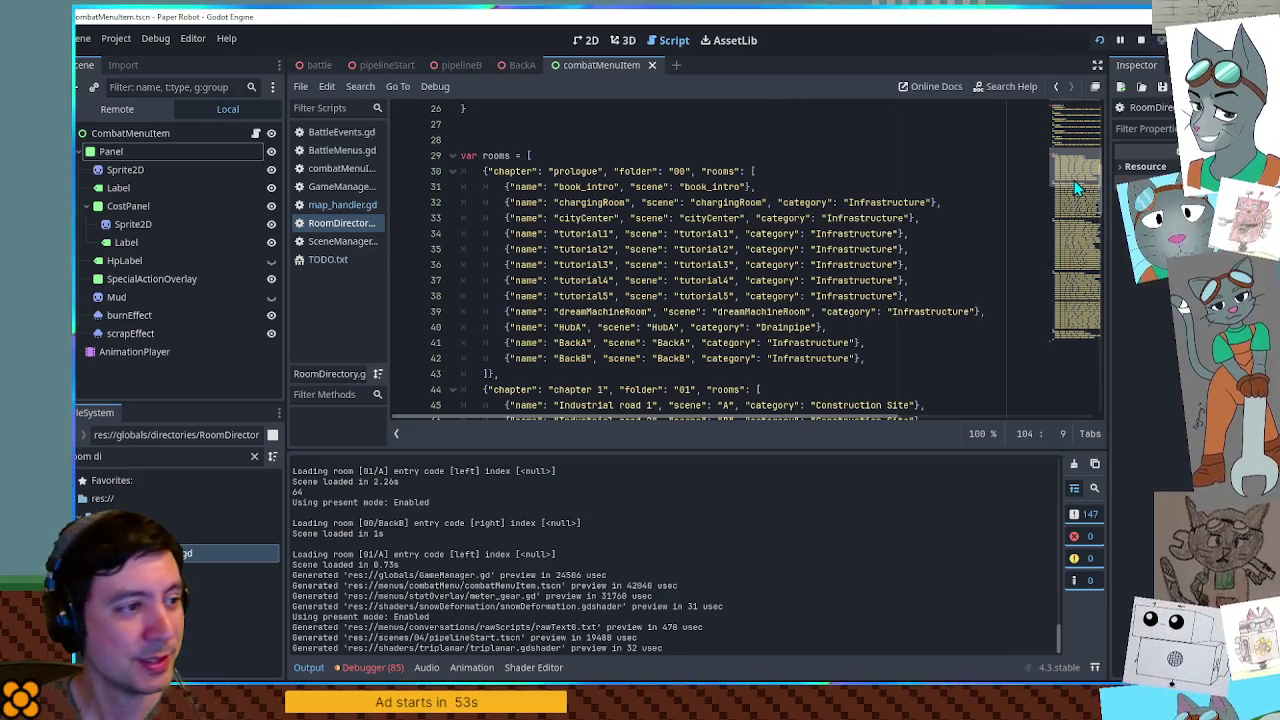
pyautogui.scroll(-1, 1075, 180)
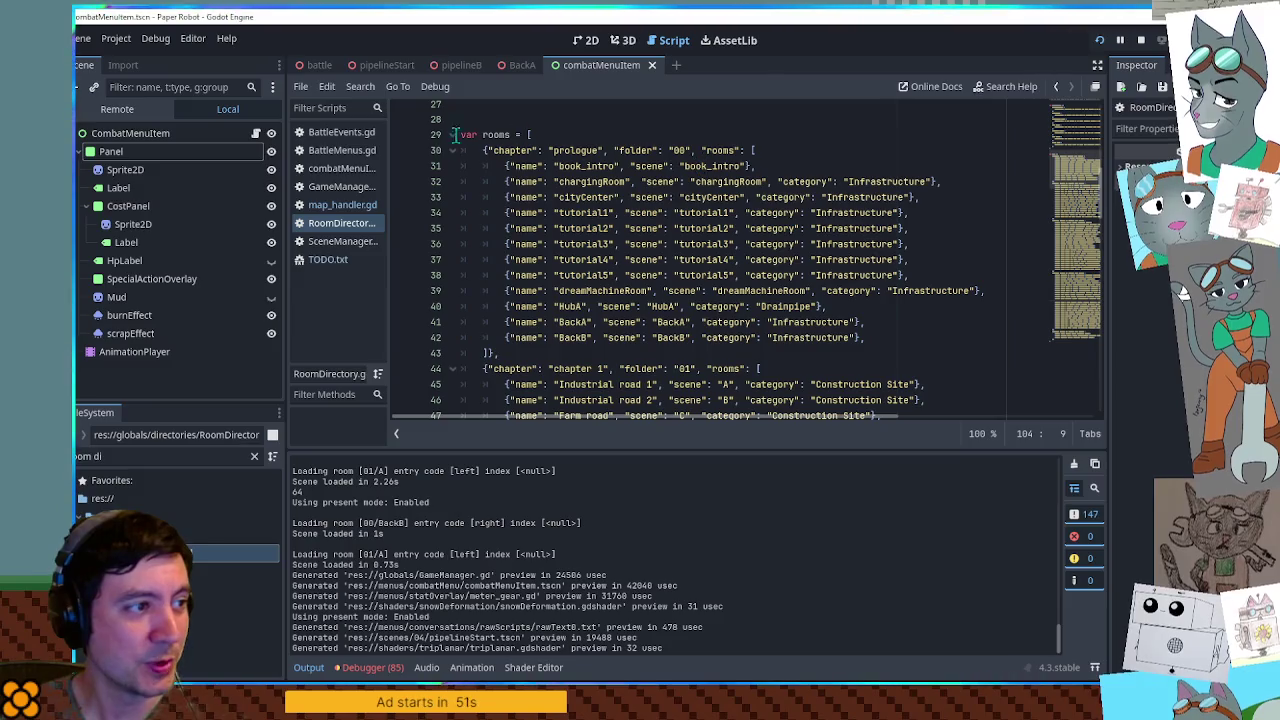
# Select the prologue room entries and the Infrastructure category on line 32
pyautogui.click(518, 168)
pyautogui.moveTo(949, 316)
pyautogui.mouseDown()
pyautogui.moveTo(913, 338)
pyautogui.moveTo(600, 290)
pyautogui.moveTo(337, 172)
pyautogui.moveTo(320, 152)
pyautogui.mouseUp()
pyautogui.click(913, 338)
pyautogui.click(593, 183)
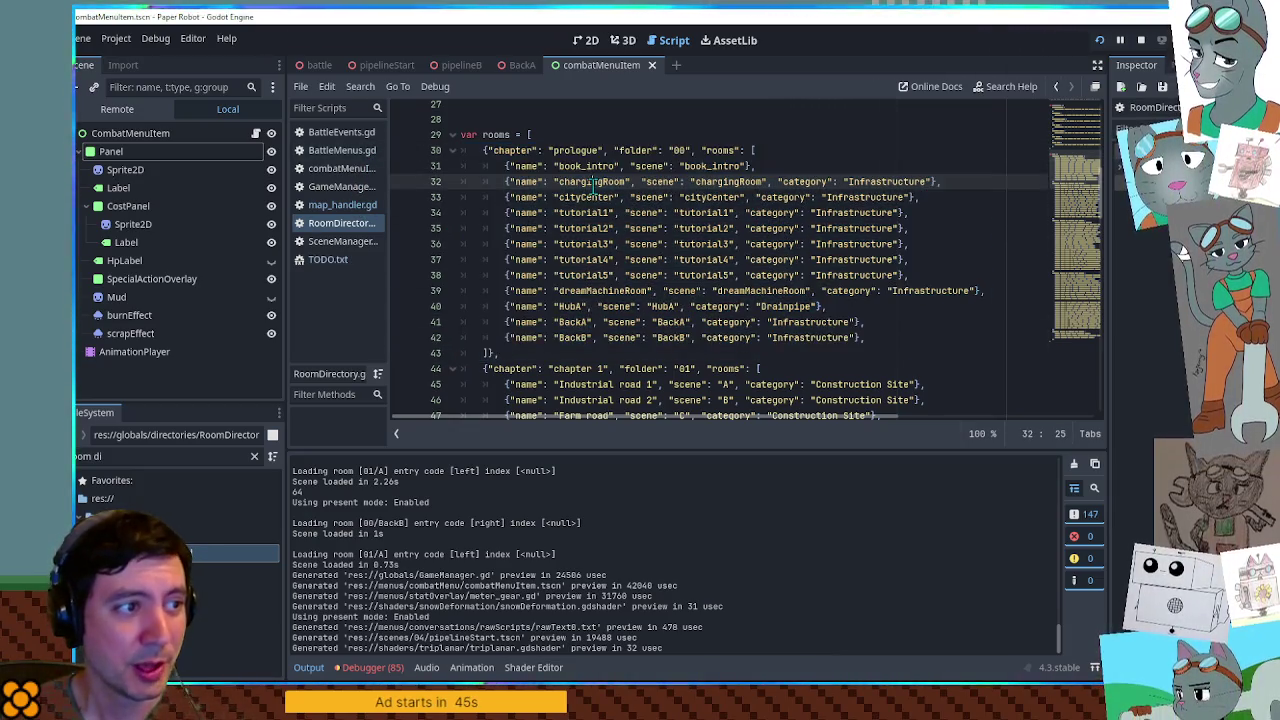
pyautogui.doubleClick(805, 182)
pyautogui.doubleClick(888, 182)
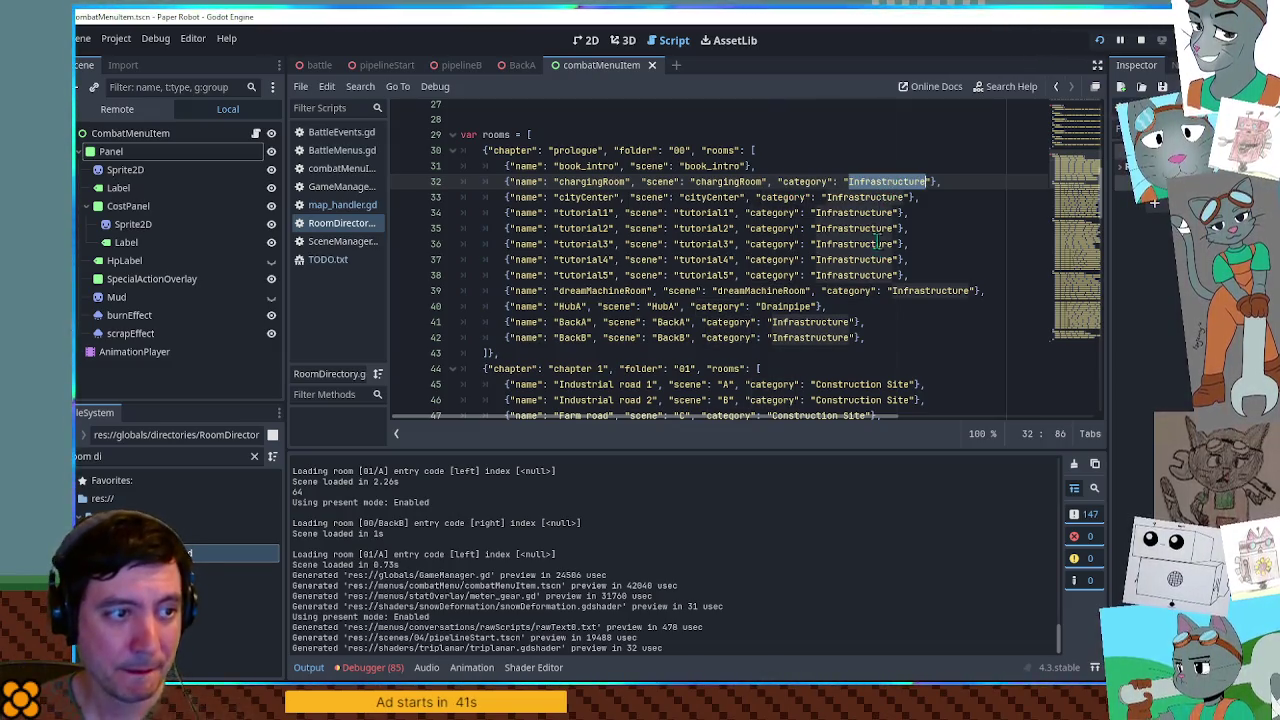
# Highlight the Construction Site and Frog Town categories on lines 45–50
pyautogui.scroll(-4, 798, 308)
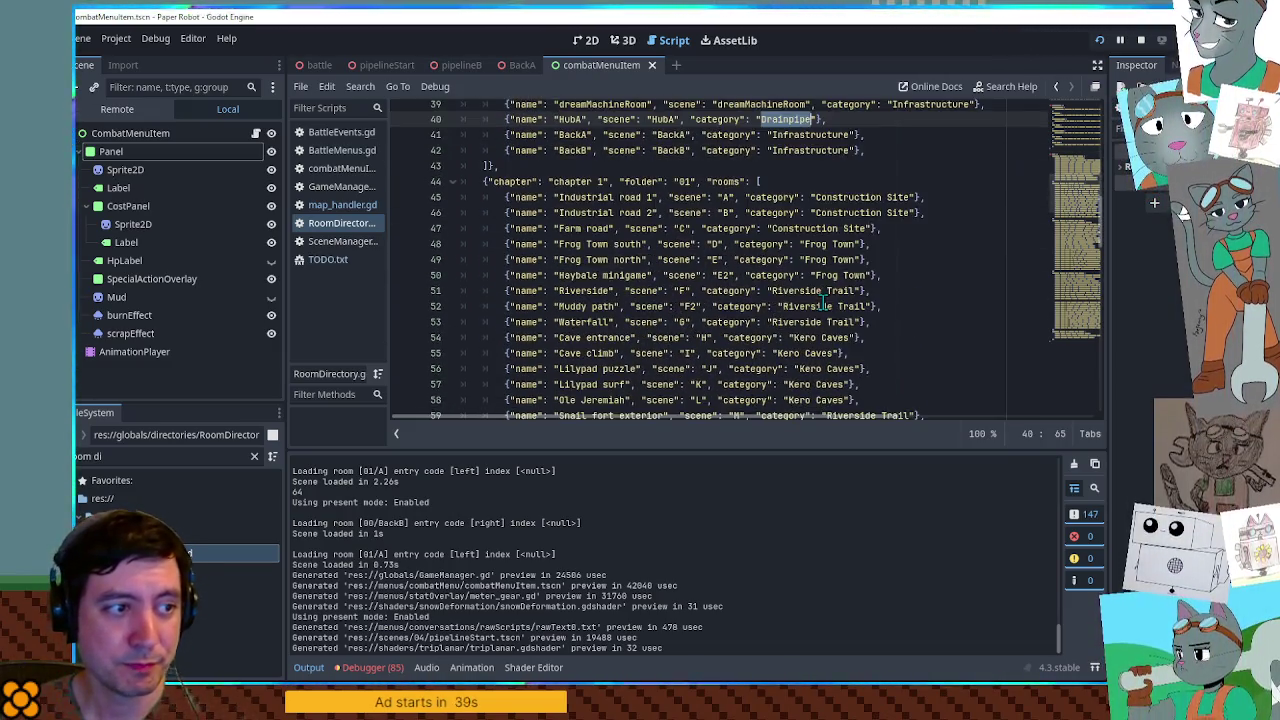
pyautogui.doubleClick(848, 212)
pyautogui.moveTo(815, 197); pyautogui.dragTo(904, 198)
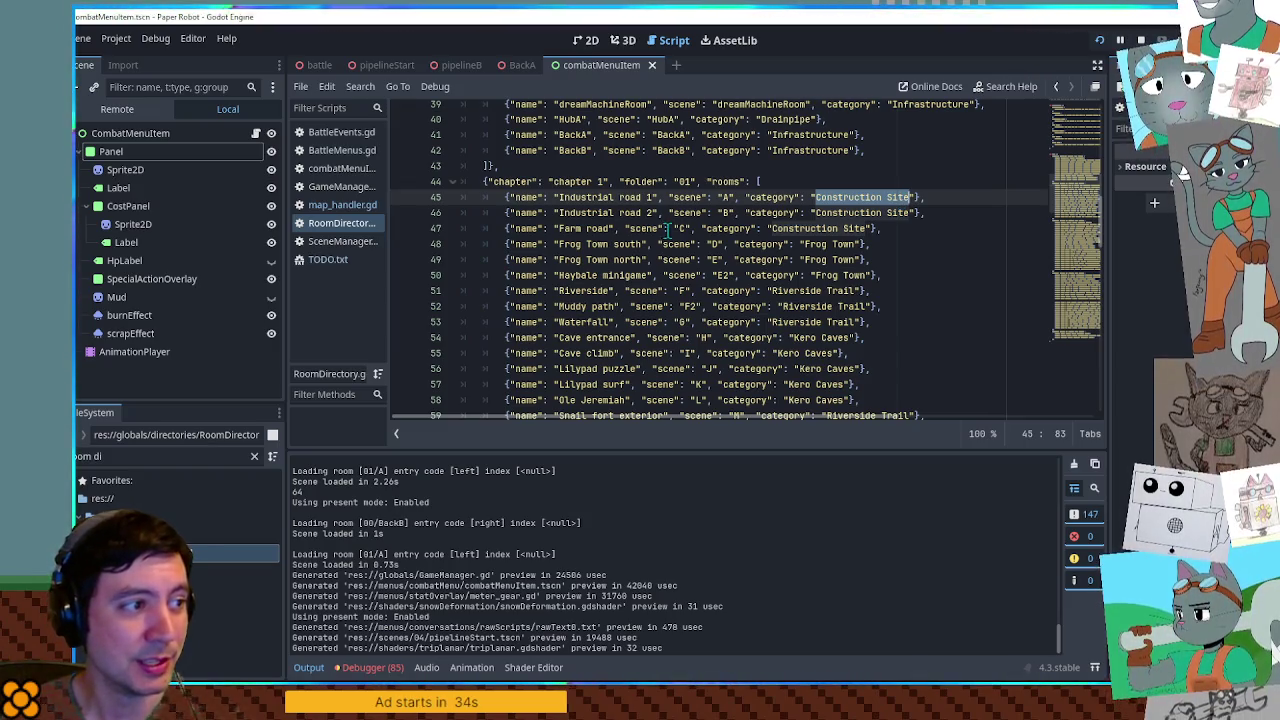
pyautogui.scroll(-2, 898, 234)
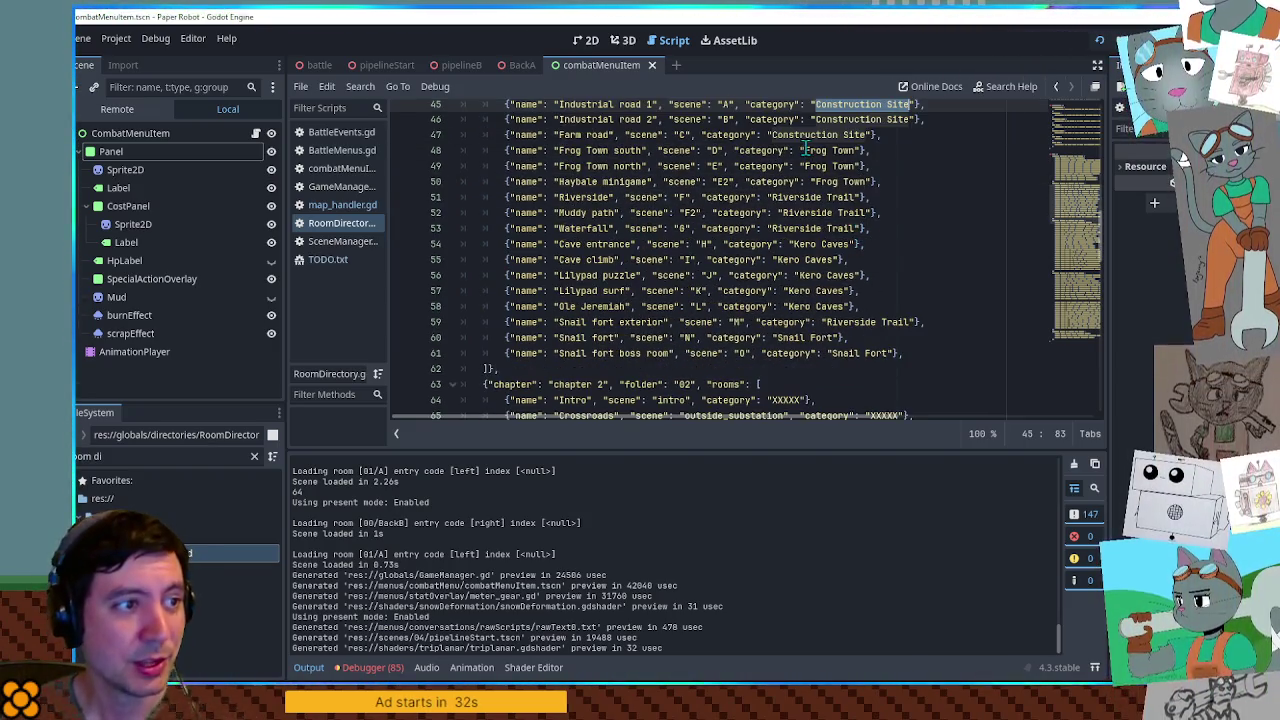
pyautogui.moveTo(806, 152); pyautogui.dragTo(850, 182)
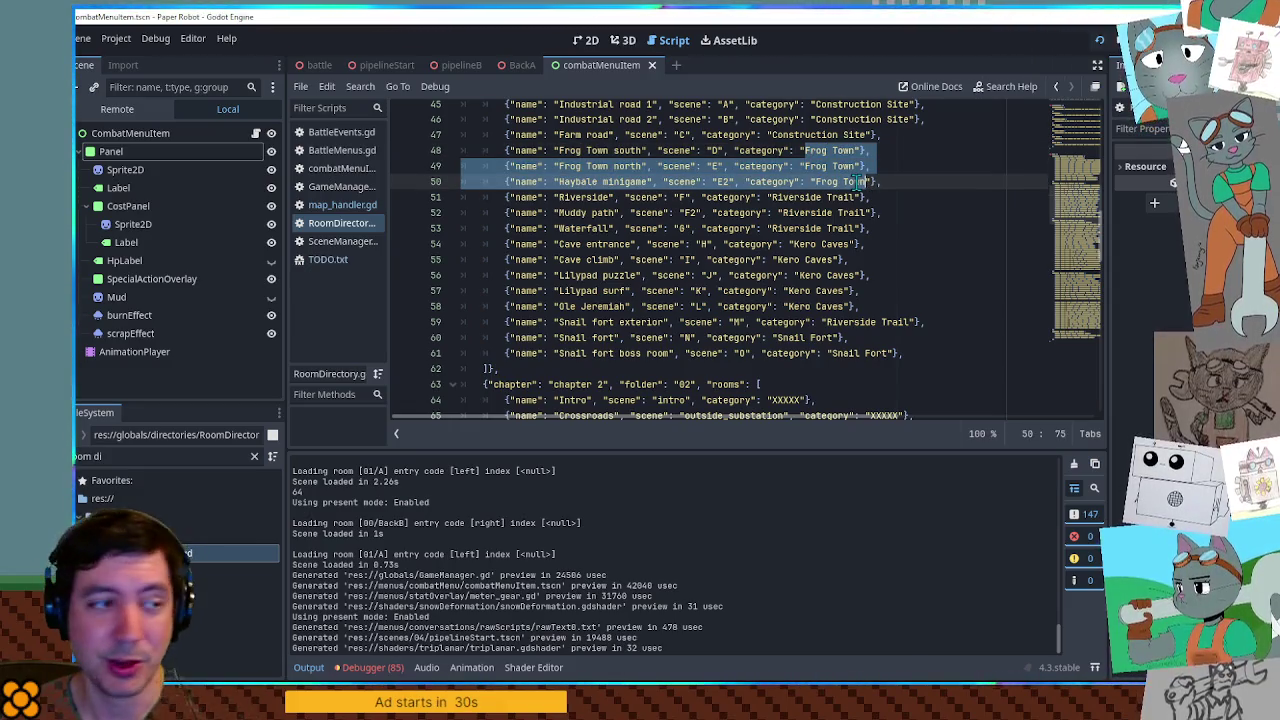
pyautogui.doubleClick(856, 181)
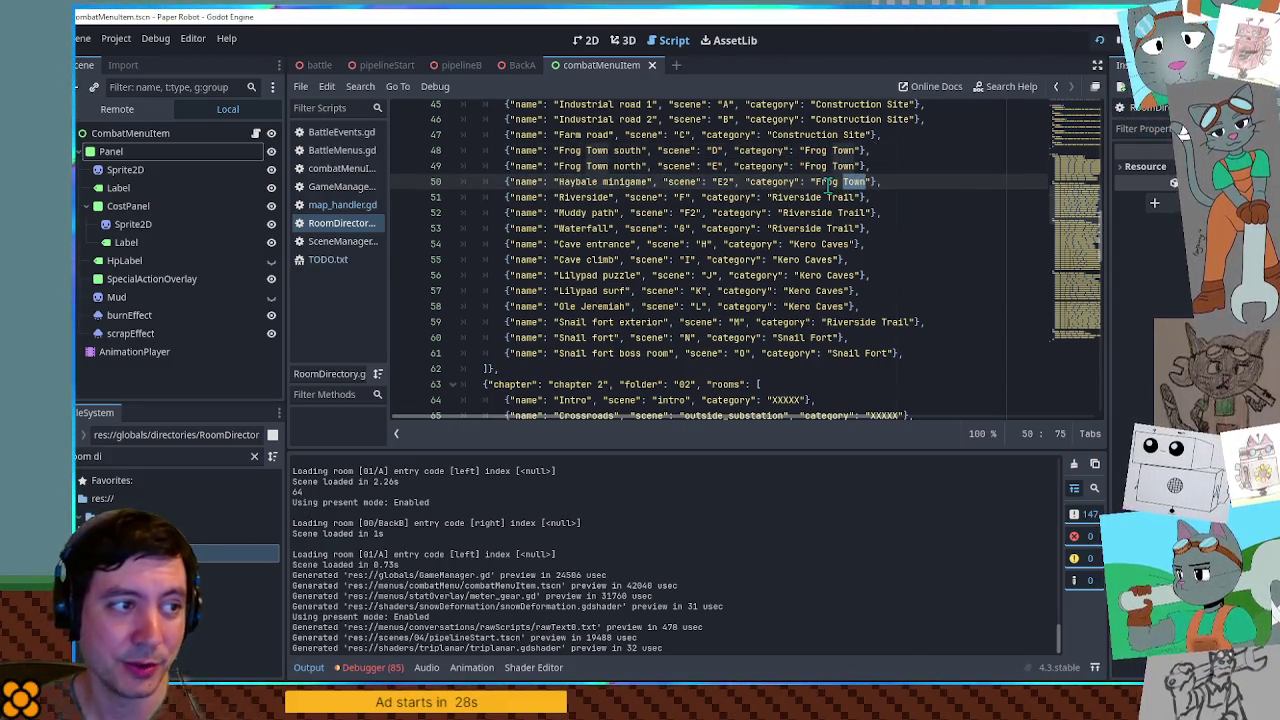
# Highlight the Riverside Trail, Kero Caves, Riverside and Snail categories and the Farm road room
pyautogui.moveTo(771, 197); pyautogui.dragTo(821, 197)
pyautogui.moveTo(793, 244); pyautogui.dragTo(812, 245)
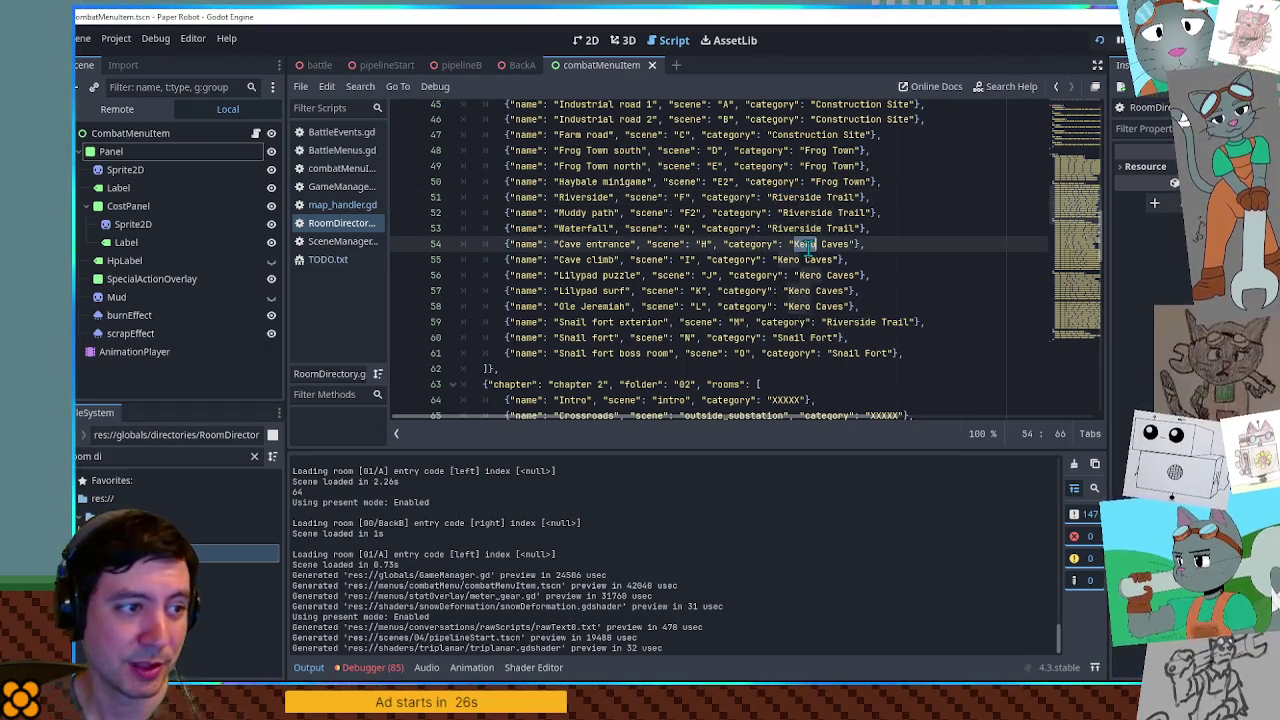
pyautogui.doubleClick(851, 322)
pyautogui.doubleClick(790, 337)
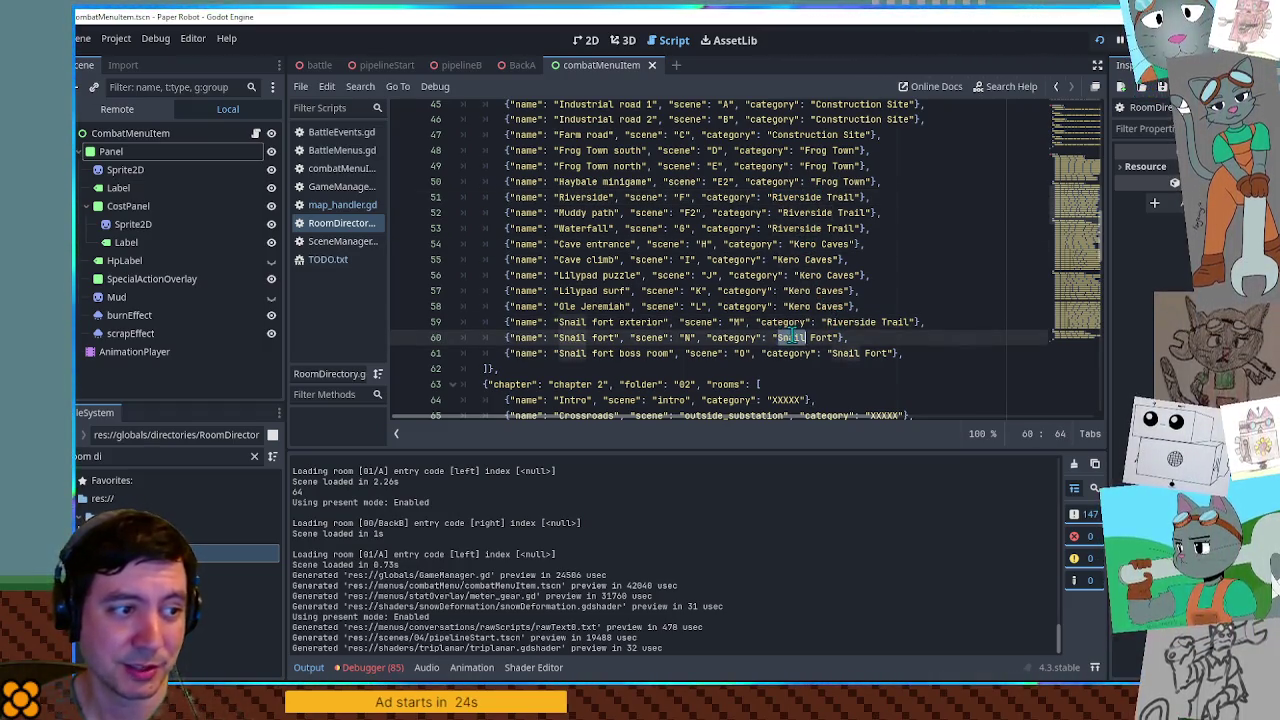
pyautogui.scroll(1, 815, 321)
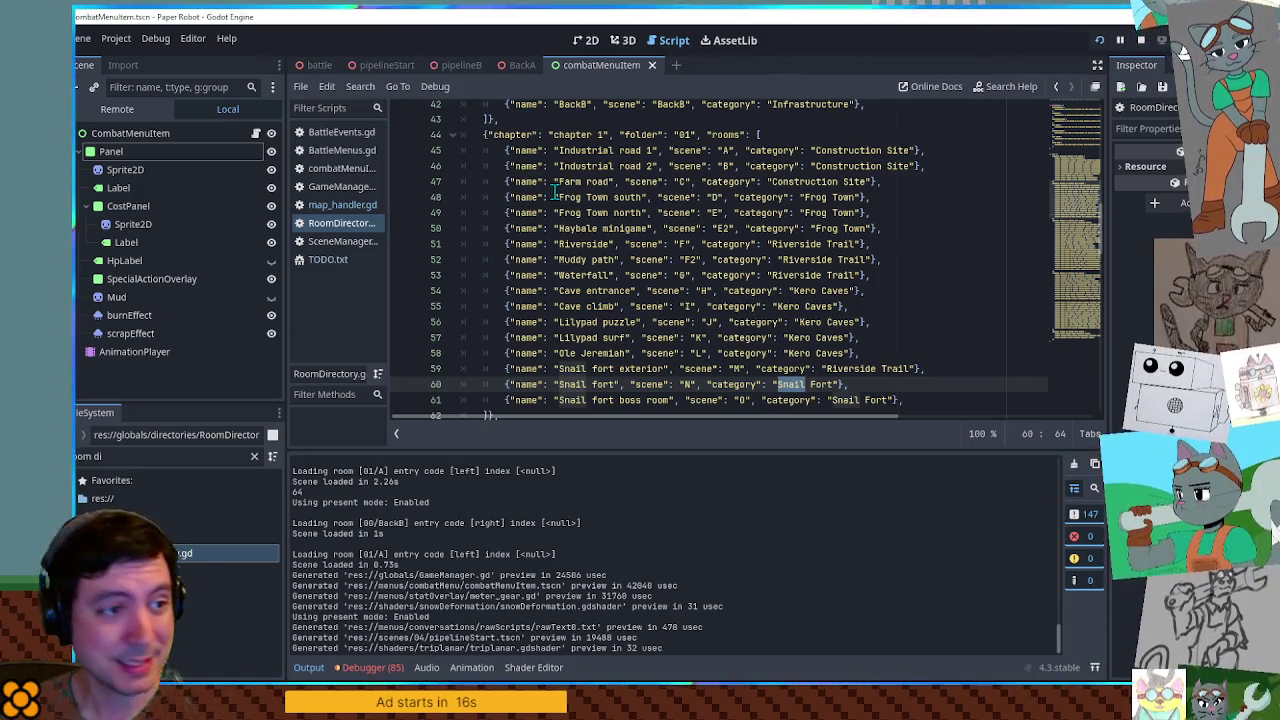
pyautogui.doubleClick(567, 181)
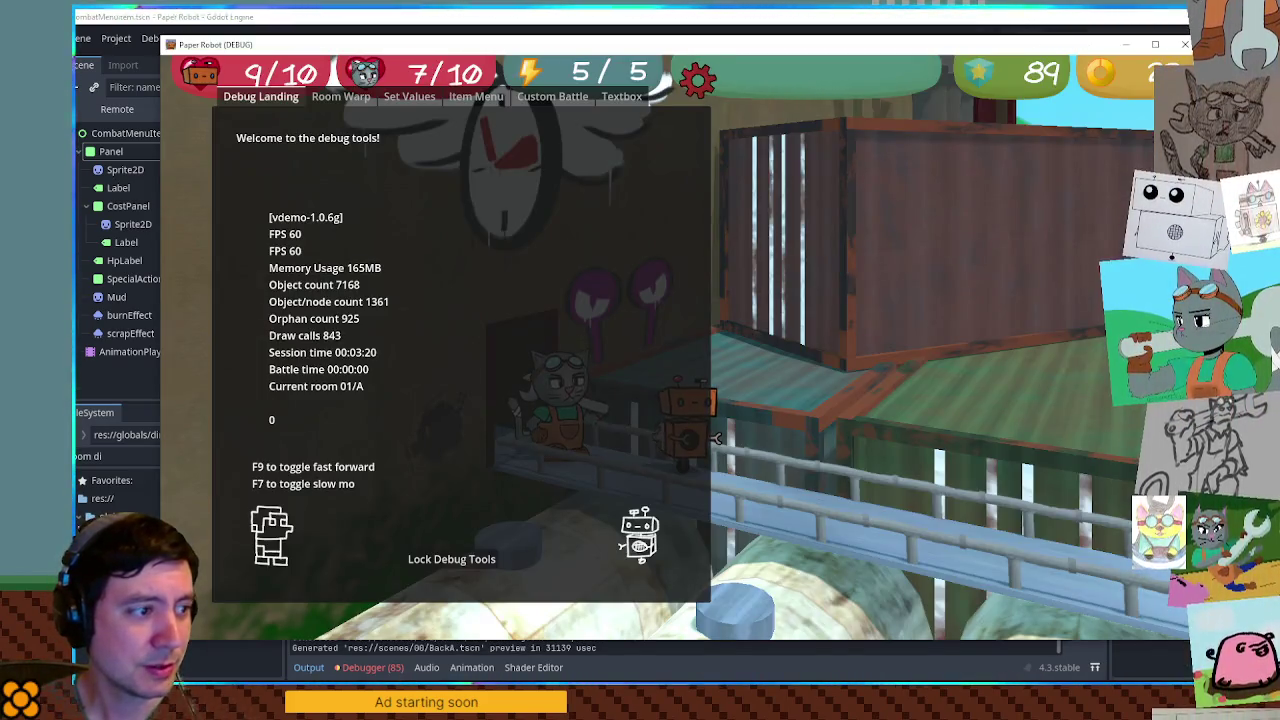
# Add a breakpoint on line 66, the map_areas loop in map_handler.gd
pyautogui.press('`')
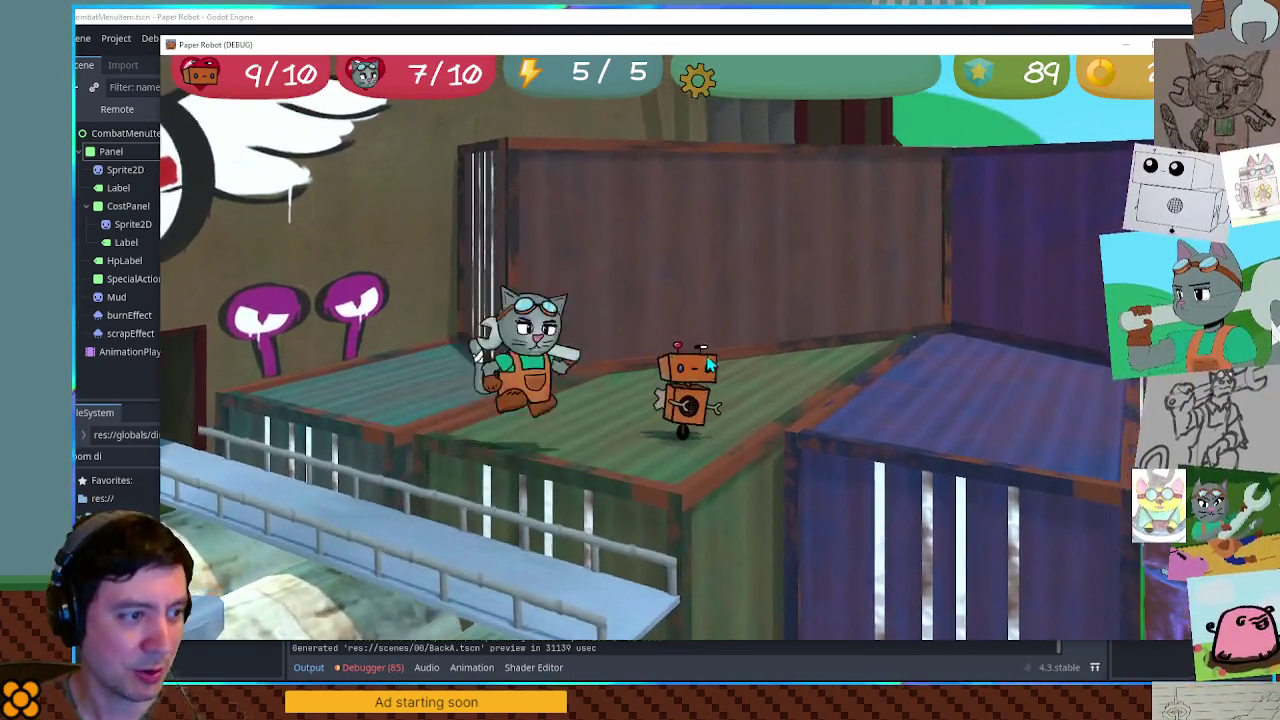
pyautogui.hotkey('alt', 'Tab')
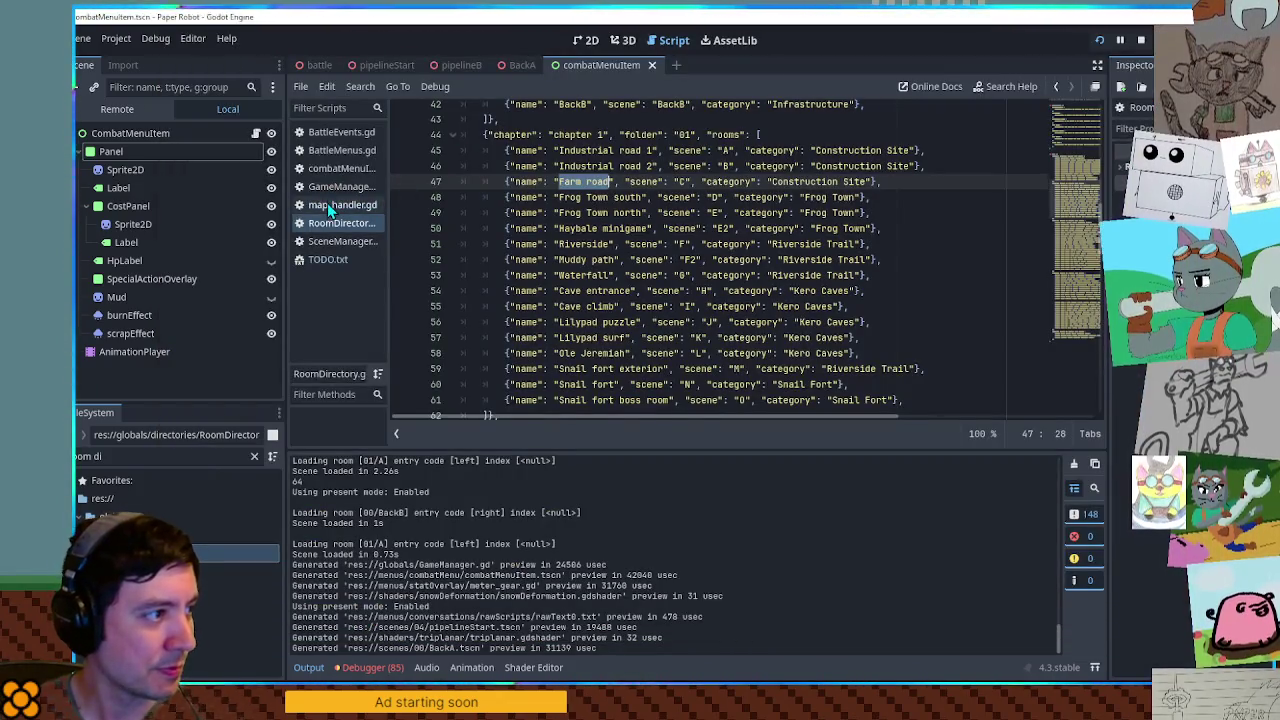
pyautogui.click(327, 203)
pyautogui.click(527, 281)
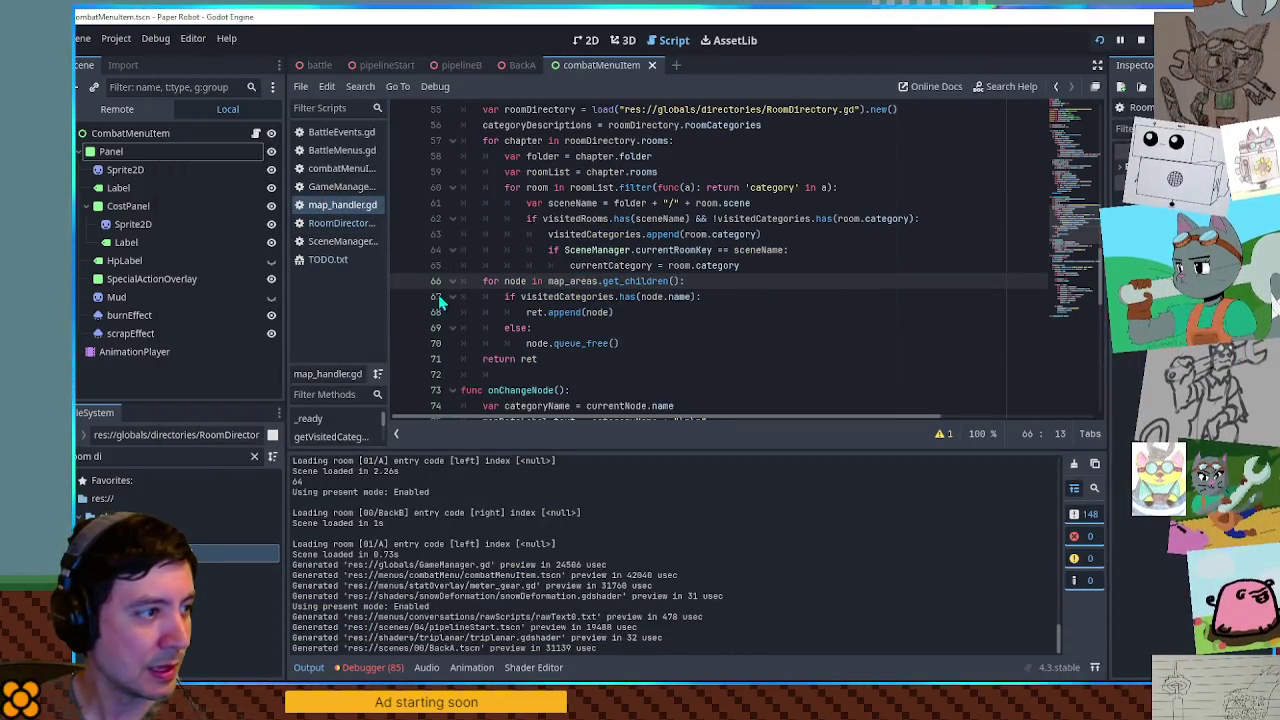
pyautogui.click(400, 284)
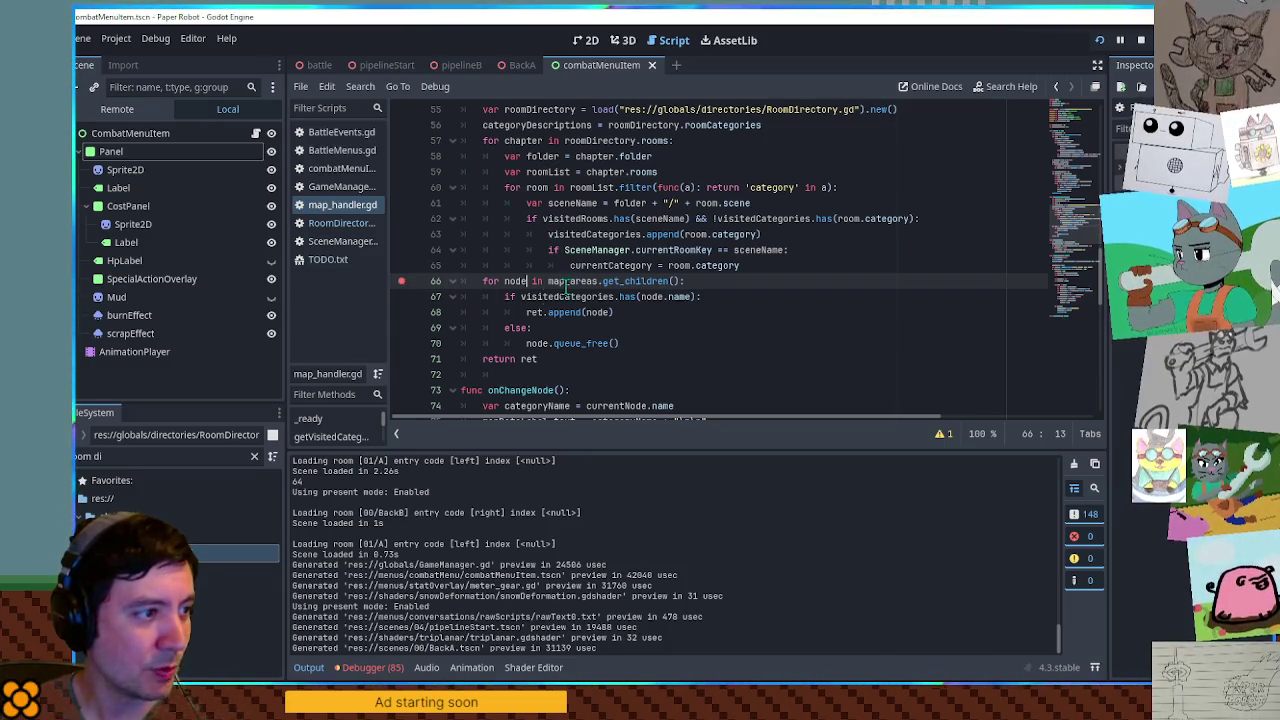
pyautogui.click(540, 297)
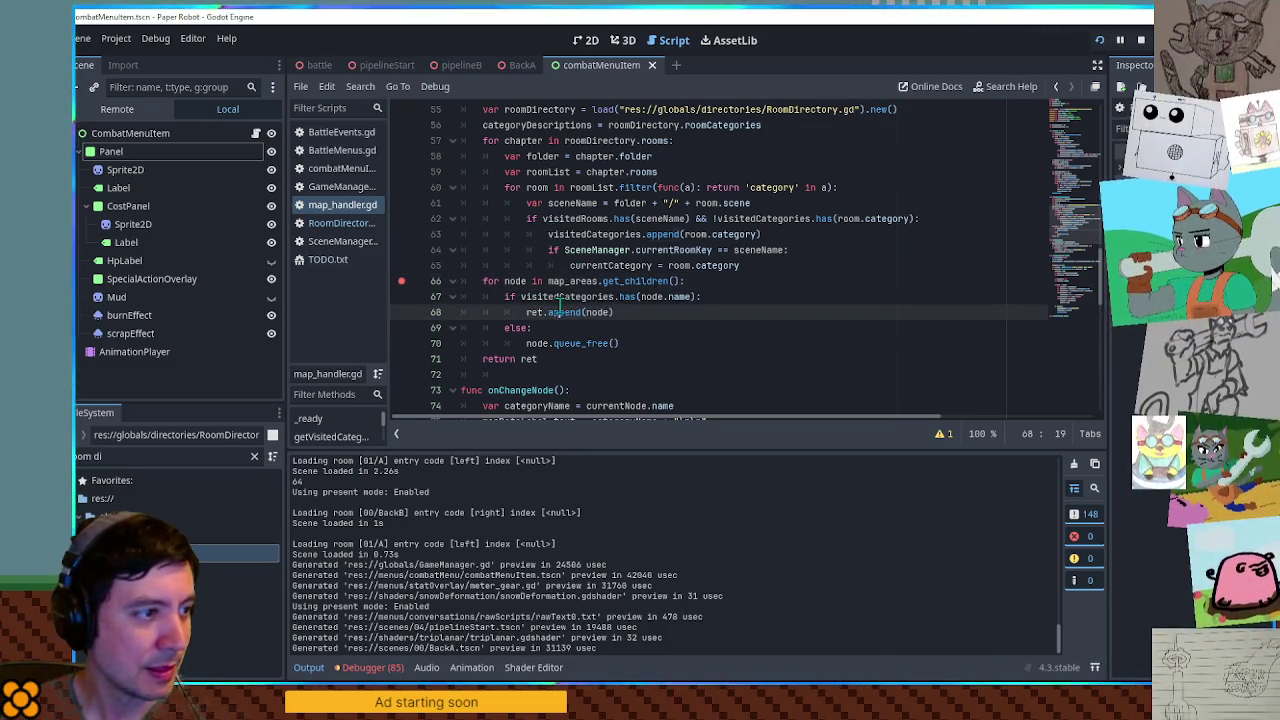
pyautogui.doubleClick(557, 298)
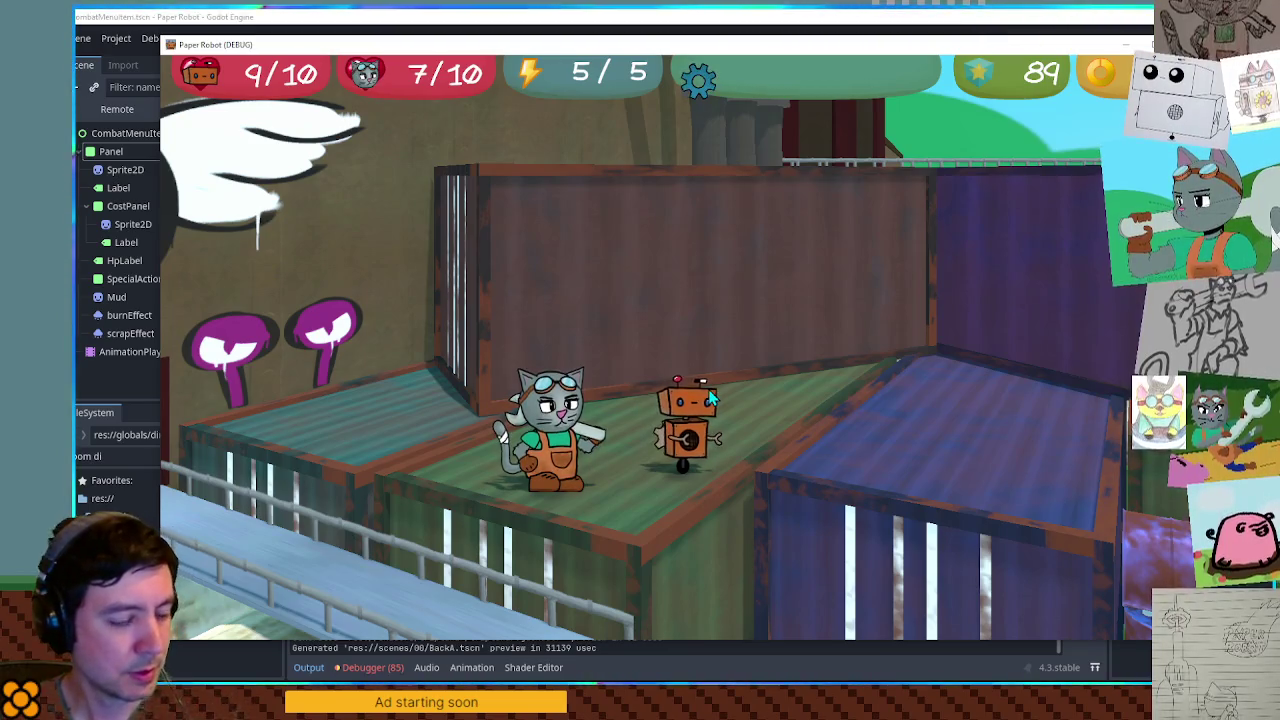
# Check the Databank Map page in the running game, then close the game with Alt+F4
pyautogui.press('Escape')
pyautogui.press('Return')
pyautogui.press('Escape')
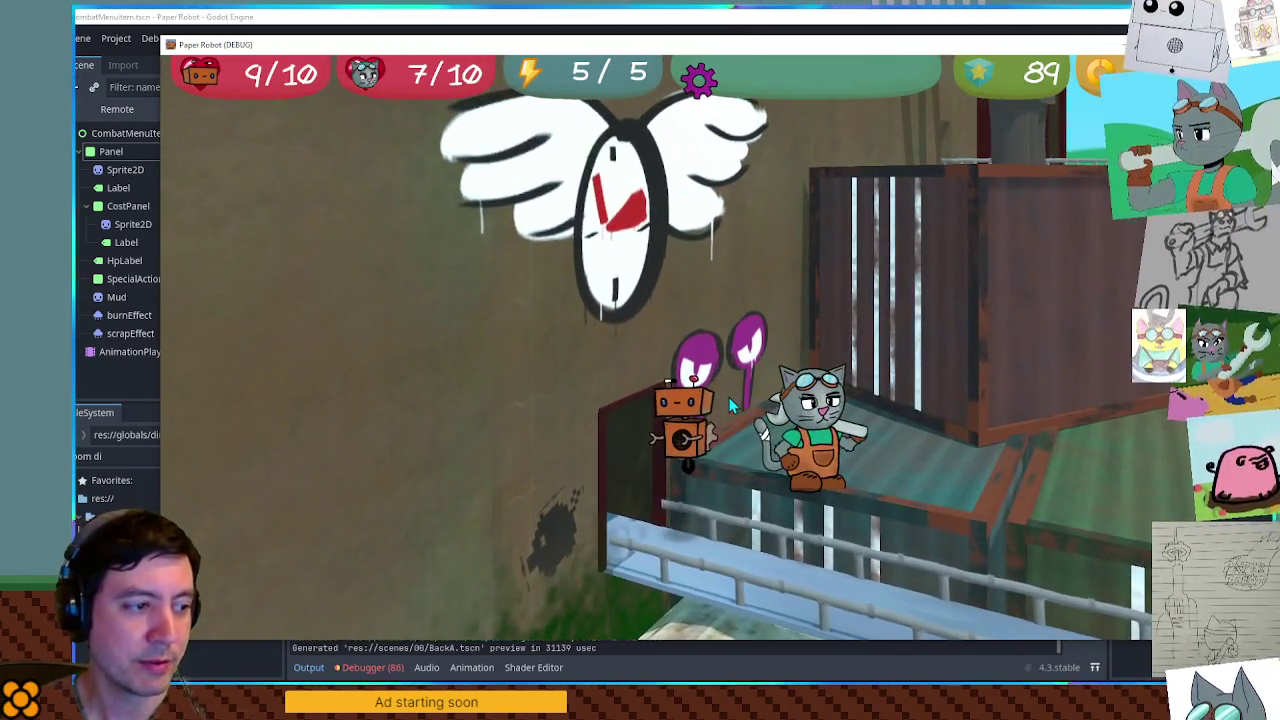
pyautogui.hotkey('alt', 'F4')
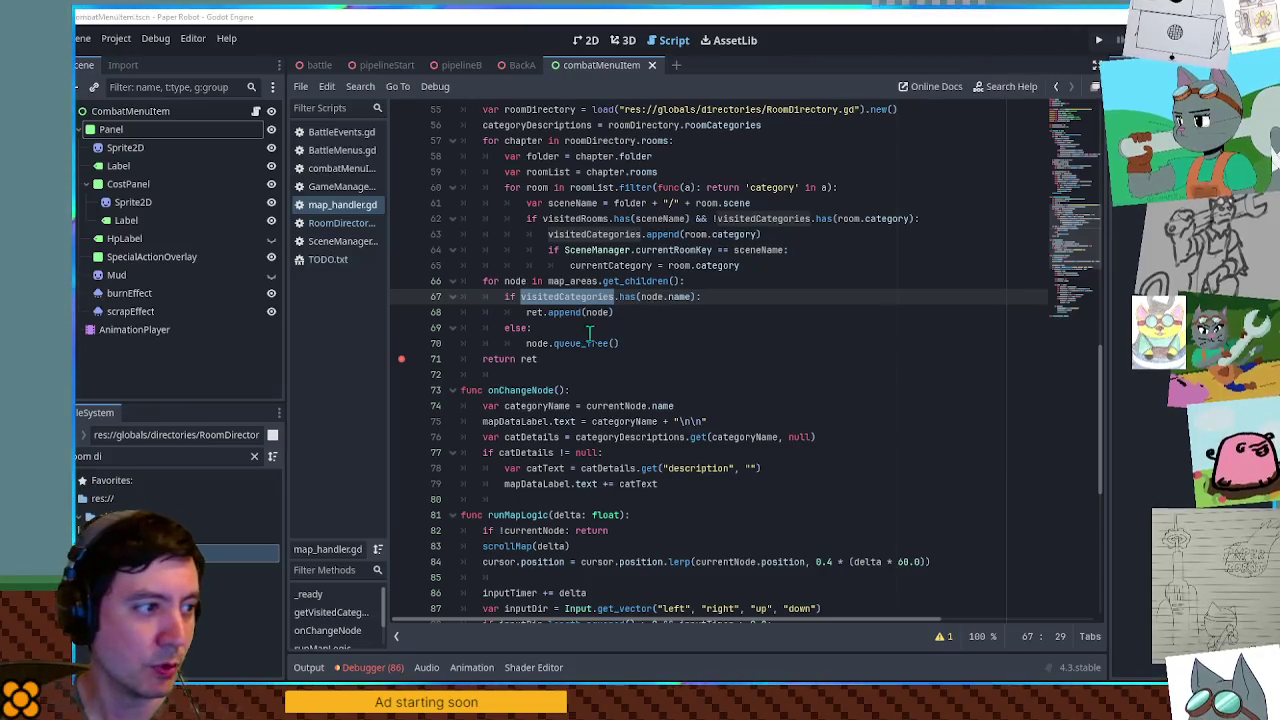
# Fold the getVisitedCategoryNodes, onChangeNode and runMapLogic functions in map_handler.gd
pyautogui.click(1079, 130)
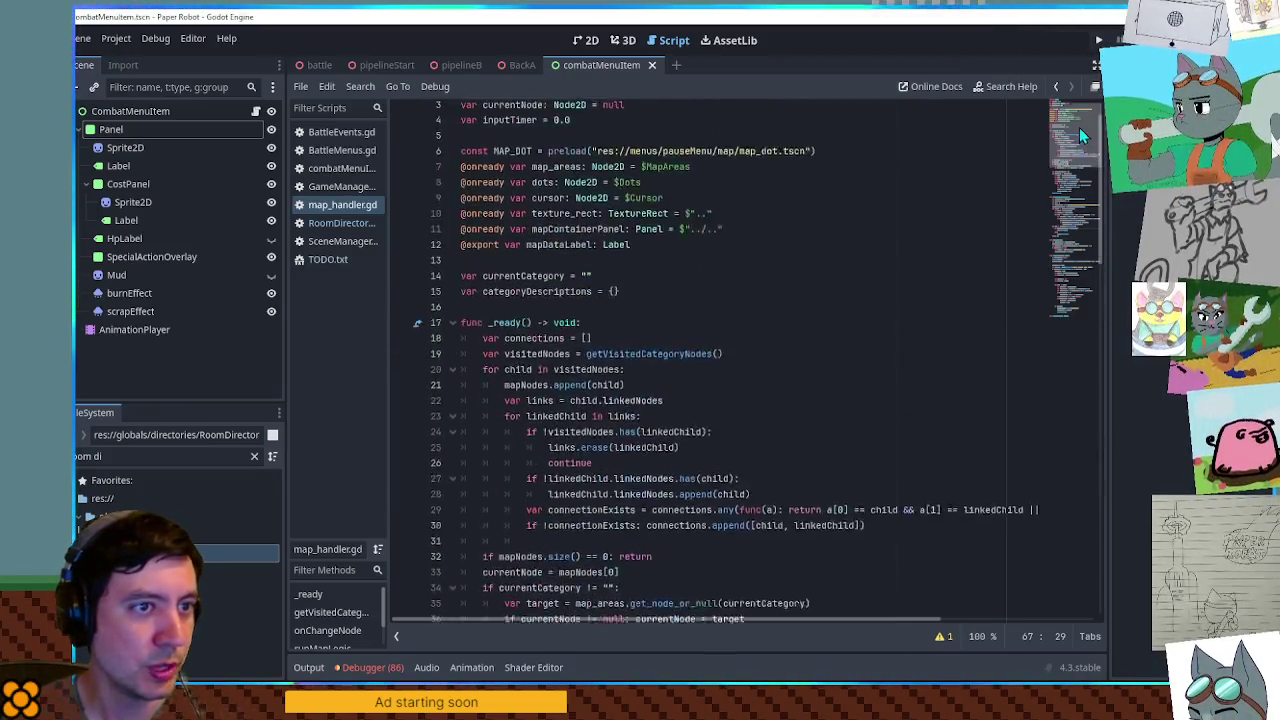
pyautogui.click(1078, 117)
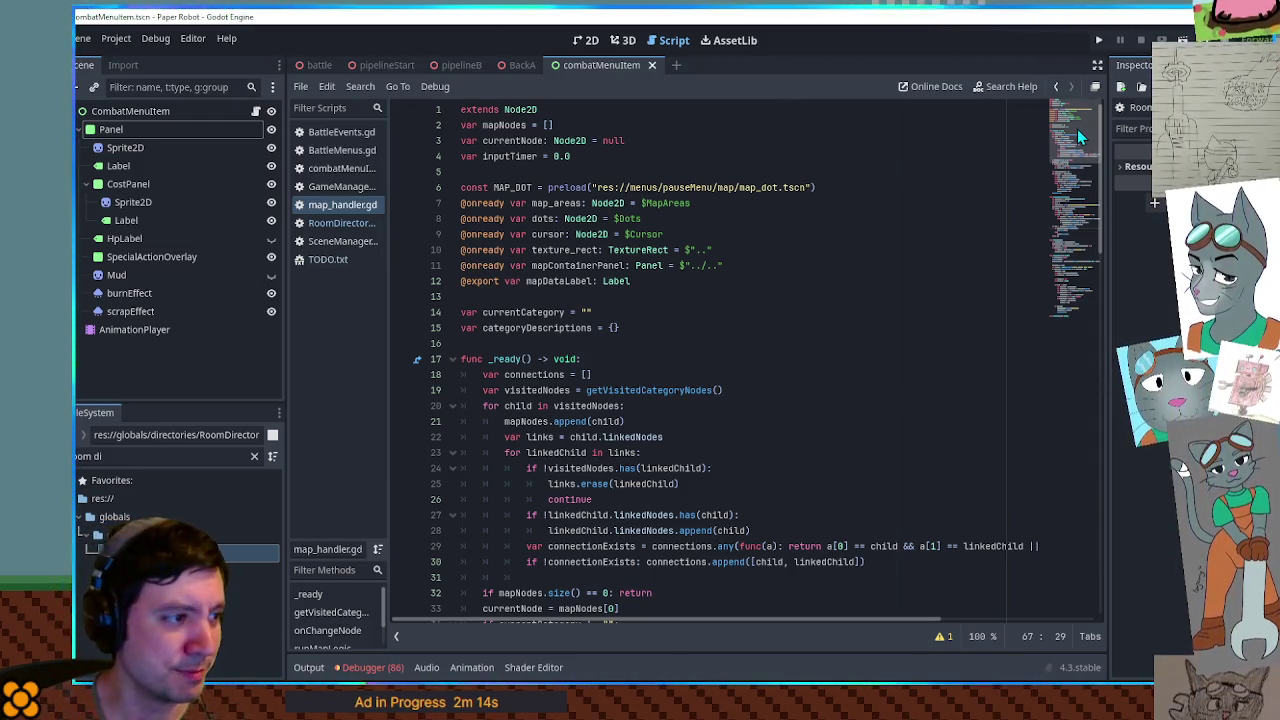
pyautogui.moveTo(1077, 128); pyautogui.dragTo(1081, 208)
pyautogui.click(452, 271)
pyautogui.click(452, 306)
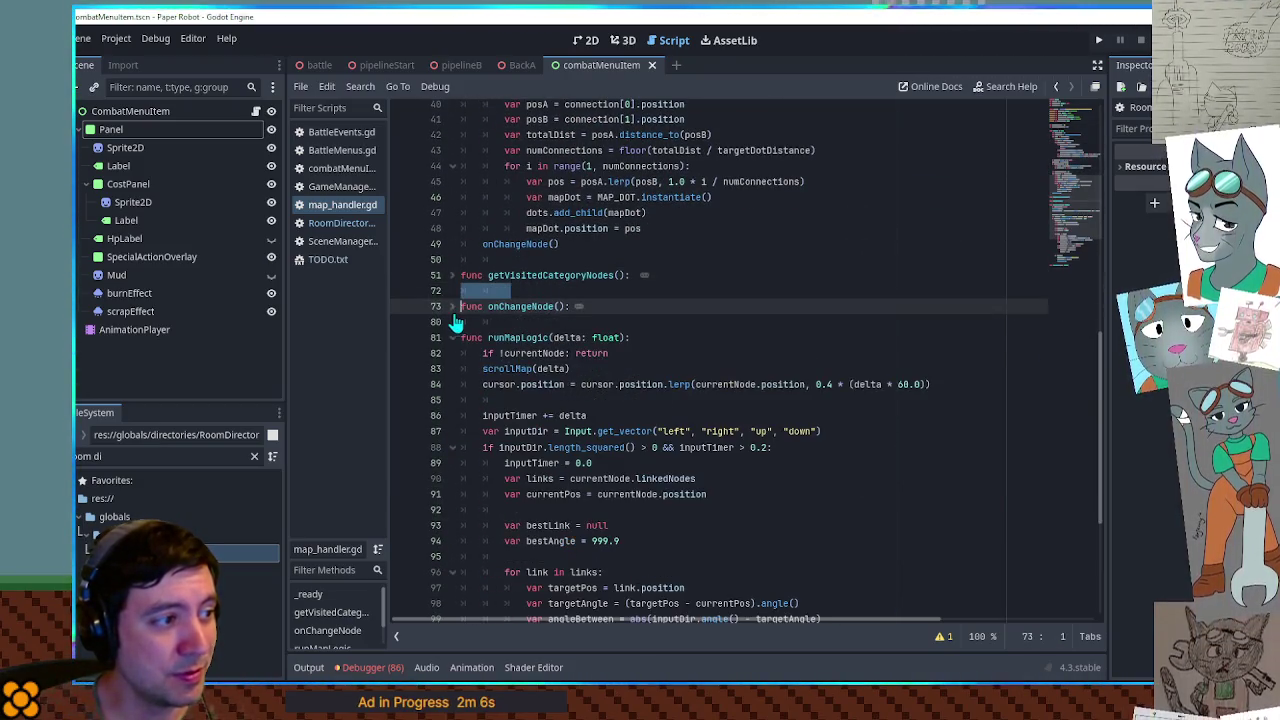
pyautogui.click(452, 337)
# Scroll up to _ready and select the getVisitedCategoryNodes call on line 19
pyautogui.click(480, 400)
pyautogui.scroll(5, 572, 335)
pyautogui.scroll(-2, 572, 335)
pyautogui.scroll(1, 574, 328)
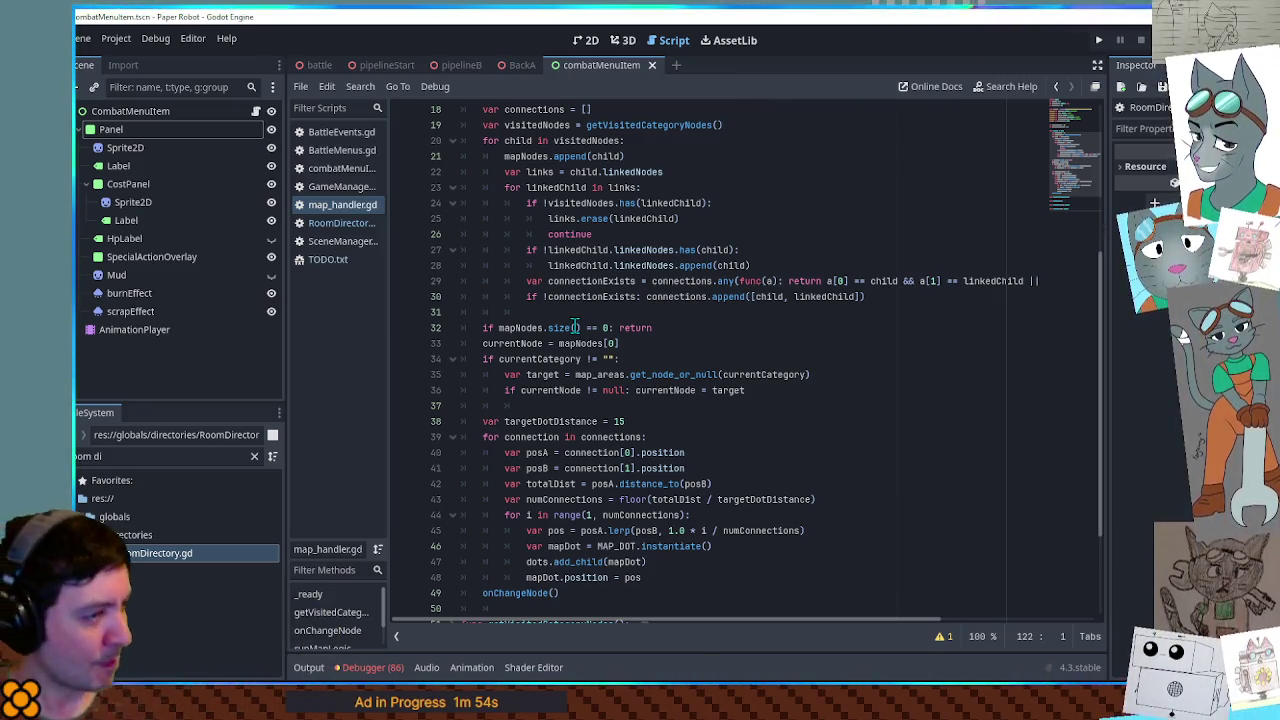
pyautogui.scroll(1, 632, 298)
pyautogui.scroll(2, 632, 298)
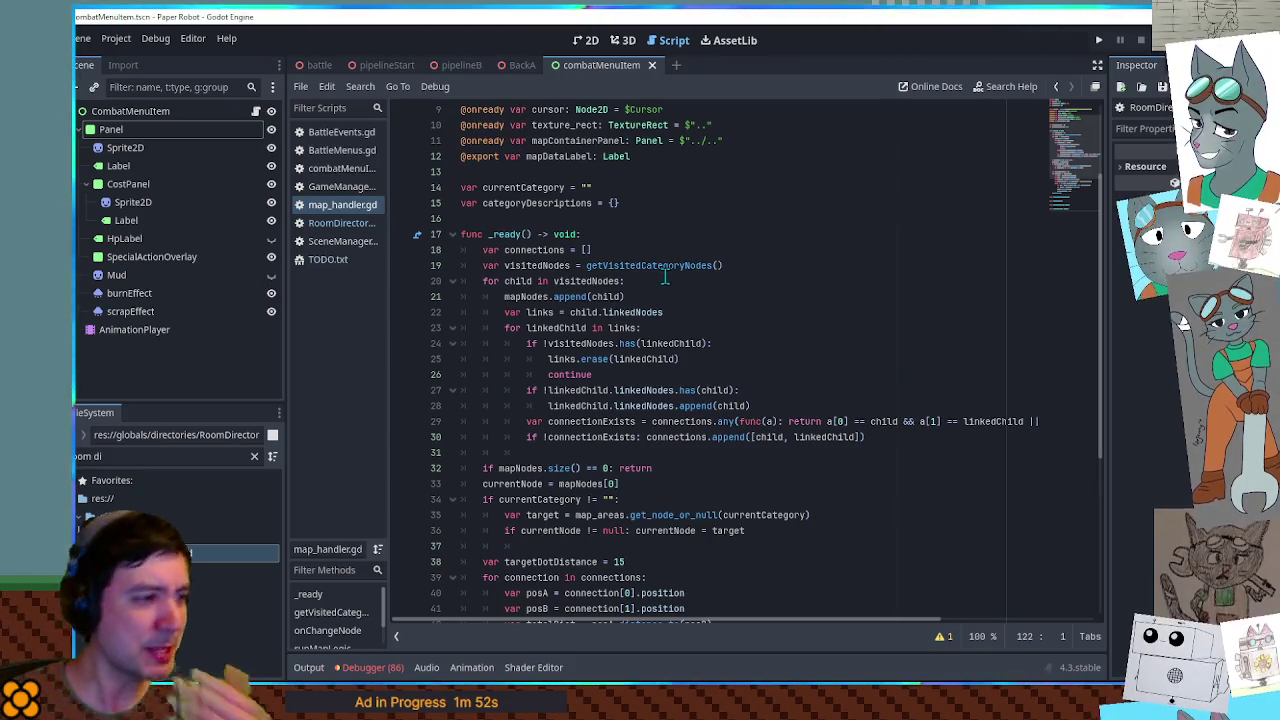
pyautogui.doubleClick(669, 264)
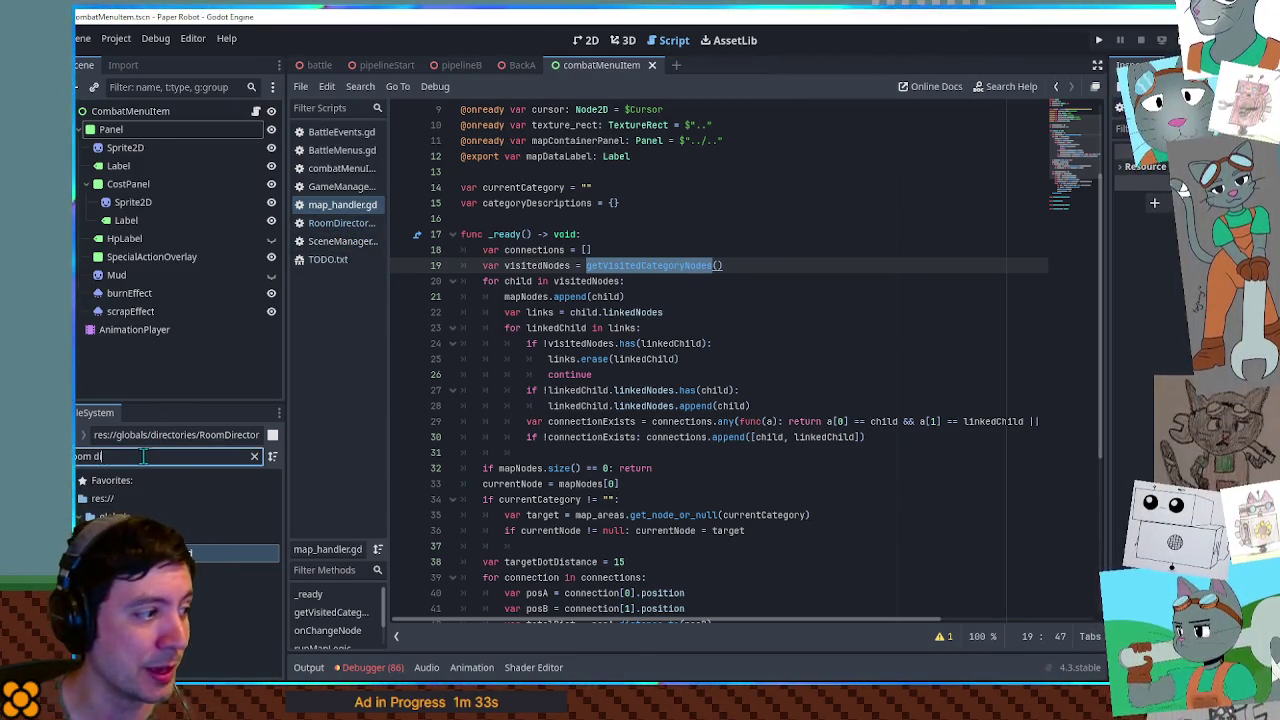
# Find databank.gd in the FileSystem dock and open it at the page definitions
pyautogui.hotkey('ctrl', 'a')
pyautogui.write('pause')
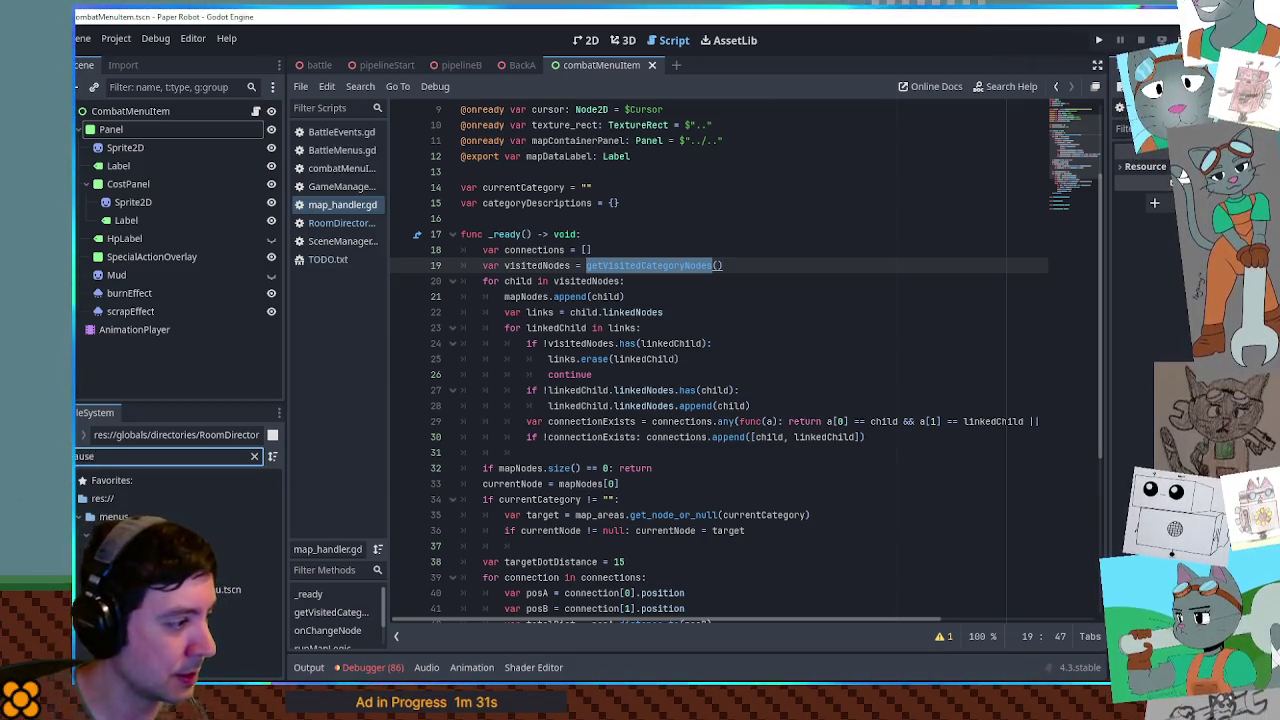
pyautogui.click(240, 624)
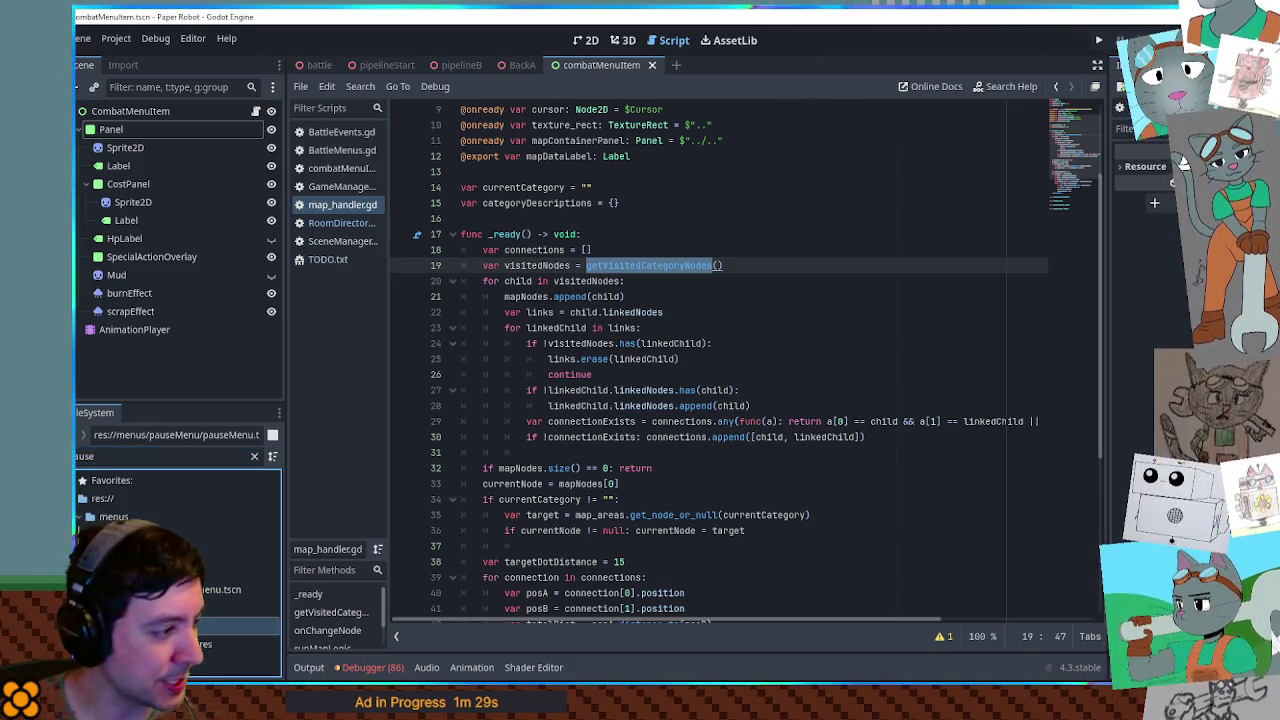
pyautogui.click(254, 456)
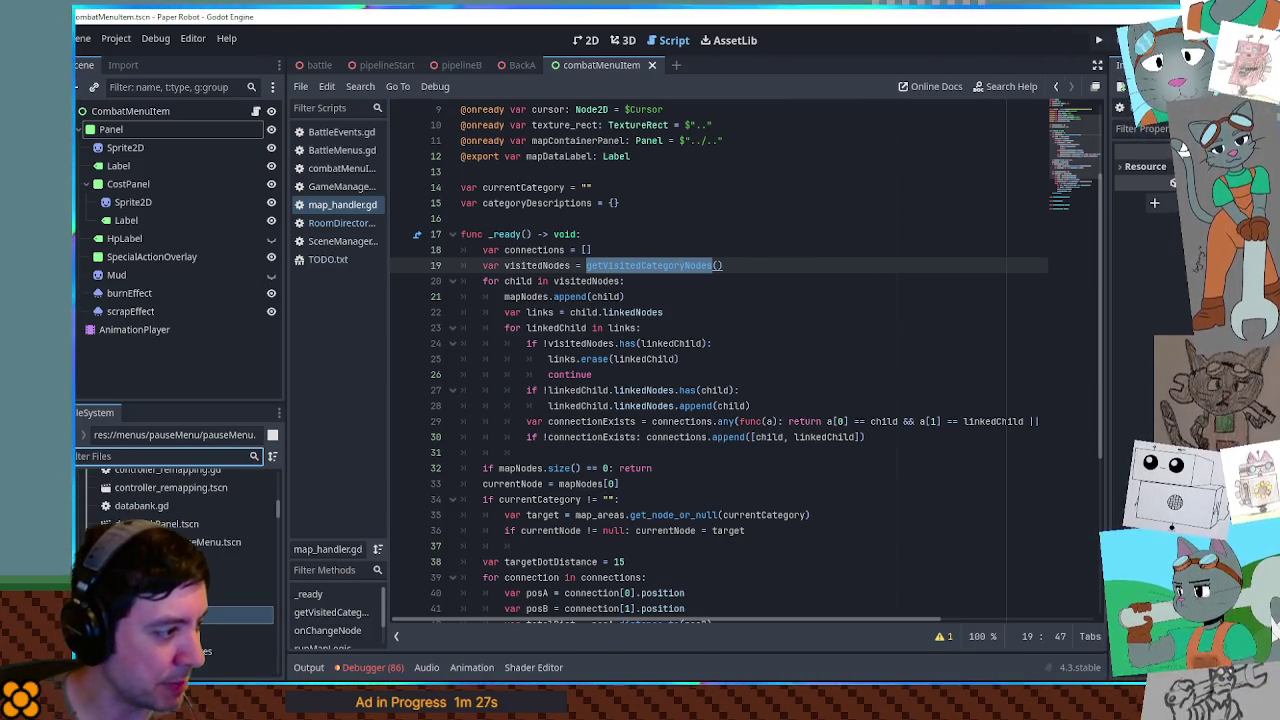
pyautogui.doubleClick(141, 506)
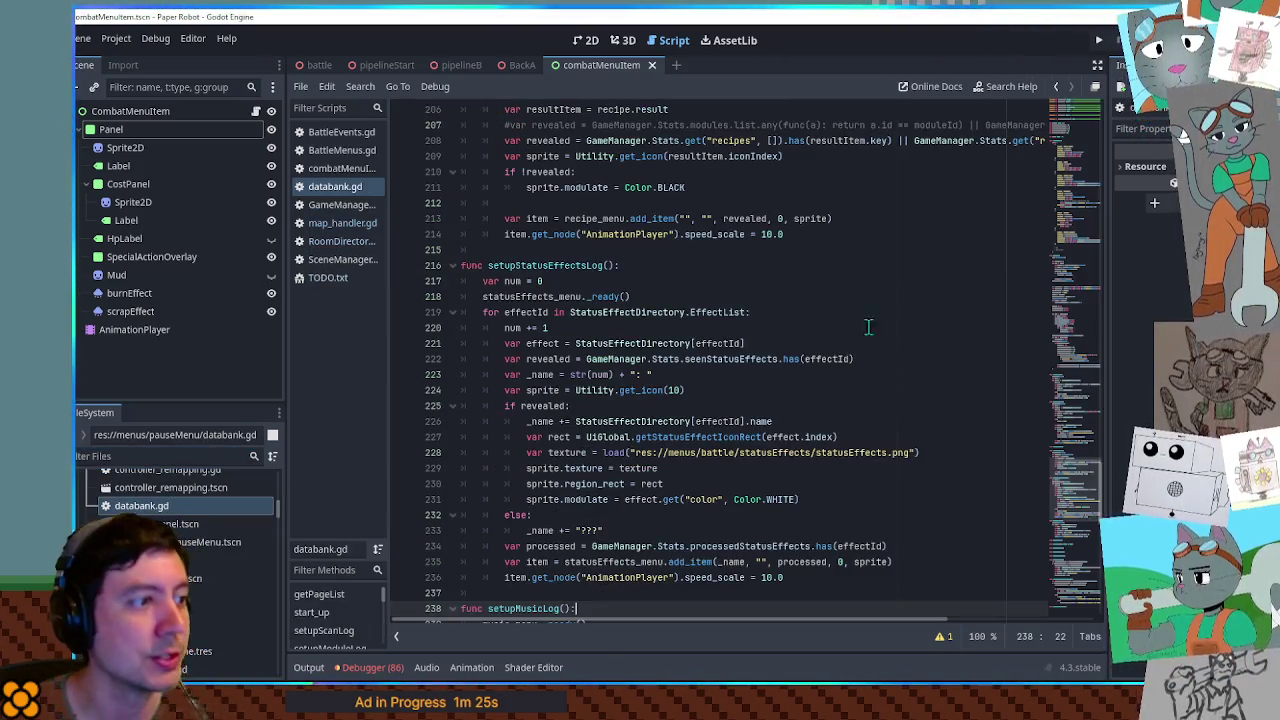
pyautogui.click(1078, 212)
pyautogui.scroll(-2, 1072, 230)
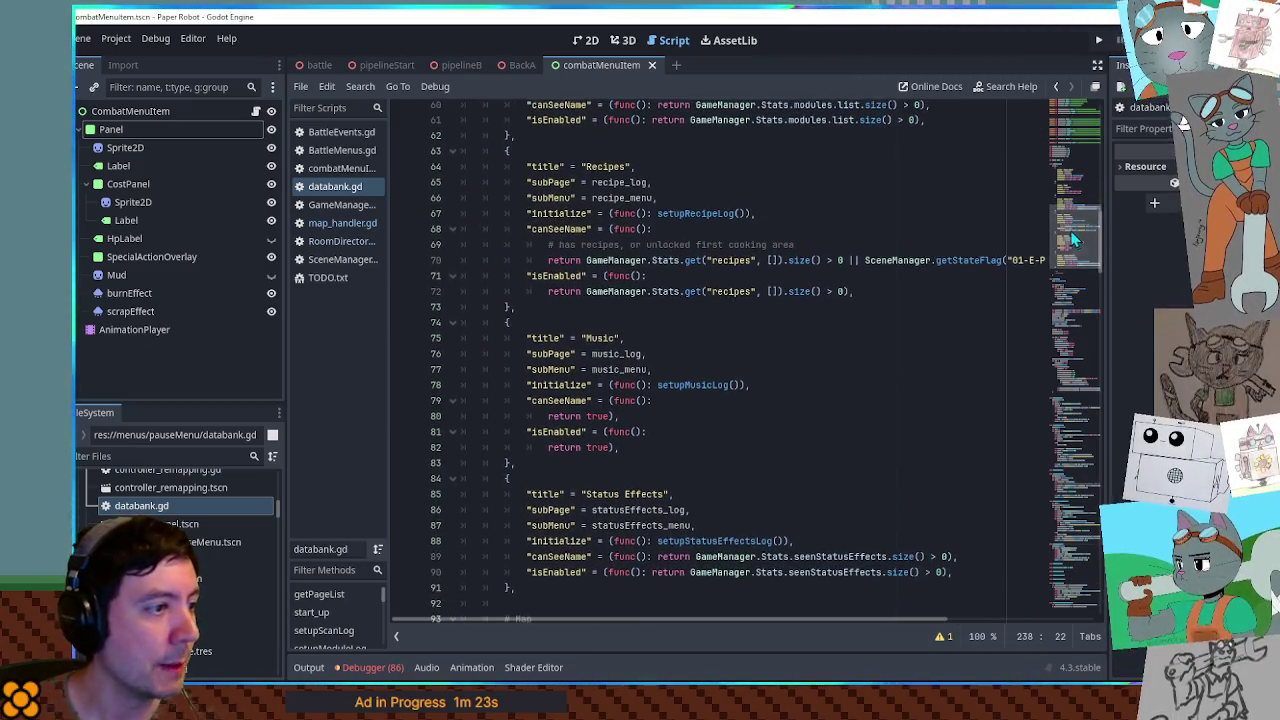
pyautogui.click(886, 262)
# Search databank.gd for 'map' and step through every match to the Map page entry
pyautogui.hotkey('ctrl', 'f')
pyautogui.write('map')
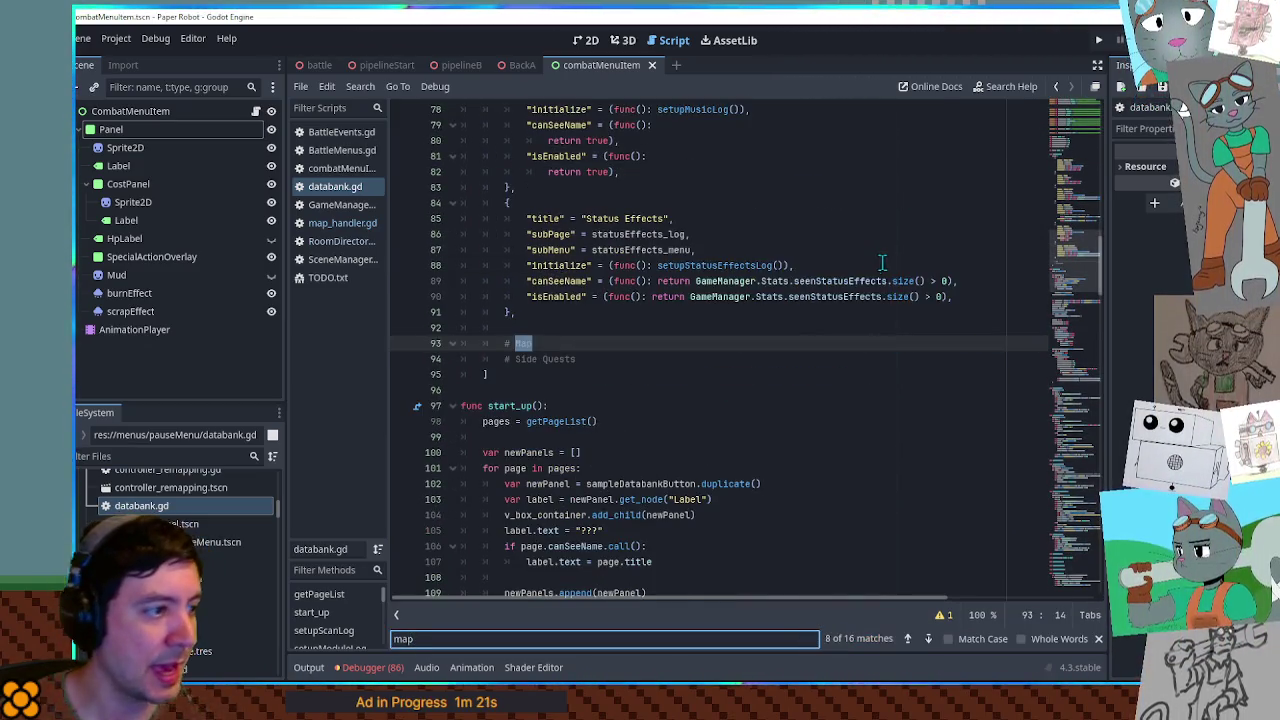
pyautogui.press('Return')
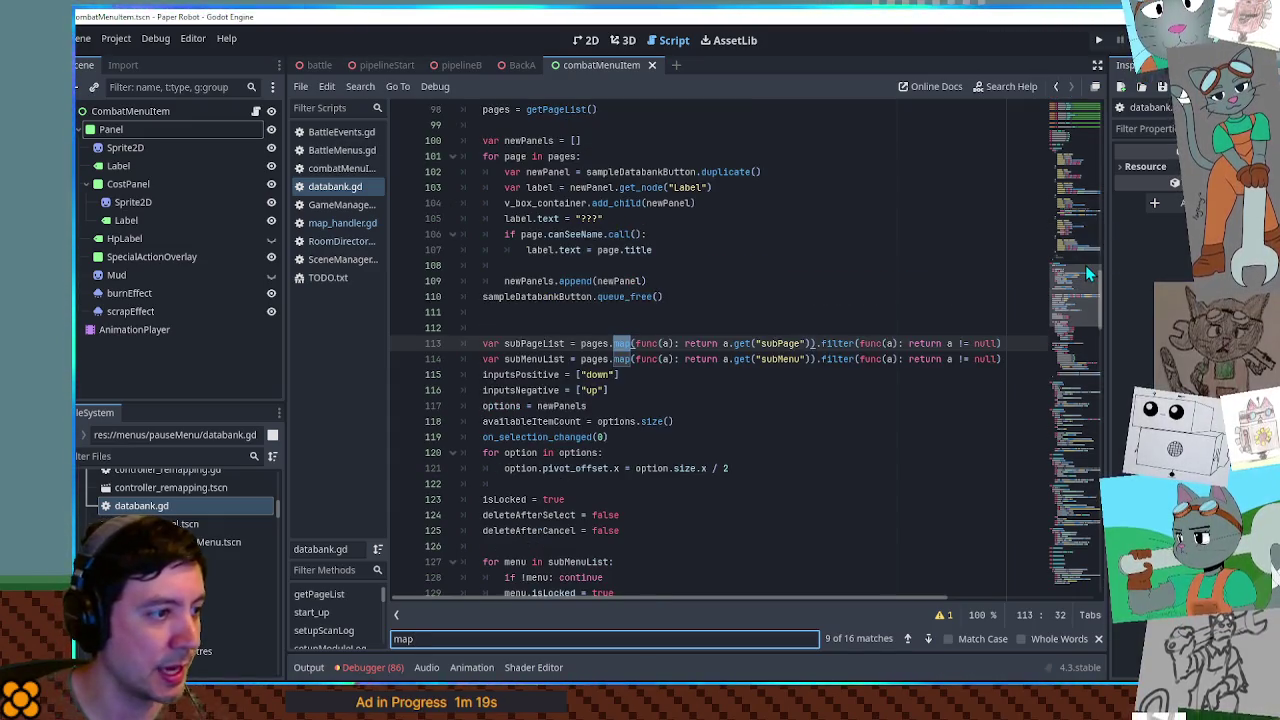
pyautogui.press('Return')
pyautogui.press('Return')
pyautogui.press('Return')
pyautogui.press('Return')
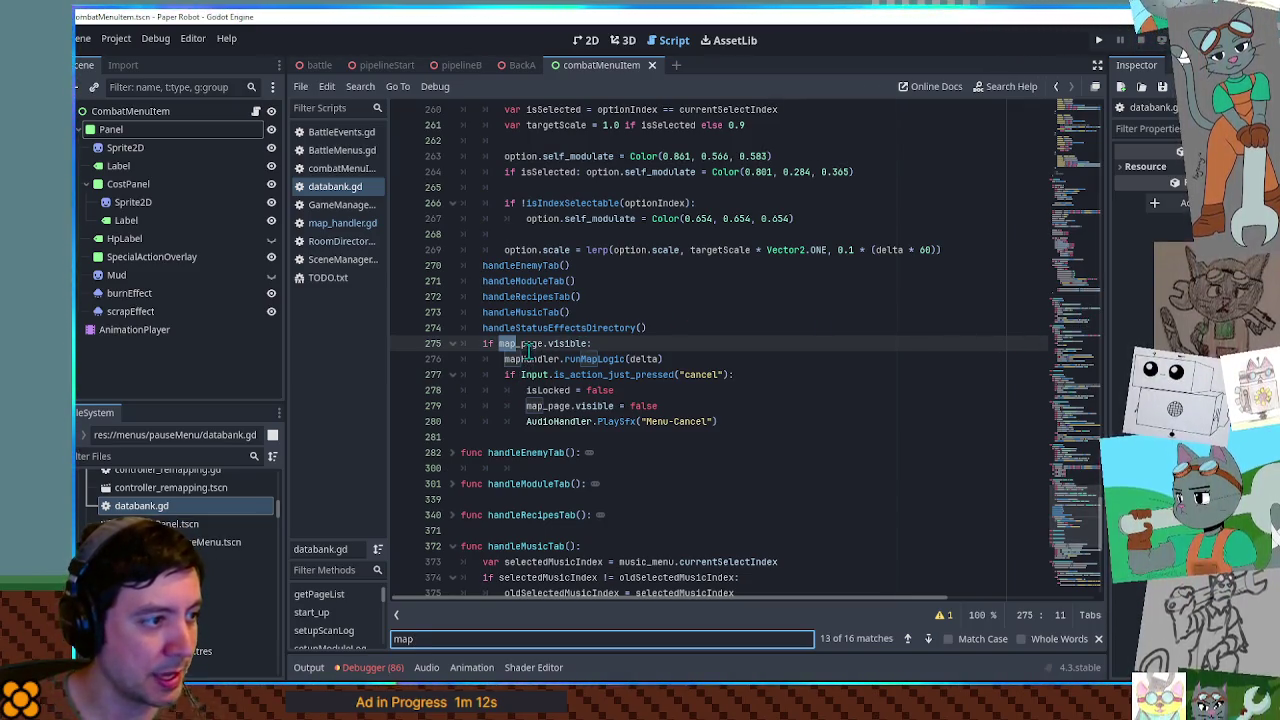
pyautogui.press('Return')
pyautogui.press('Return')
pyautogui.press('Return')
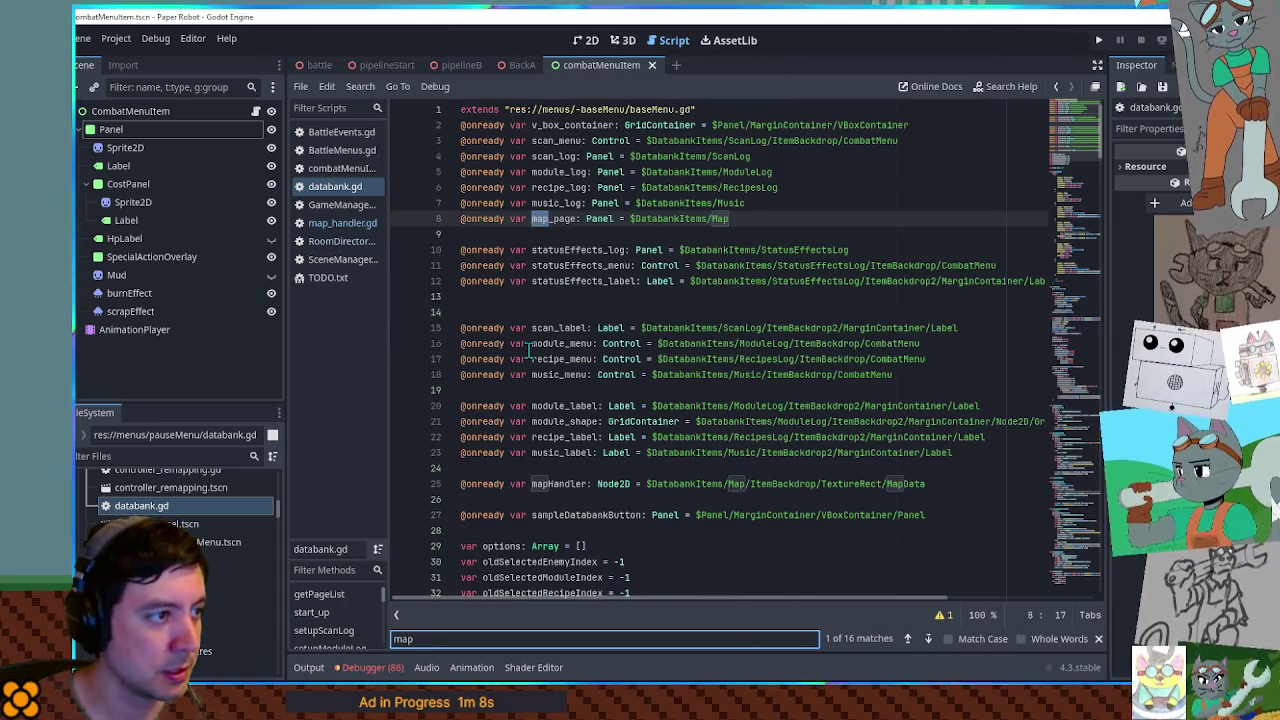
pyautogui.press('Return')
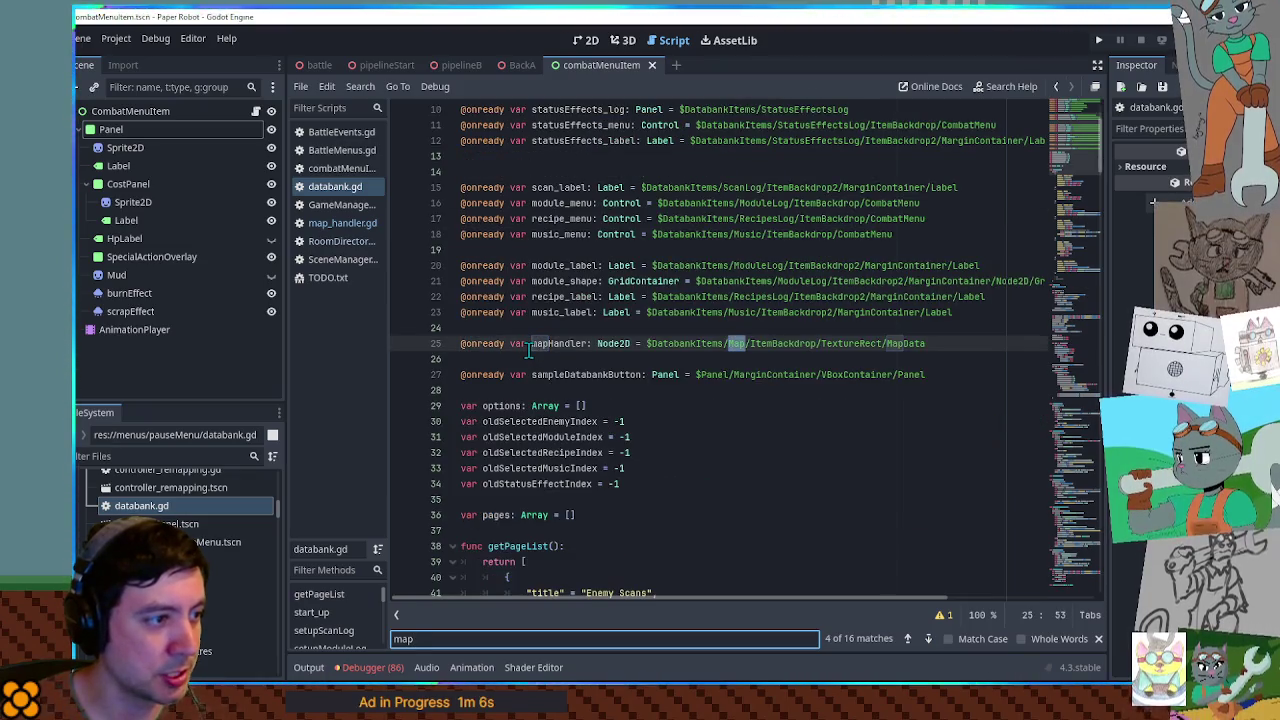
pyautogui.press('Return')
pyautogui.press('Return')
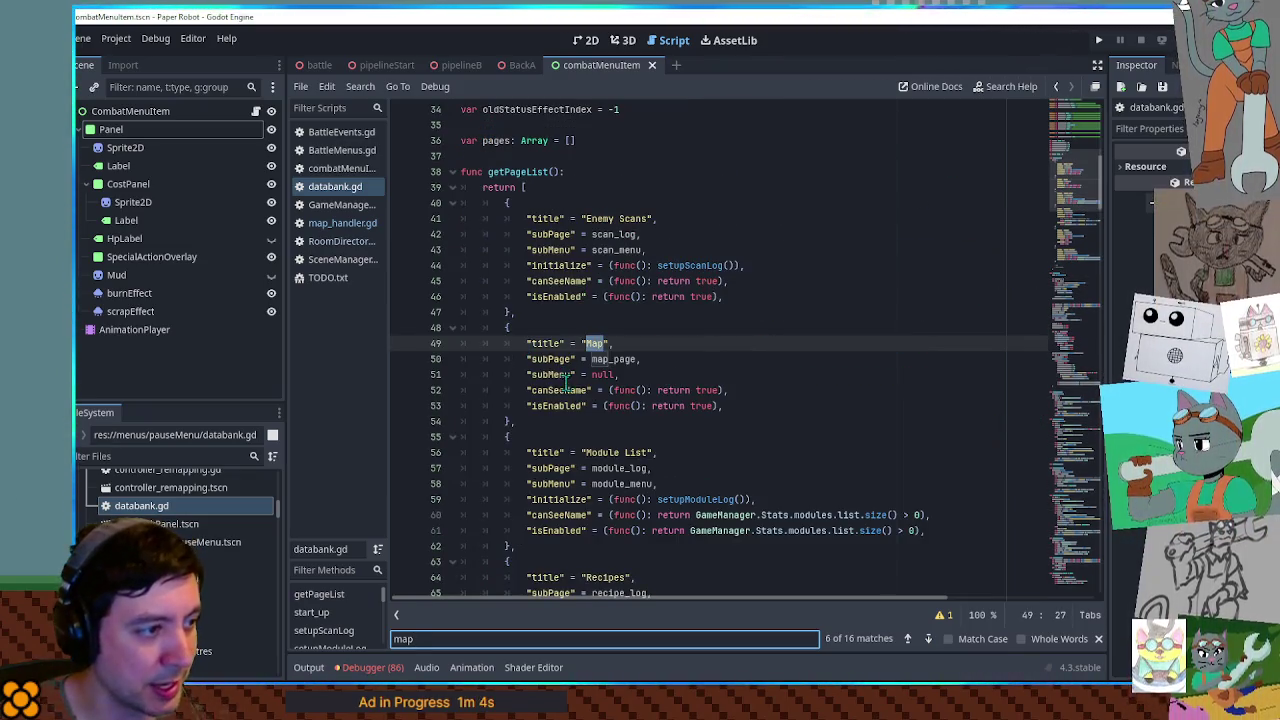
# Read the selection handler code, checking initialize, setupRecipeLog and _selectionIndex
pyautogui.scroll(-2, 549, 362)
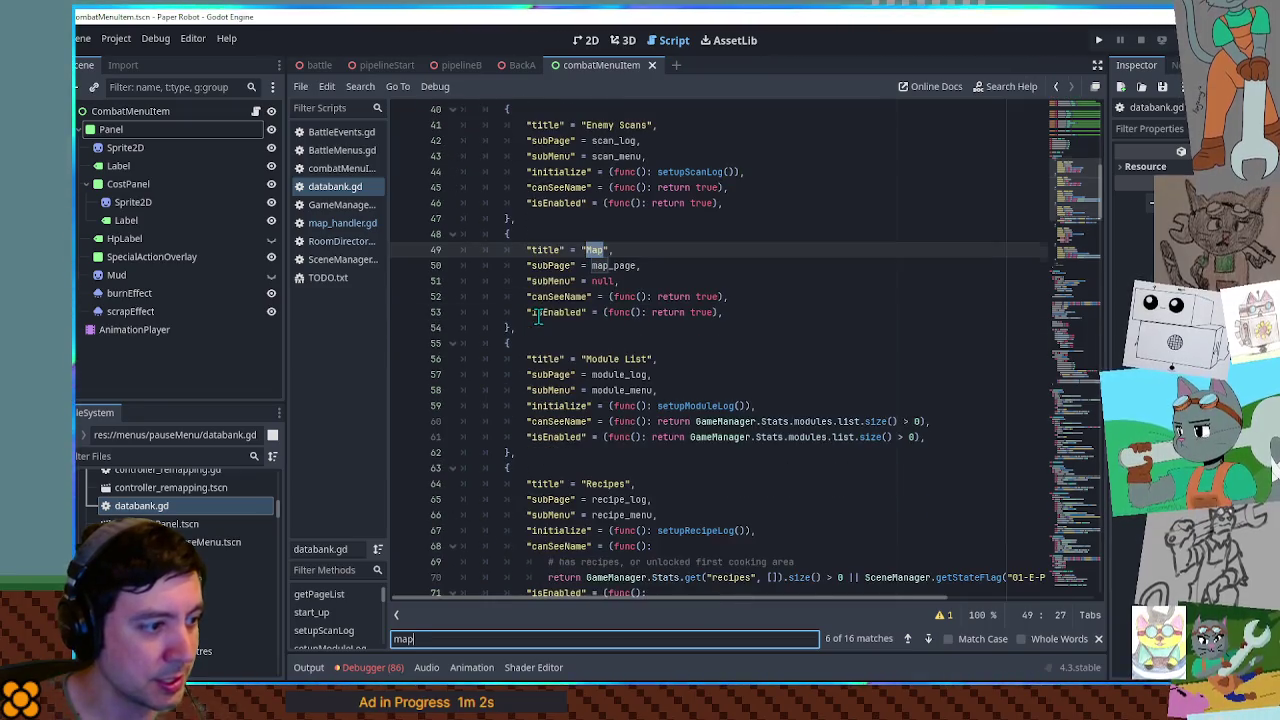
pyautogui.doubleClick(563, 406)
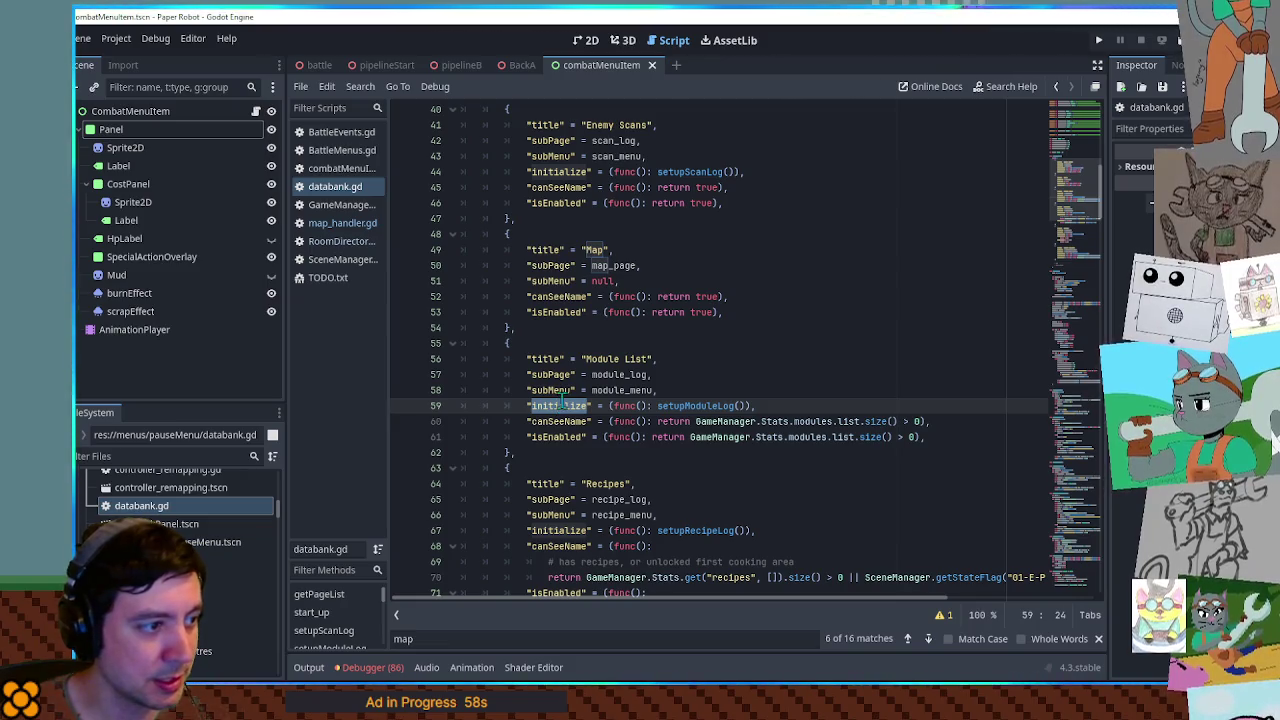
pyautogui.scroll(-4, 556, 414)
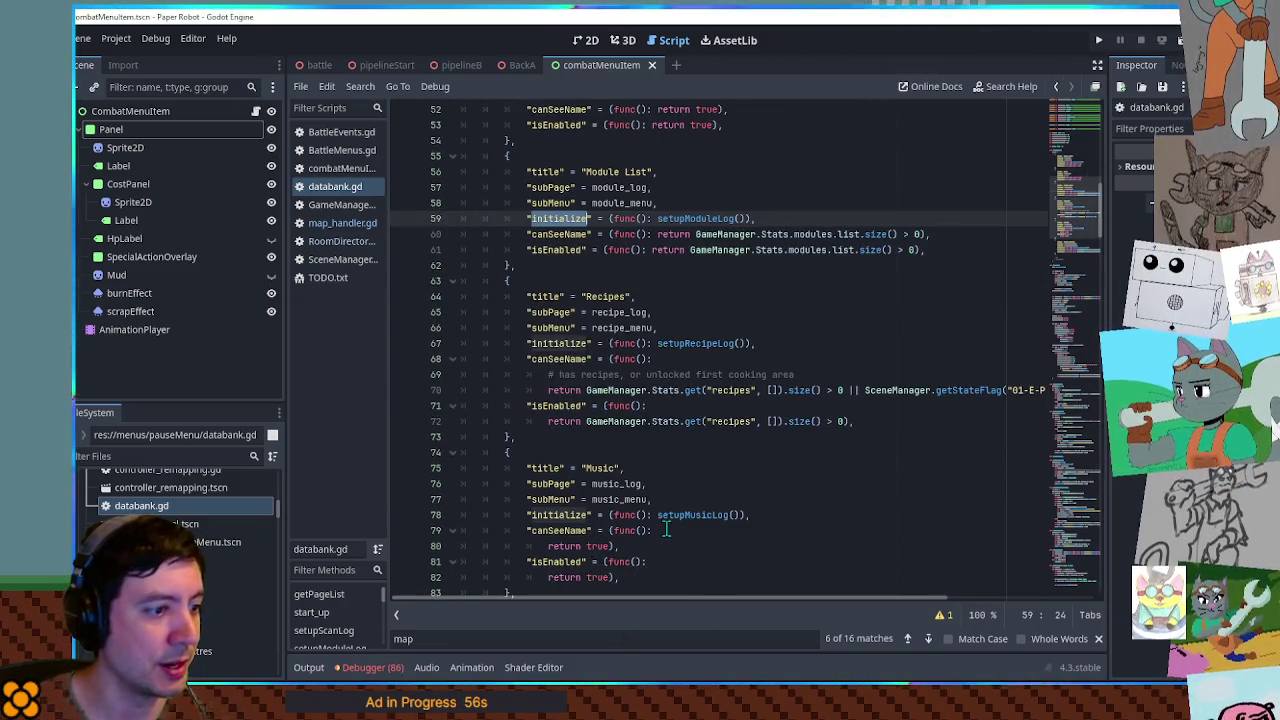
pyautogui.doubleClick(717, 345)
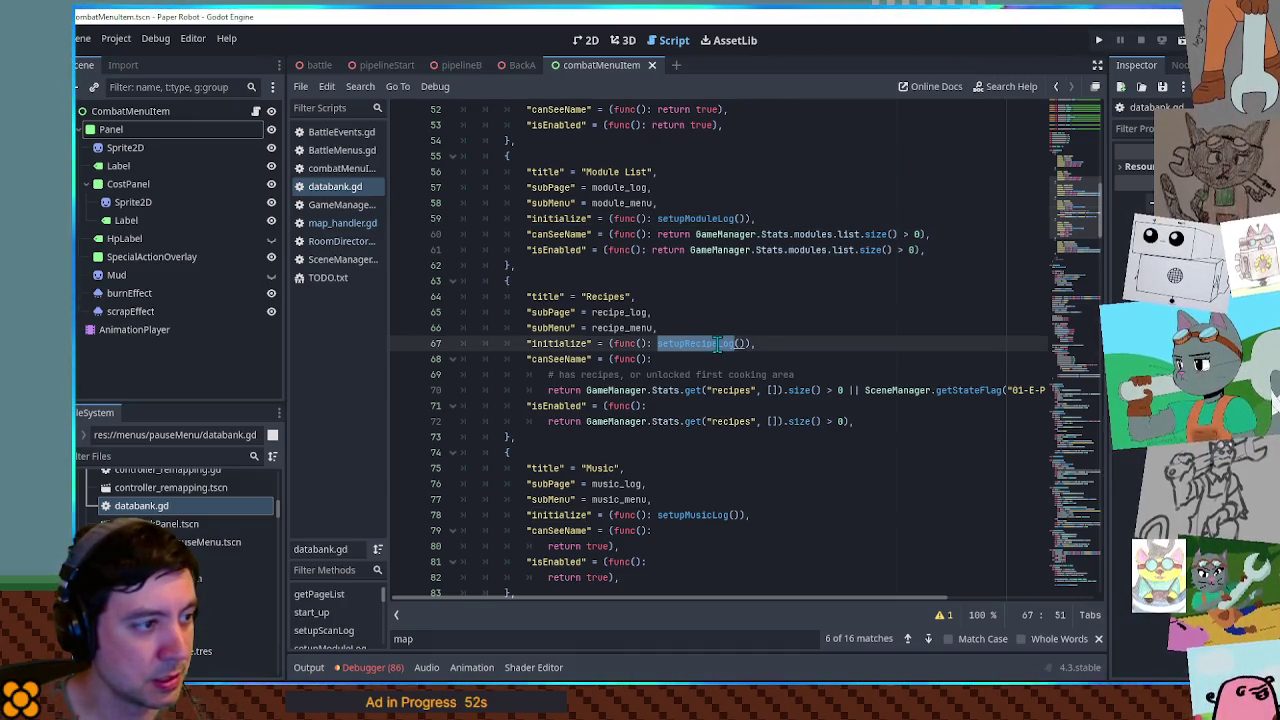
pyautogui.scroll(-5, 717, 345)
pyautogui.scroll(-3, 717, 345)
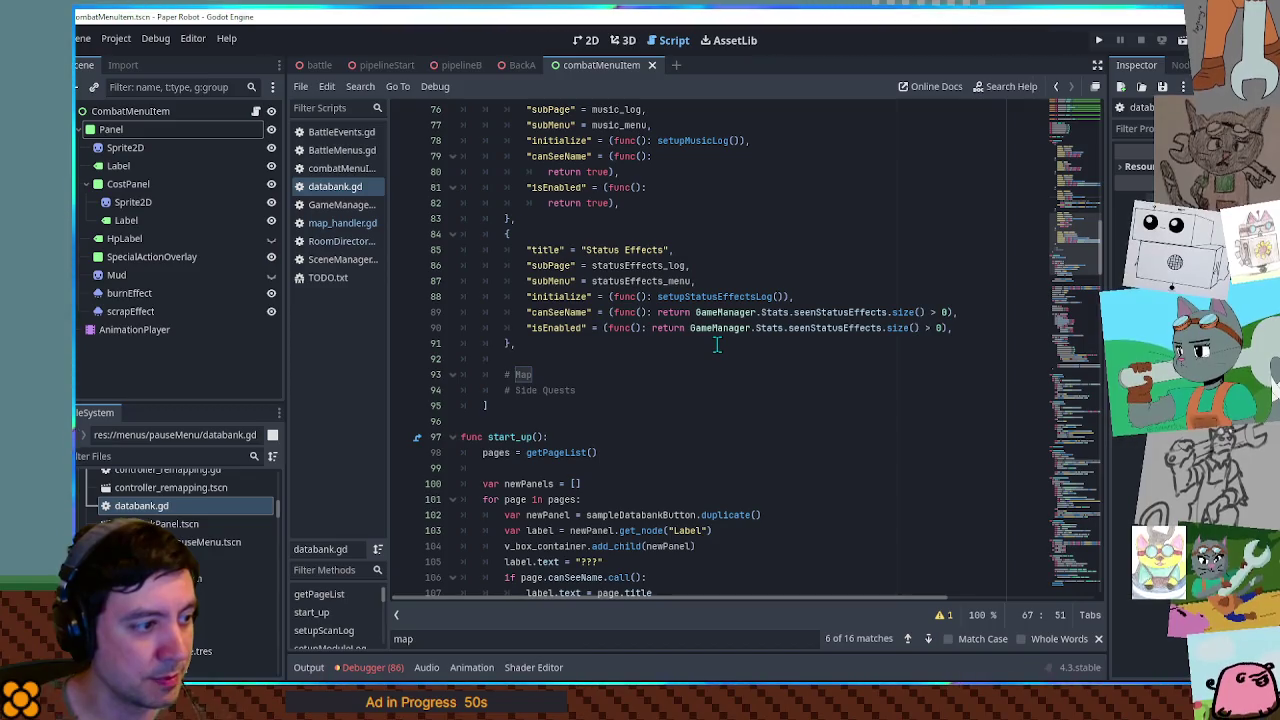
pyautogui.scroll(-7, 717, 345)
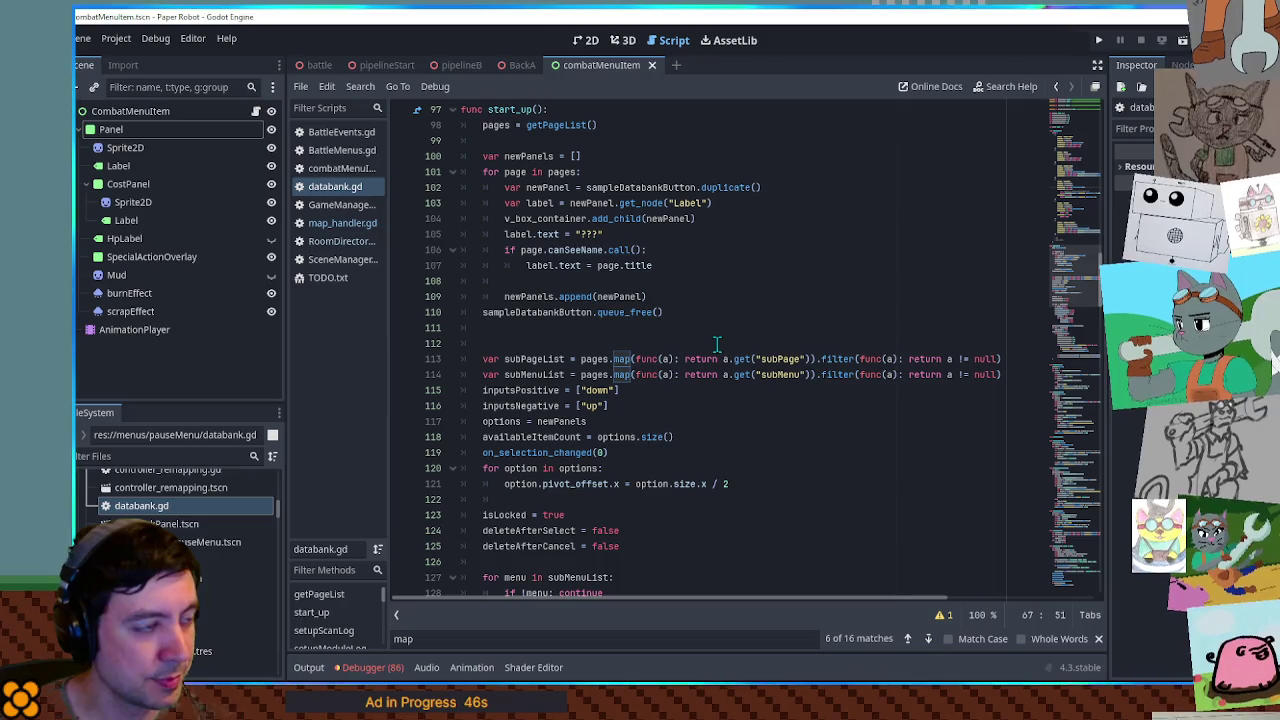
pyautogui.scroll(-9, 717, 345)
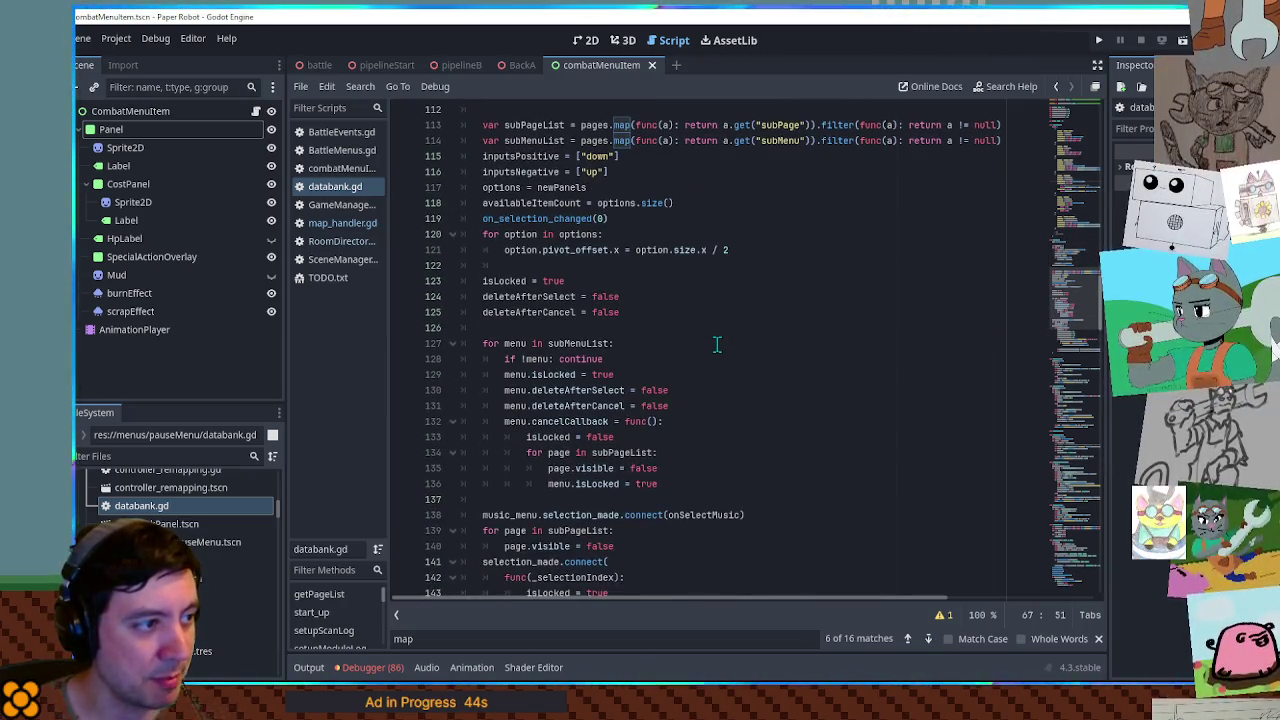
pyautogui.scroll(-4, 717, 345)
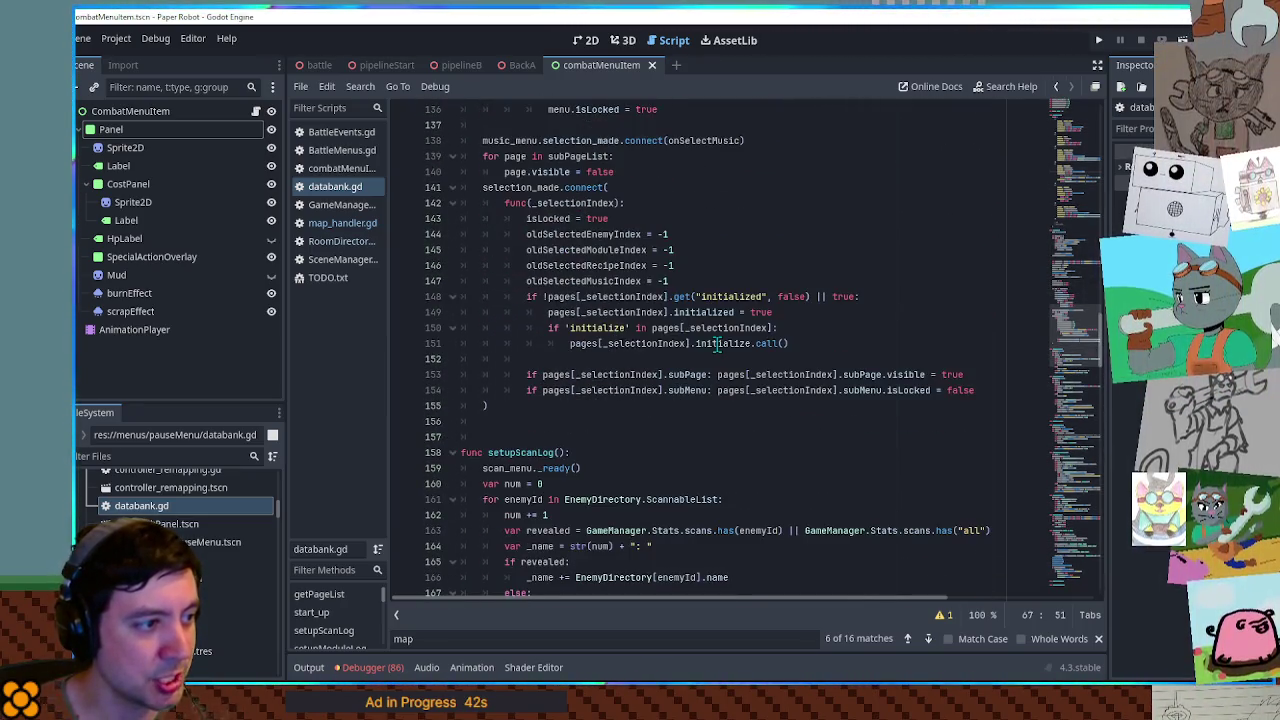
pyautogui.doubleClick(572, 203)
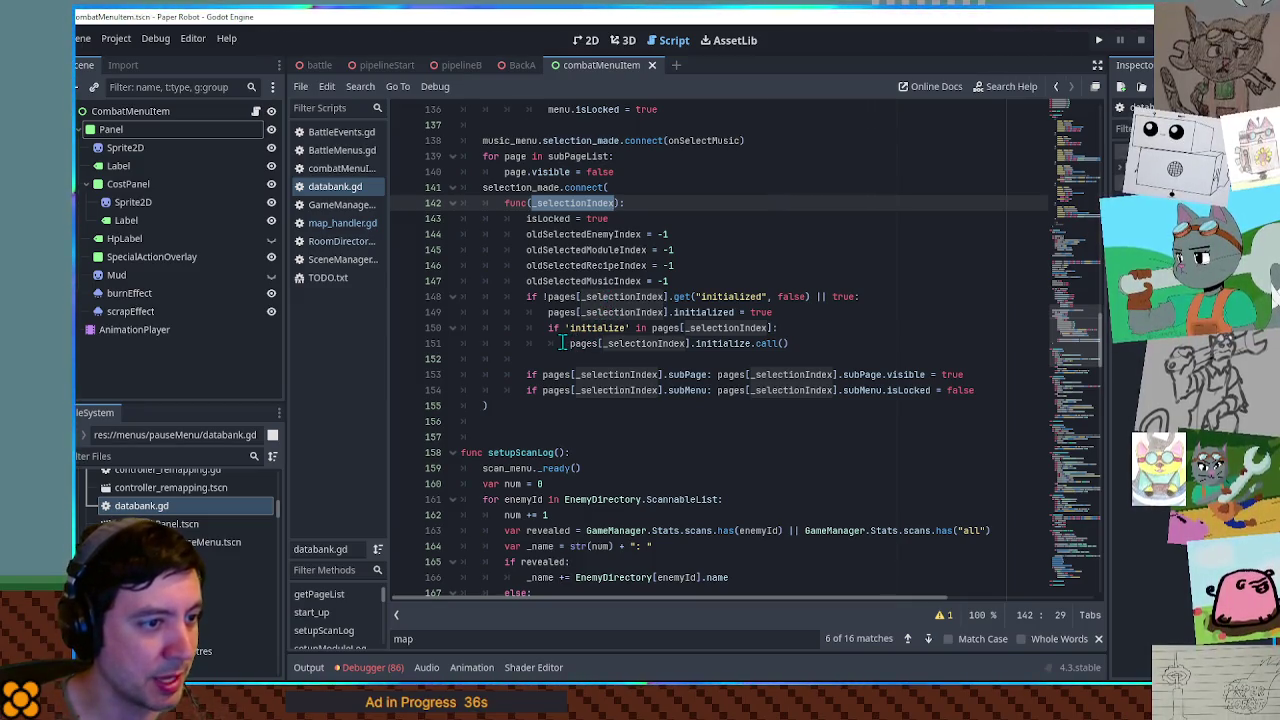
# Inspect the Map page entry's subPage map_page on line 50 and the selection handler
pyautogui.doubleClick(862, 374)
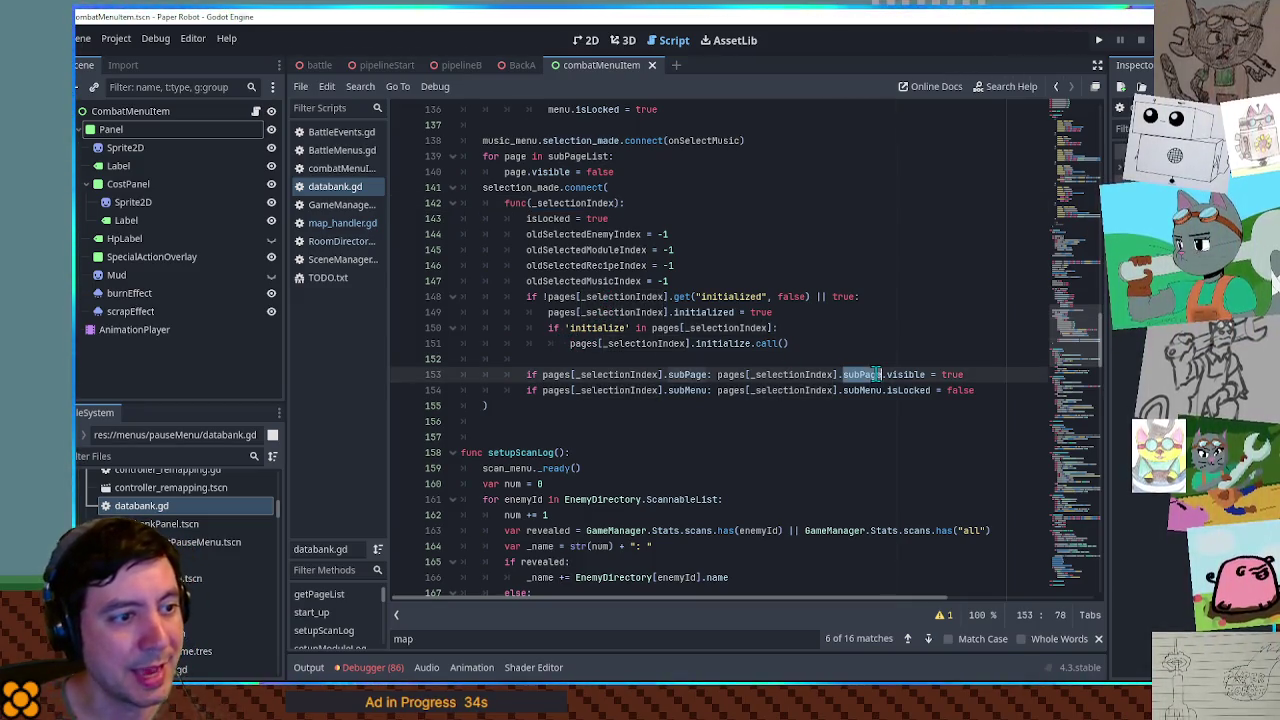
pyautogui.moveTo(1055, 145); pyautogui.dragTo(1068, 200)
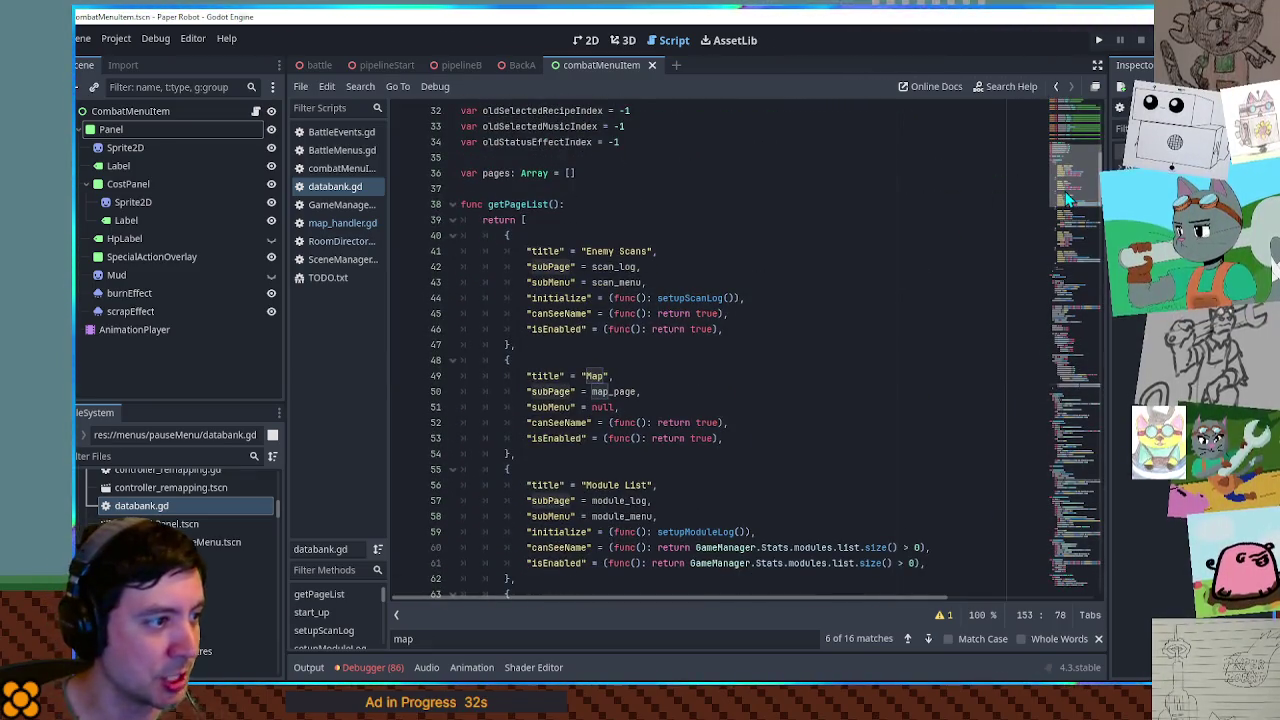
pyautogui.scroll(-1, 817, 251)
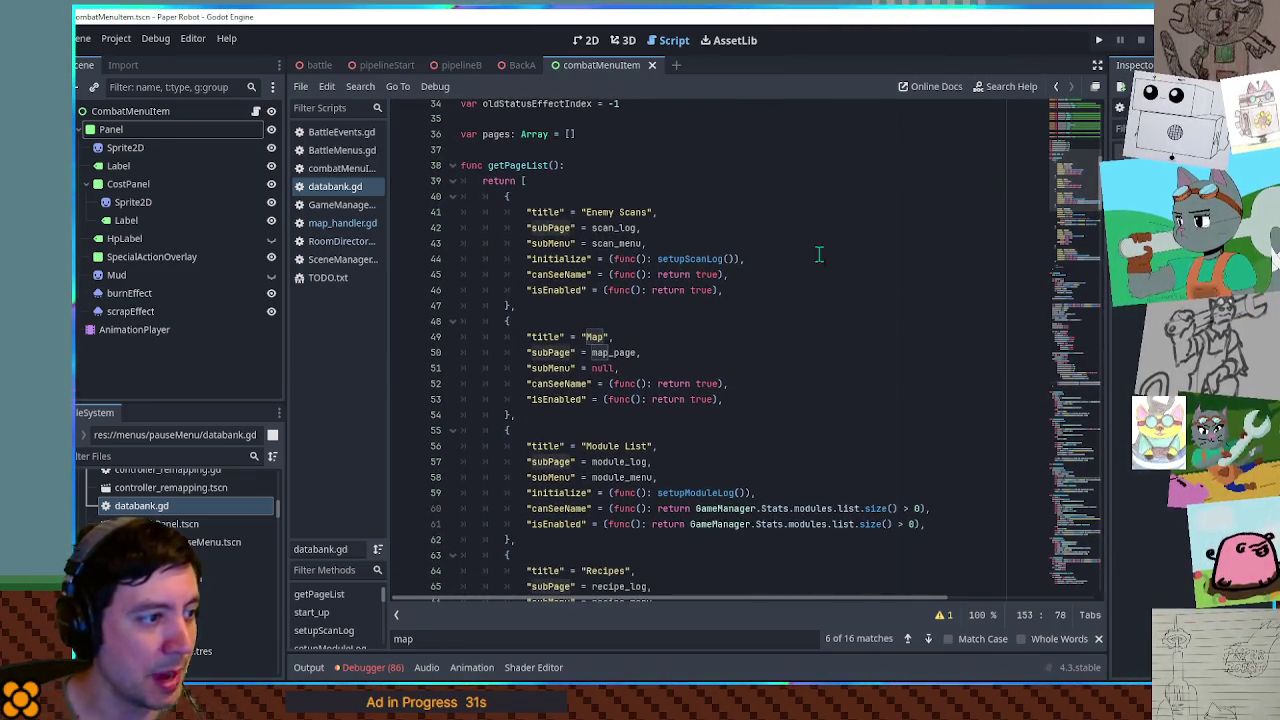
pyautogui.doubleClick(609, 353)
pyautogui.click(1092, 330)
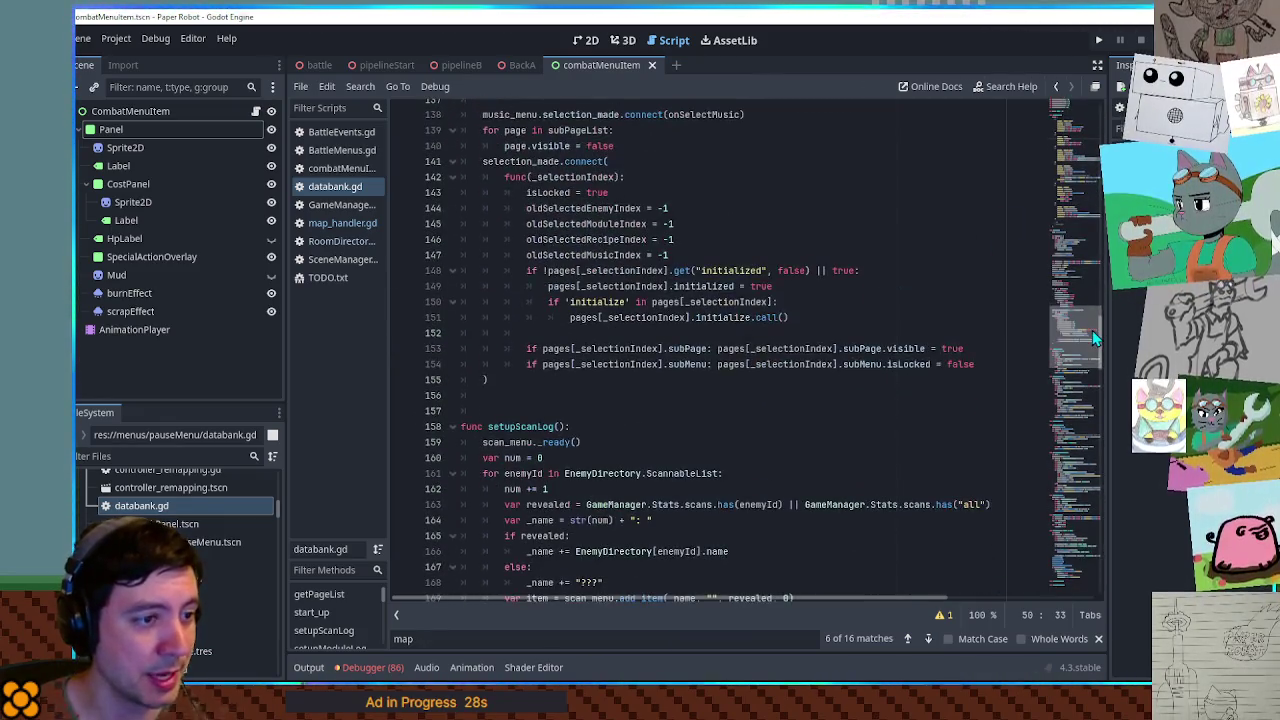
pyautogui.scroll(2, 1092, 330)
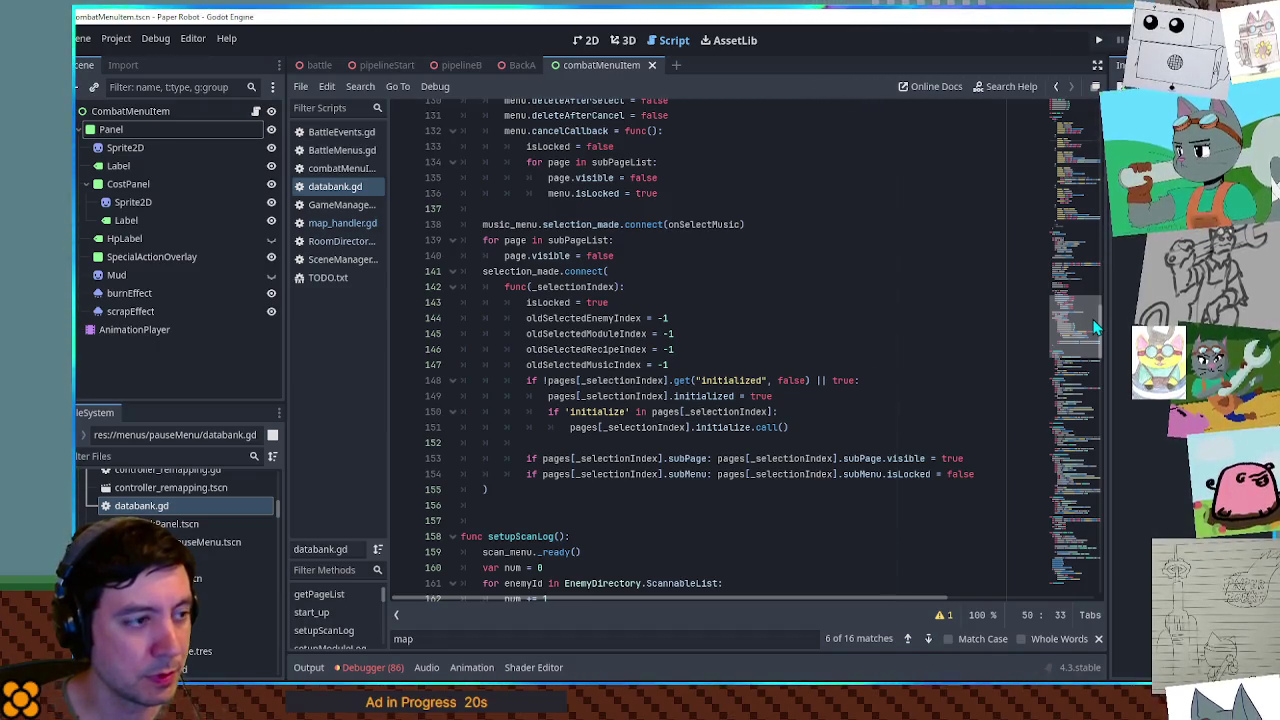
pyautogui.scroll(-2, 1096, 330)
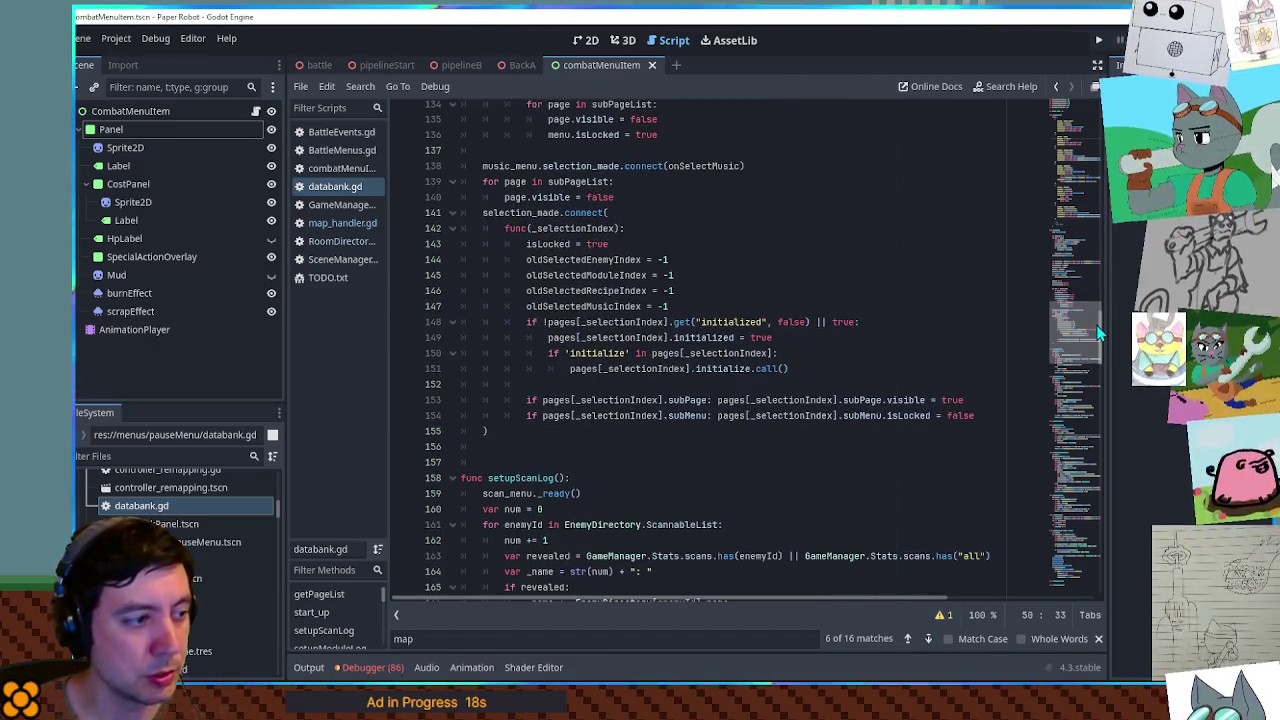
pyautogui.scroll(-3, 1096, 338)
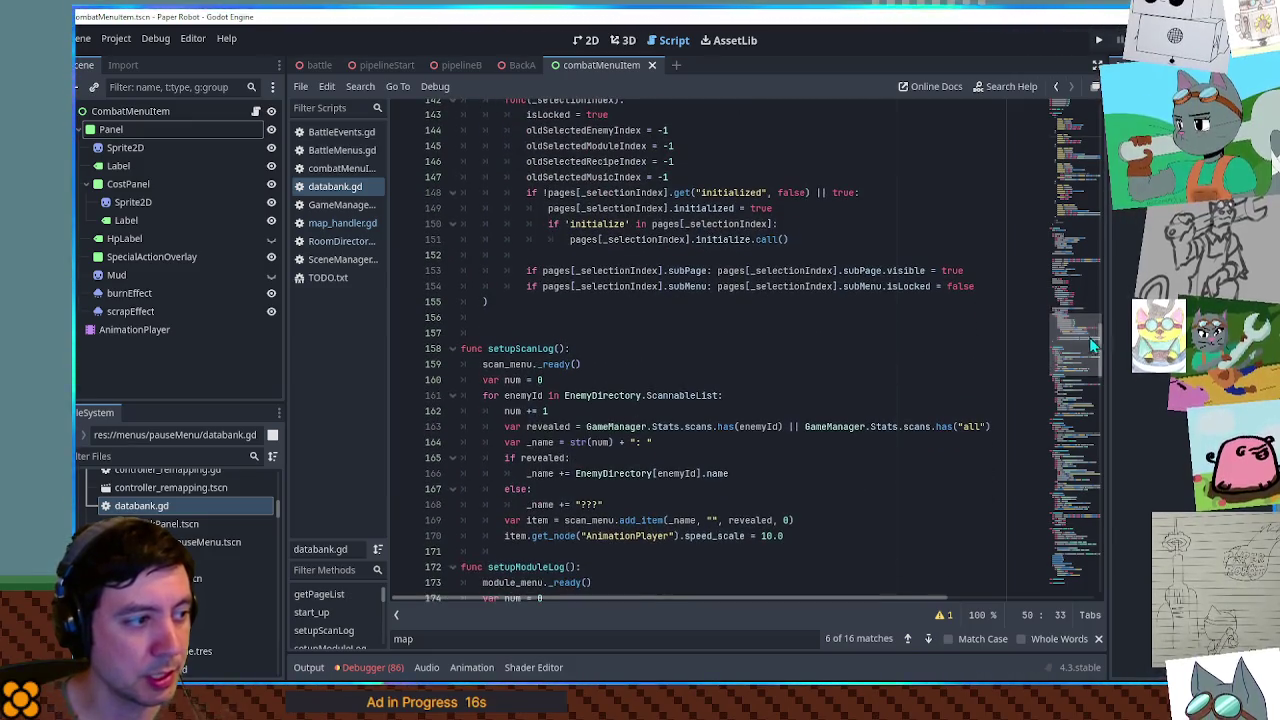
# Fold setupScanLog and search its call and the initialize uses, including line 148's check
pyautogui.click(451, 352)
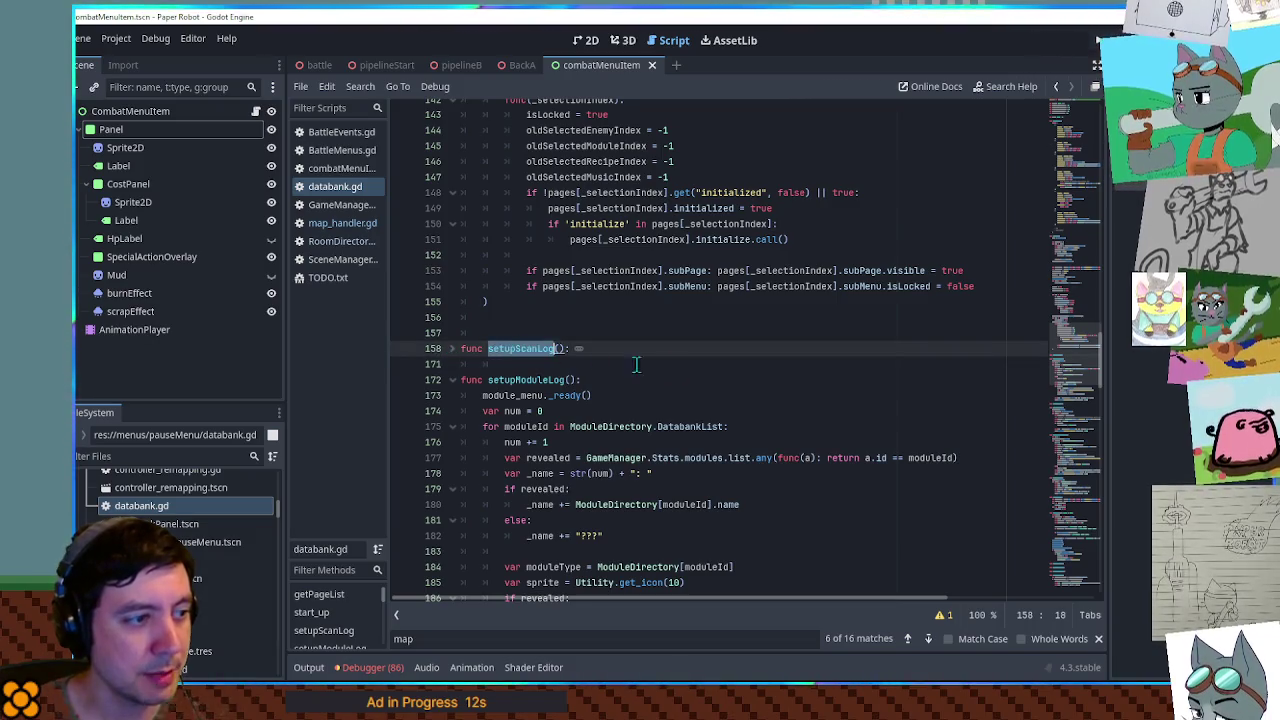
pyautogui.hotkey('ctrl', 'f')
pyautogui.click(908, 638)
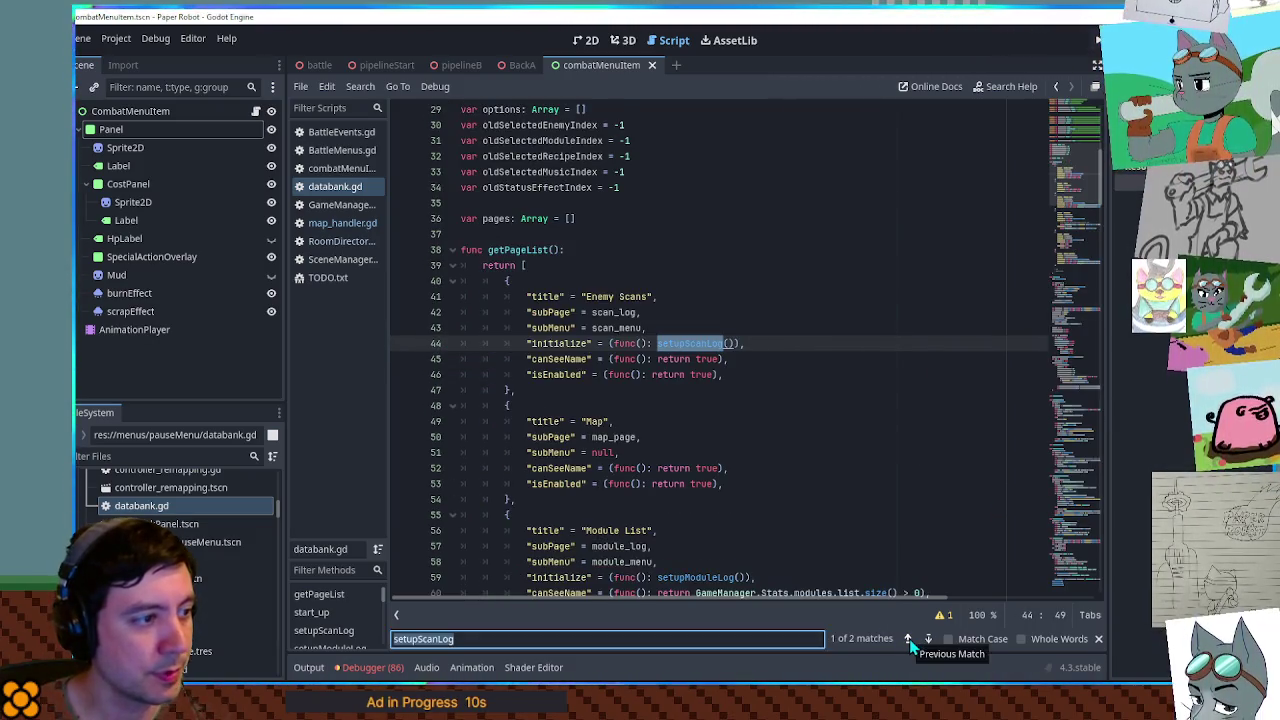
pyautogui.doubleClick(560, 343)
pyautogui.hotkey('ctrl', 'f')
pyautogui.scroll(-5, 820, 465)
pyautogui.scroll(-15, 820, 465)
pyautogui.scroll(-9, 816, 453)
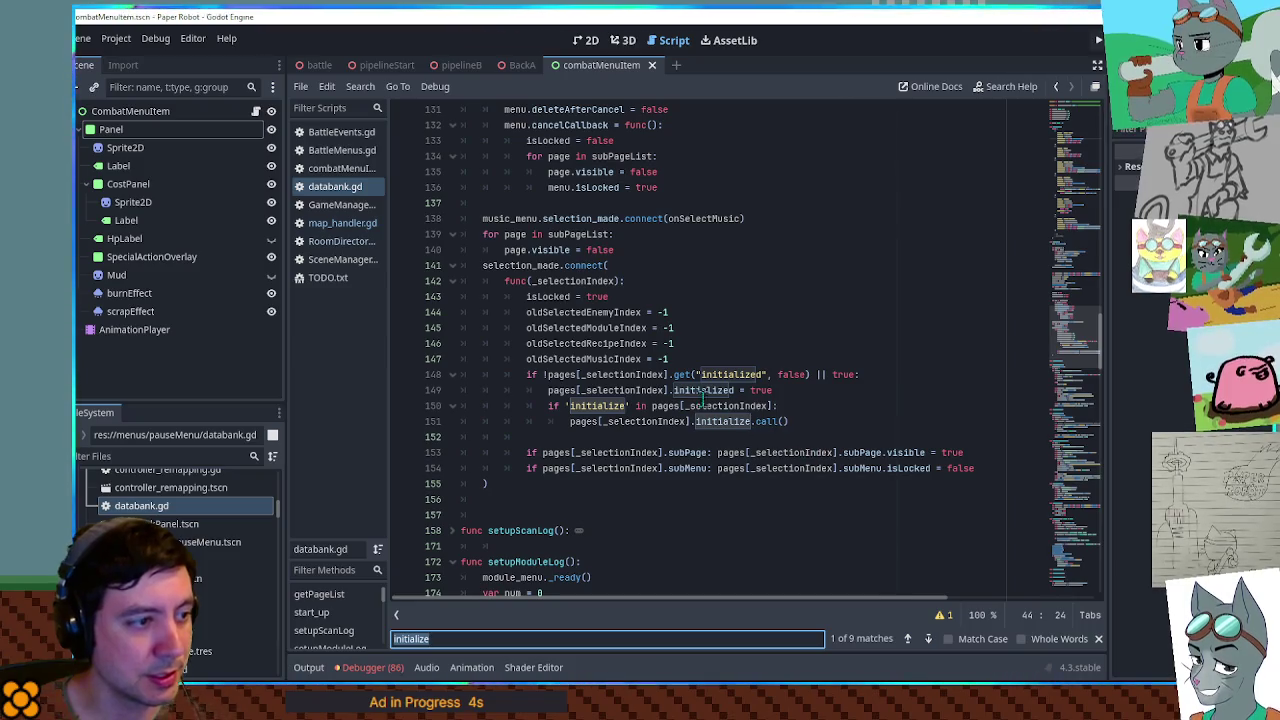
pyautogui.click(860, 374)
pyautogui.moveTo(860, 374)
pyautogui.mouseDown()
pyautogui.moveTo(526, 376)
pyautogui.moveTo(860, 374)
pyautogui.moveTo(811, 376)
pyautogui.mouseUp()
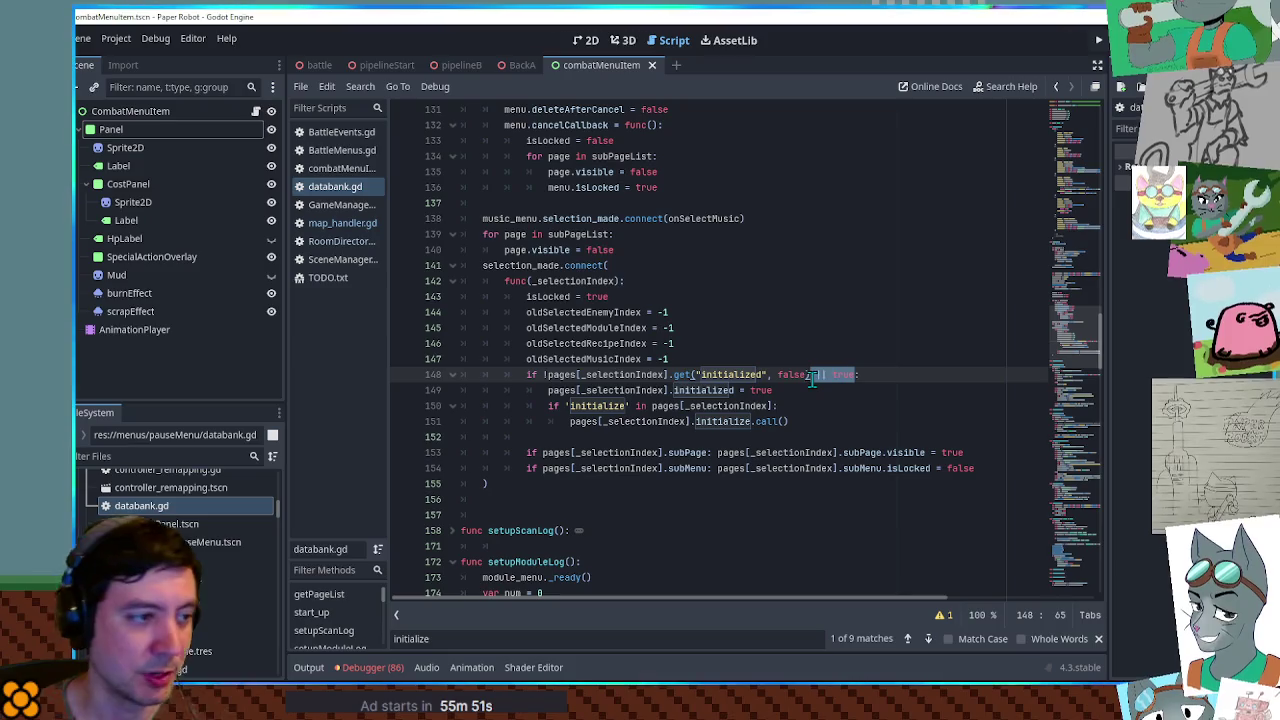
# Copy the Enemy Scans initialize line for reuse in the Map entry
pyautogui.moveTo(1080, 352); pyautogui.dragTo(1056, 196)
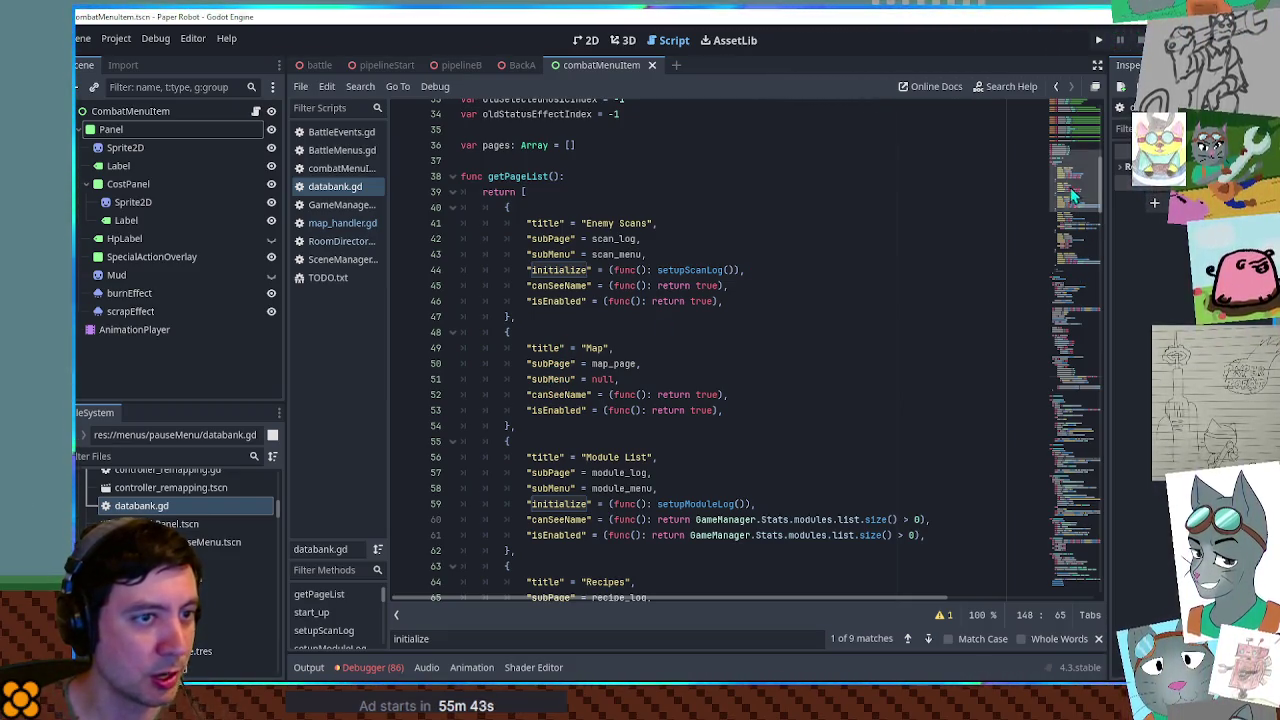
pyautogui.moveTo(754, 273); pyautogui.dragTo(758, 260)
pyautogui.hotkey('ctrl', 'c')
pyautogui.click(680, 379)
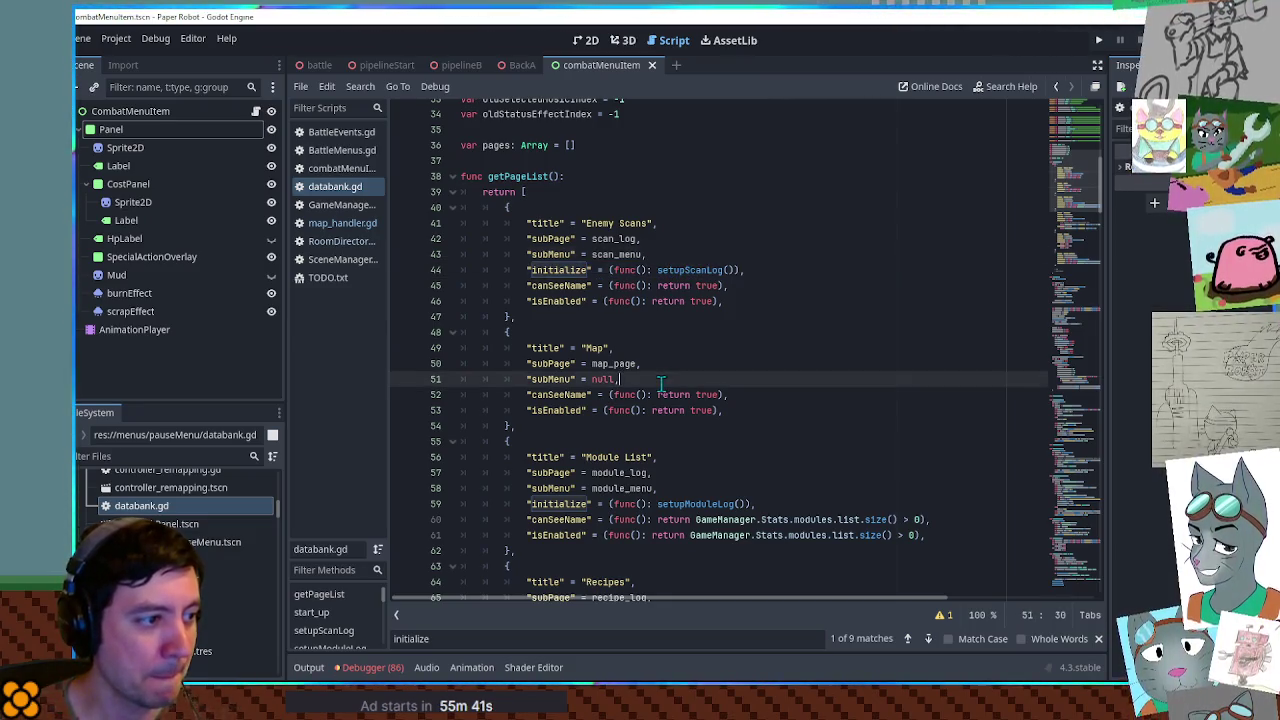
# Paste the initialize line into the Map entry, changing its callback to refreshMap
pyautogui.hotkey('ctrl', 'v')
pyautogui.doubleClick(690, 394)
pyautogui.write('refreshMap')
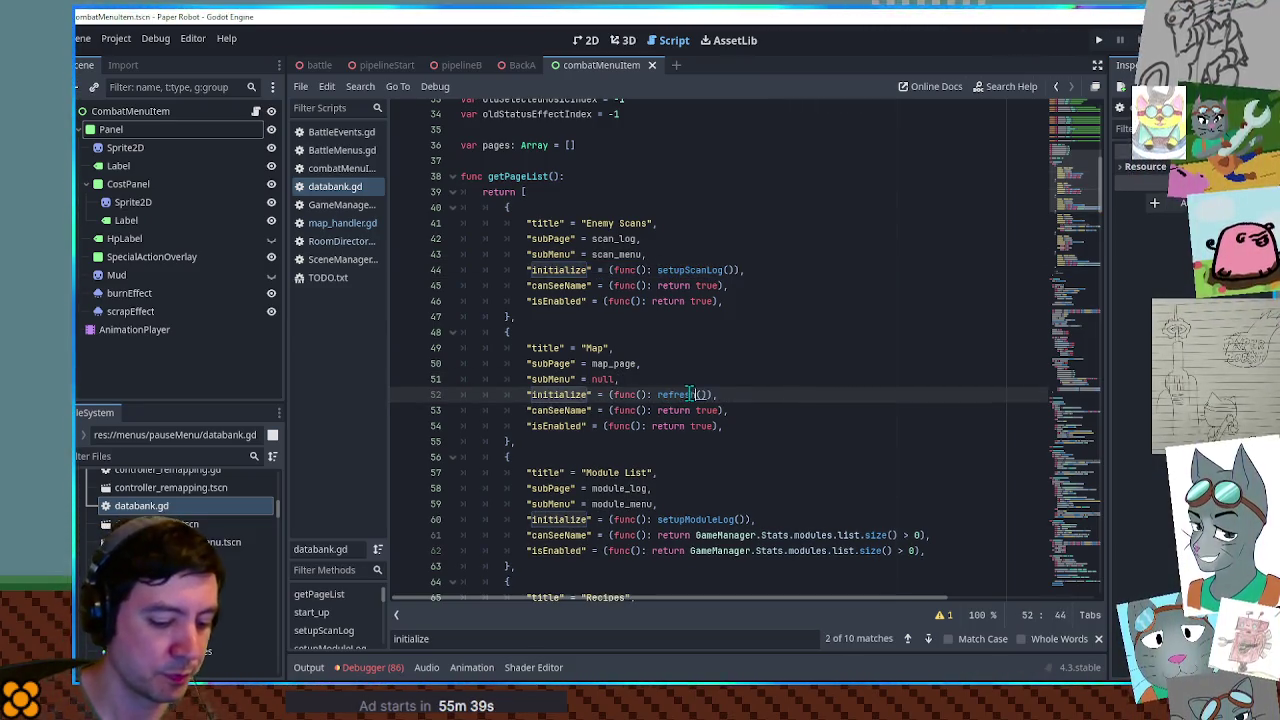
# Add a new func refreshMap(): with a pass body below onSelectMusic
pyautogui.scroll(-20, 863, 545)
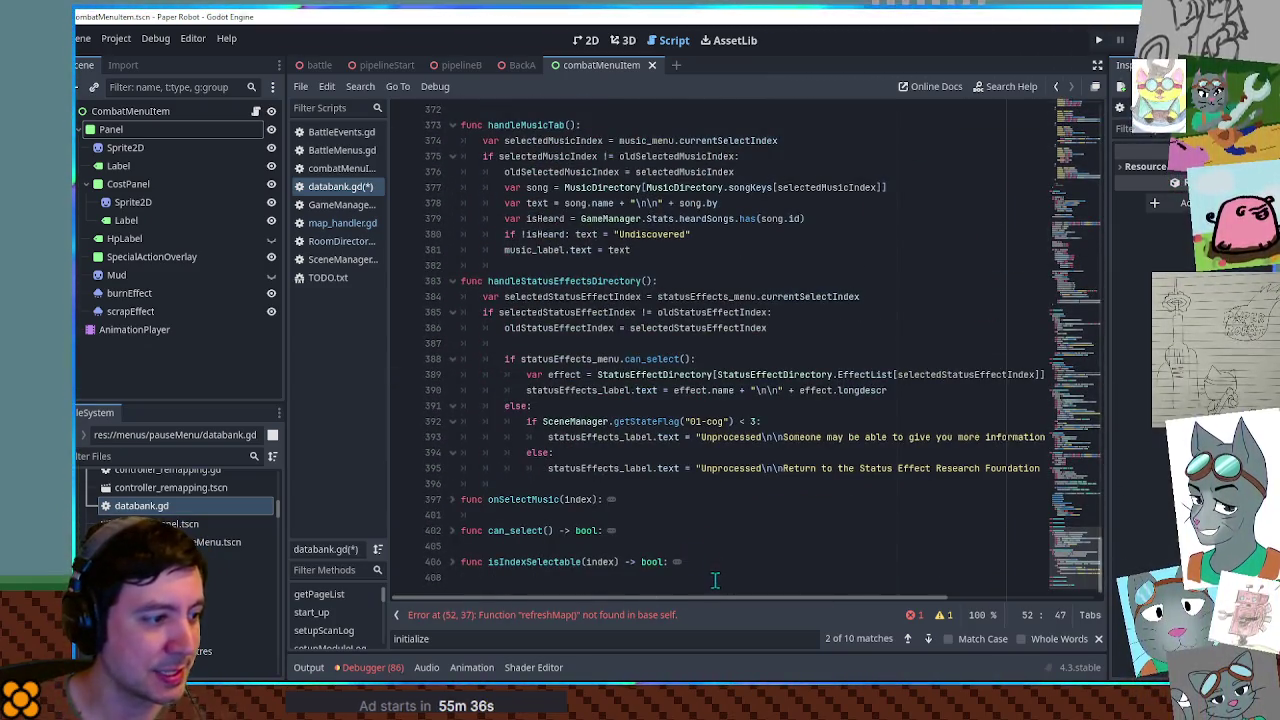
pyautogui.click(608, 468)
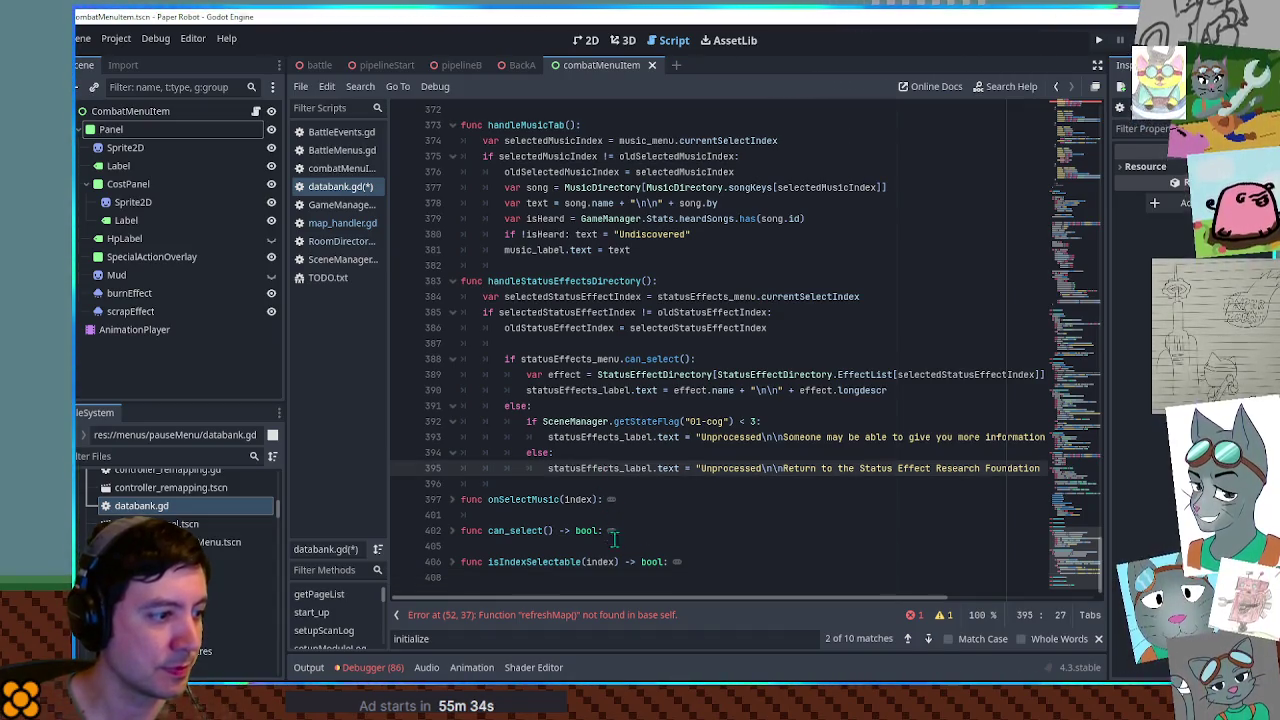
pyautogui.click(595, 515)
pyautogui.press('Return')
pyautogui.press('Return')
pyautogui.press('Up')
pyautogui.write('func refreshMap():')
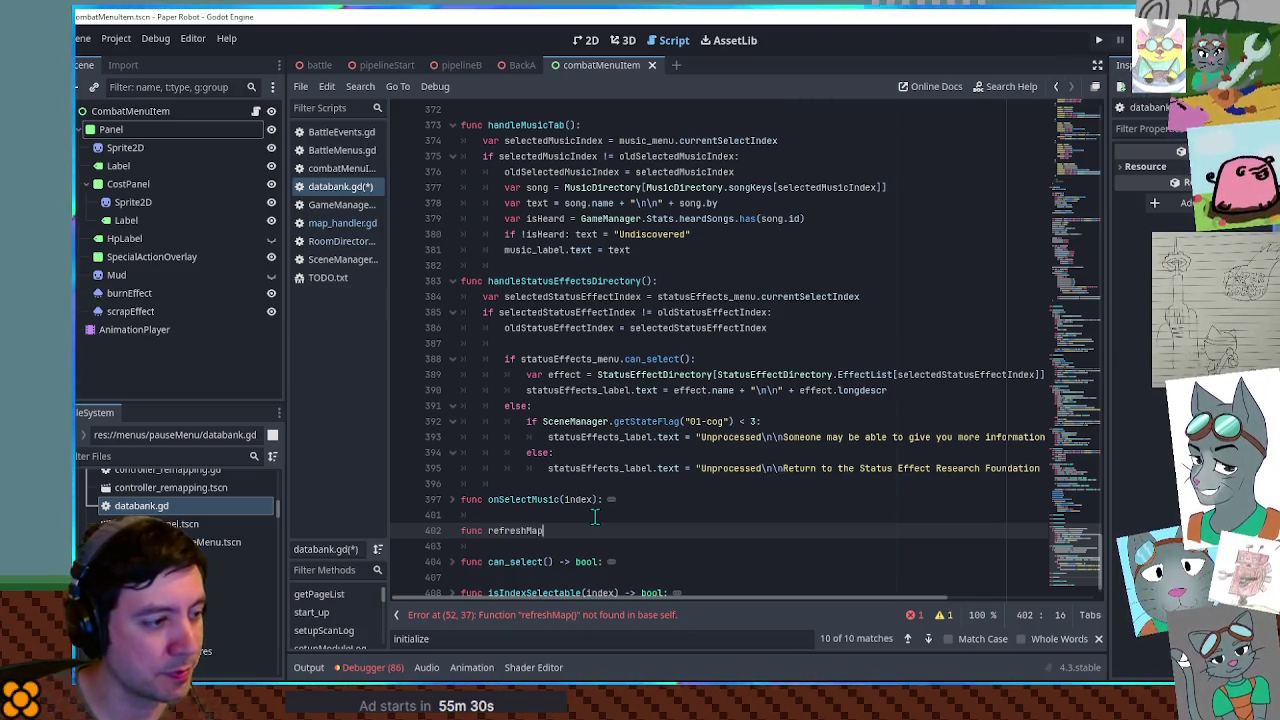
pyautogui.press('Return')
pyautogui.write('pass')
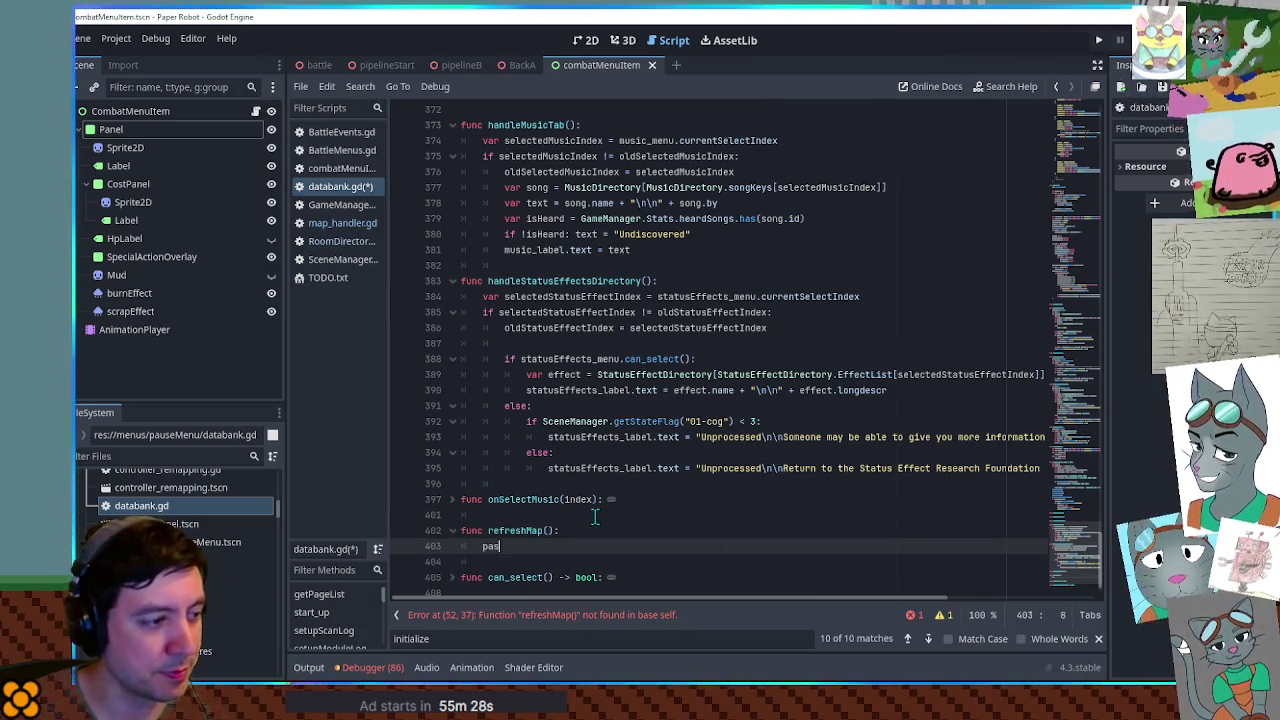
# Copy the map_page name from the Map entry and return to the refreshMap body
pyautogui.moveTo(1091, 570)
pyautogui.mouseDown()
pyautogui.moveTo(1080, 120)
pyautogui.moveTo(1080, 175)
pyautogui.mouseUp()
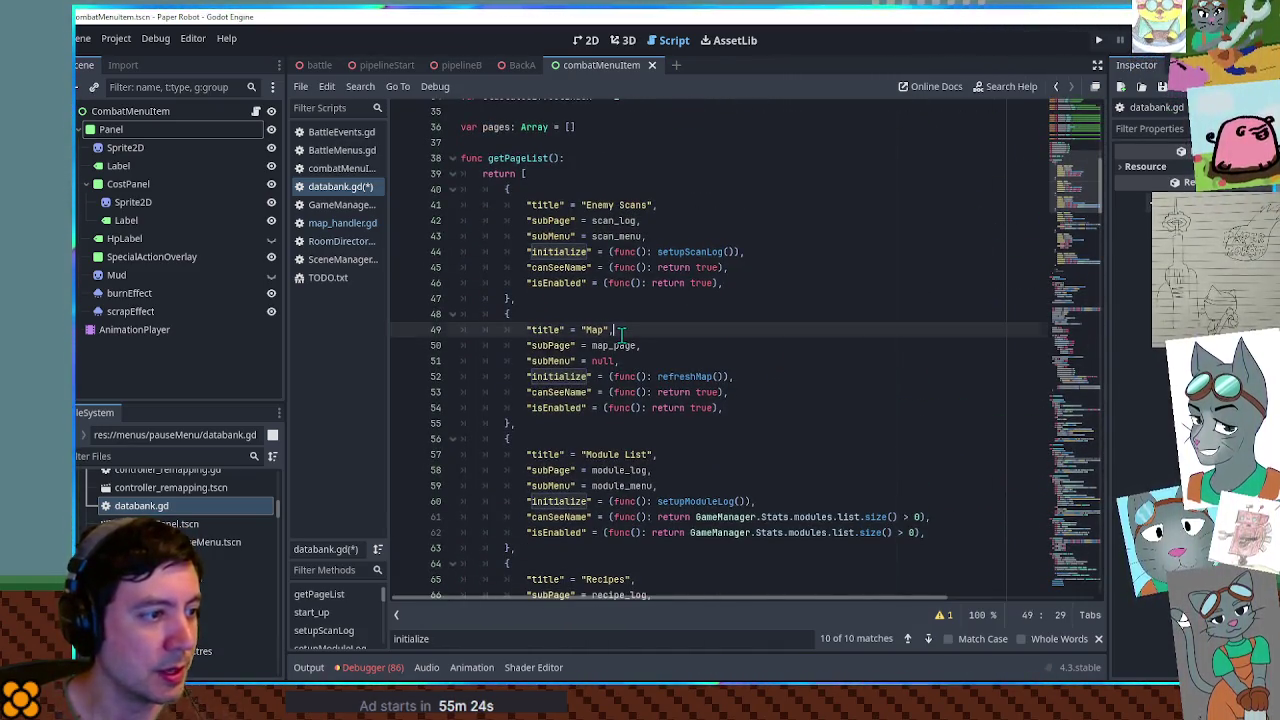
pyautogui.doubleClick(613, 345)
pyautogui.moveTo(1066, 183)
pyautogui.mouseDown()
pyautogui.moveTo(1069, 95)
pyautogui.moveTo(1075, 560)
pyautogui.mouseUp()
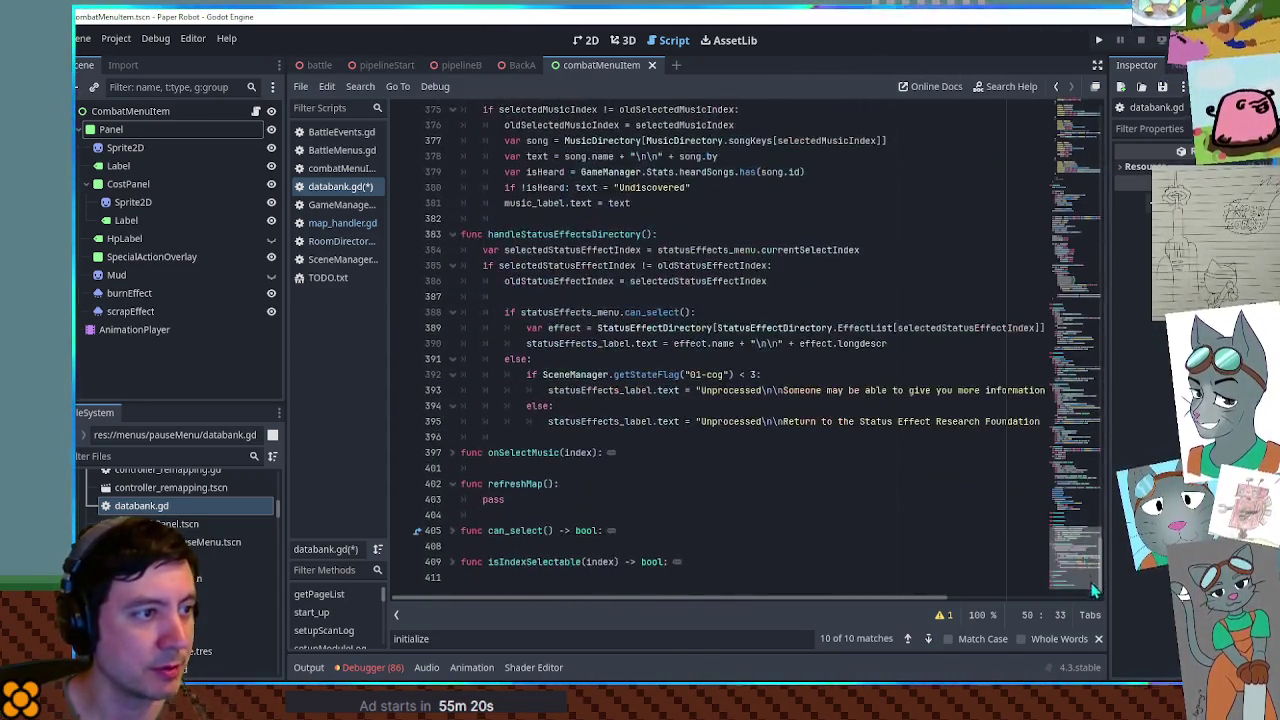
pyautogui.click(545, 499)
# Finish writing map_page as the refreshMap function body
pyautogui.write('page')
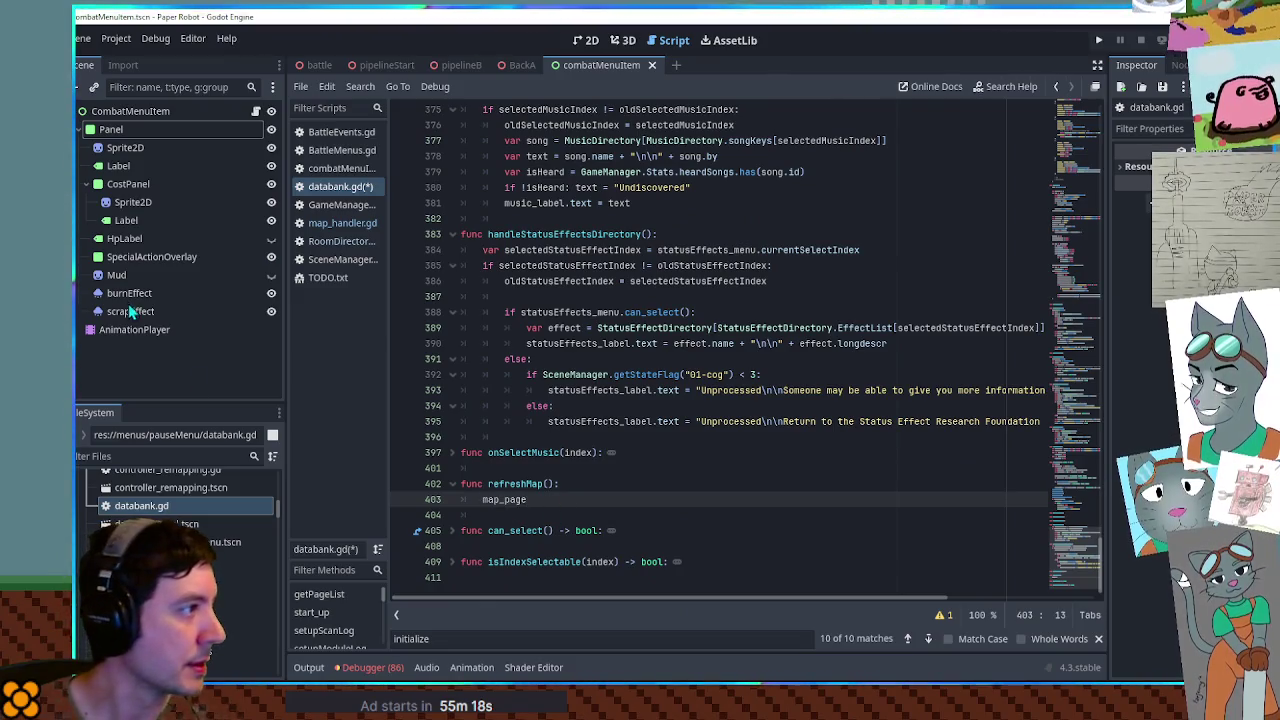
pyautogui.scroll(-2, 180, 500)
pyautogui.scroll(1, 152, 505)
# Open databankPanel.tscn, toggle the Map page's visibility on and off, and save the scene
pyautogui.doubleClick(152, 500)
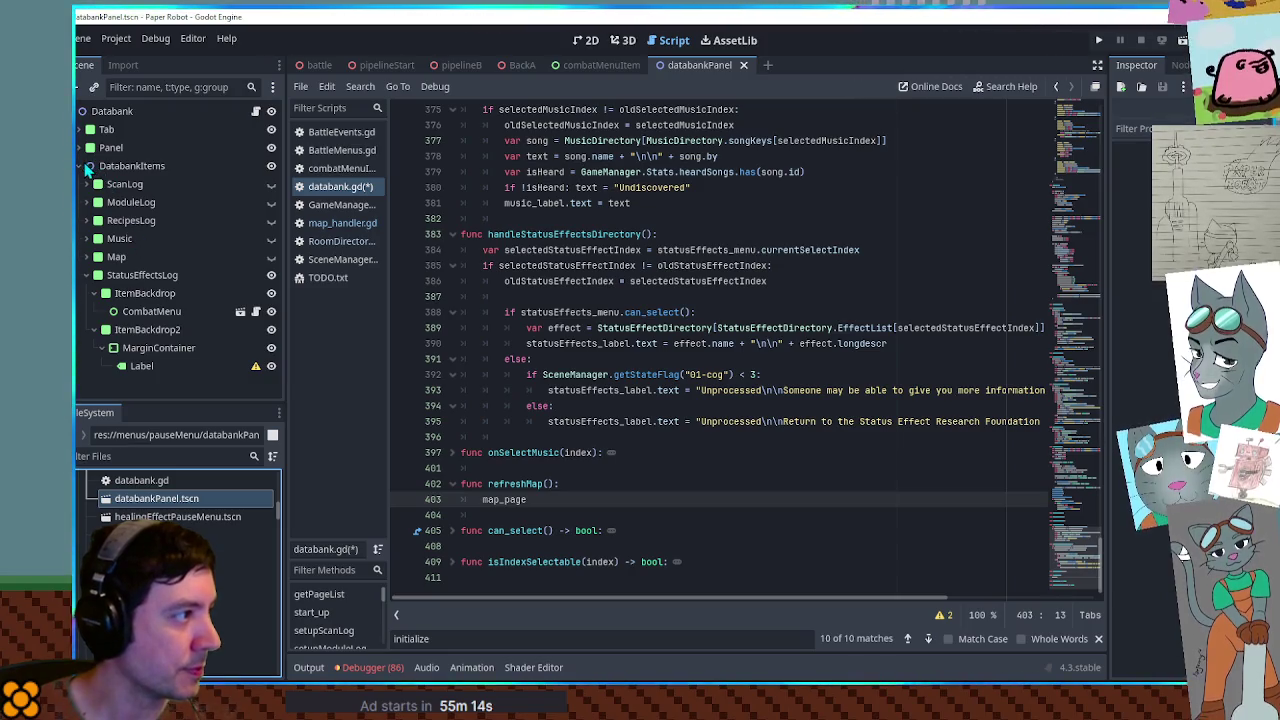
pyautogui.click(119, 256)
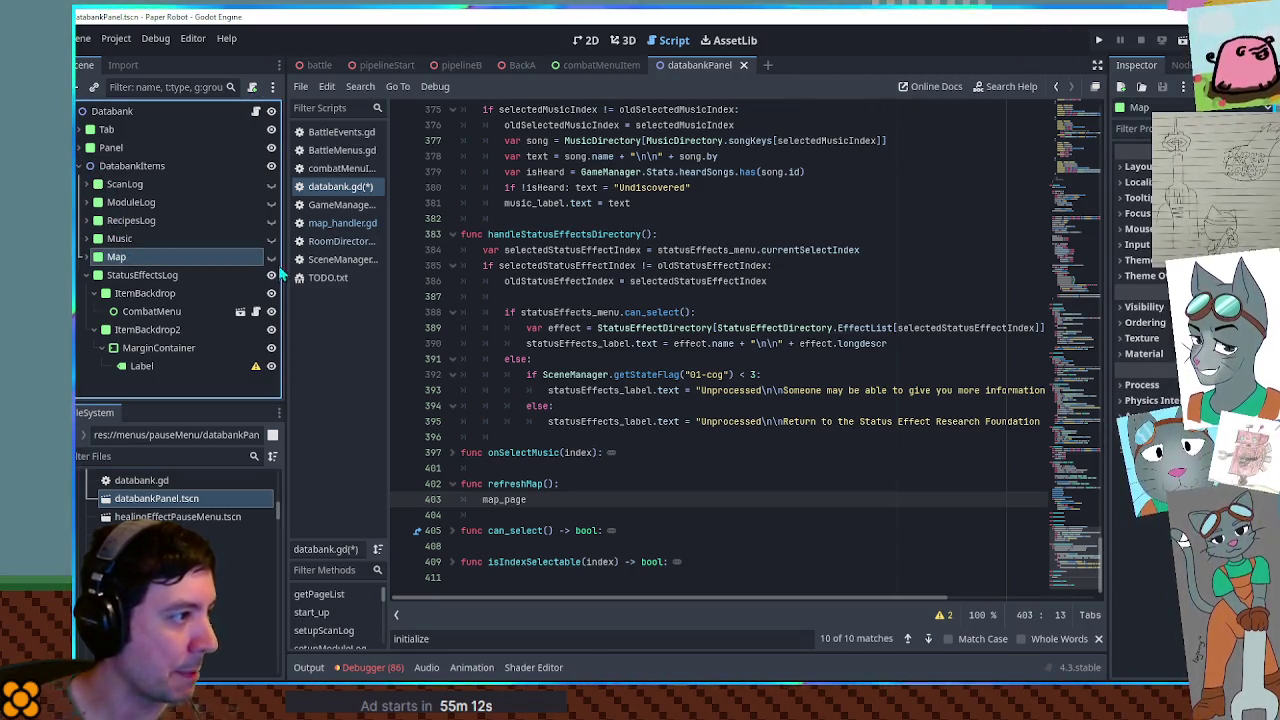
pyautogui.click(588, 40)
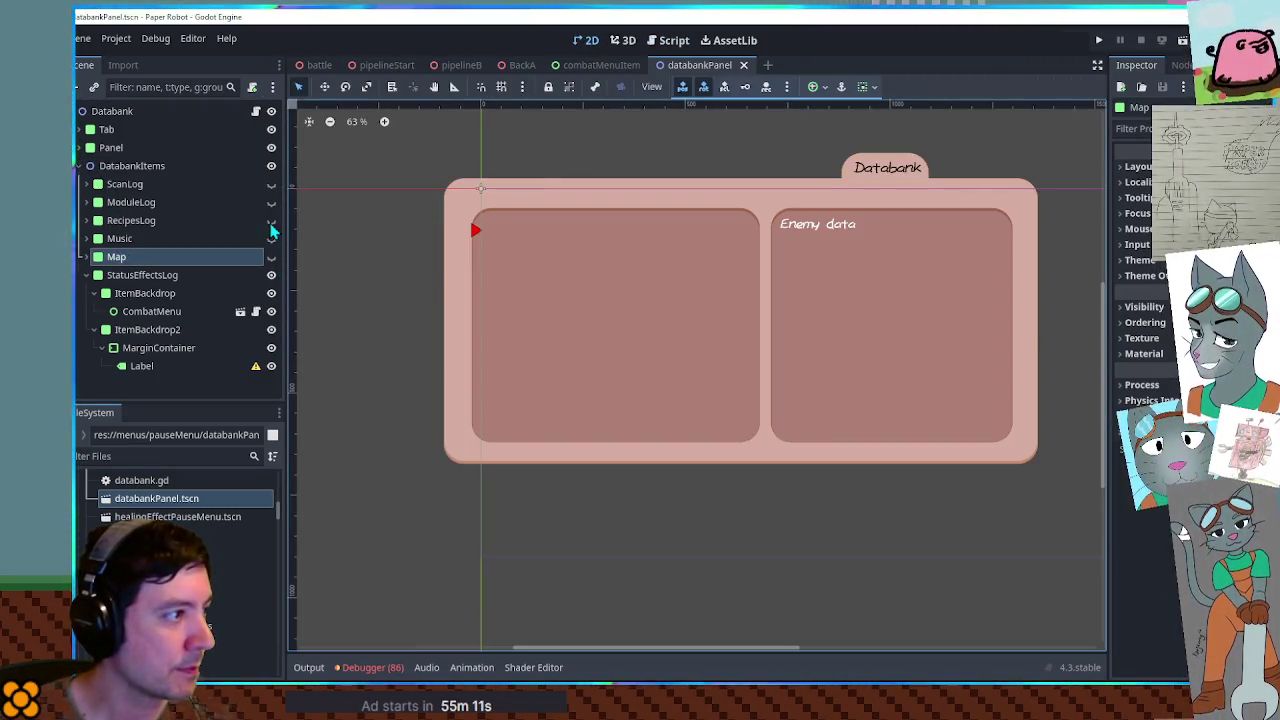
pyautogui.click(97, 275)
pyautogui.click(271, 257)
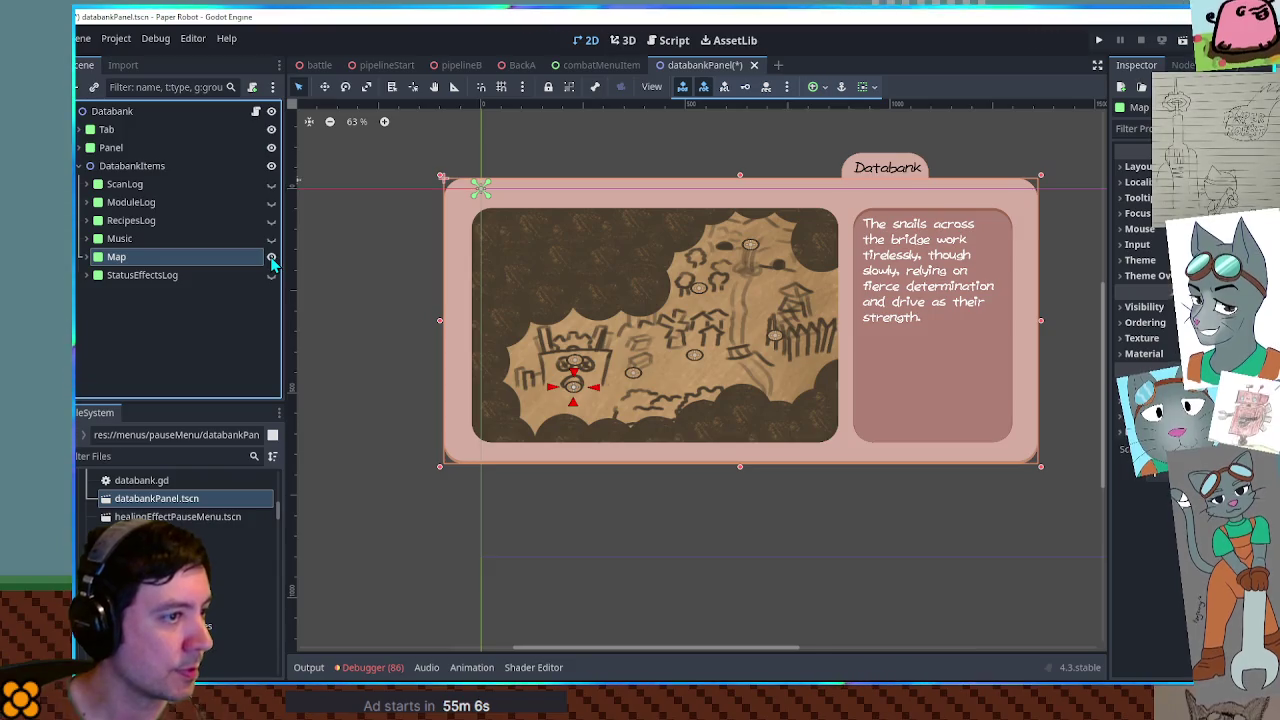
pyautogui.click(271, 257)
pyautogui.click(271, 275)
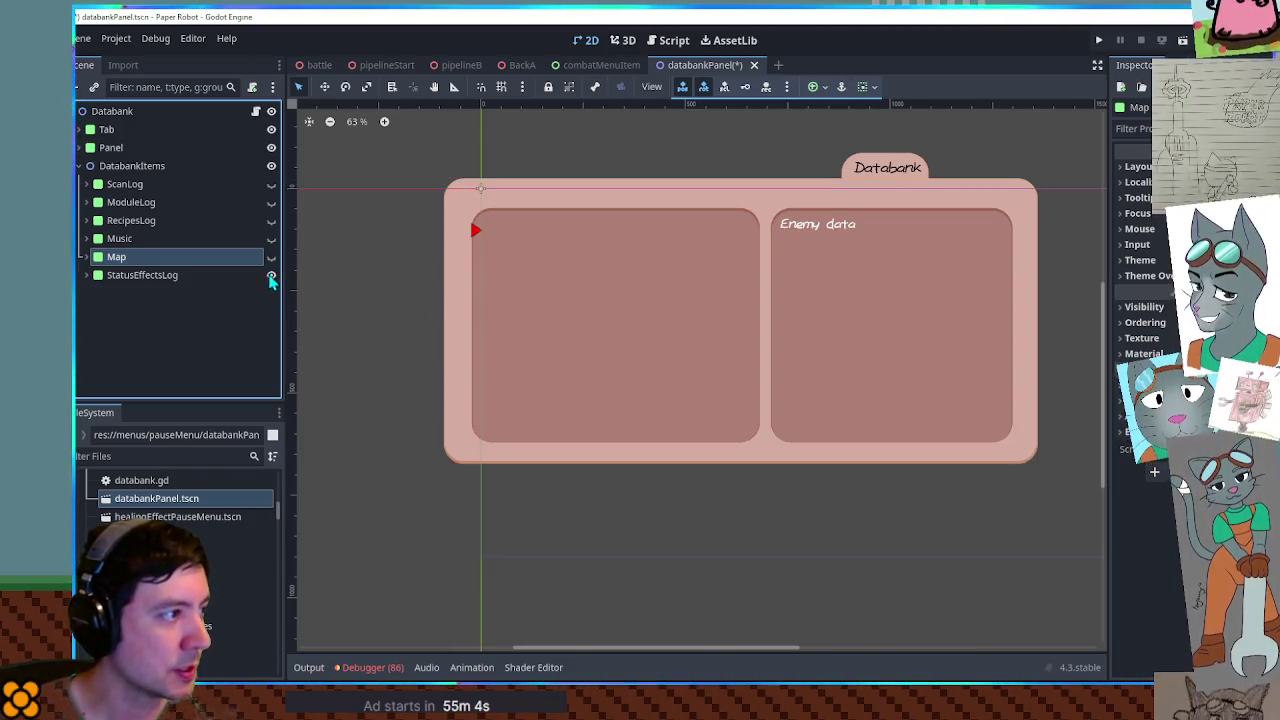
pyautogui.doubleClick(116, 258)
pyautogui.hotkey('ctrl', 's')
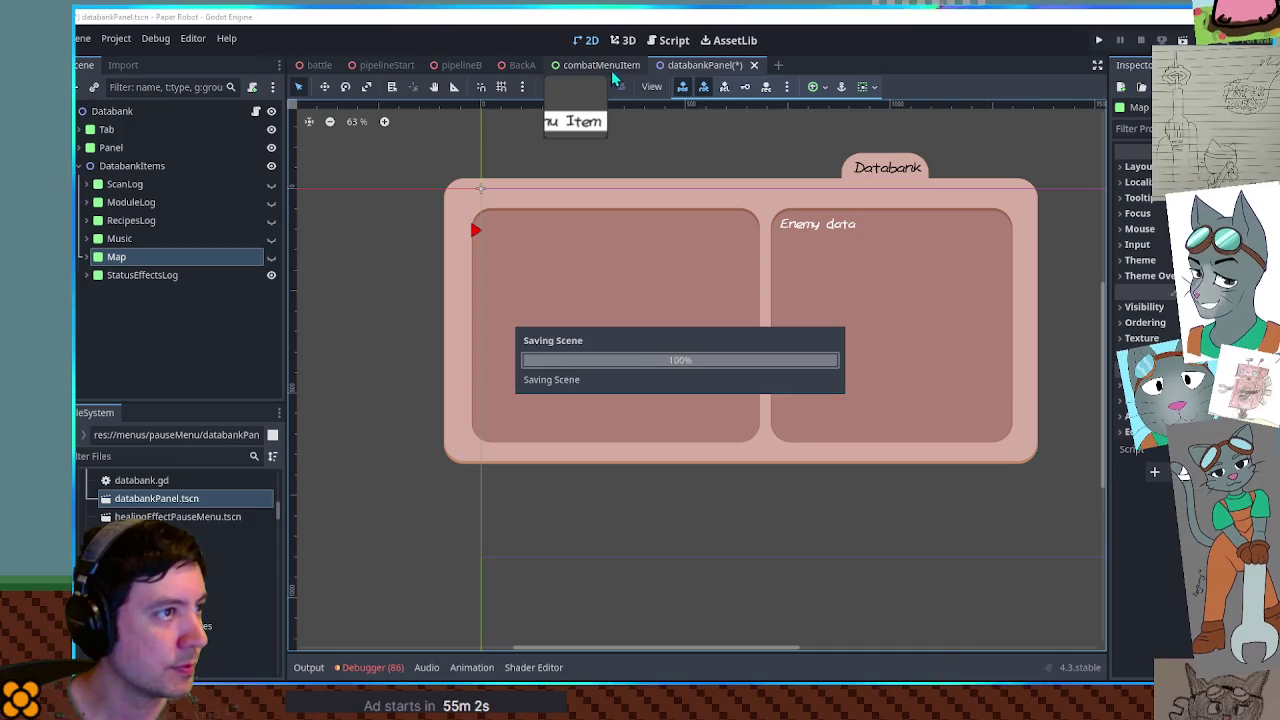
# Expand the Map node in the Scene dock and select its MapData child
pyautogui.click(673, 40)
pyautogui.click(86, 257)
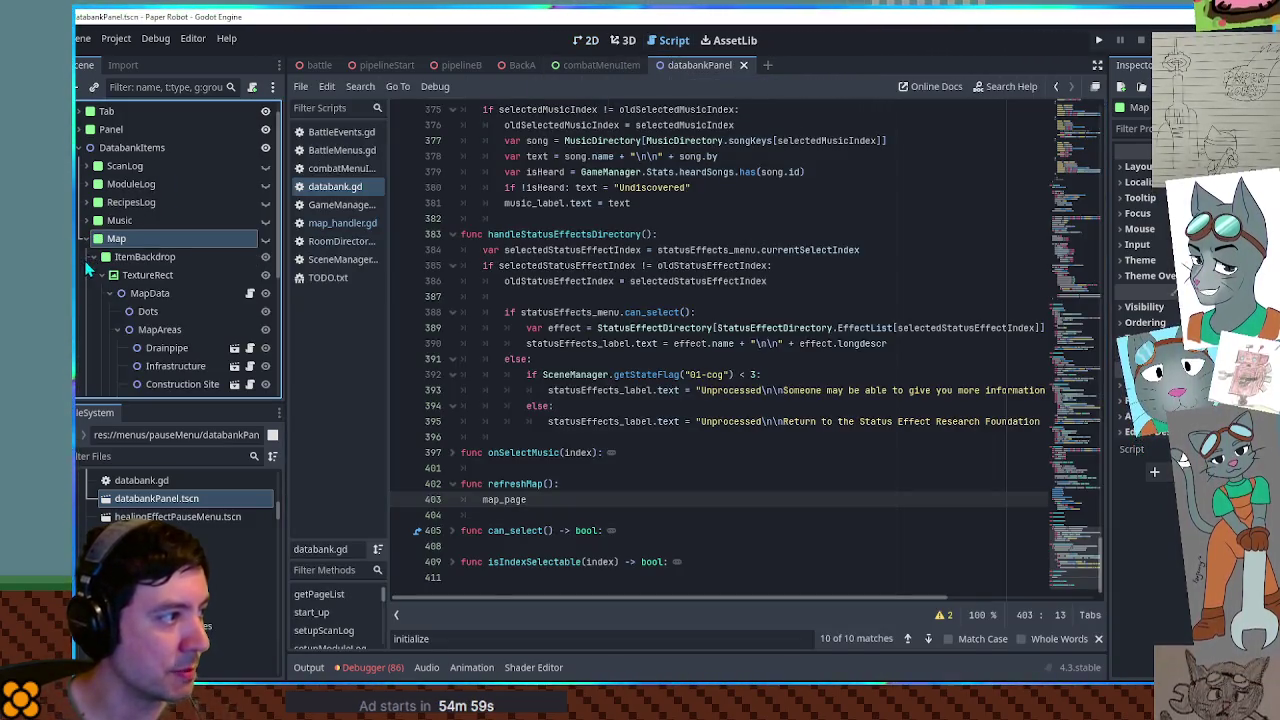
pyautogui.click(202, 295)
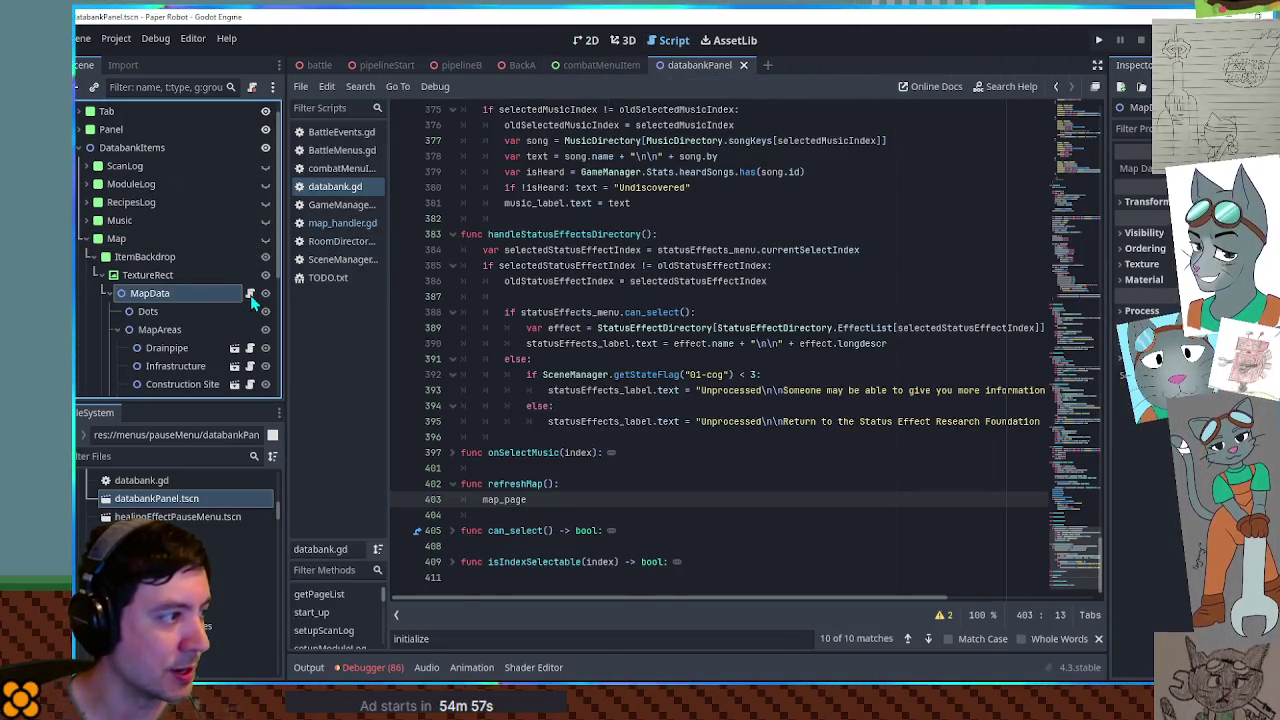
# Add a func refreshMap(): stub after _ready in map_handler.gd
pyautogui.click(250, 294)
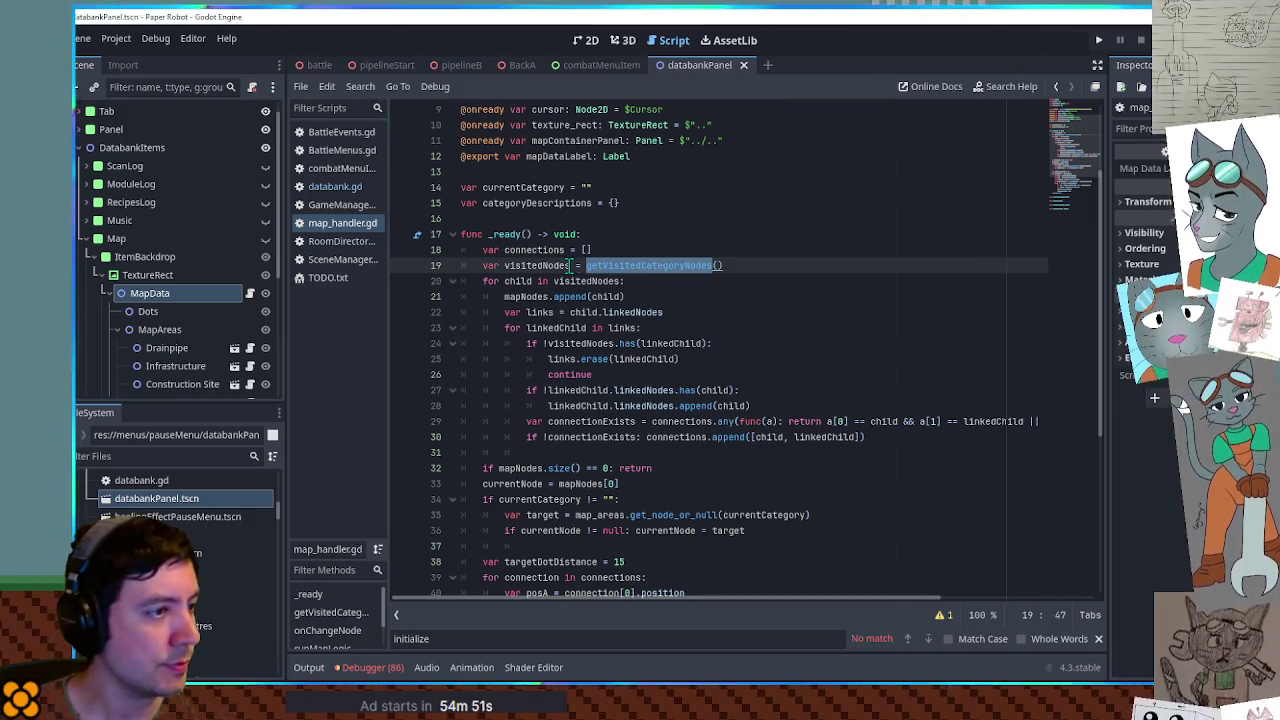
pyautogui.scroll(-6, 1085, 170)
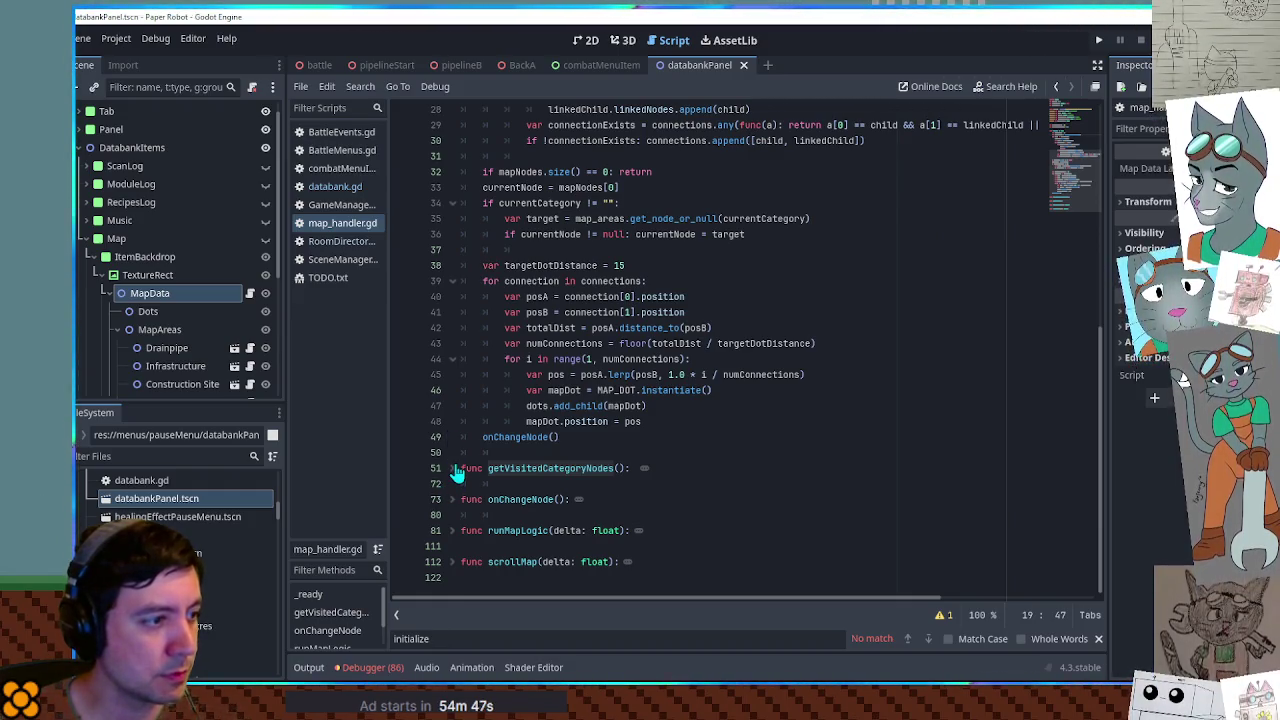
pyautogui.scroll(5, 457, 472)
pyautogui.scroll(-5, 527, 412)
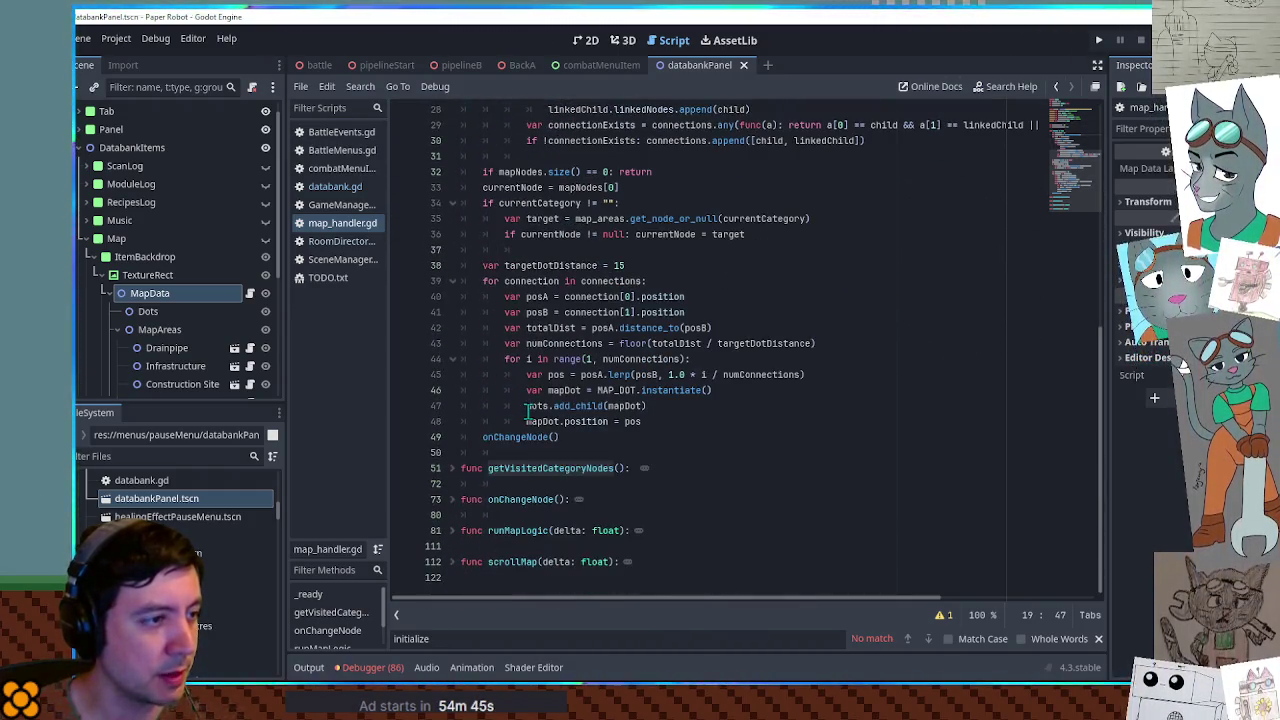
pyautogui.click(570, 451)
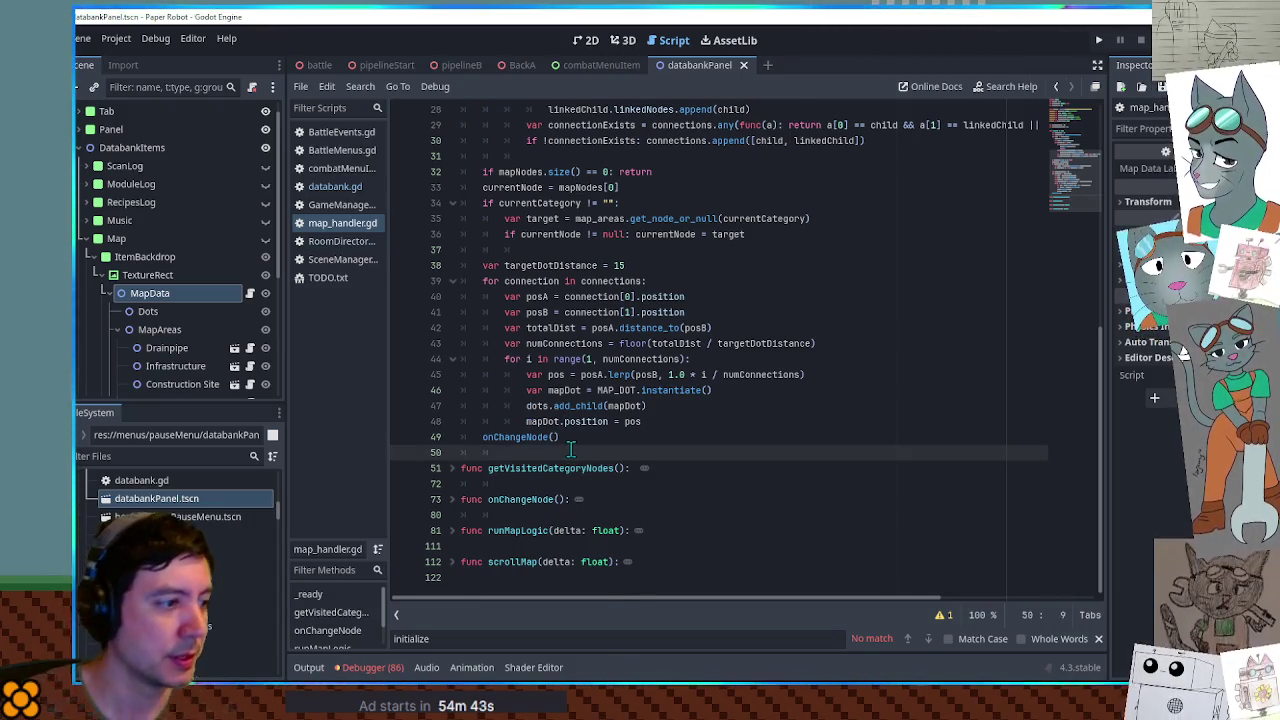
pyautogui.press('Return')
pyautogui.write('func refreshMap()')
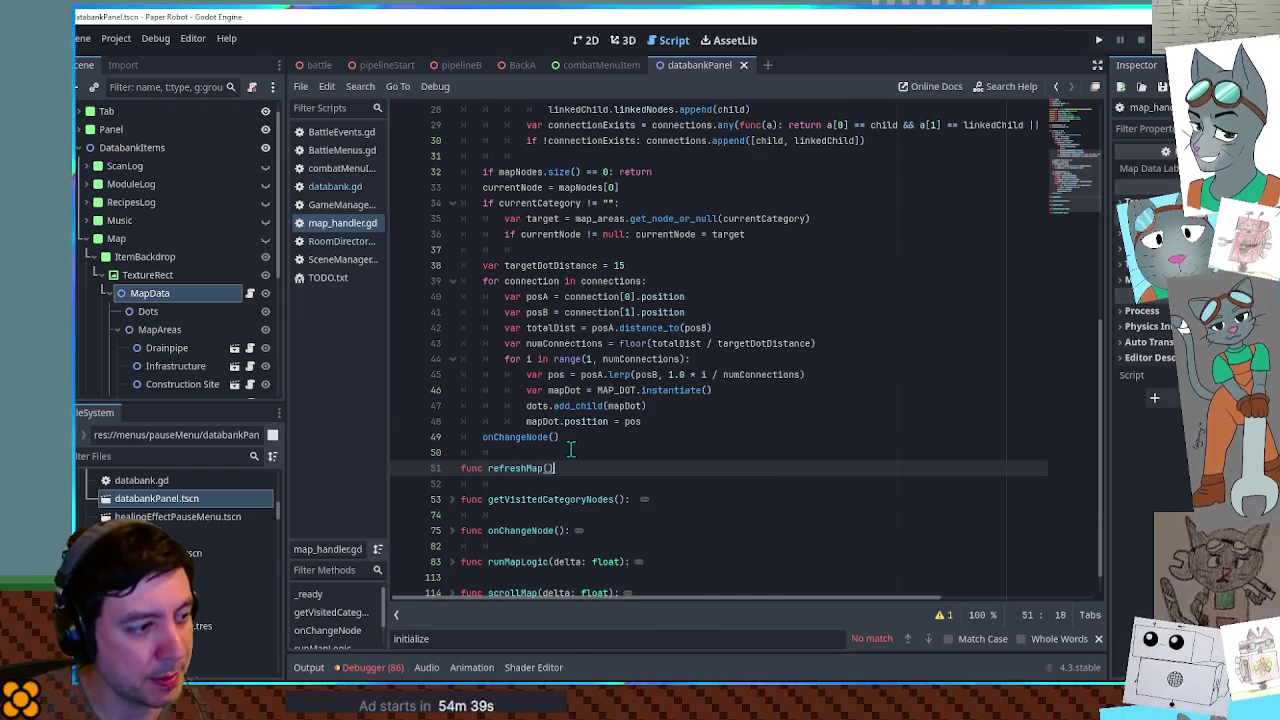
pyautogui.write(':')
pyautogui.press('Return')
pyautogui.write('pass')
pyautogui.doubleClick(514, 467)
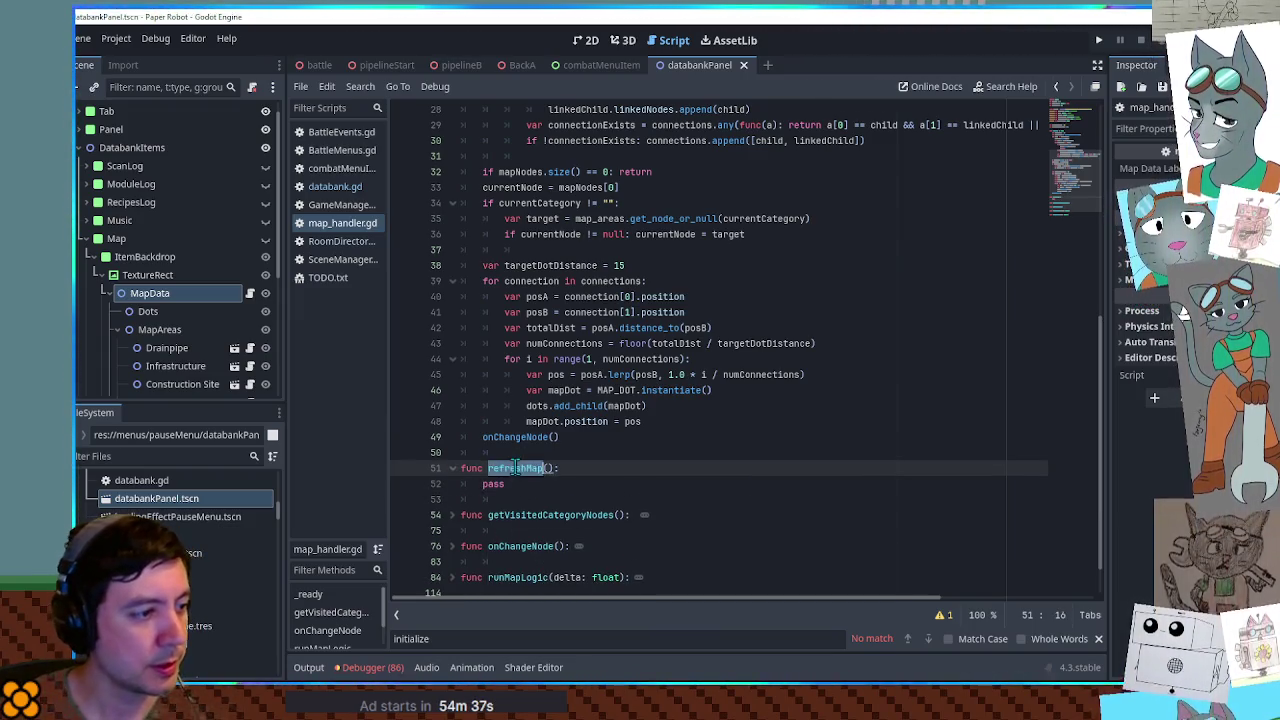
# Make databank.gd's refreshMap call map_page.refreshMap() and save all scripts
pyautogui.click(335, 186)
pyautogui.write('map_page.refreshMap(')
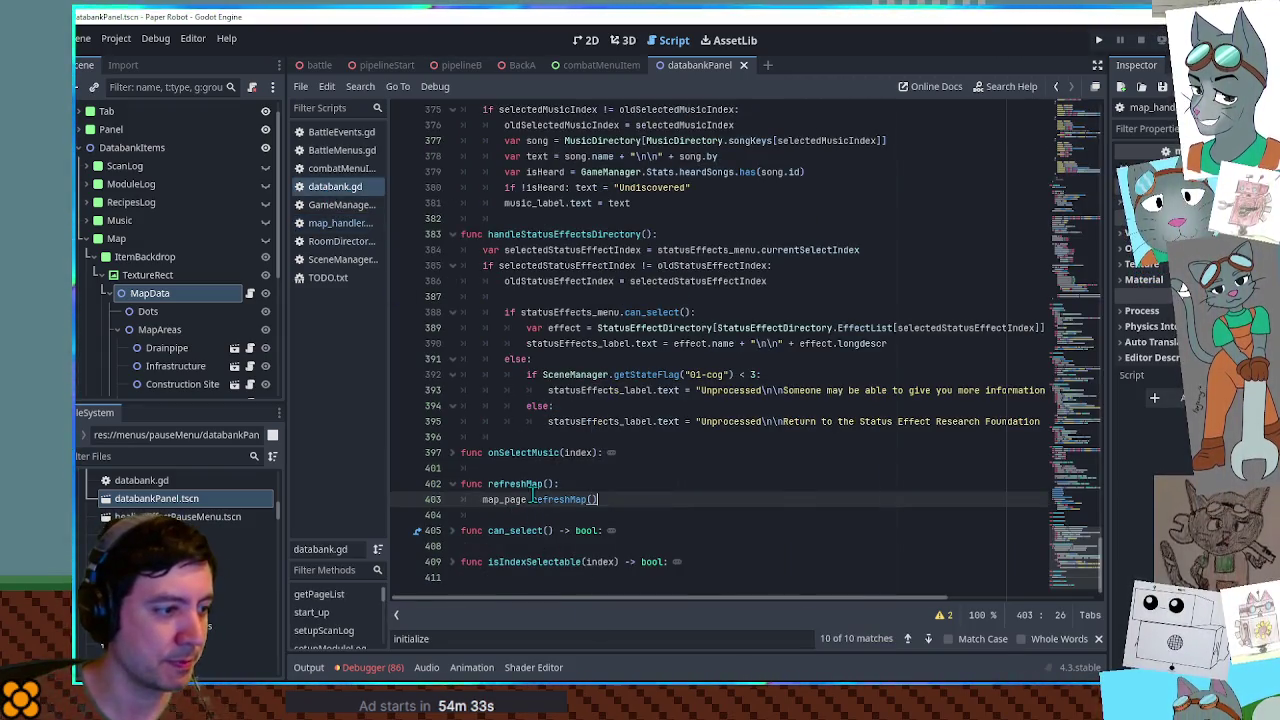
pyautogui.press('Return')
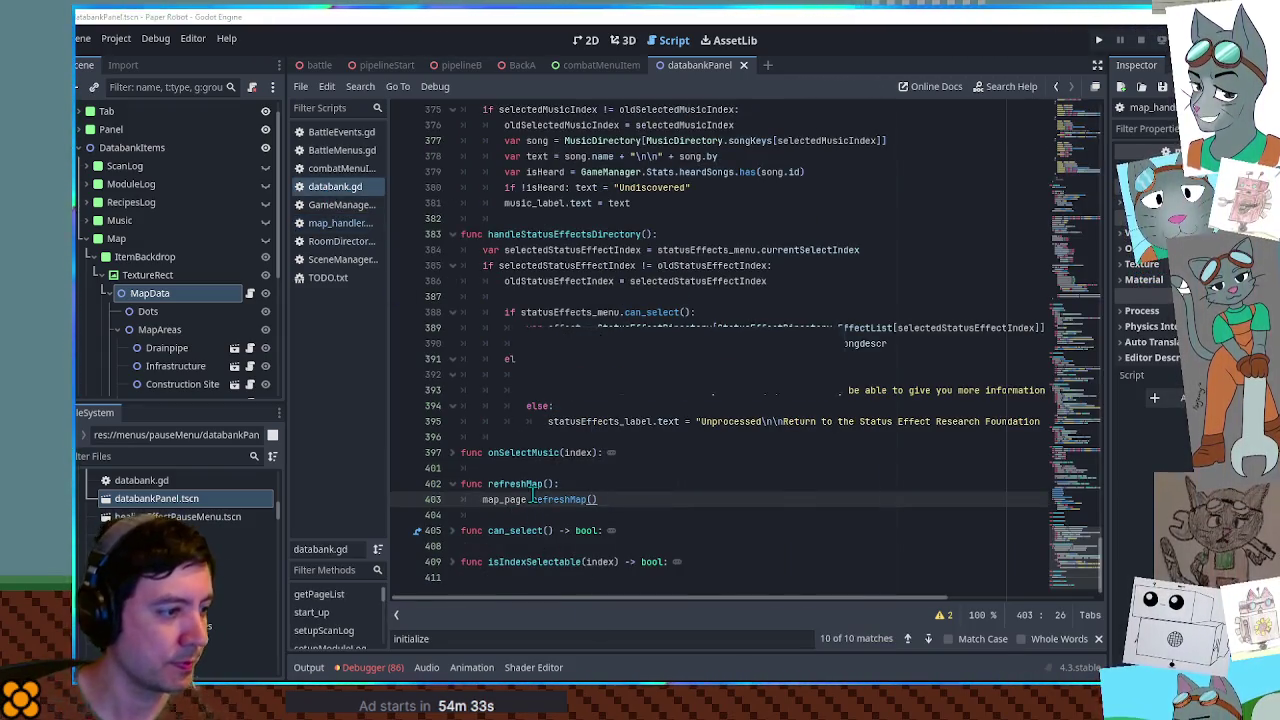
pyautogui.hotkey('ctrl', 's')
pyautogui.click(366, 227)
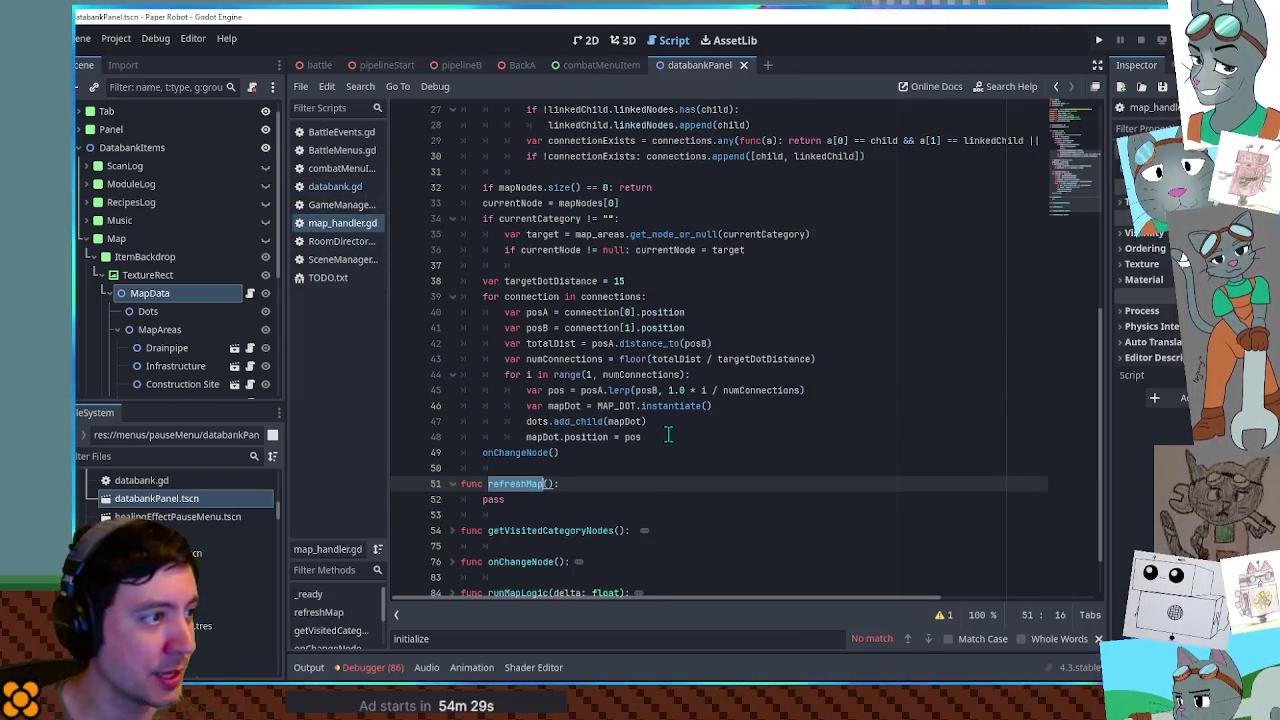
pyautogui.scroll(5, 669, 435)
pyautogui.doubleClick(522, 202)
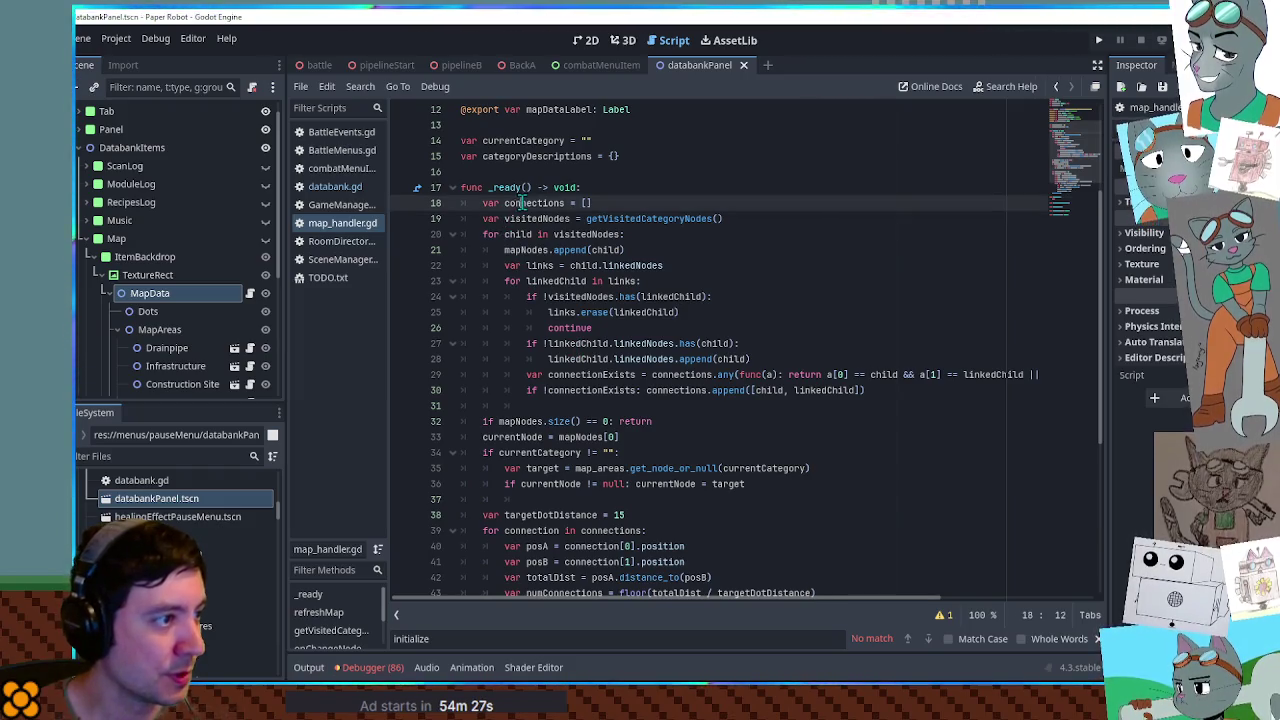
pyautogui.doubleClick(580, 234)
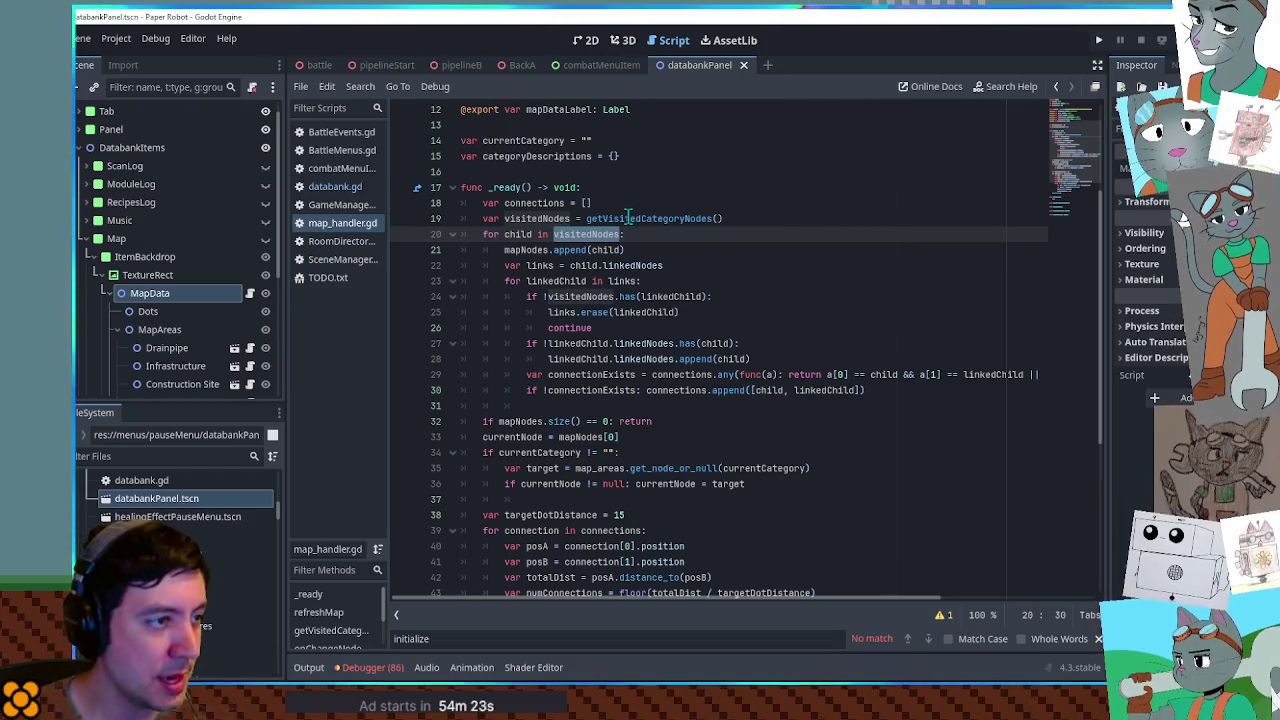
pyautogui.doubleClick(628, 218)
pyautogui.click(878, 391)
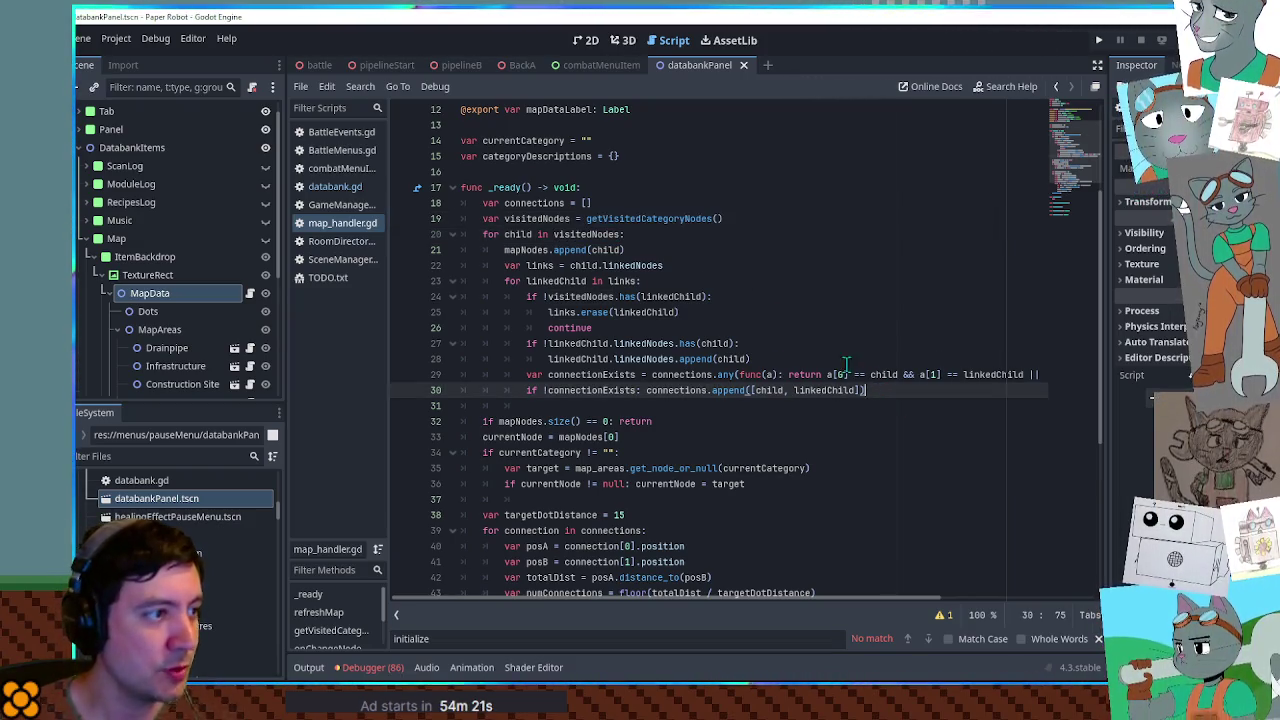
pyautogui.keyDown('shift'); pyautogui.click(617, 188); pyautogui.keyUp('shift')
pyautogui.scroll(-2, 610, 250)
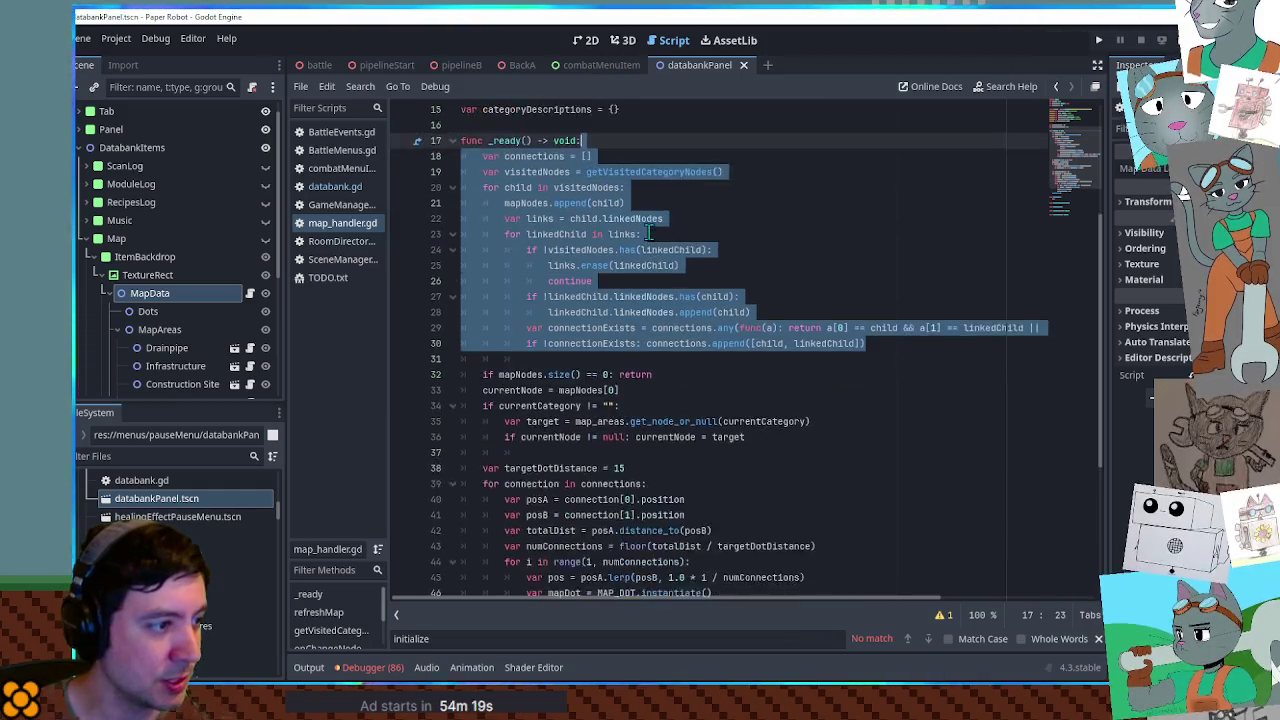
pyautogui.doubleClick(518, 343)
pyautogui.moveTo(518, 343)
pyautogui.mouseDown()
pyautogui.moveTo(661, 342)
pyautogui.moveTo(510, 343)
pyautogui.mouseUp()
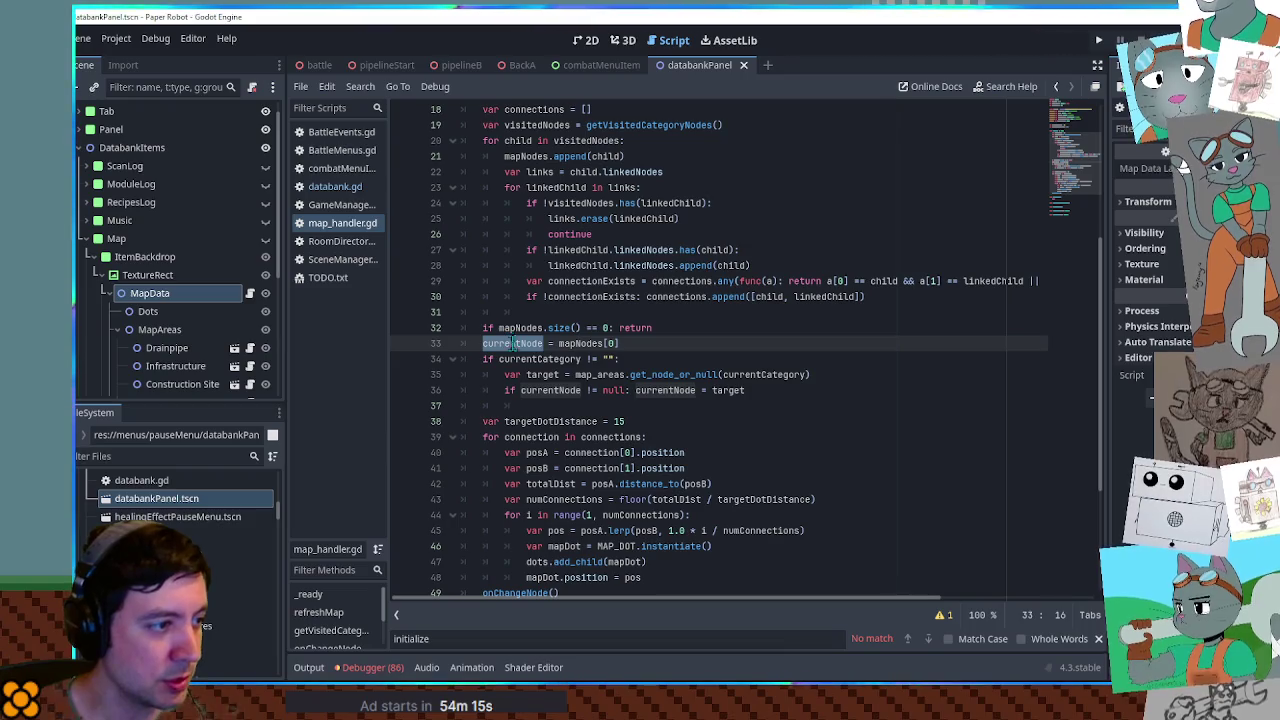
pyautogui.click(565, 374)
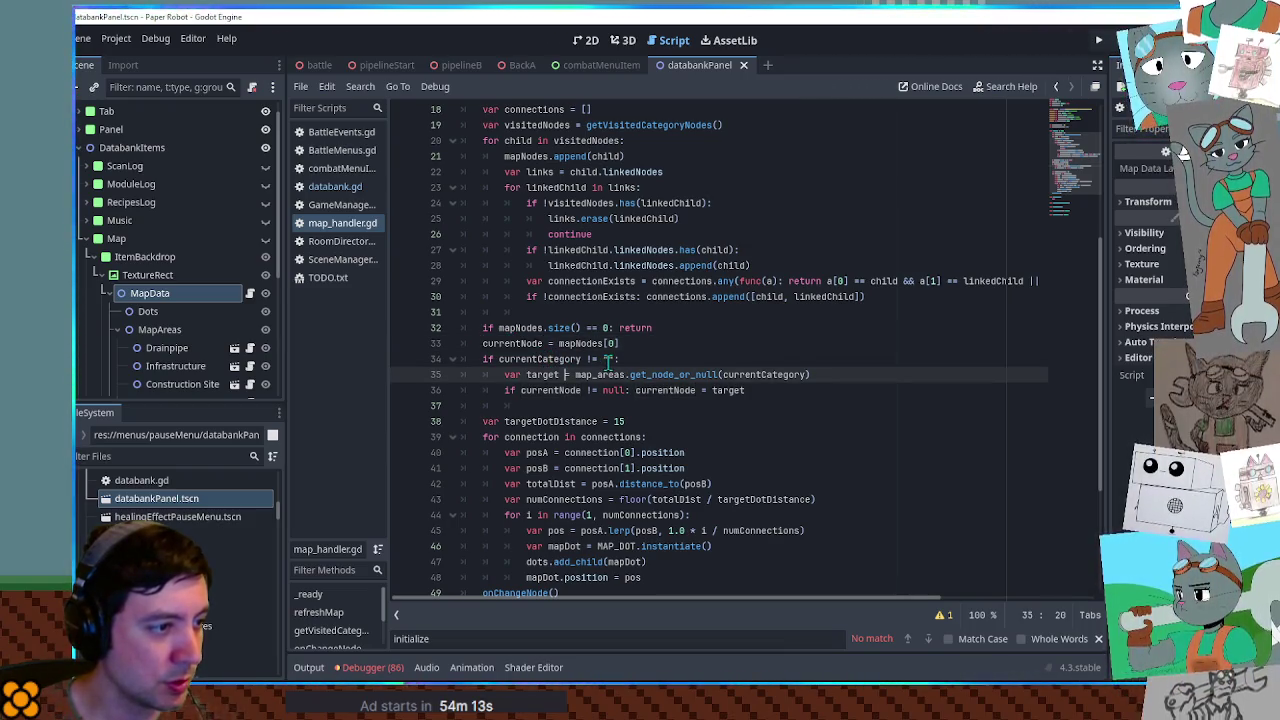
pyautogui.scroll(-2, 590, 361)
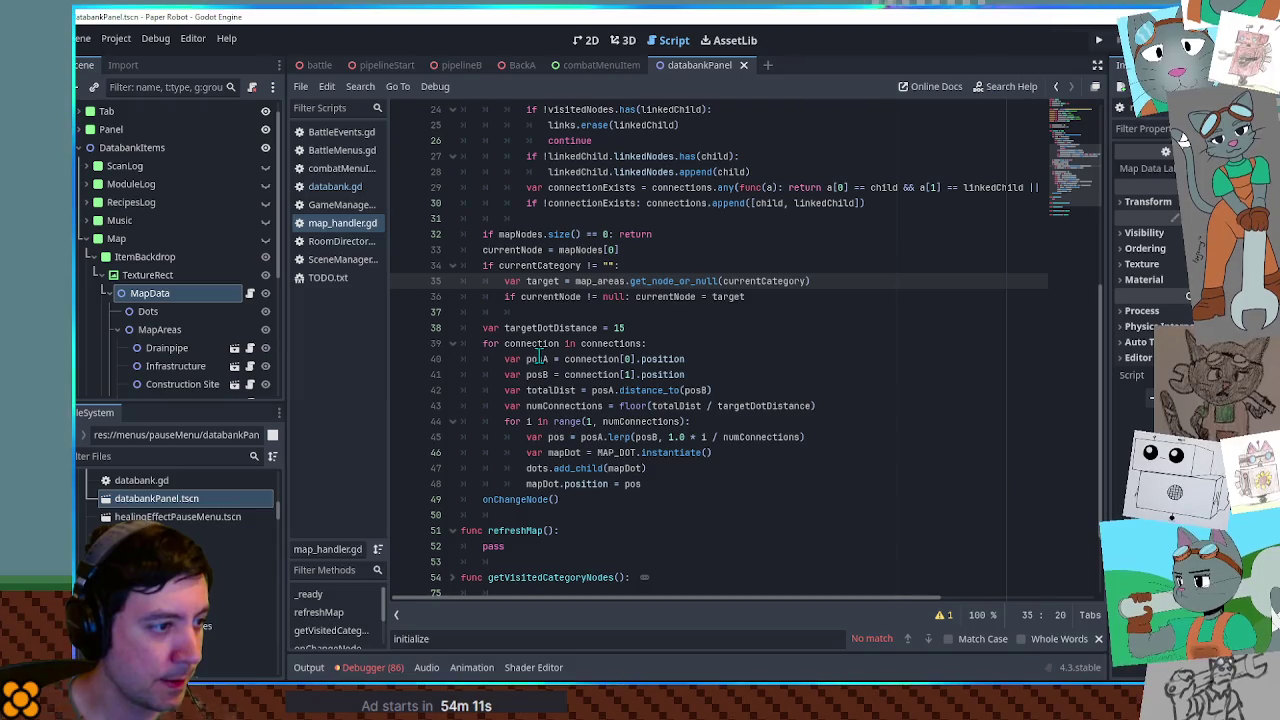
pyautogui.doubleClick(600, 343)
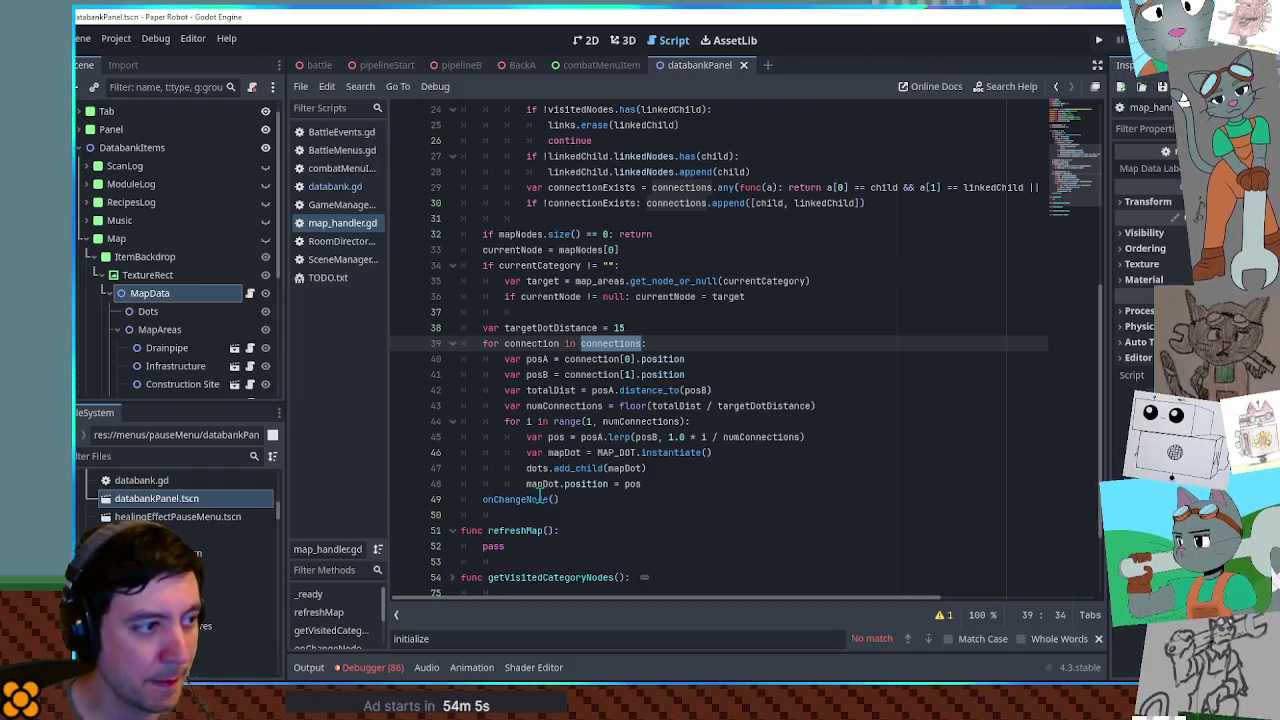
pyautogui.scroll(8, 737, 361)
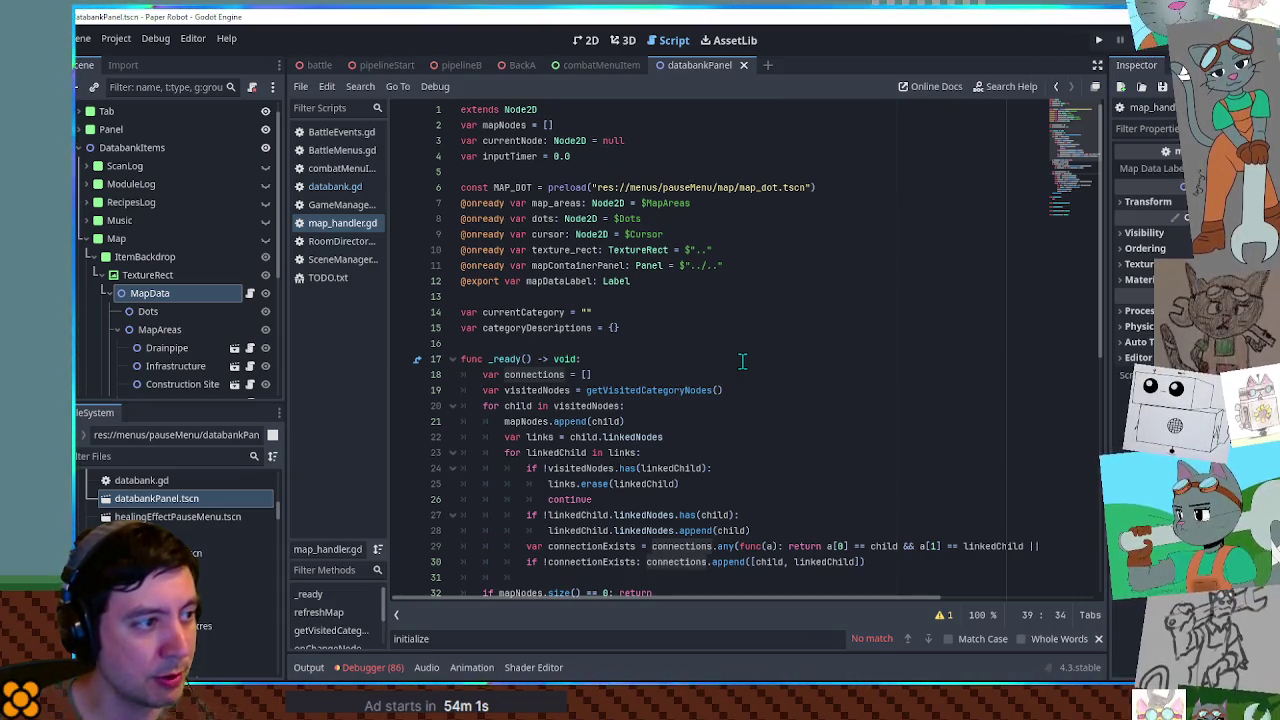
pyautogui.scroll(-10, 1075, 140)
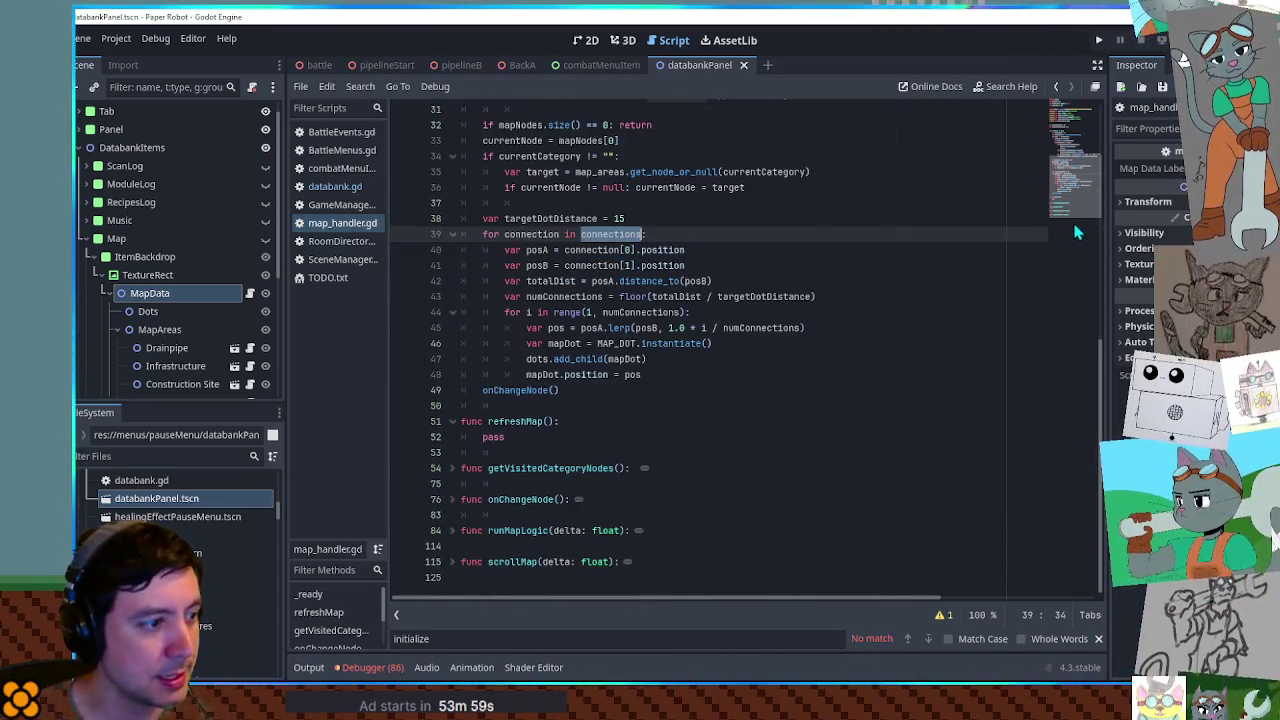
pyautogui.hotkey('alt', 'f')
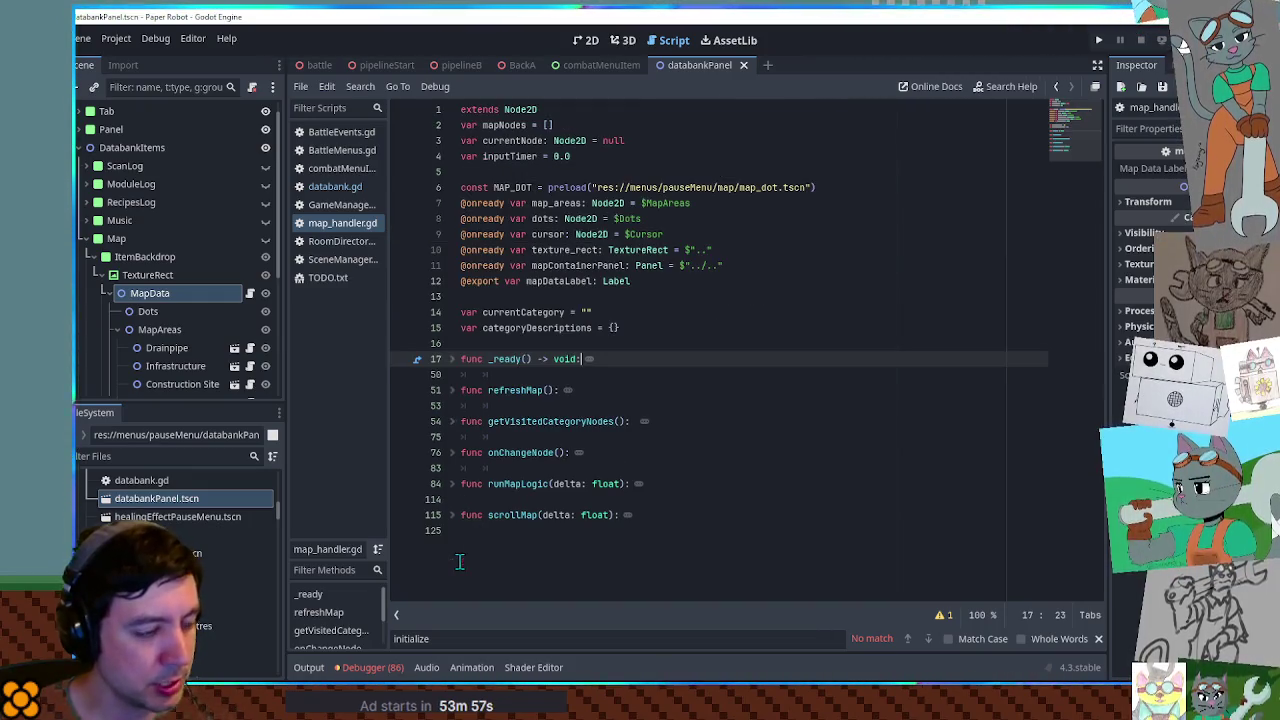
pyautogui.click(453, 514)
pyautogui.scroll(-2, 460, 500)
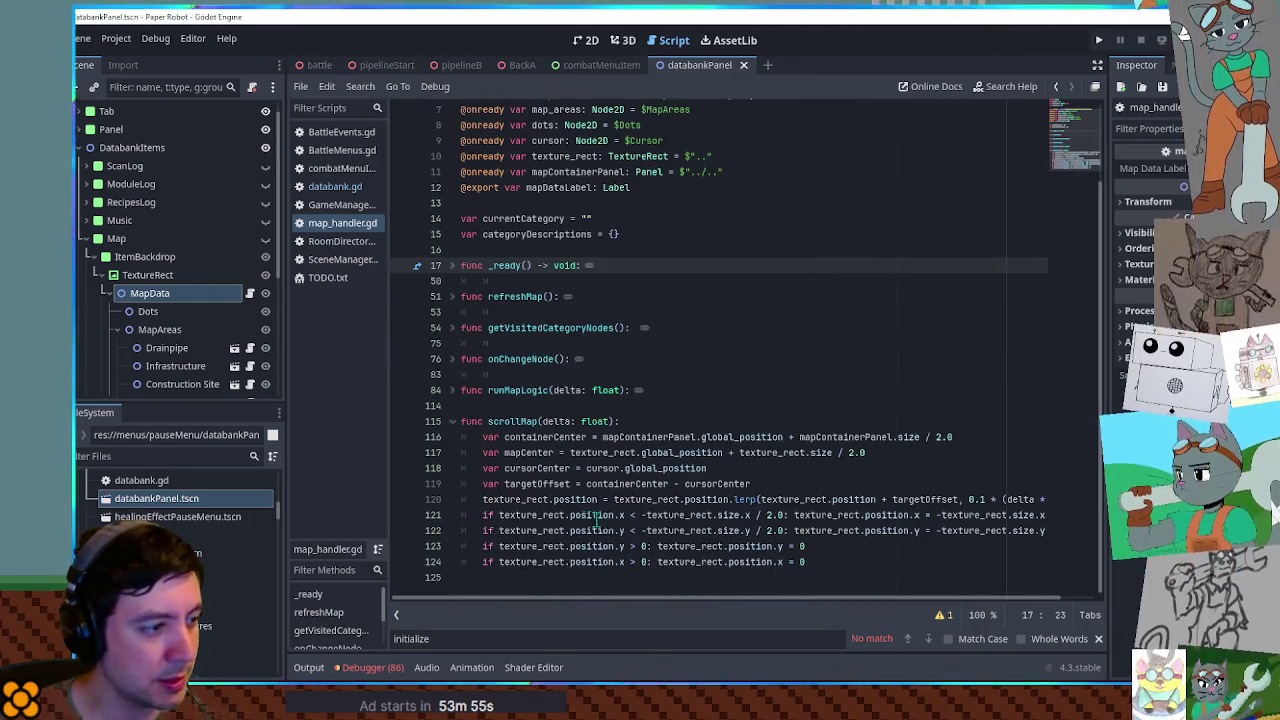
pyautogui.hotkey('ctrl', 'f')
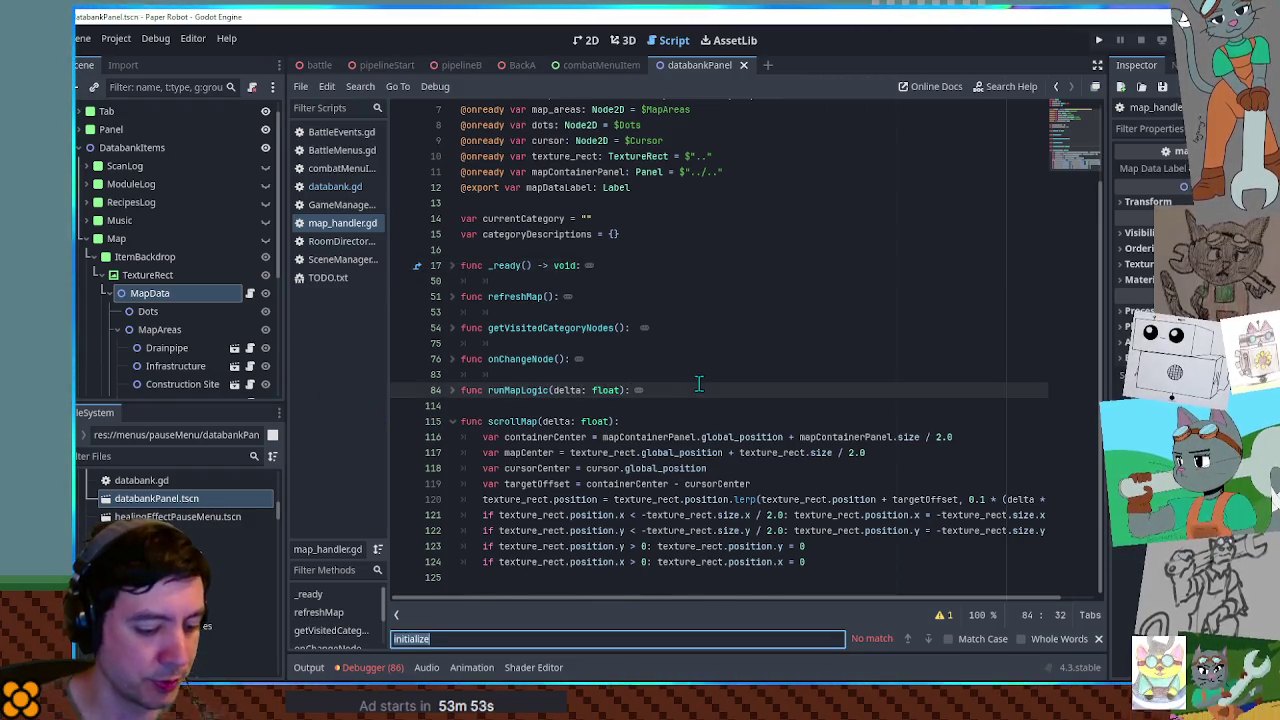
pyautogui.write('add_child')
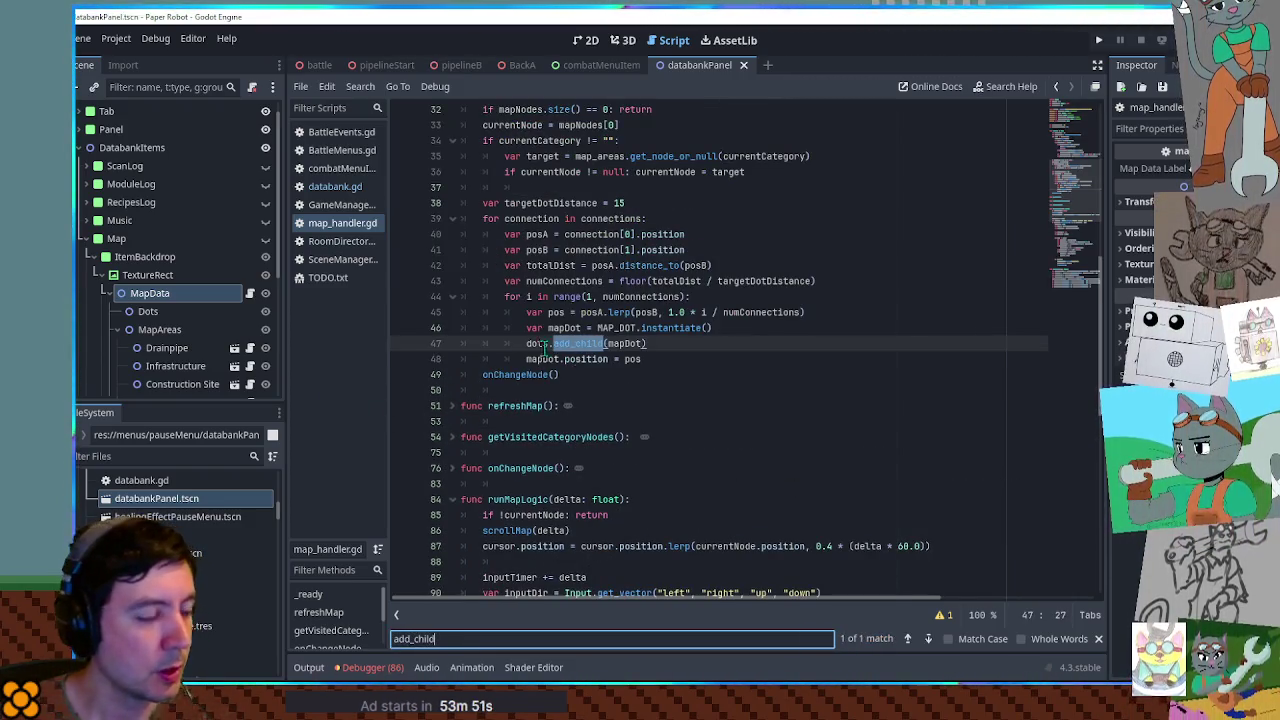
pyautogui.click(549, 343)
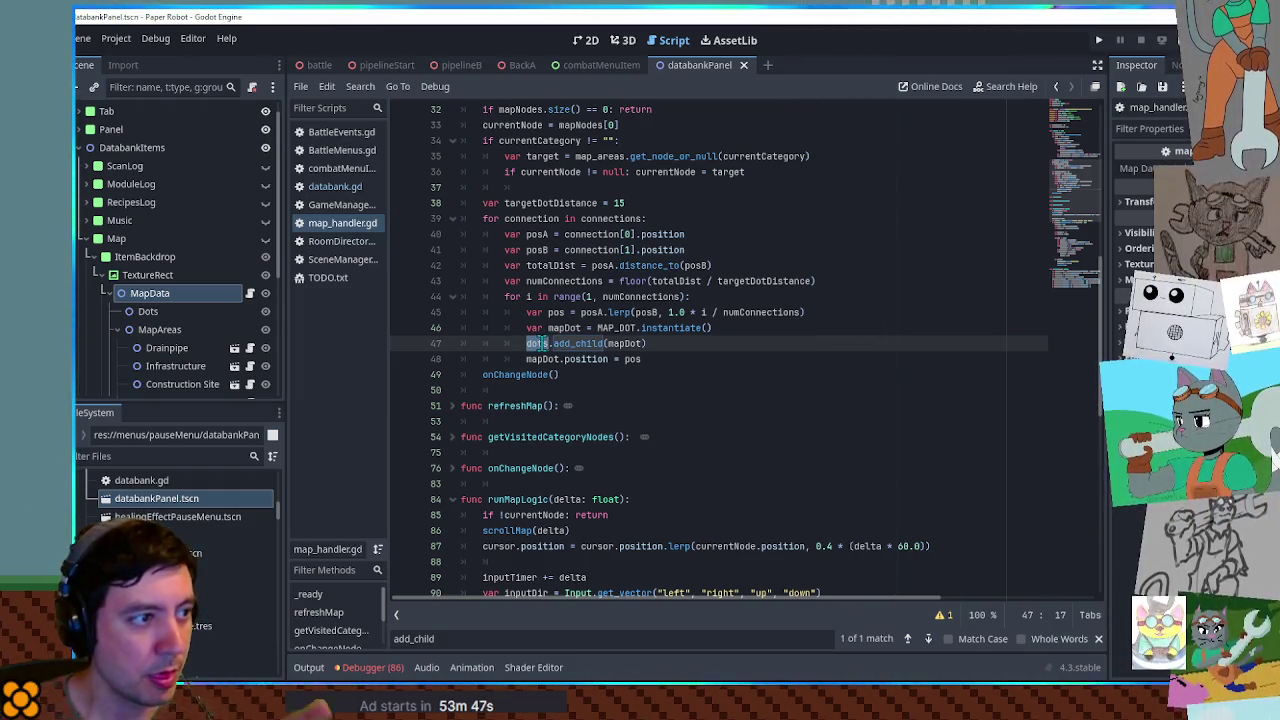
pyautogui.doubleClick(591, 219)
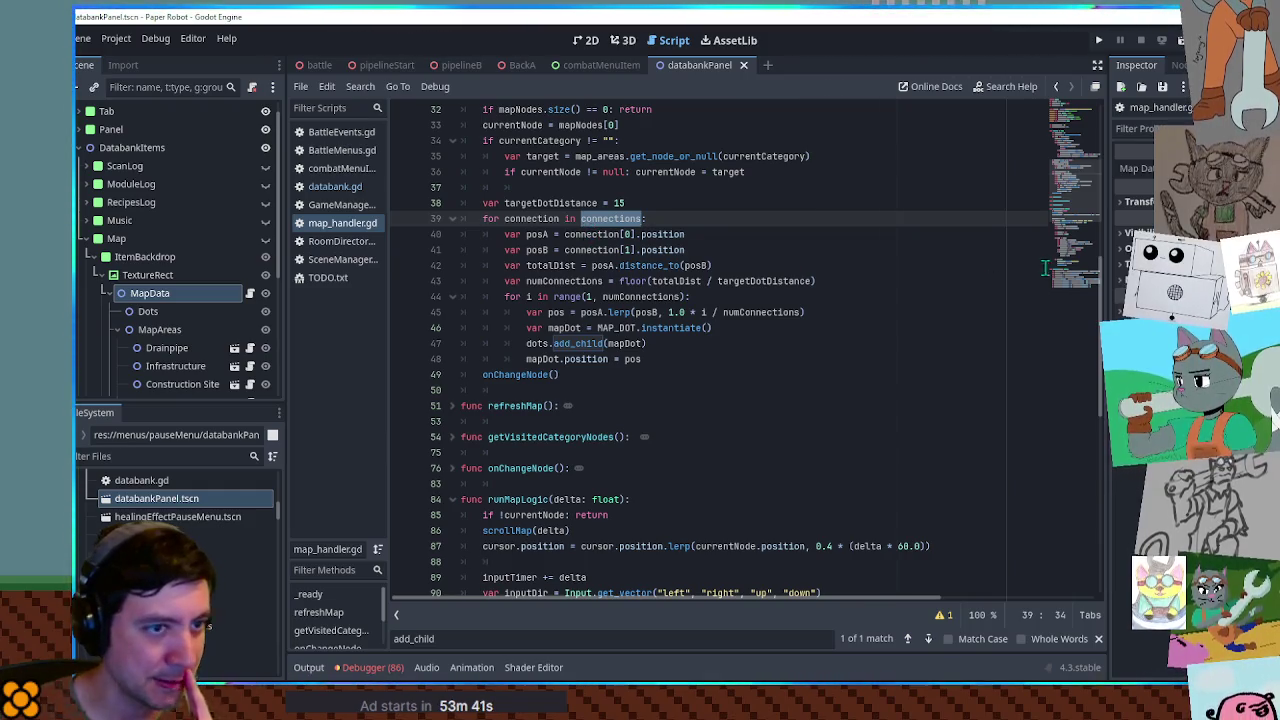
pyautogui.scroll(-15, 1075, 300)
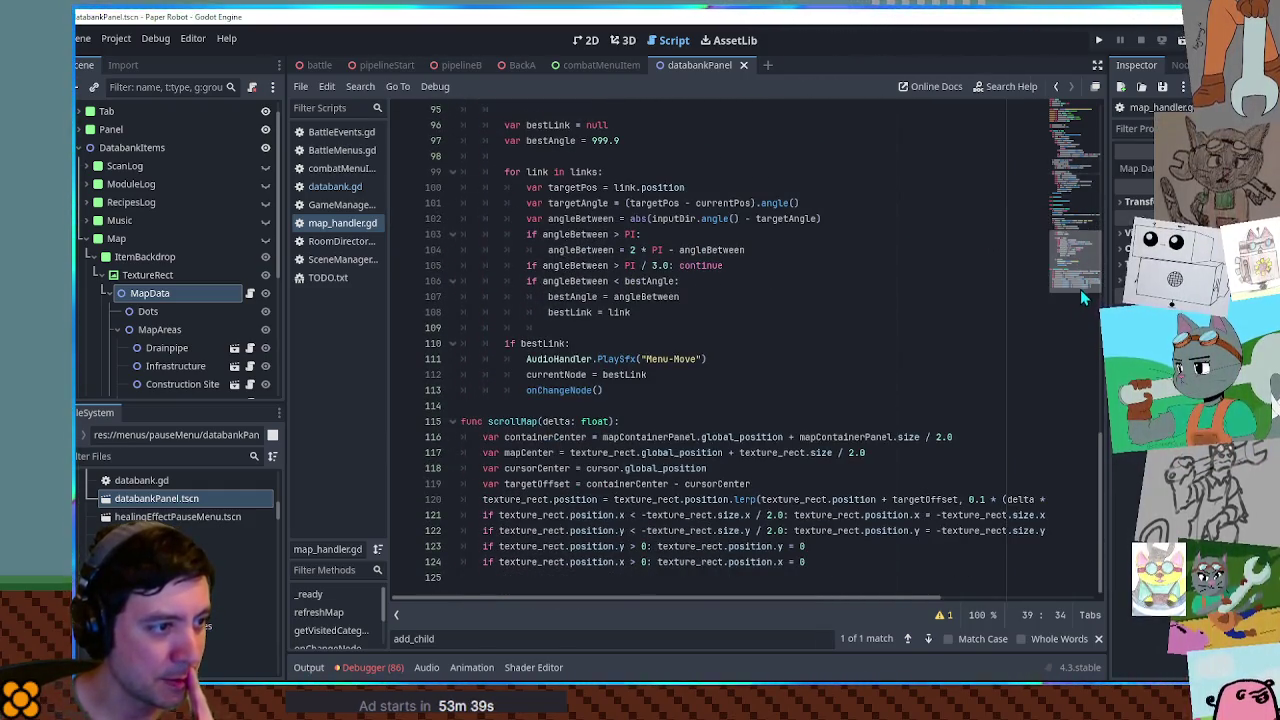
pyautogui.scroll(15, 1080, 298)
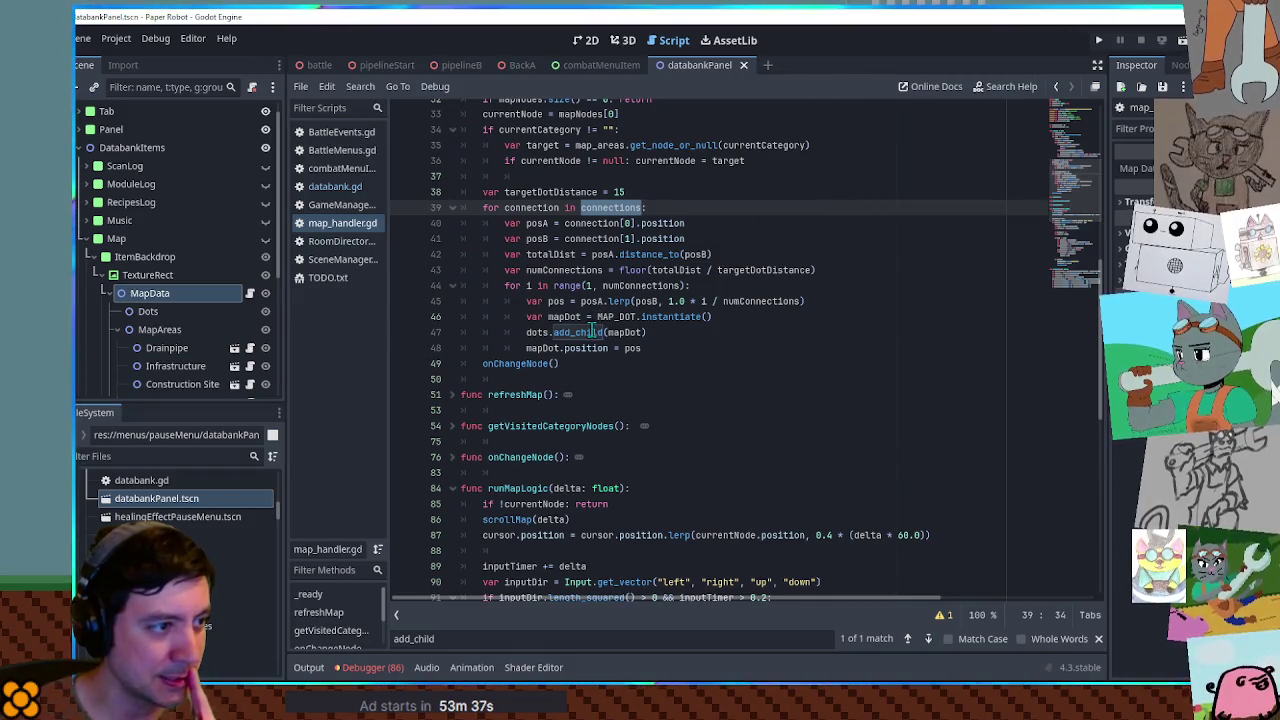
pyautogui.doubleClick(592, 332)
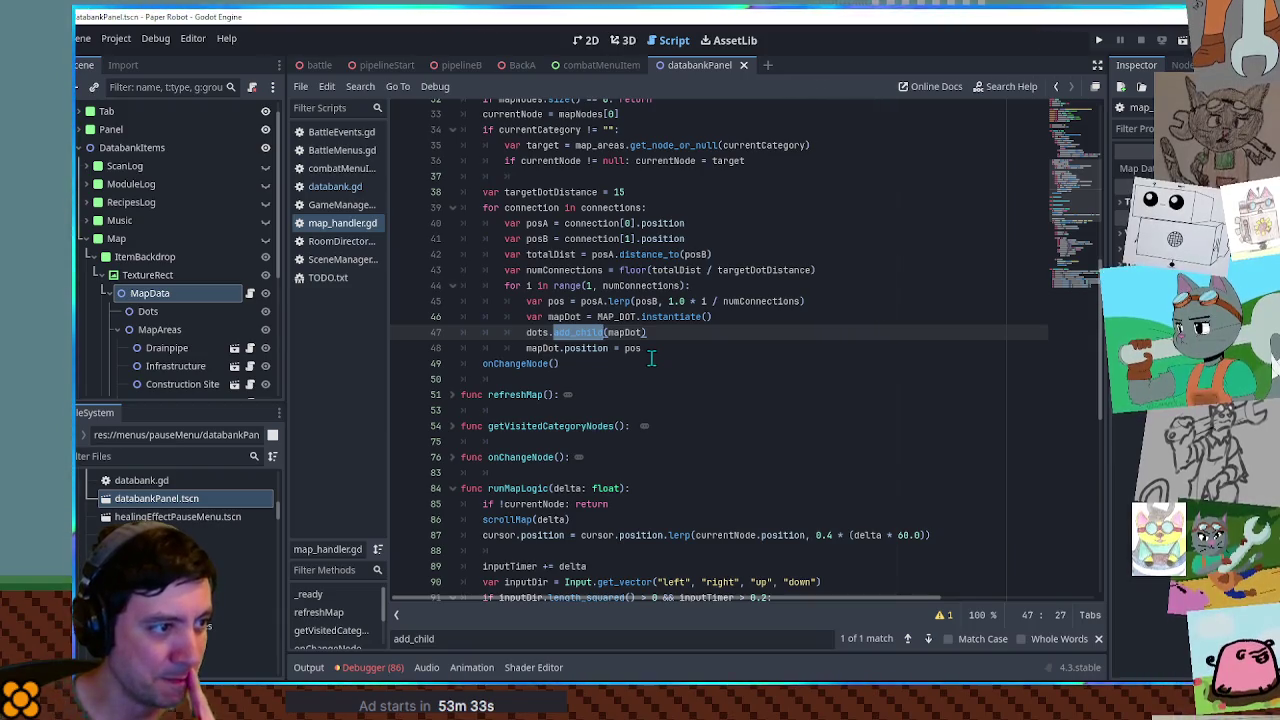
pyautogui.click(581, 363)
pyautogui.click(541, 332)
pyautogui.click(567, 363)
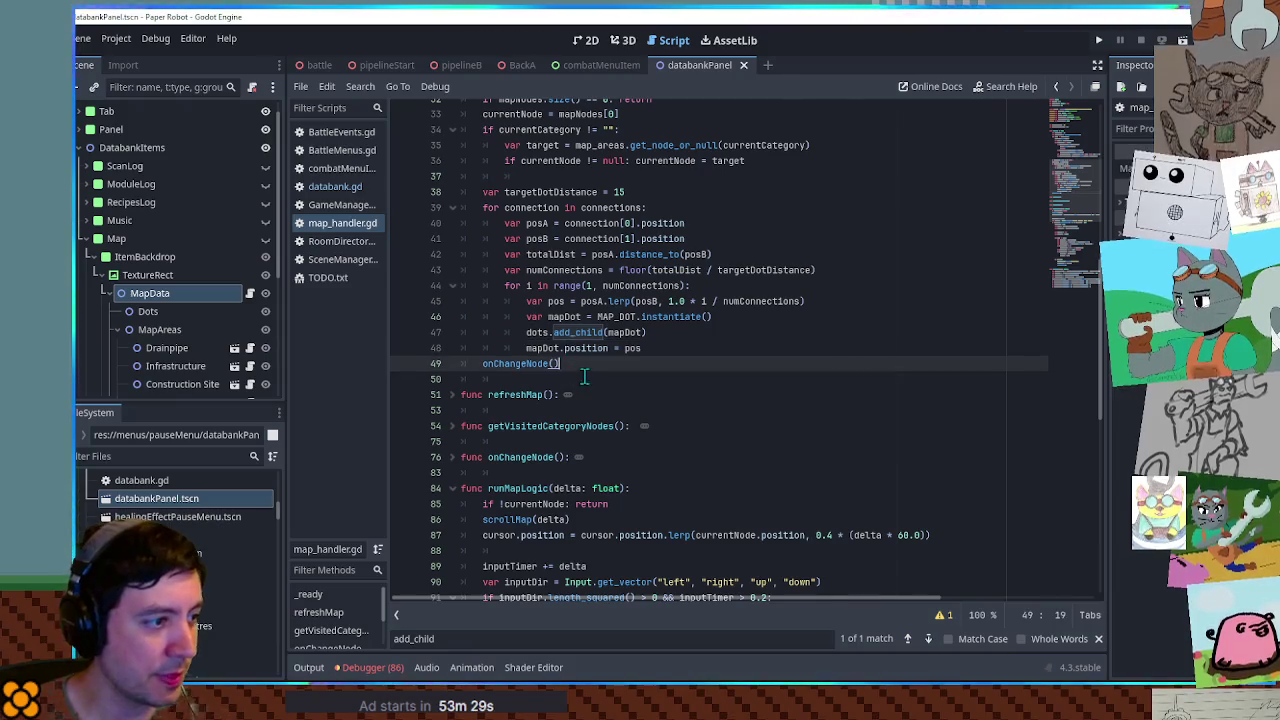
pyautogui.scroll(7, 570, 360)
# Move the dot-building code out of _ready into refreshMap, replacing its pass placeholder
pyautogui.hotkey('ctrl', 'z')
pyautogui.hotkey('ctrl', 'z')
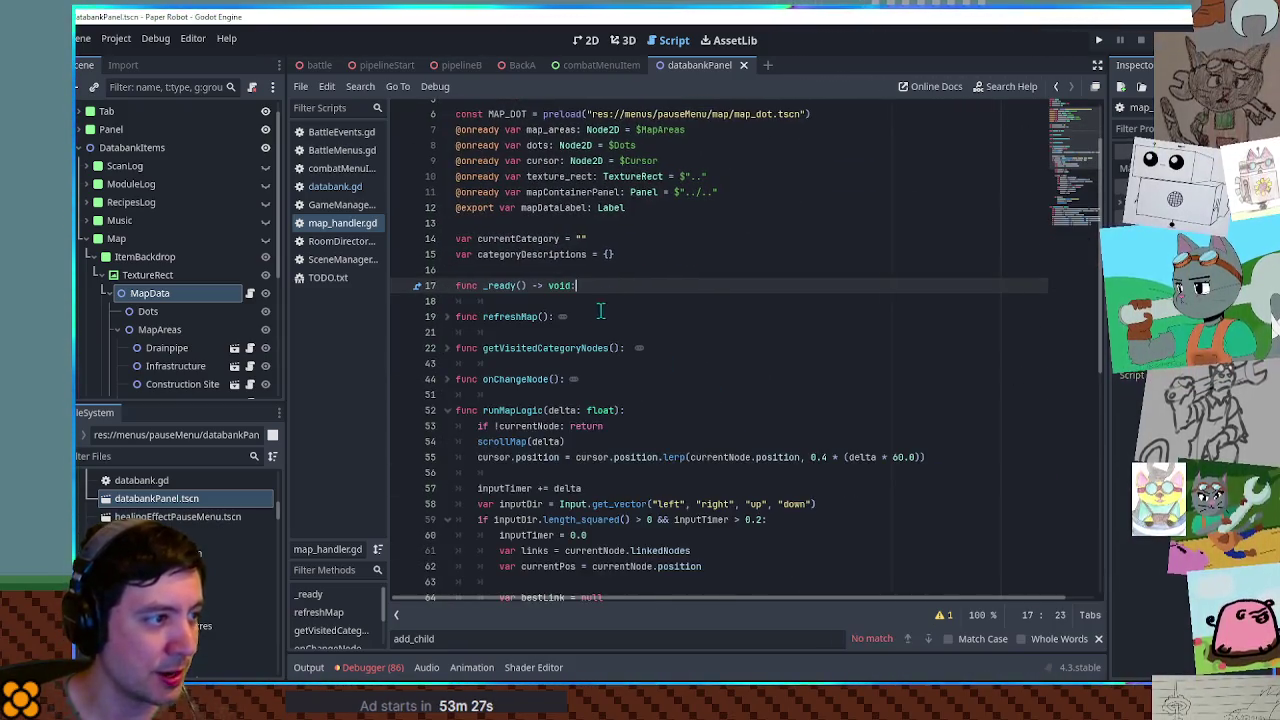
pyautogui.click(518, 318)
pyautogui.click(447, 316)
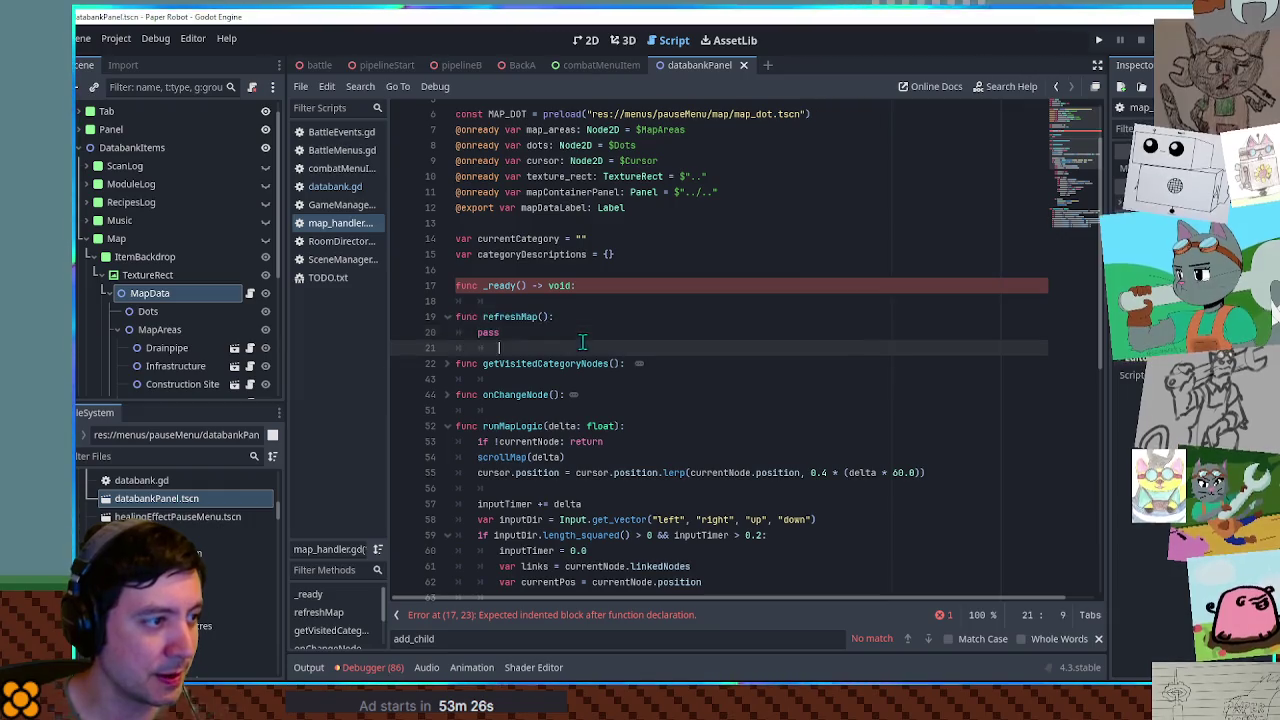
pyautogui.moveTo(500, 348); pyautogui.dragTo(588, 317)
pyautogui.press('BackSpace')
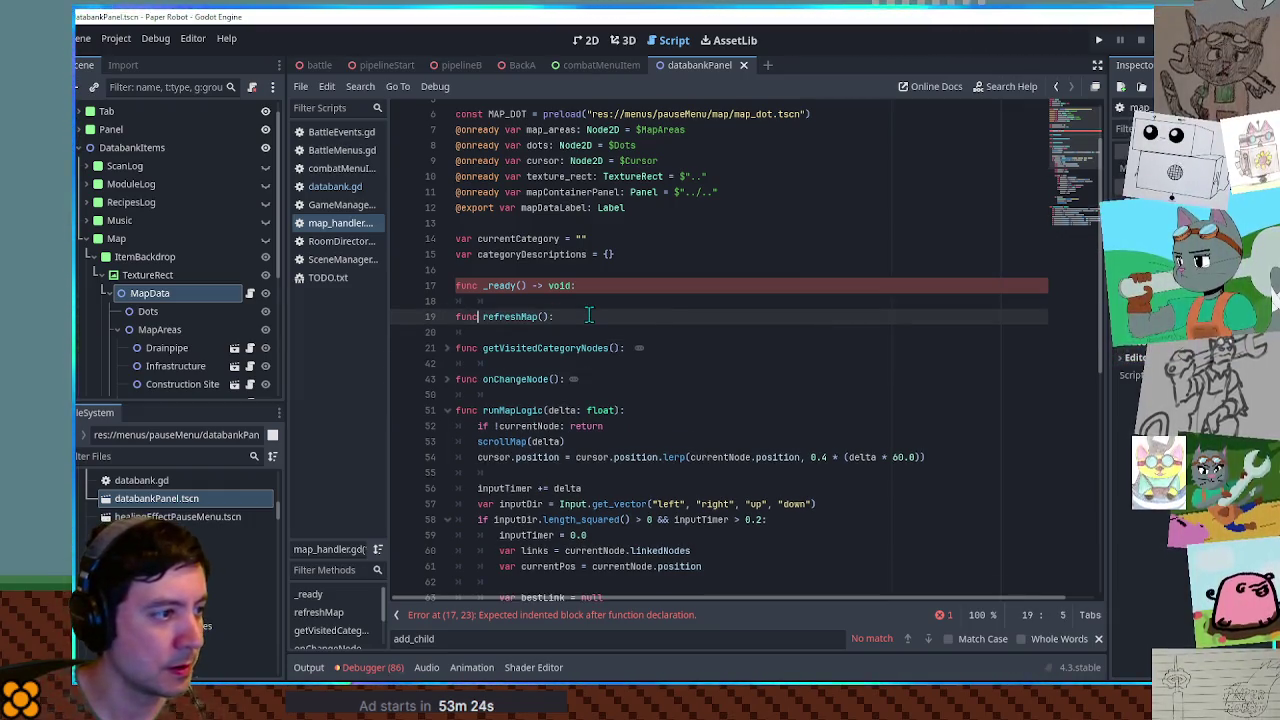
pyautogui.press('Return')
pyautogui.hotkey('ctrl', 'v')
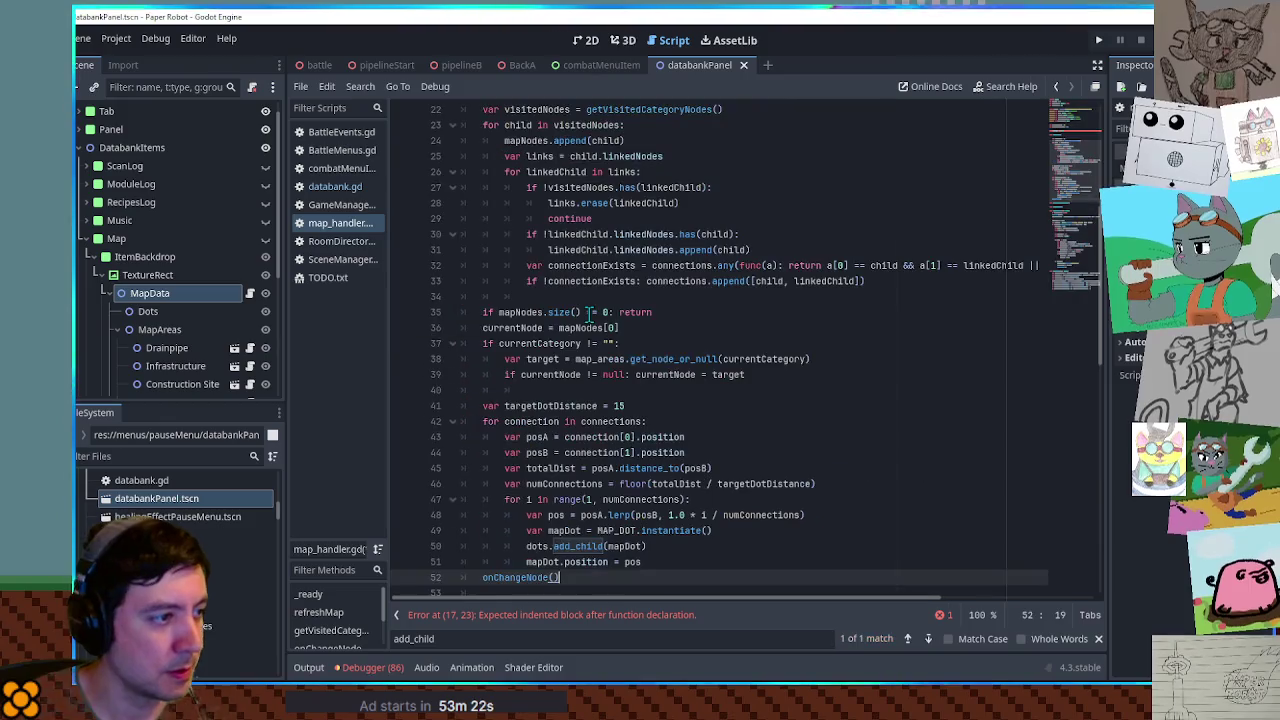
pyautogui.scroll(7, 605, 398)
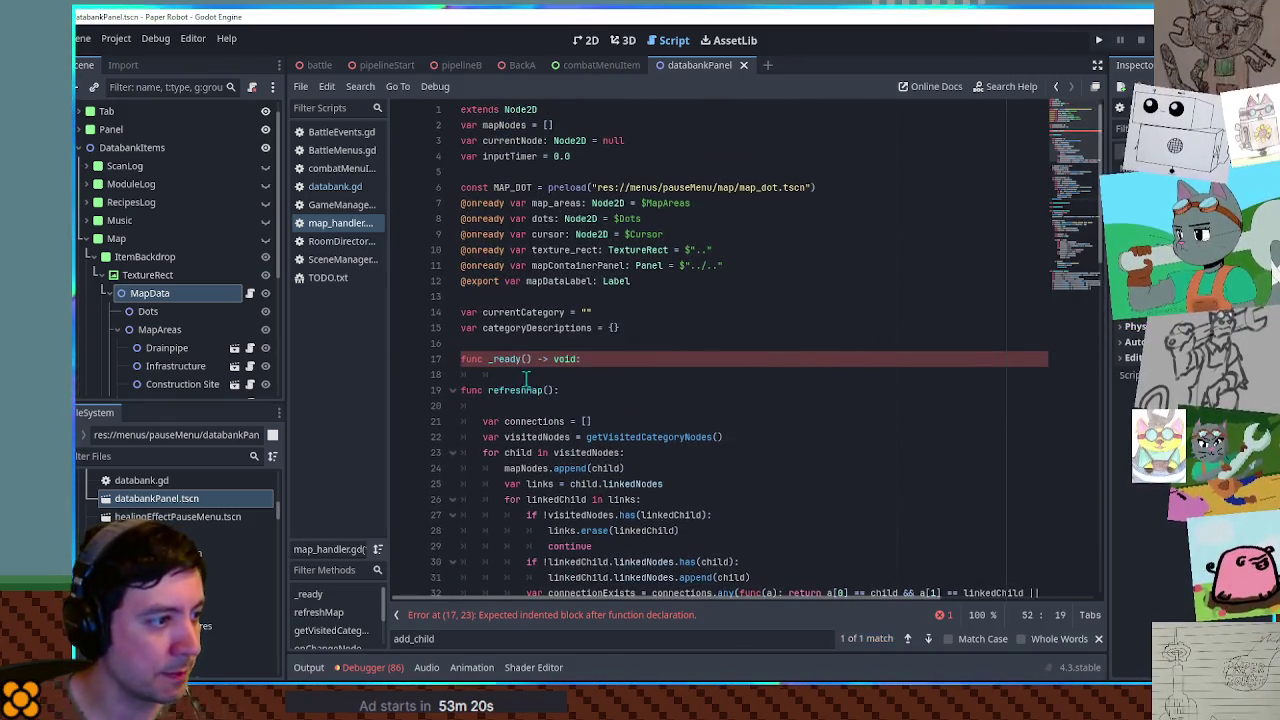
pyautogui.click(498, 405)
pyautogui.press('BackSpace')
# Make _ready call refreshMap()
pyautogui.moveTo(488, 390); pyautogui.dragTo(556, 392)
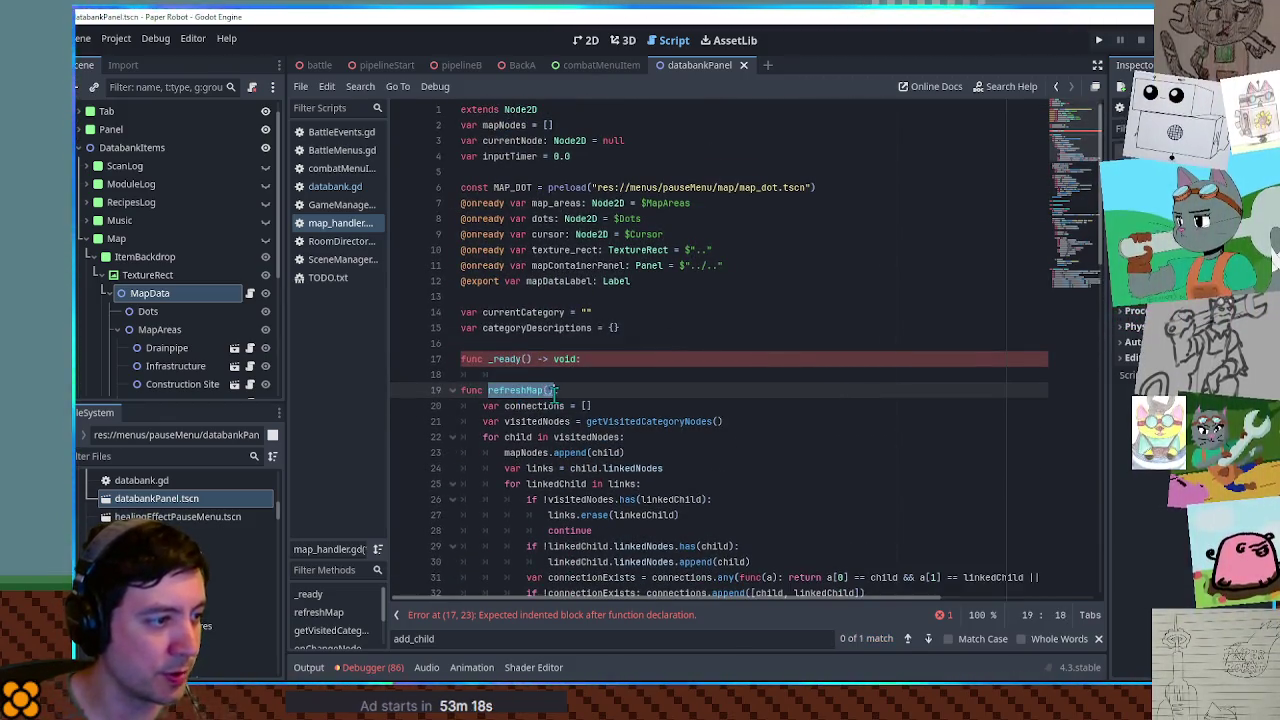
pyautogui.hotkey('ctrl', 'c')
pyautogui.click(616, 361)
pyautogui.press('Return')
pyautogui.hotkey('ctrl', 'v')
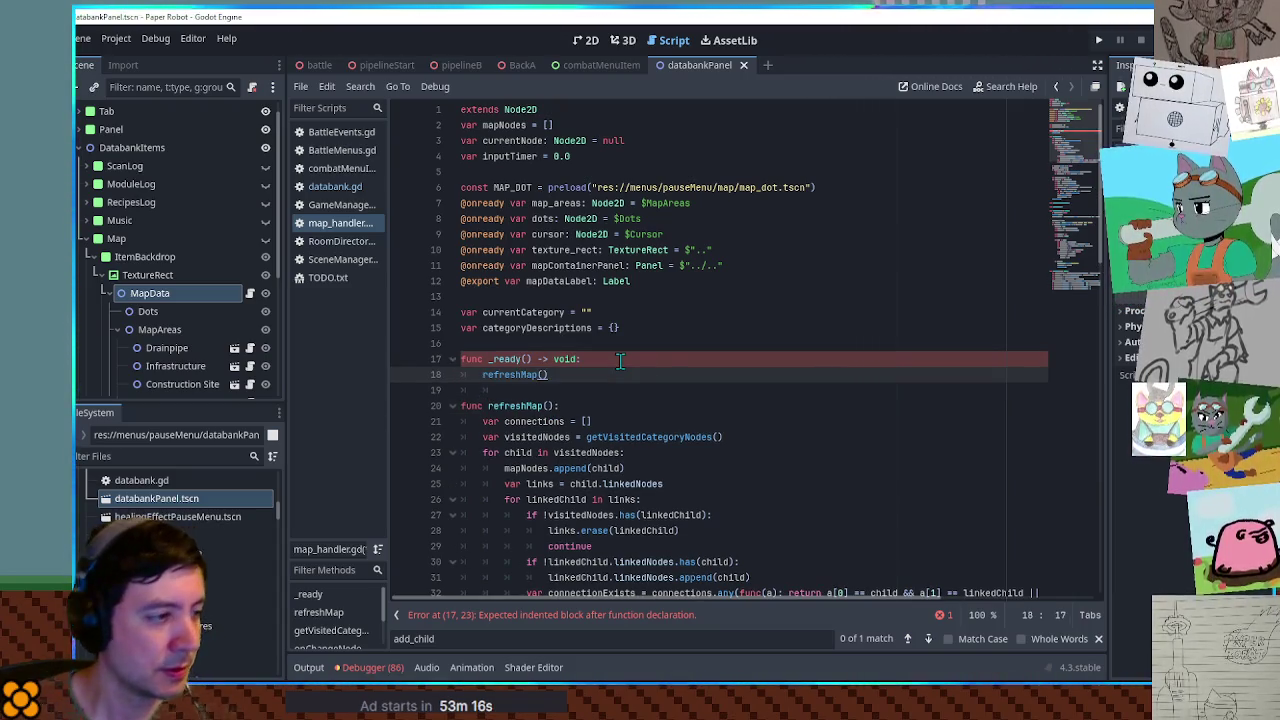
# Start refreshMap with a queue_free loop over dots.get_children(), then save and run the project
pyautogui.scroll(-8, 620, 361)
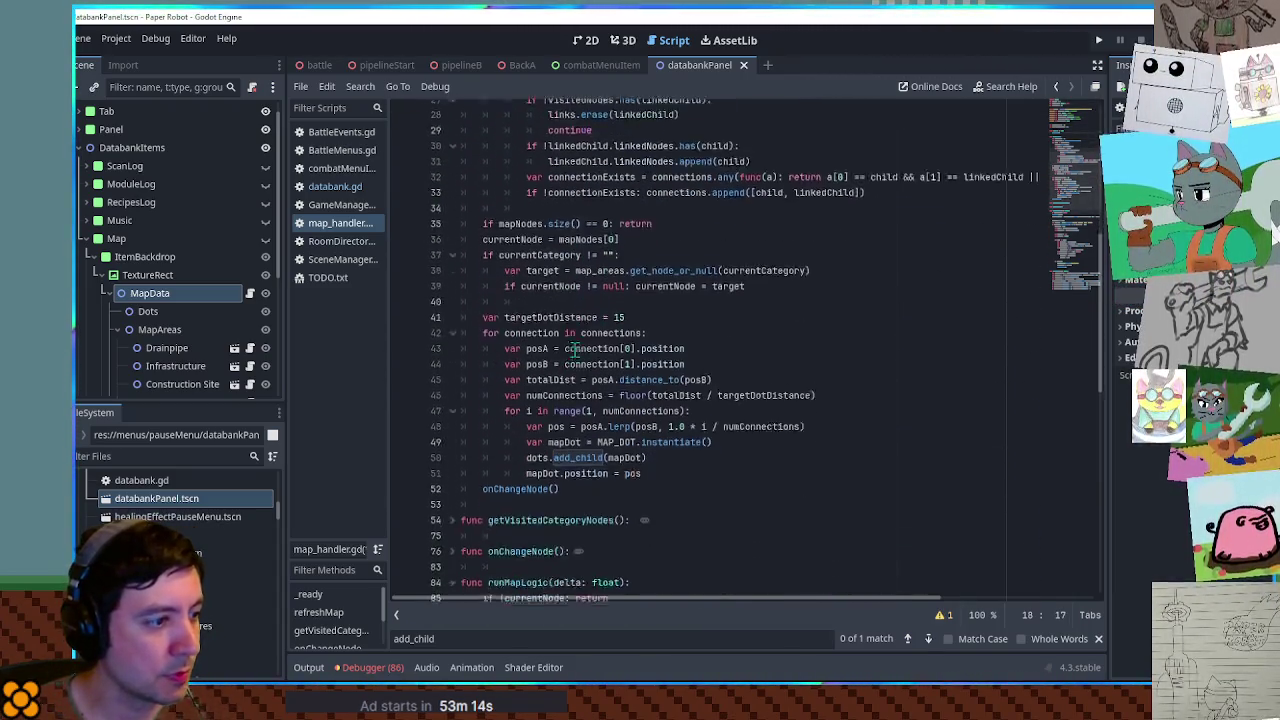
pyautogui.scroll(-3, 575, 353)
pyautogui.doubleClick(537, 359)
pyautogui.scroll(7, 630, 385)
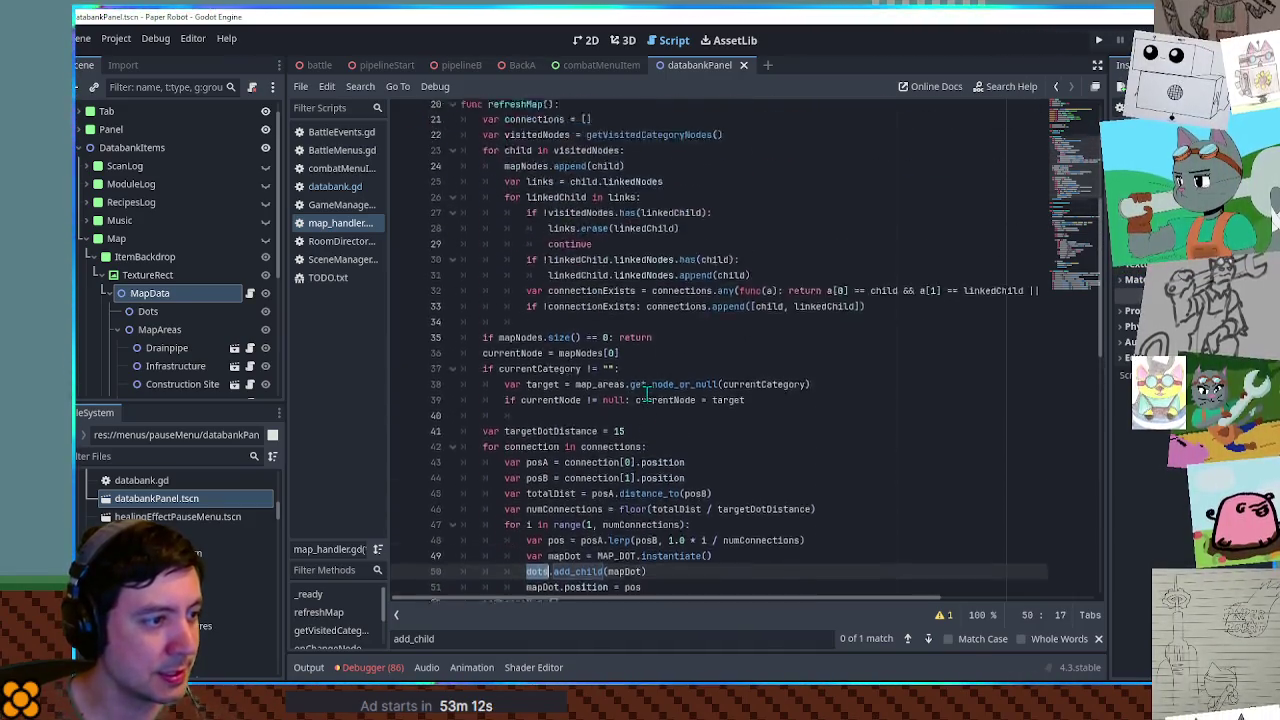
pyautogui.click(581, 218)
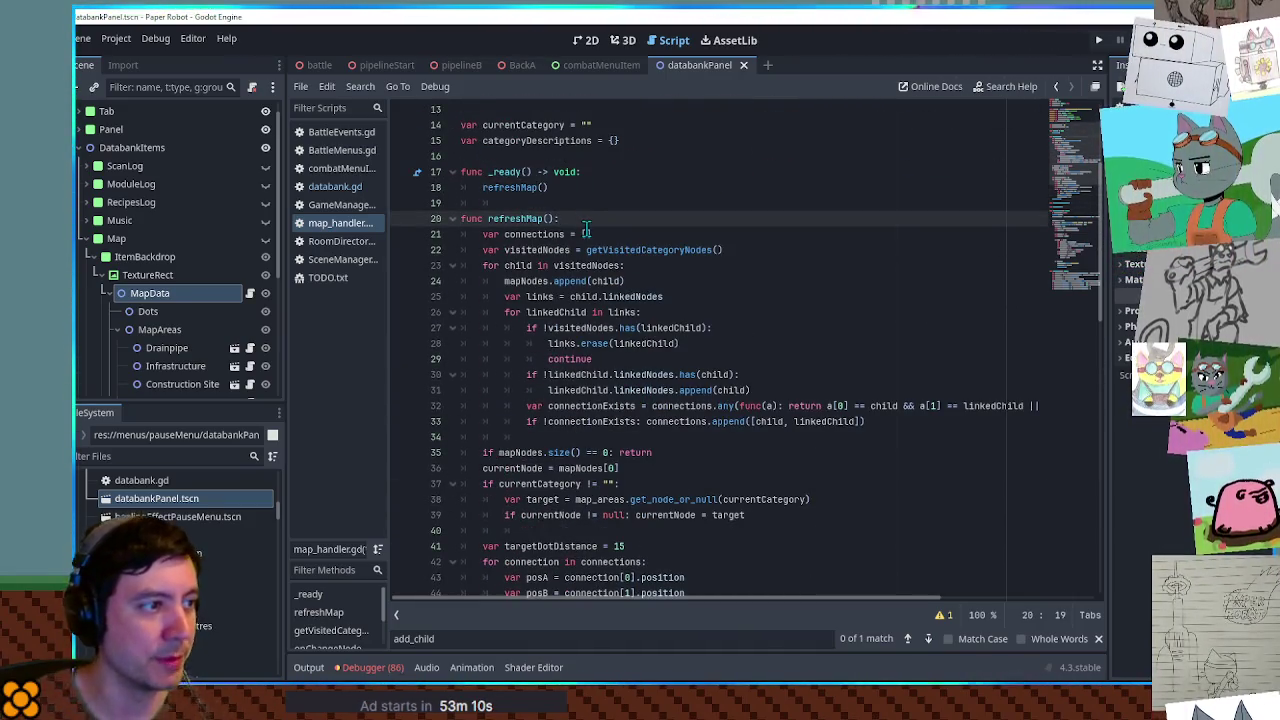
pyautogui.press('Return')
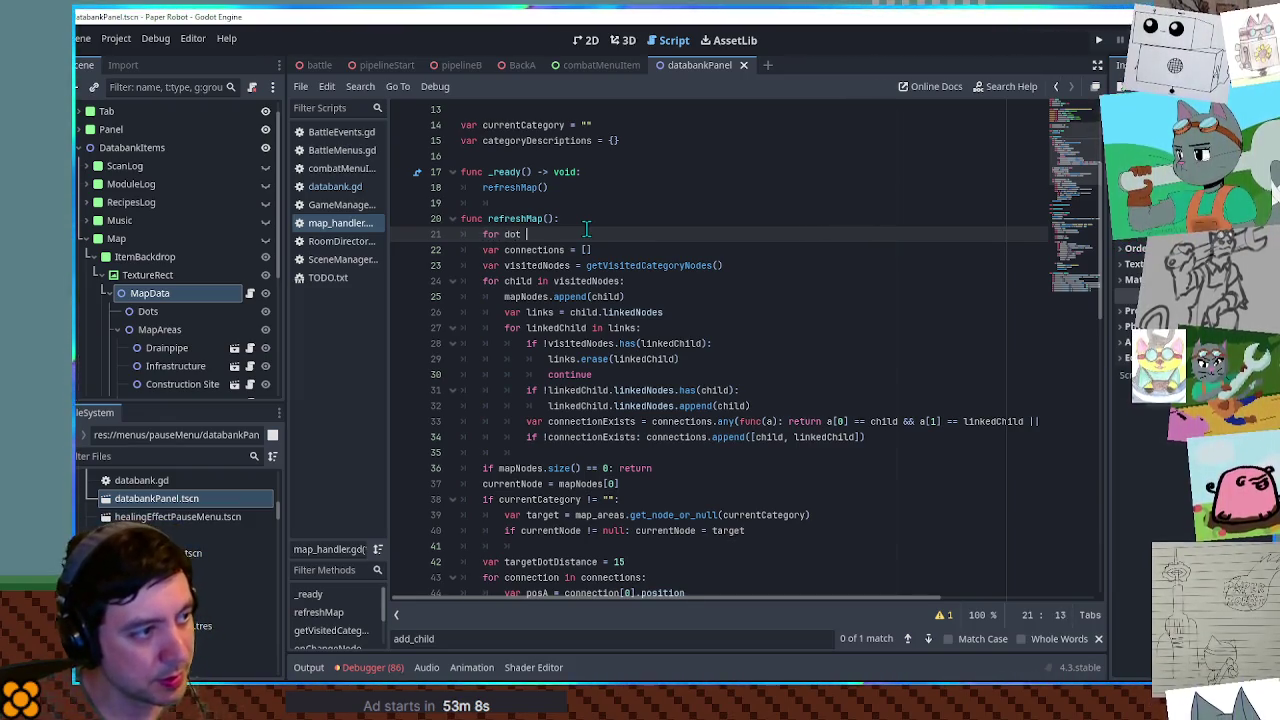
pyautogui.write('for dot in dots.get_children():')
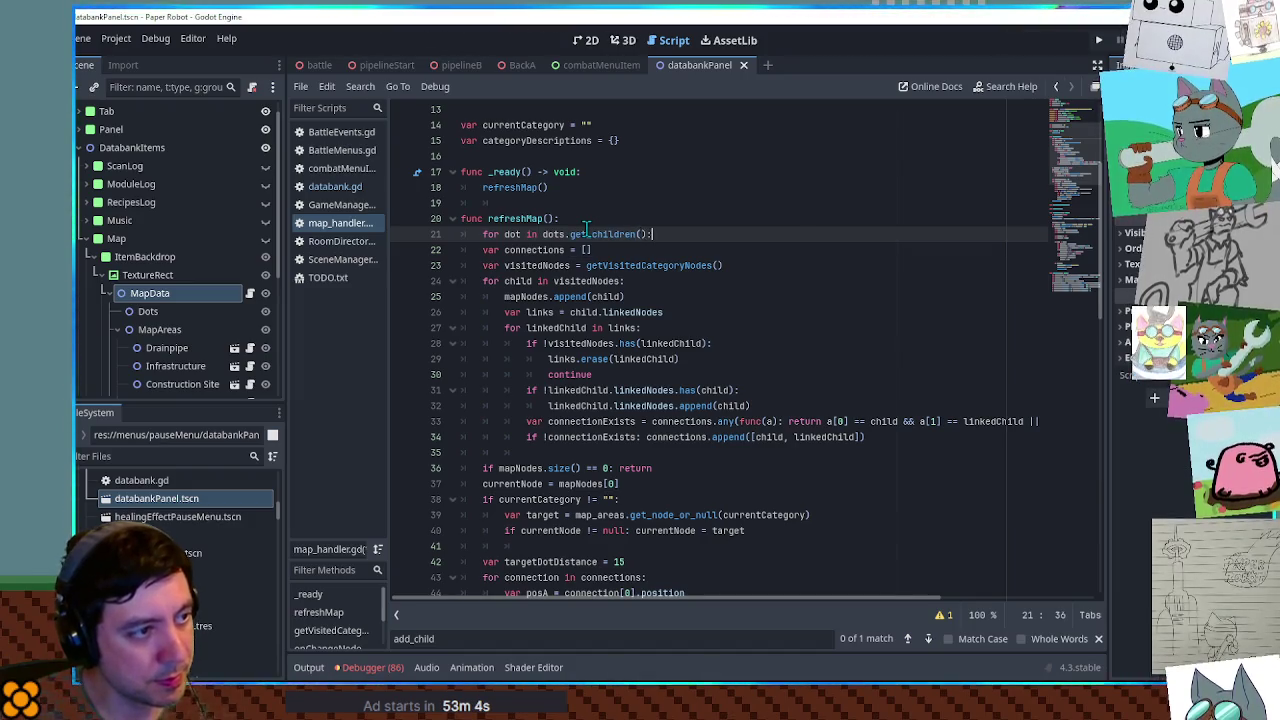
pyautogui.press('Return')
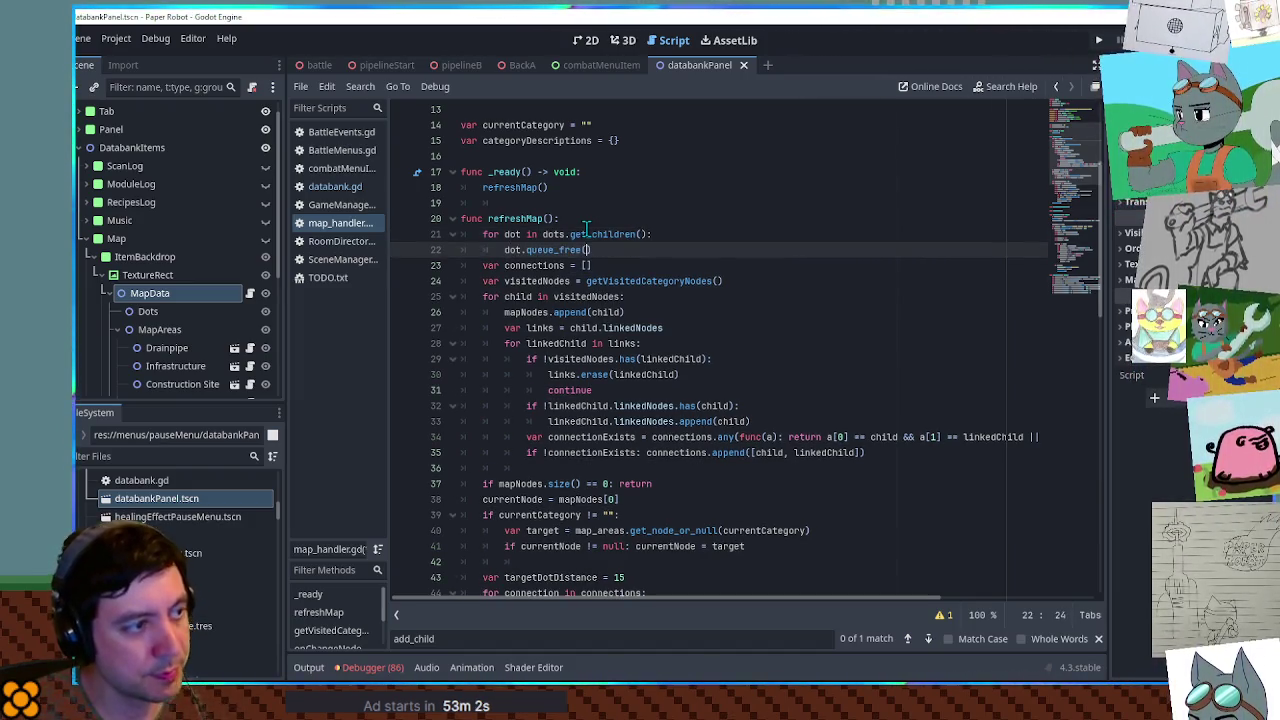
pyautogui.write('(')
pyautogui.hotkey('ctrl', 's')
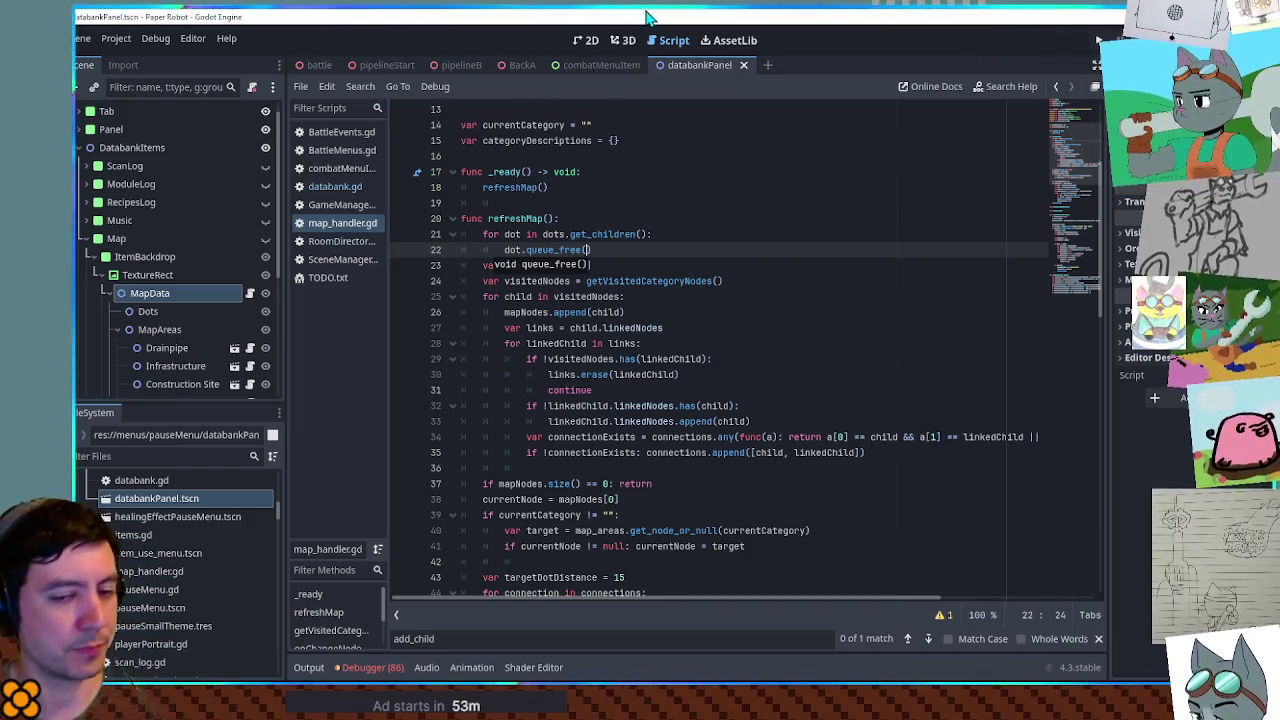
pyautogui.press('F5')
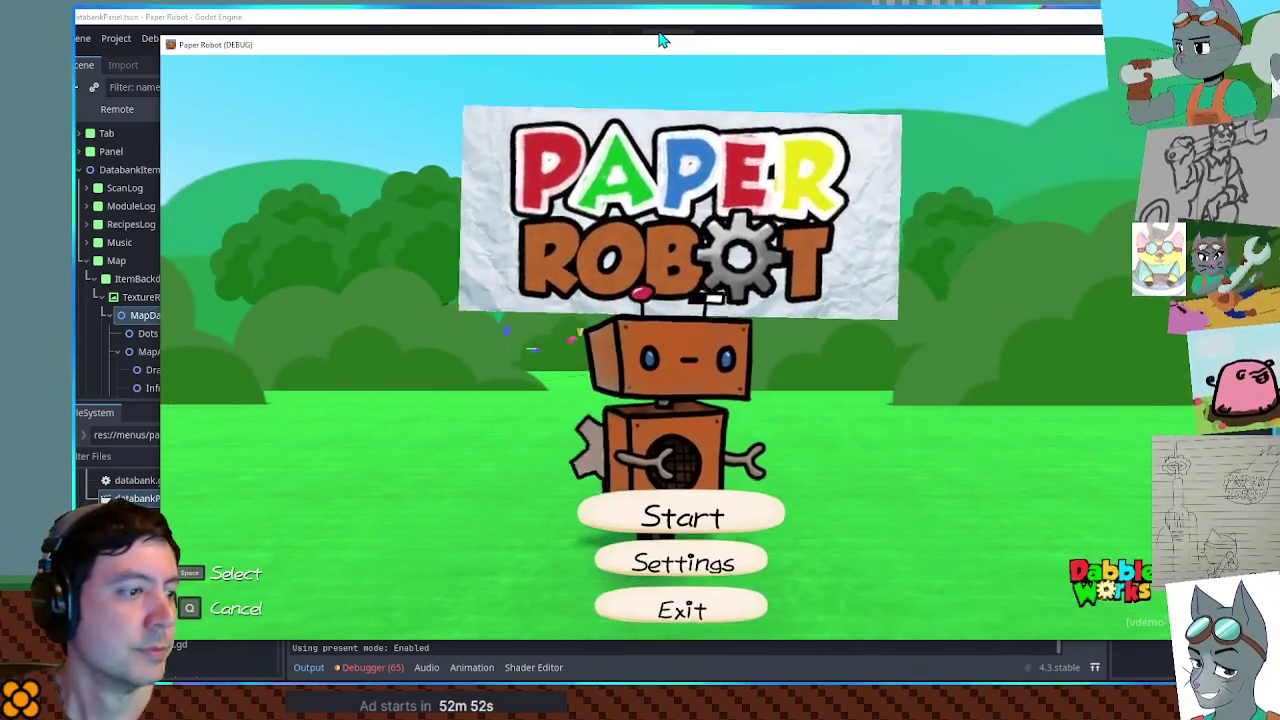
# Start the game from chapter 1 and go to the Map entry of the pause-menu Databank
pyautogui.press('space')
pyautogui.press('space')
pyautogui.press('d')
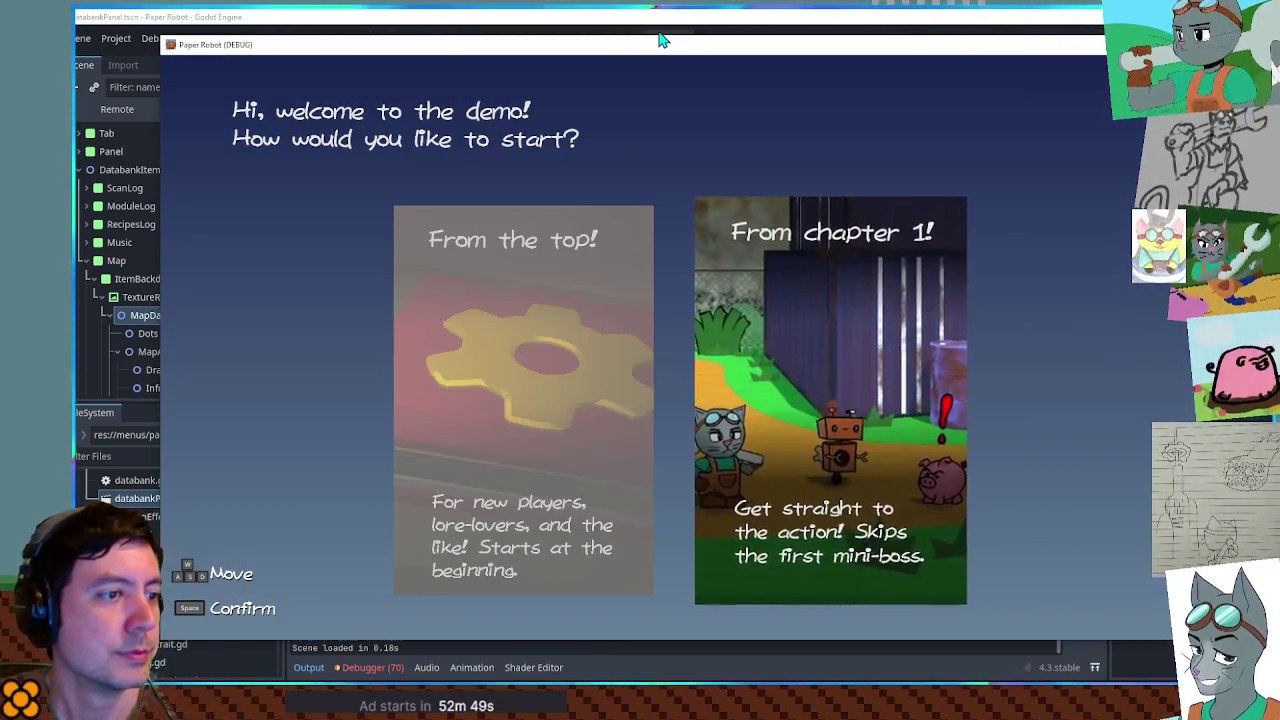
pyautogui.press('space')
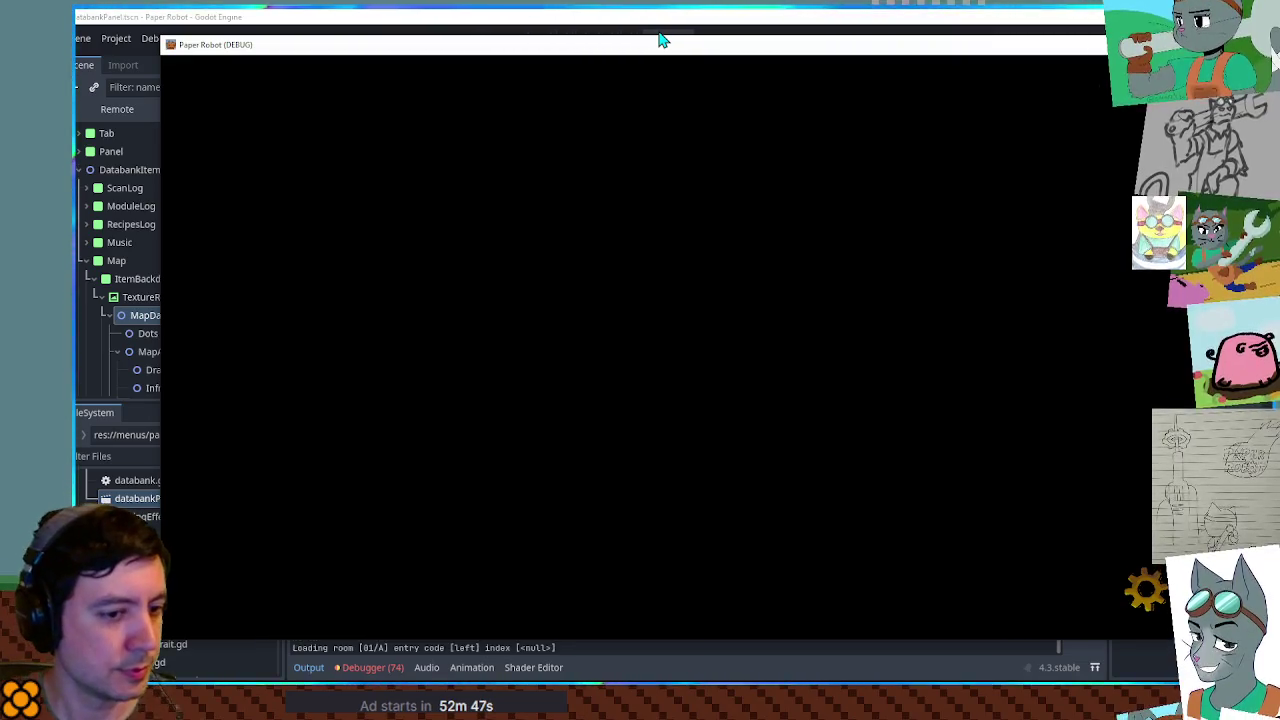
pyautogui.press('Escape')
pyautogui.press('d')
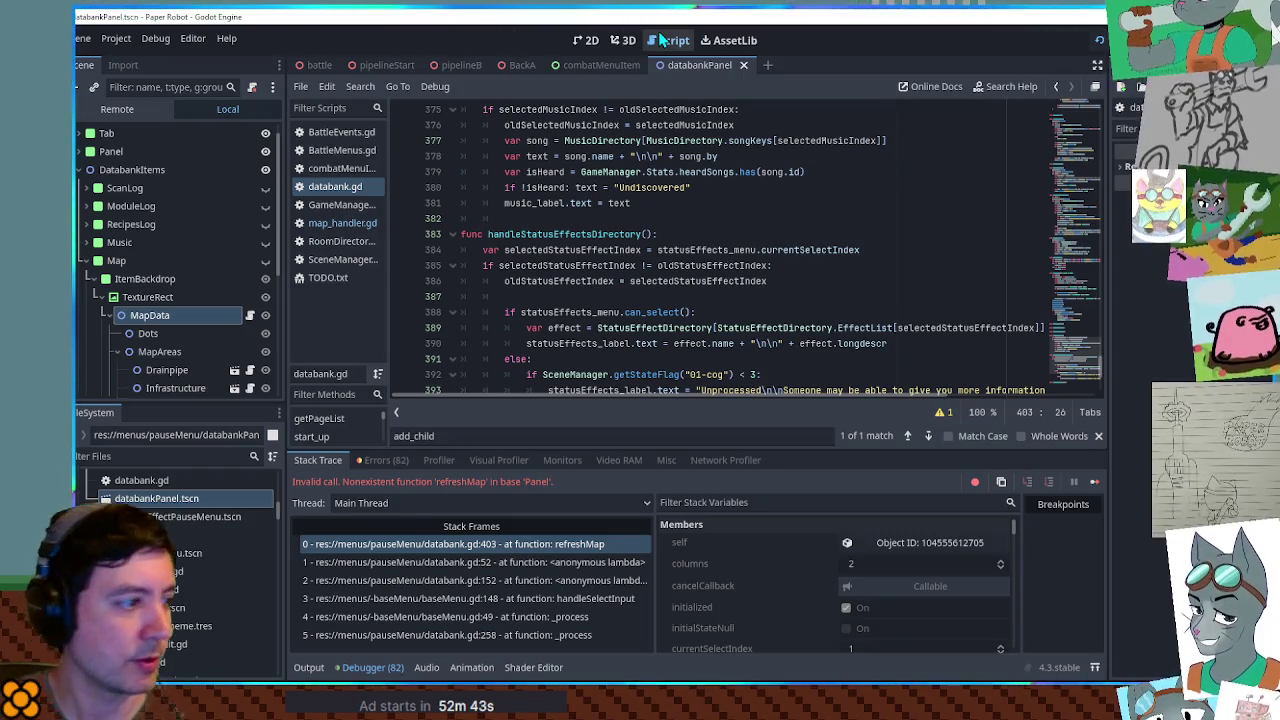
# Change line 403 to map_page.get_node("ItemBackdrop/TextureRect/MapData").refreshMap()
pyautogui.scroll(-2, 716, 254)
pyautogui.scroll(-2, 720, 252)
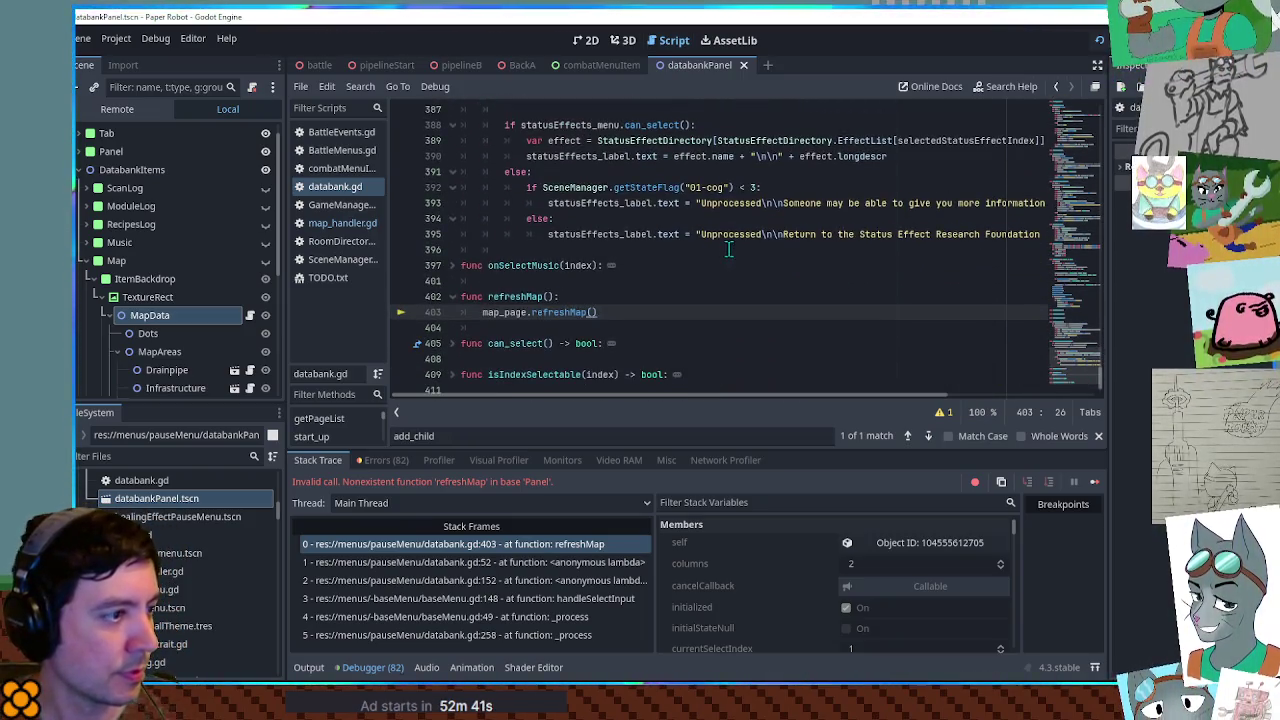
pyautogui.moveTo(502, 312)
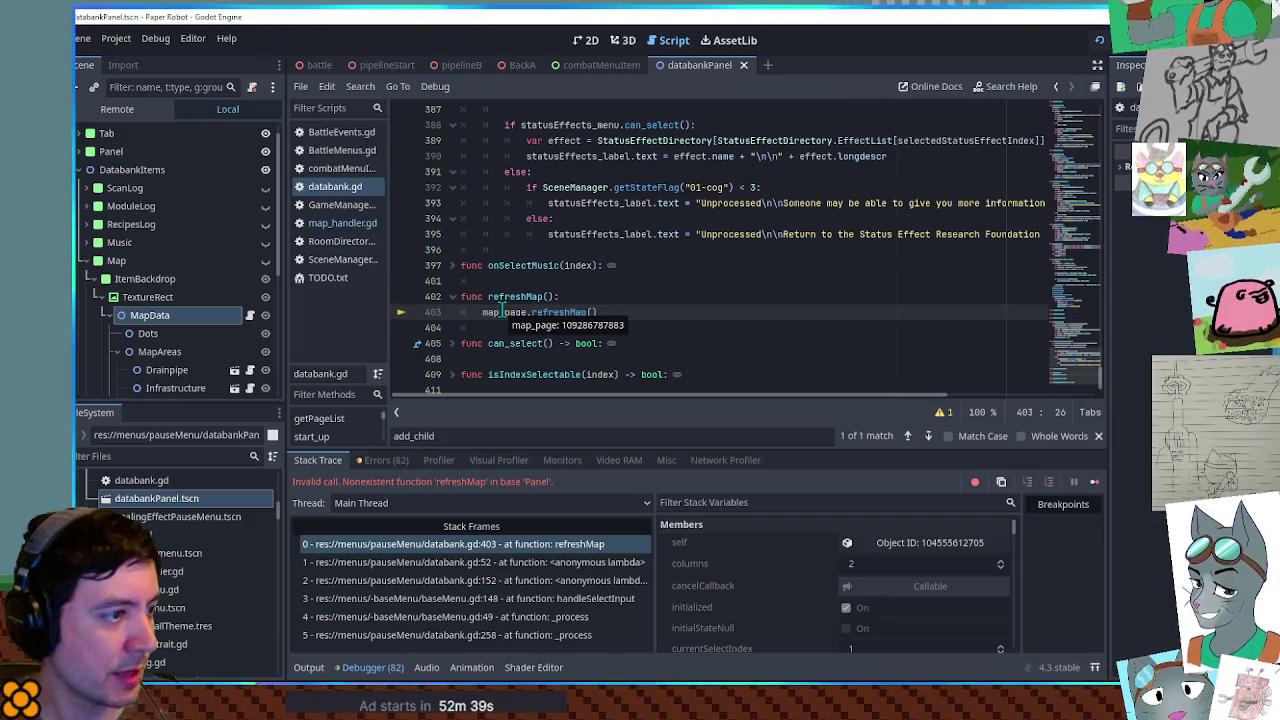
pyautogui.moveTo(1071, 359)
pyautogui.mouseDown()
pyautogui.moveTo(1072, 339)
pyautogui.moveTo(1072, 361)
pyautogui.mouseUp()
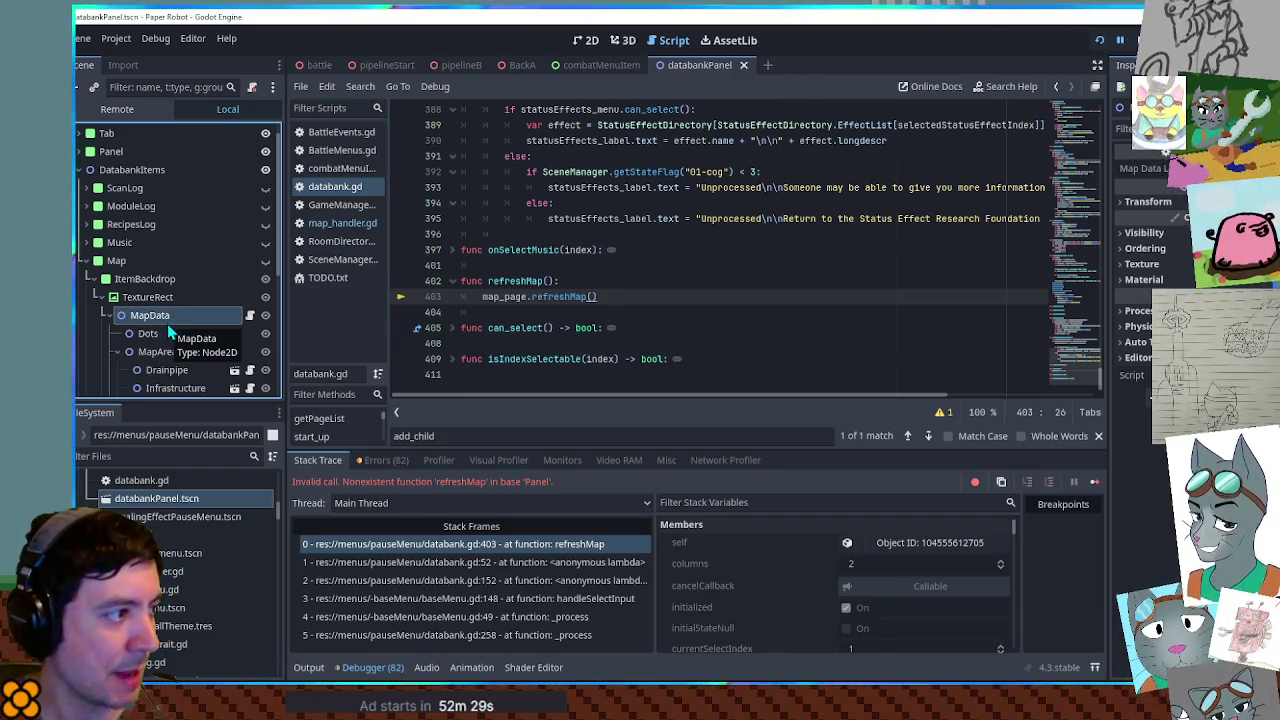
pyautogui.click(532, 296)
pyautogui.write('get_node(')
pyautogui.press('Return')
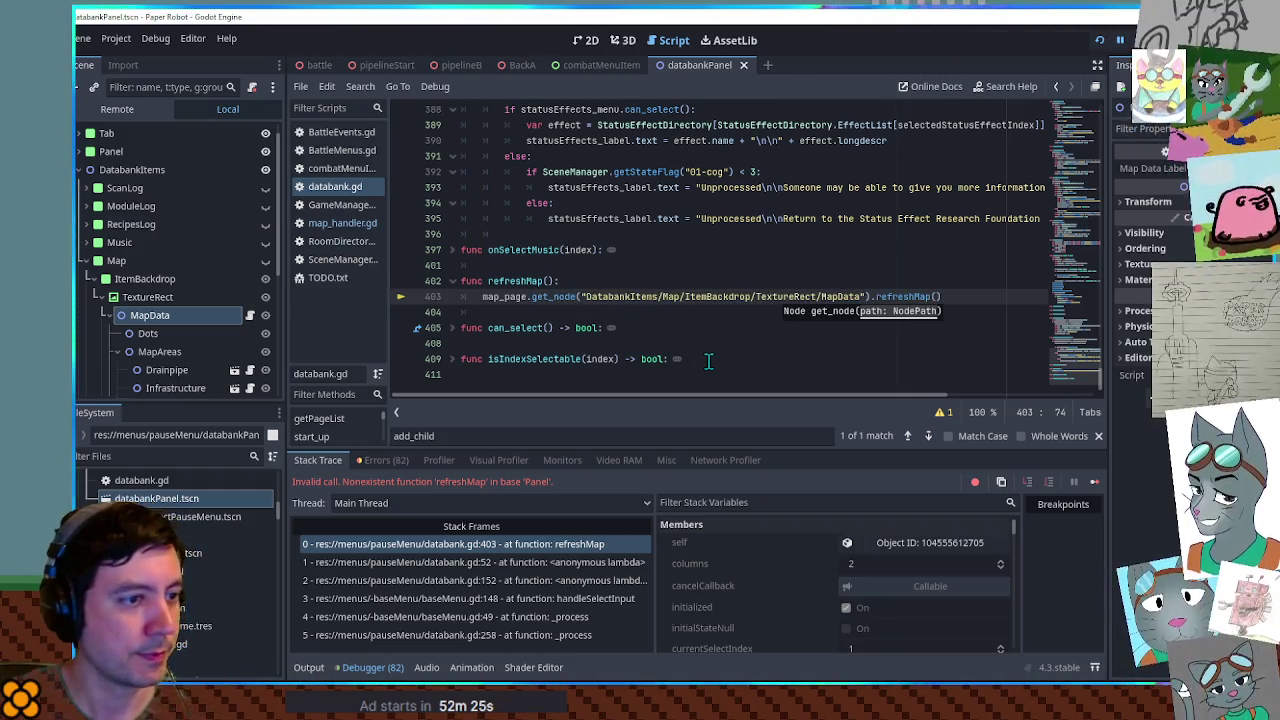
pyautogui.moveTo(586, 296); pyautogui.dragTo(684, 296)
pyautogui.press('BackSpace')
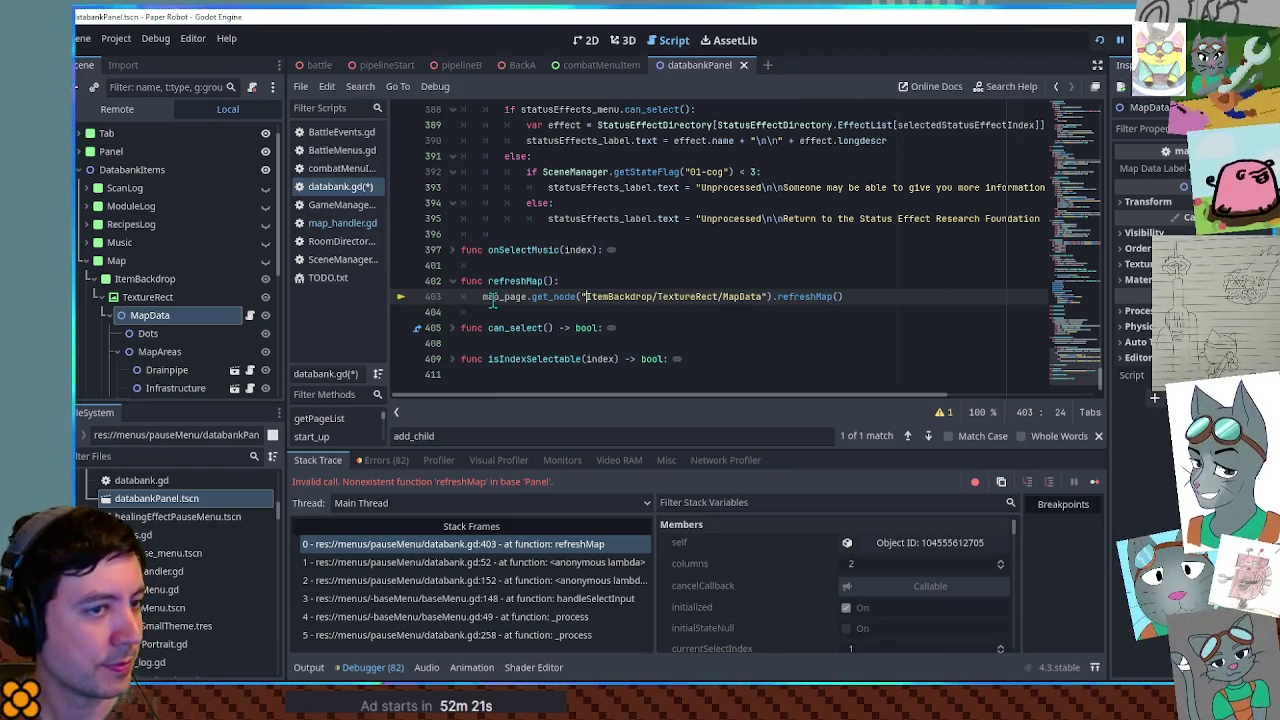
# Check the live scene tree and map_page declaration, then save databank.gd and rerun the game
pyautogui.scroll(-2, 893, 570)
pyautogui.scroll(-4, 893, 577)
pyautogui.click(120, 110)
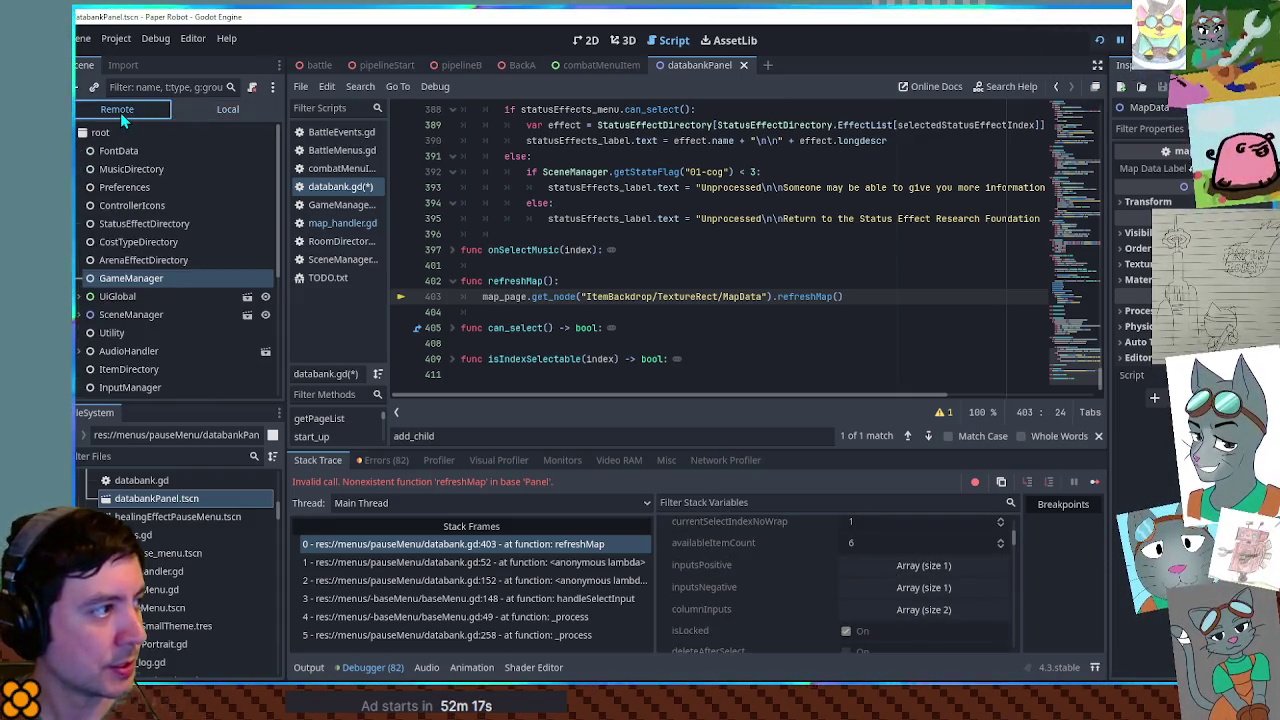
pyautogui.click(228, 109)
pyautogui.doubleClick(495, 296)
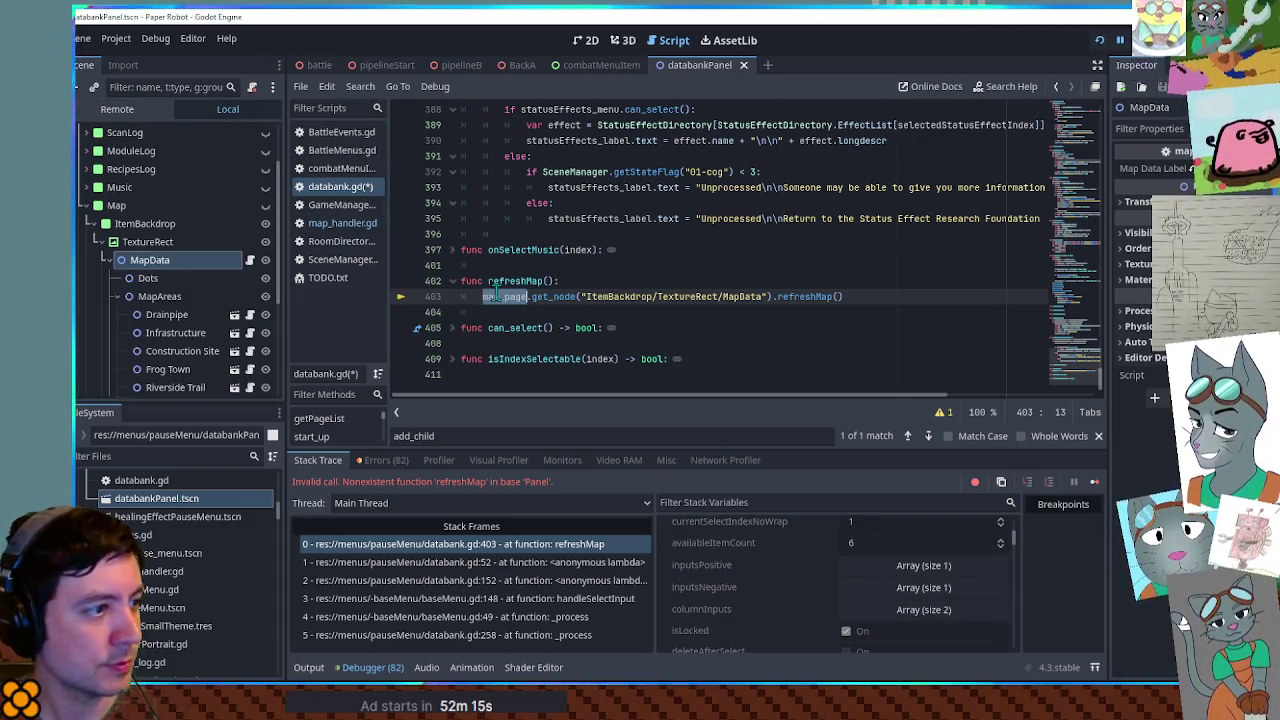
pyautogui.keyDown('ctrl'); pyautogui.click(495, 297); pyautogui.keyUp('ctrl')
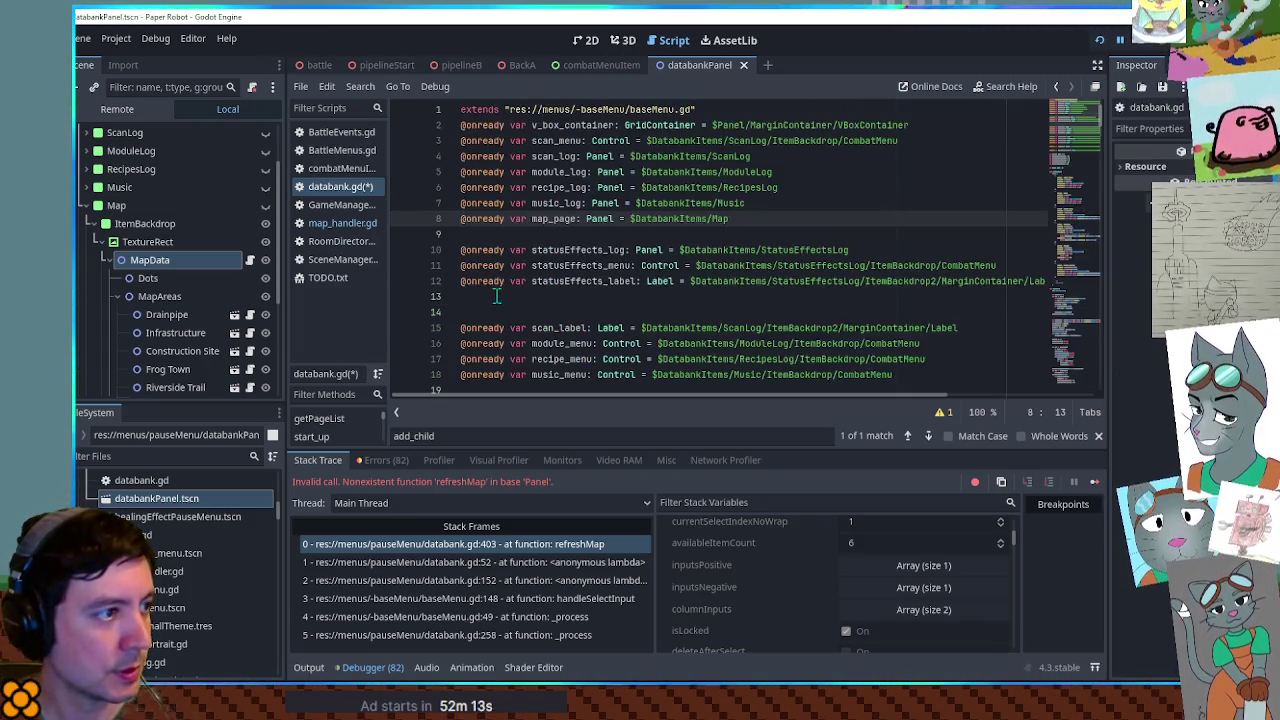
pyautogui.click(1075, 188)
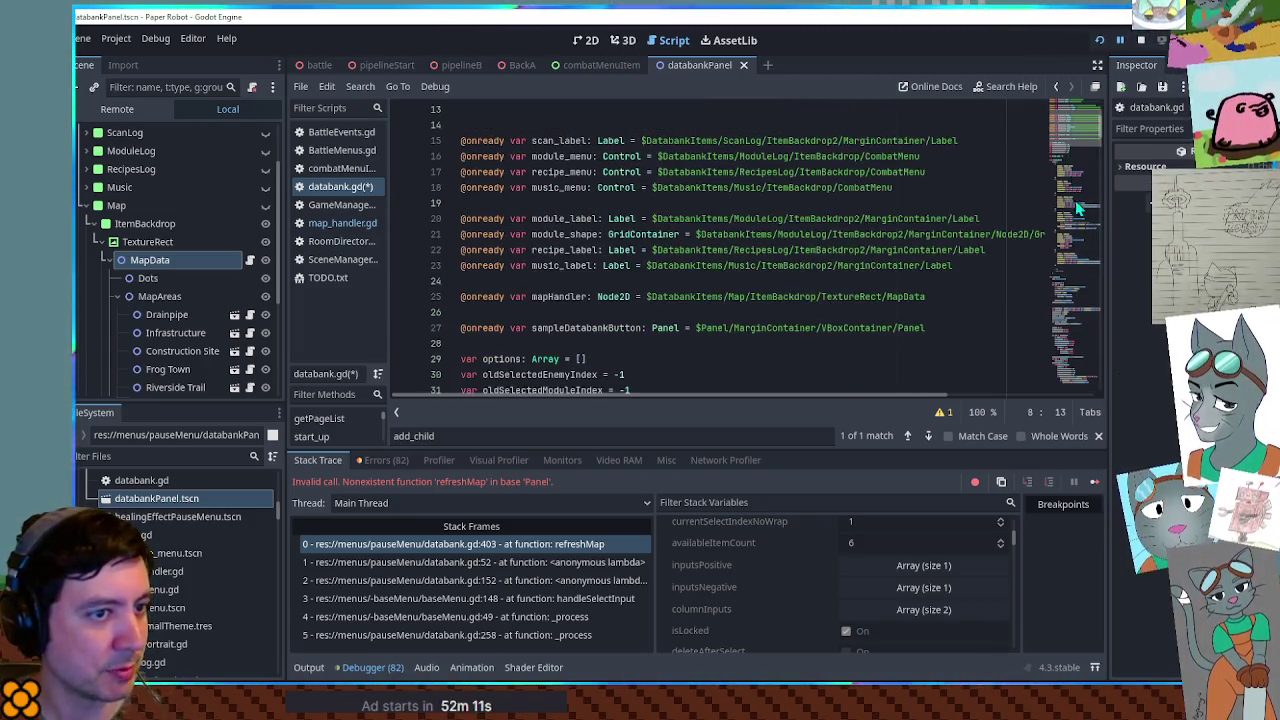
pyautogui.click(1078, 234)
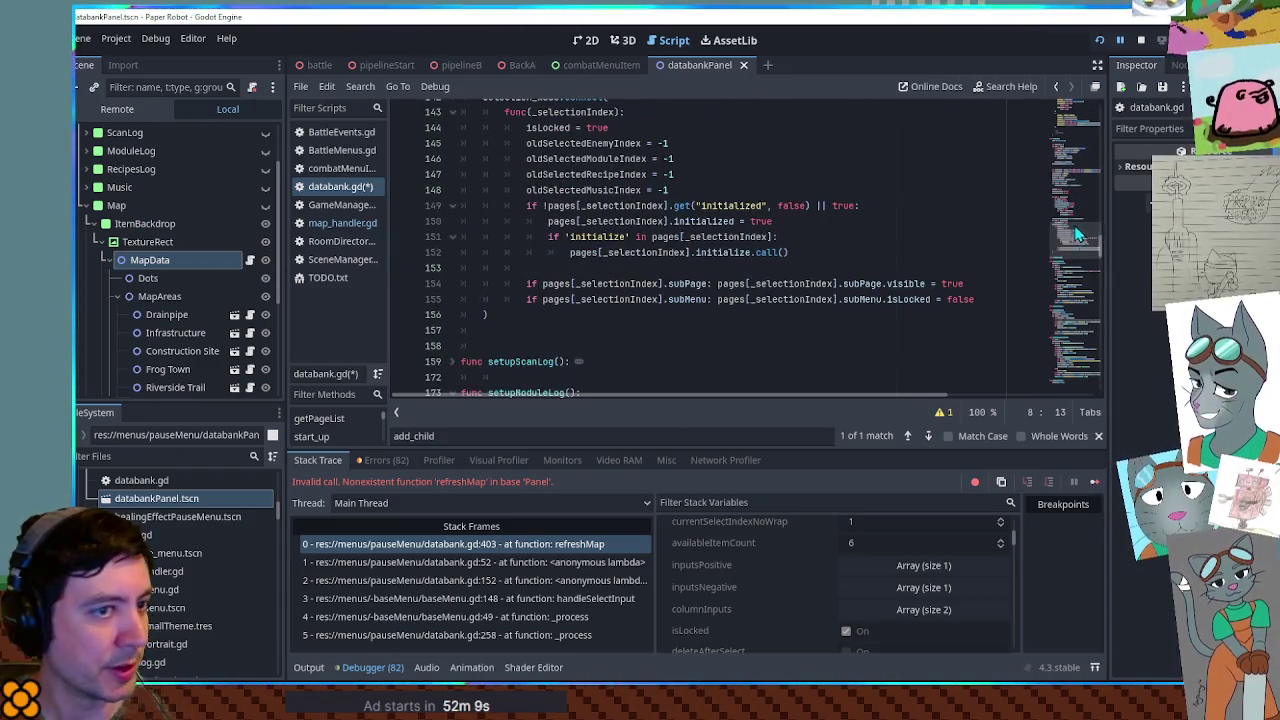
pyautogui.click(1080, 379)
pyautogui.click(900, 240)
pyautogui.hotkey('ctrl', 's')
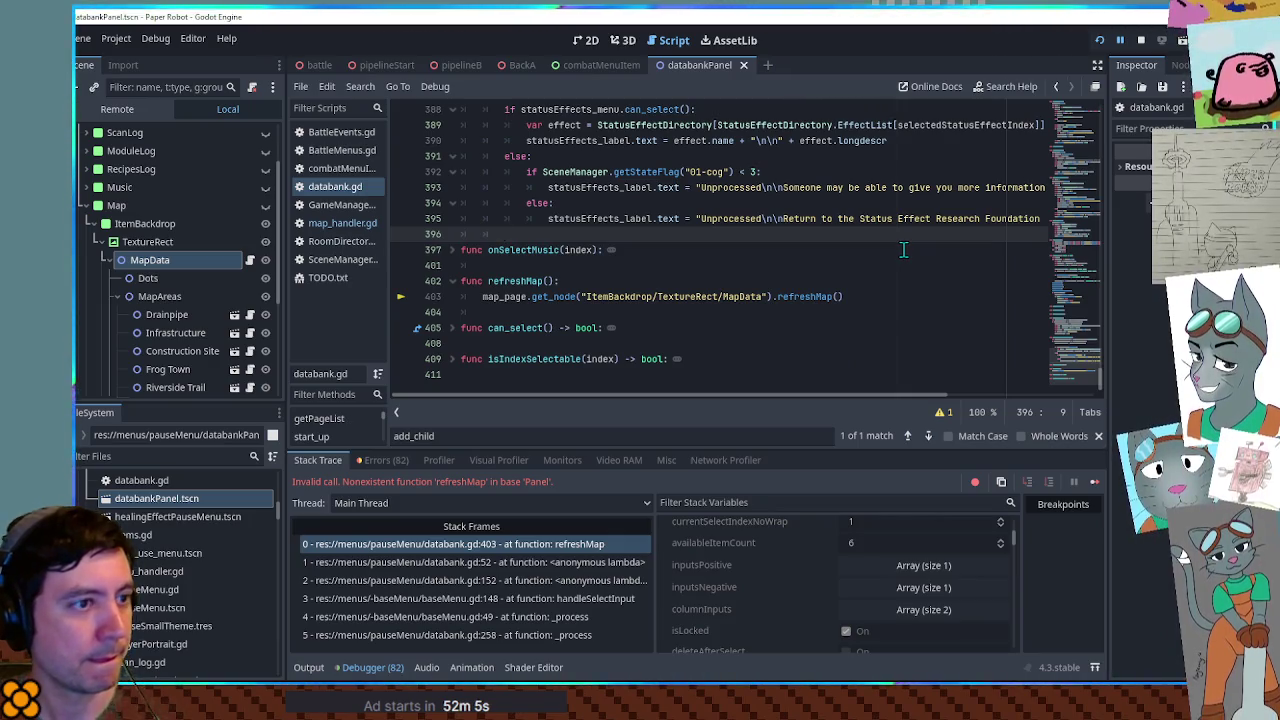
pyautogui.press('F5')
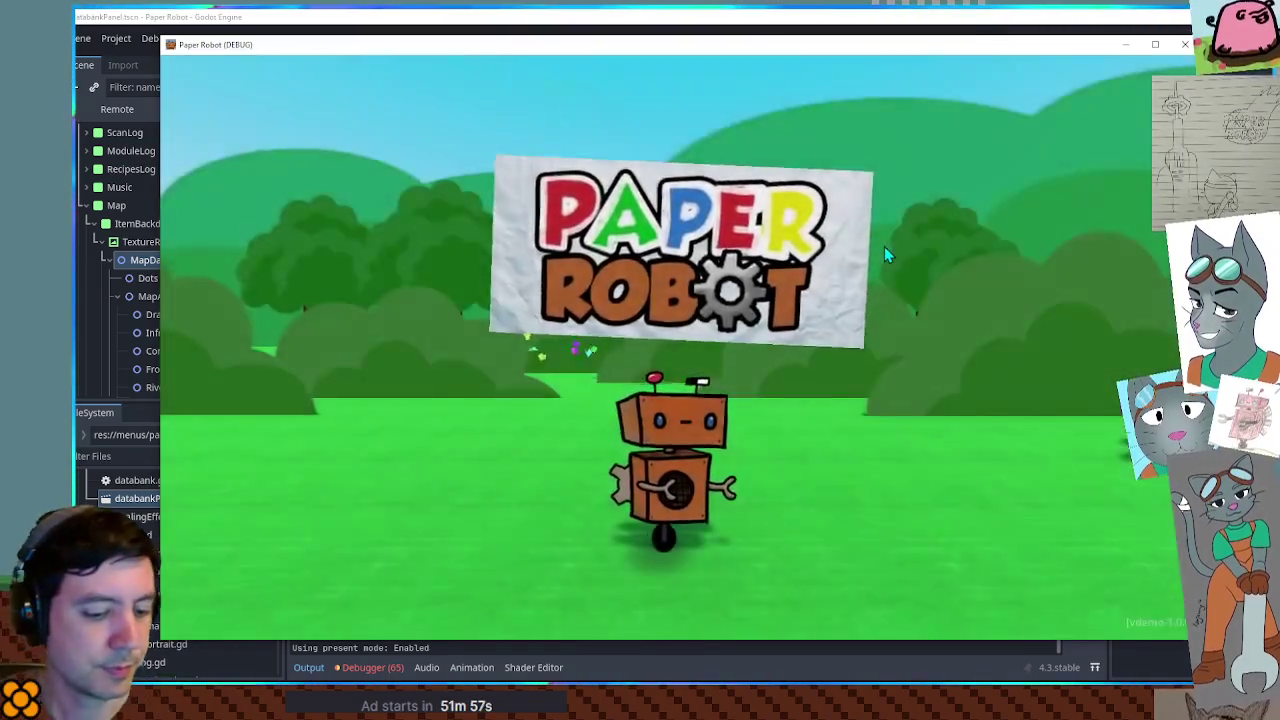
# Start from chapter 1, open the Databank map, close and reopen it, then quit the game
pyautogui.press('space')
pyautogui.press('space')
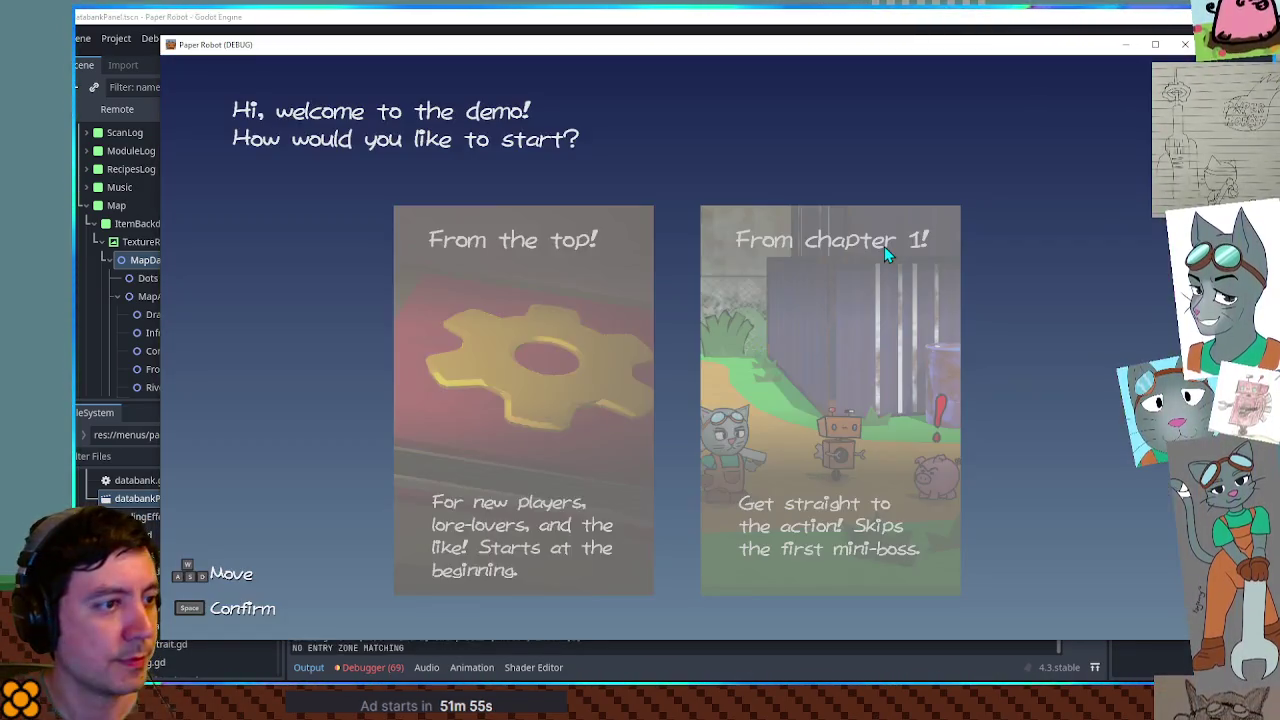
pyautogui.press('d')
pyautogui.press('space')
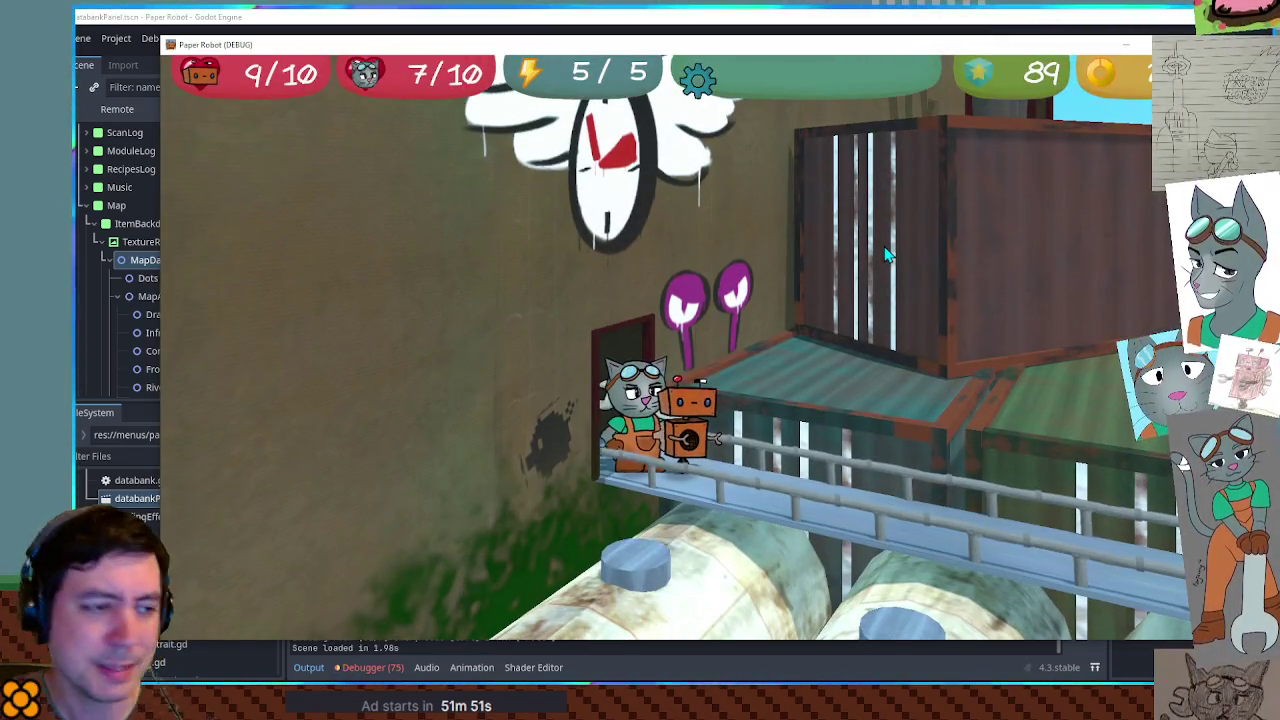
pyautogui.press('Escape')
pyautogui.press('d')
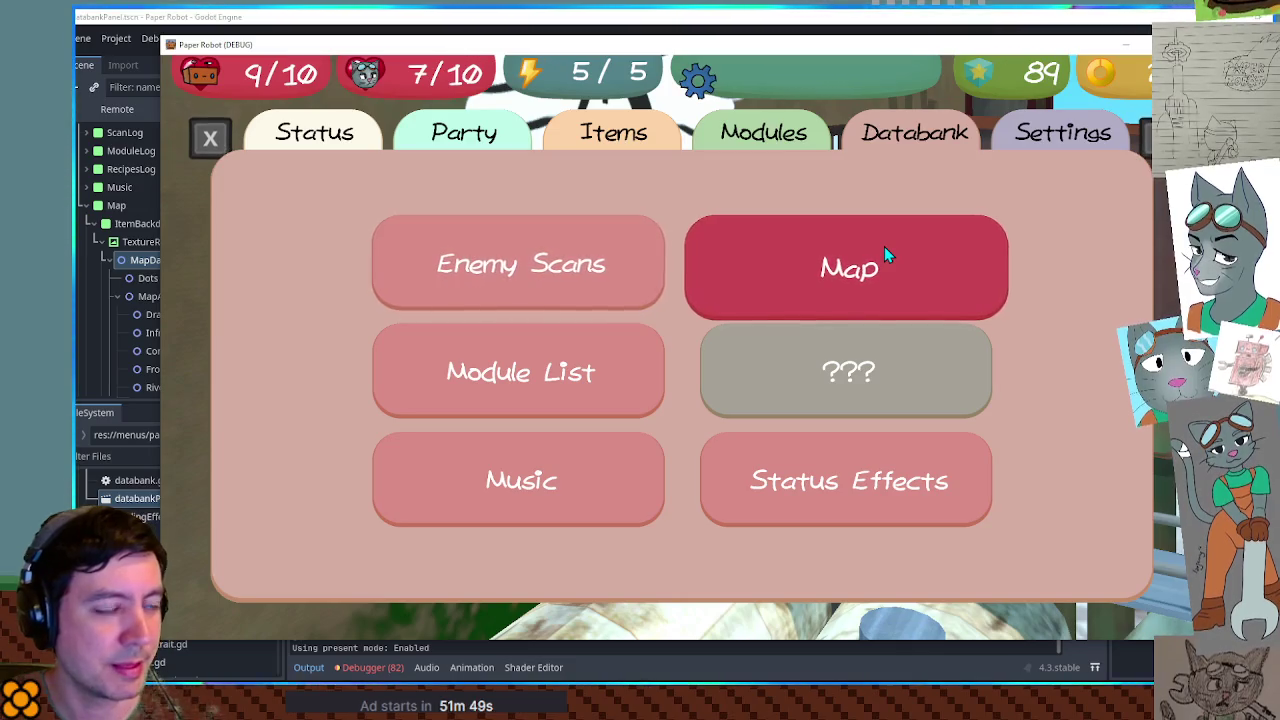
pyautogui.press('space')
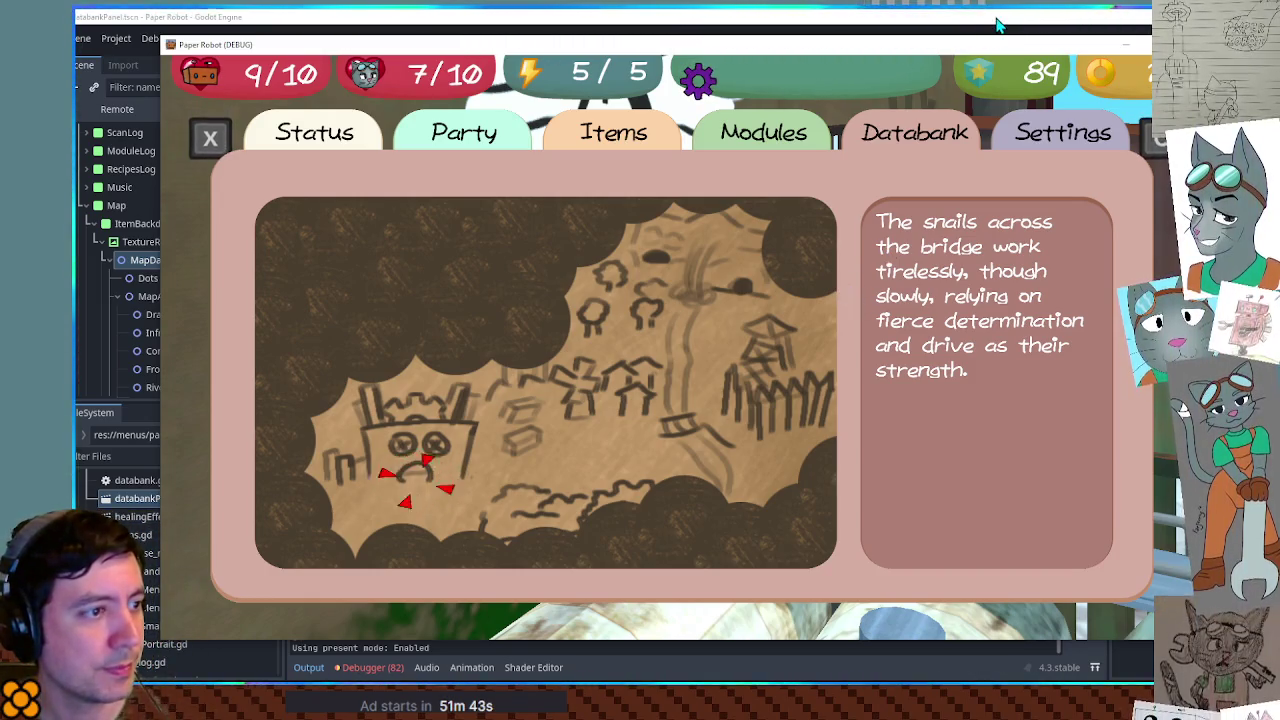
pyautogui.press('Escape')
pyautogui.press('space')
pyautogui.hotkey('alt', 'F4')
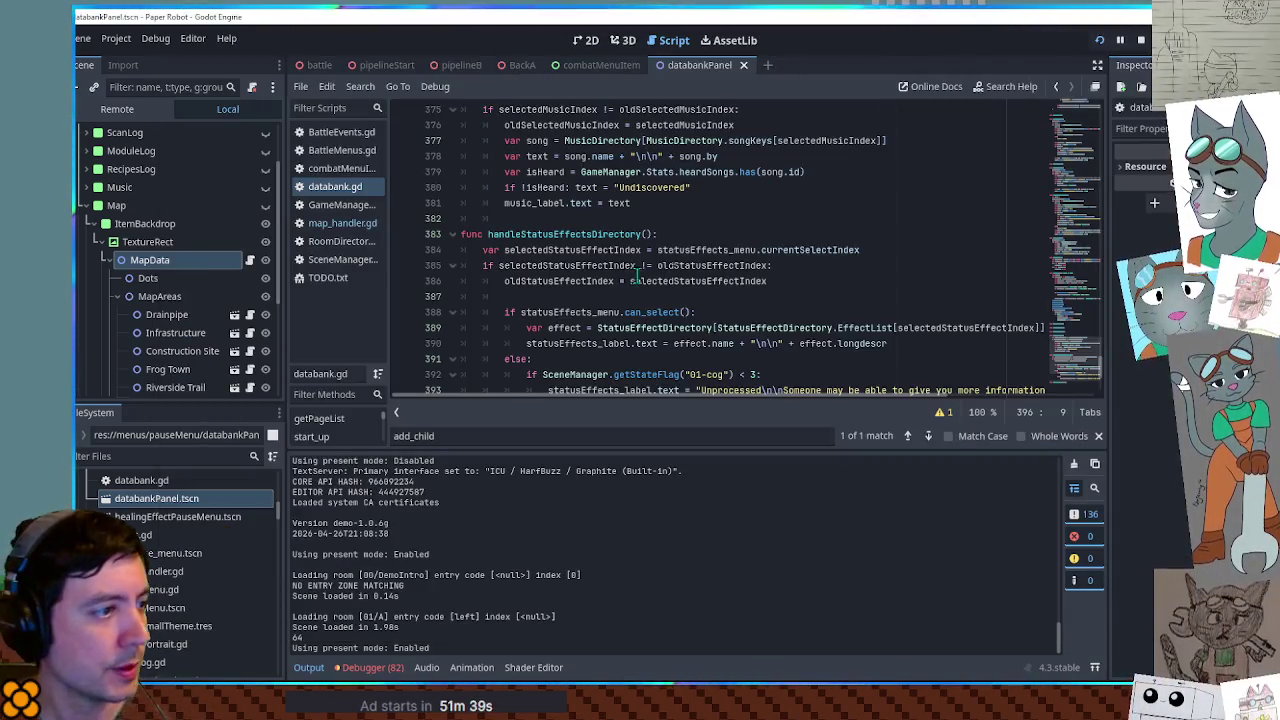
# Set a breakpoint on map_handler.gd line 21 and trigger it by opening the game's Map page
pyautogui.scroll(-1, 618, 261)
pyautogui.click(338, 224)
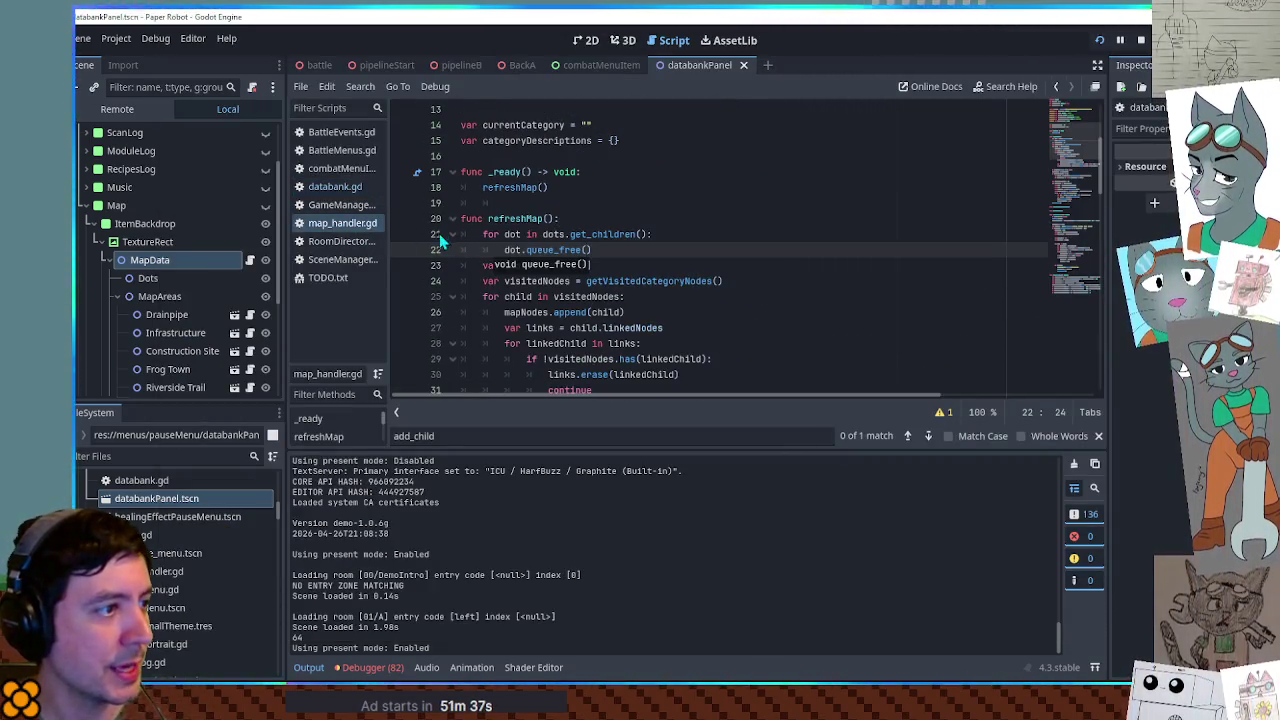
pyautogui.click(399, 236)
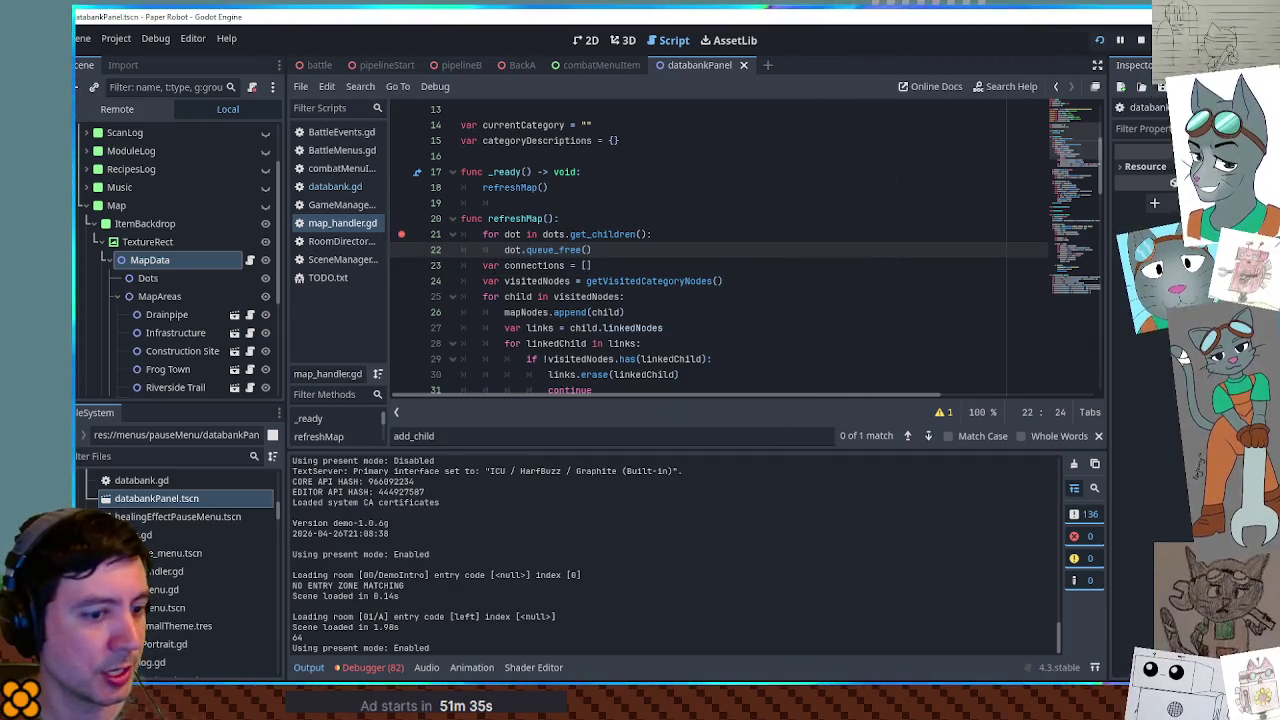
pyautogui.hotkey('alt', 'Tab')
pyautogui.click(868, 281)
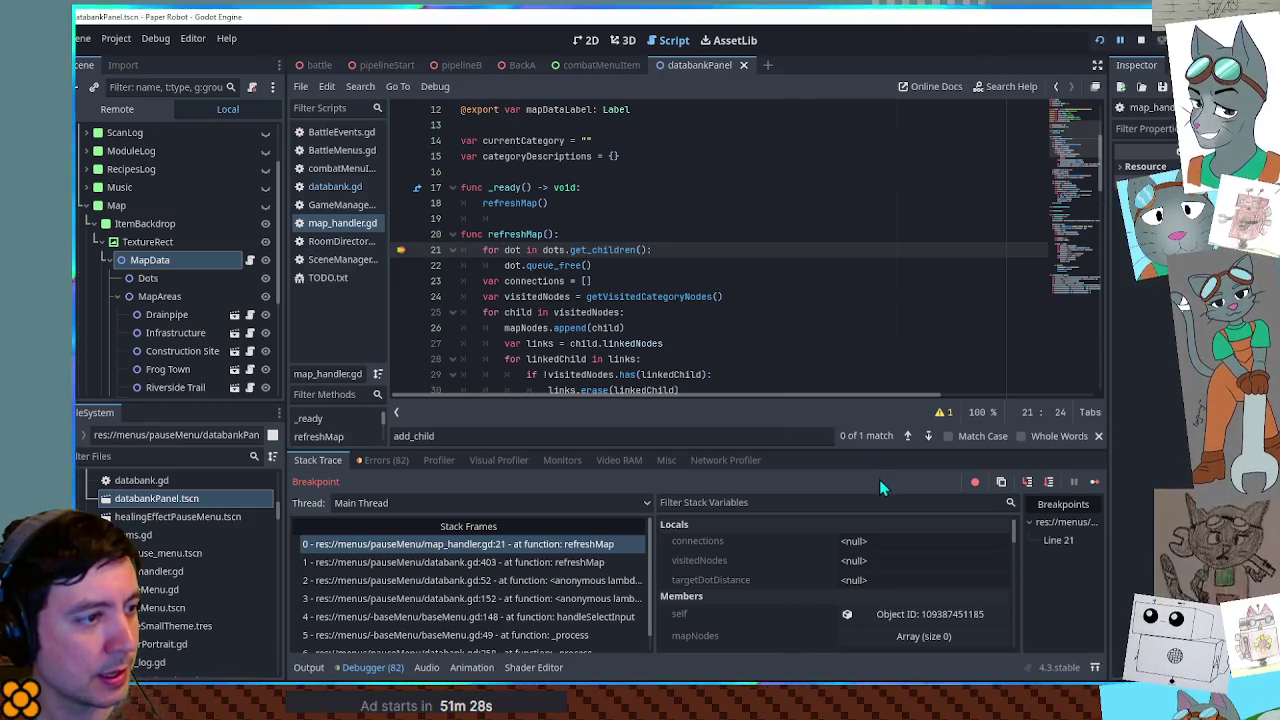
# Enlarge the script editor and inspect links and linkedNodes on lines 25-30
pyautogui.moveTo(873, 452); pyautogui.dragTo(880, 518)
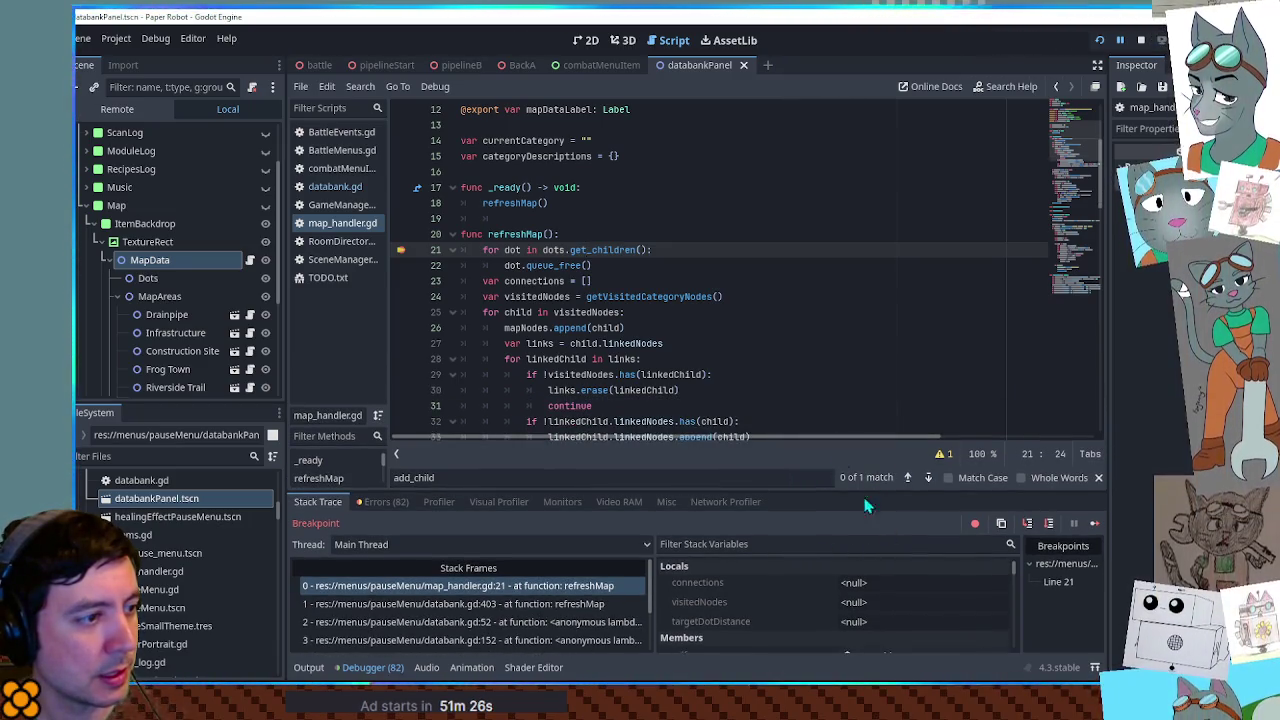
pyautogui.click(832, 390)
pyautogui.scroll(-2, 832, 375)
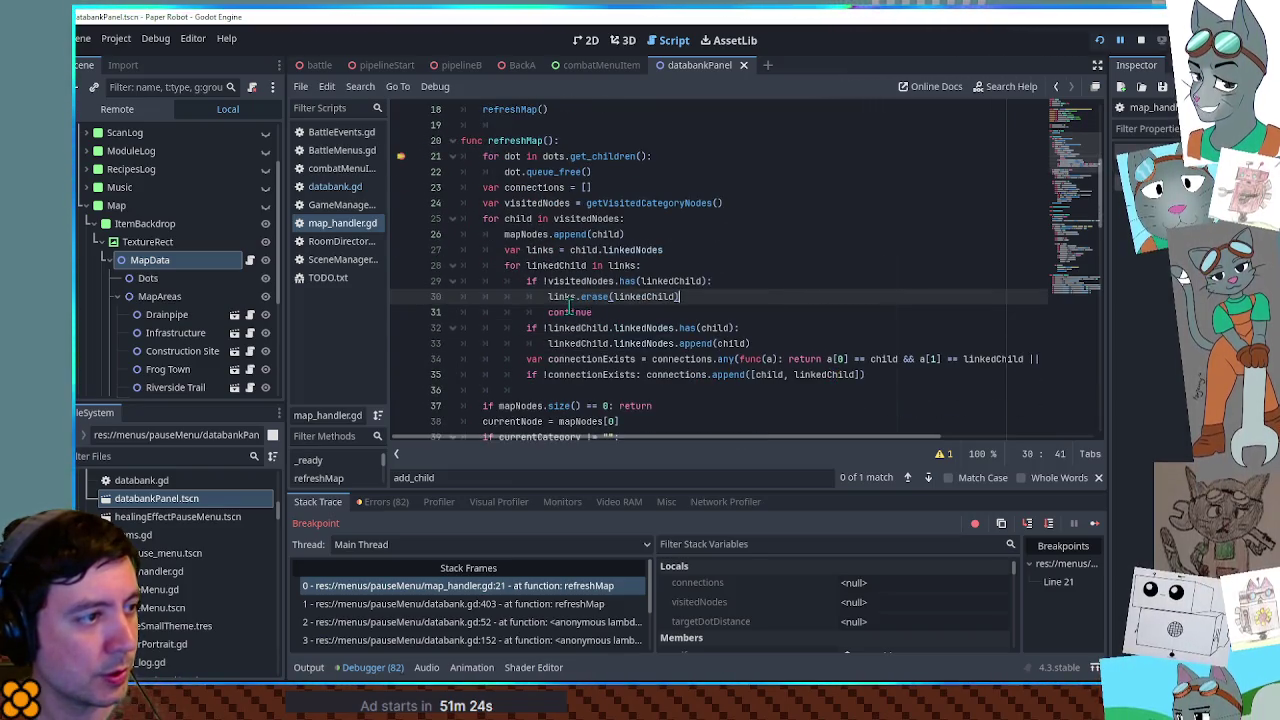
pyautogui.doubleClick(563, 297)
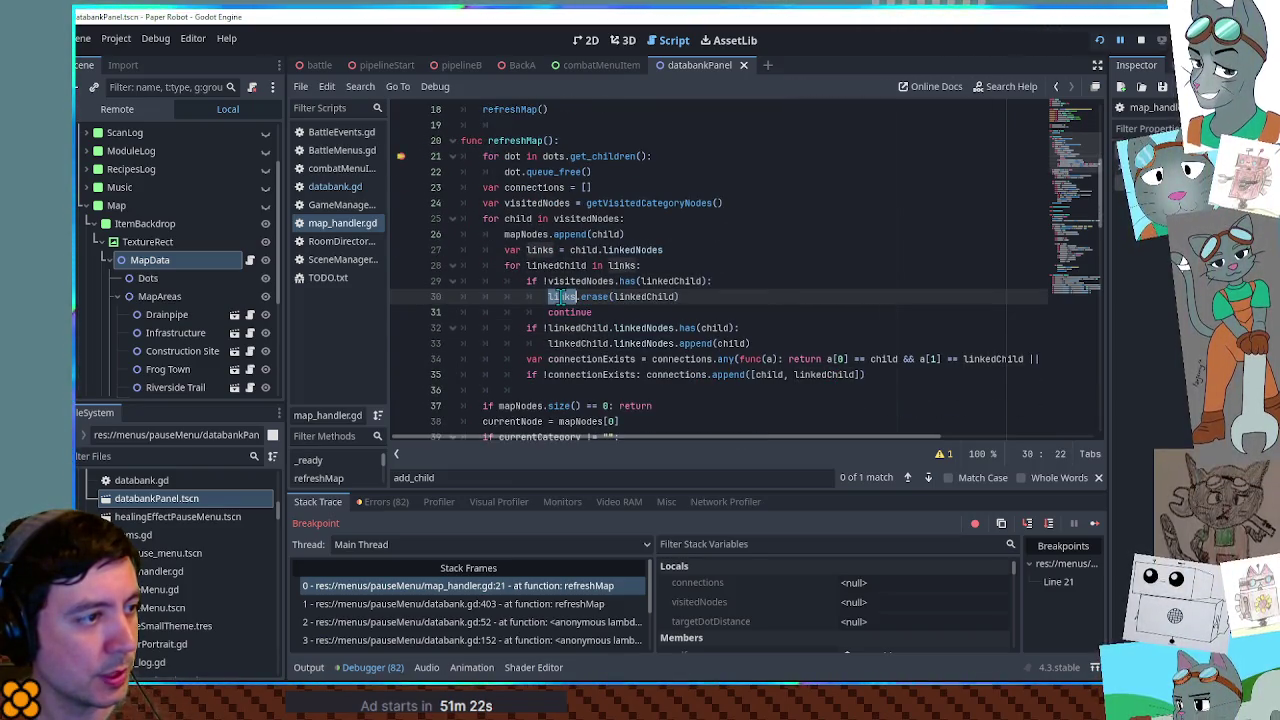
pyautogui.doubleClick(621, 250)
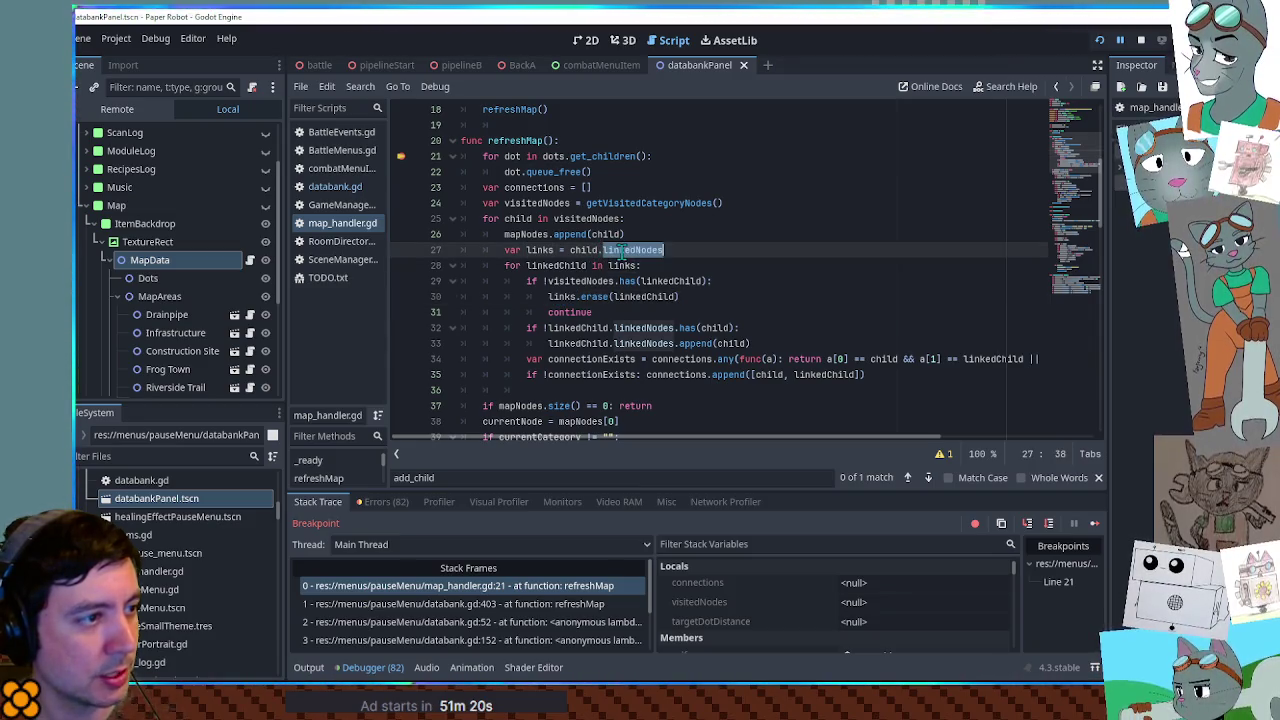
pyautogui.doubleClick(553, 297)
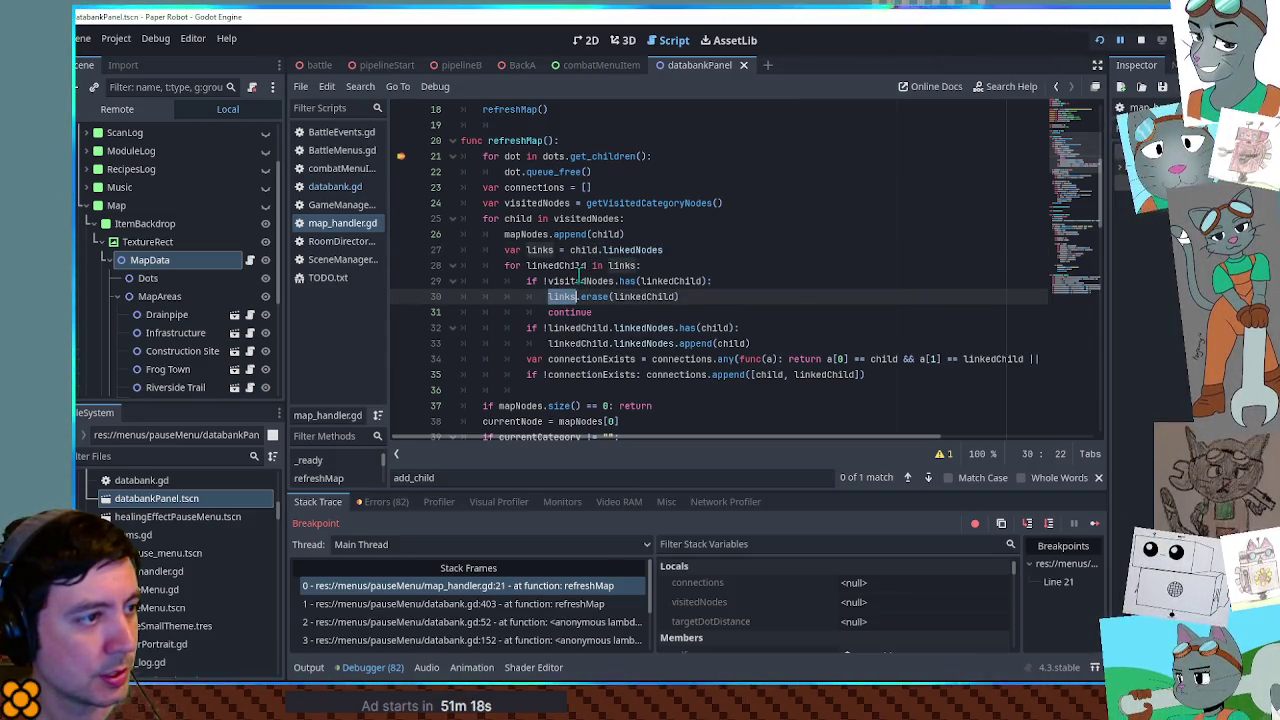
pyautogui.click(645, 222)
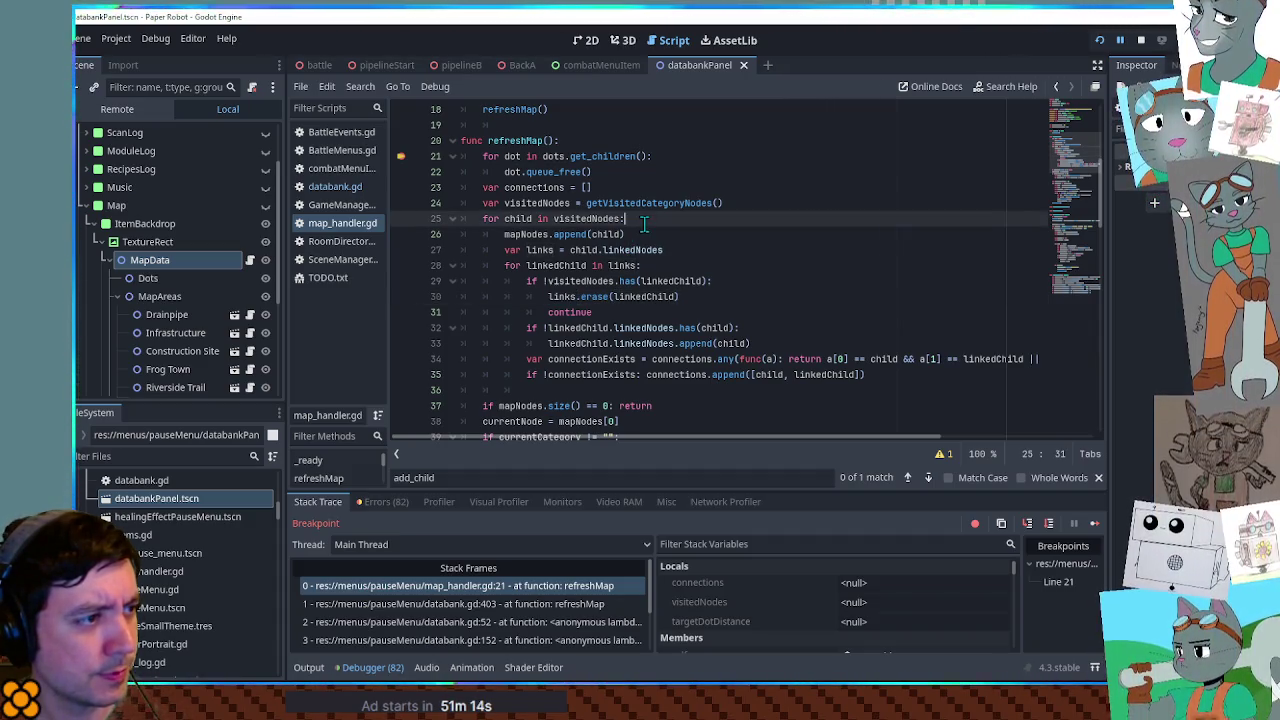
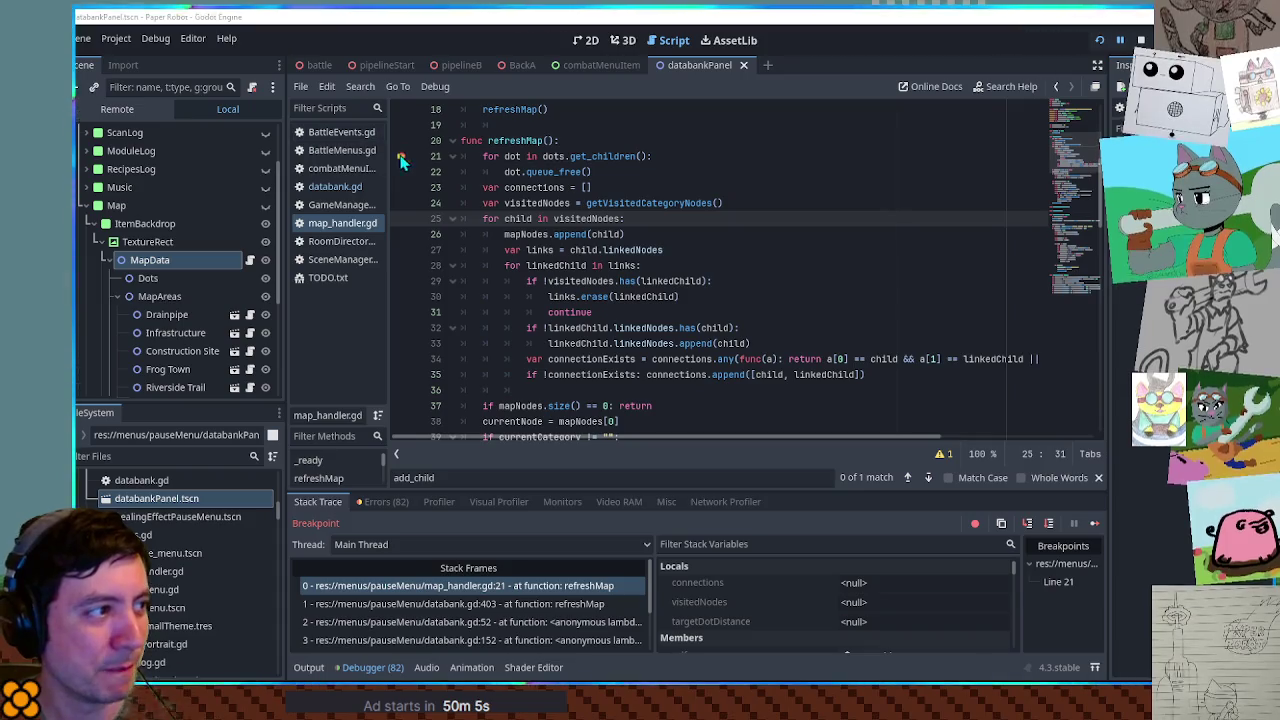
# Select lines 21–25 of refreshMap, resume past the line-21 breakpoint, and close the Databank map page
pyautogui.keyDown('shift'); pyautogui.click(462, 156); pyautogui.keyUp('shift')
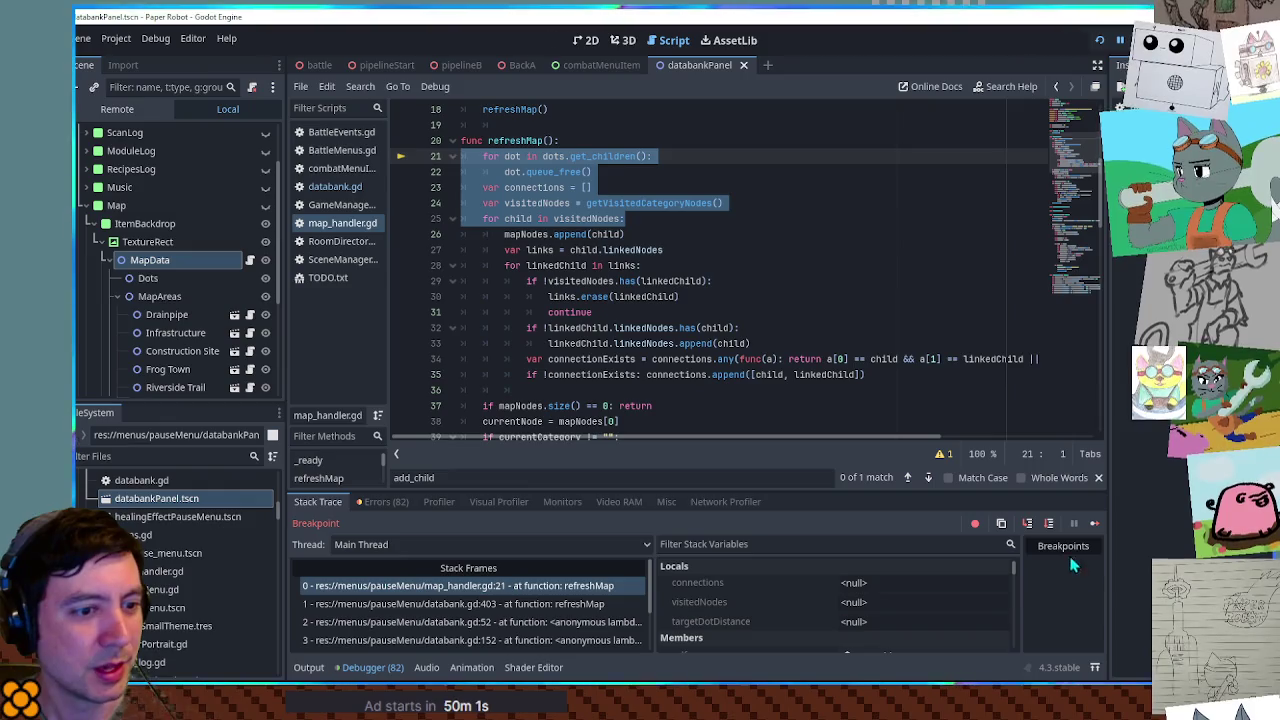
pyautogui.click(1094, 523)
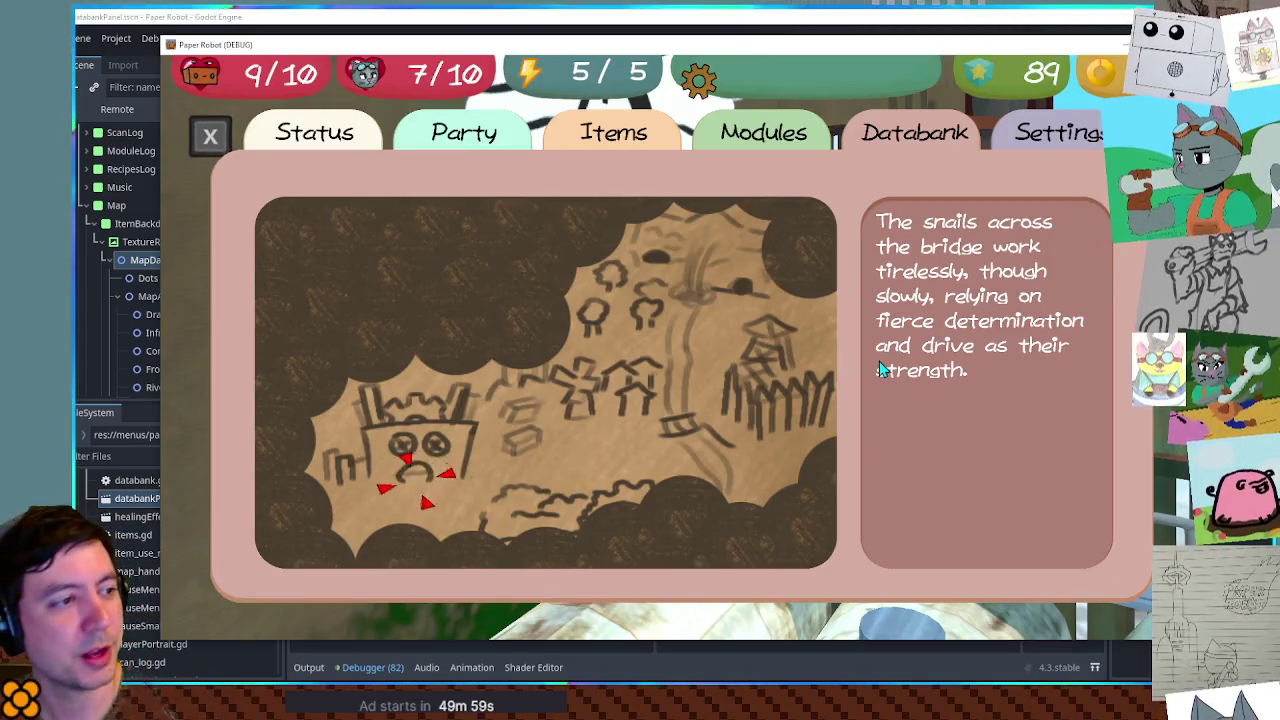
pyautogui.press('Escape')
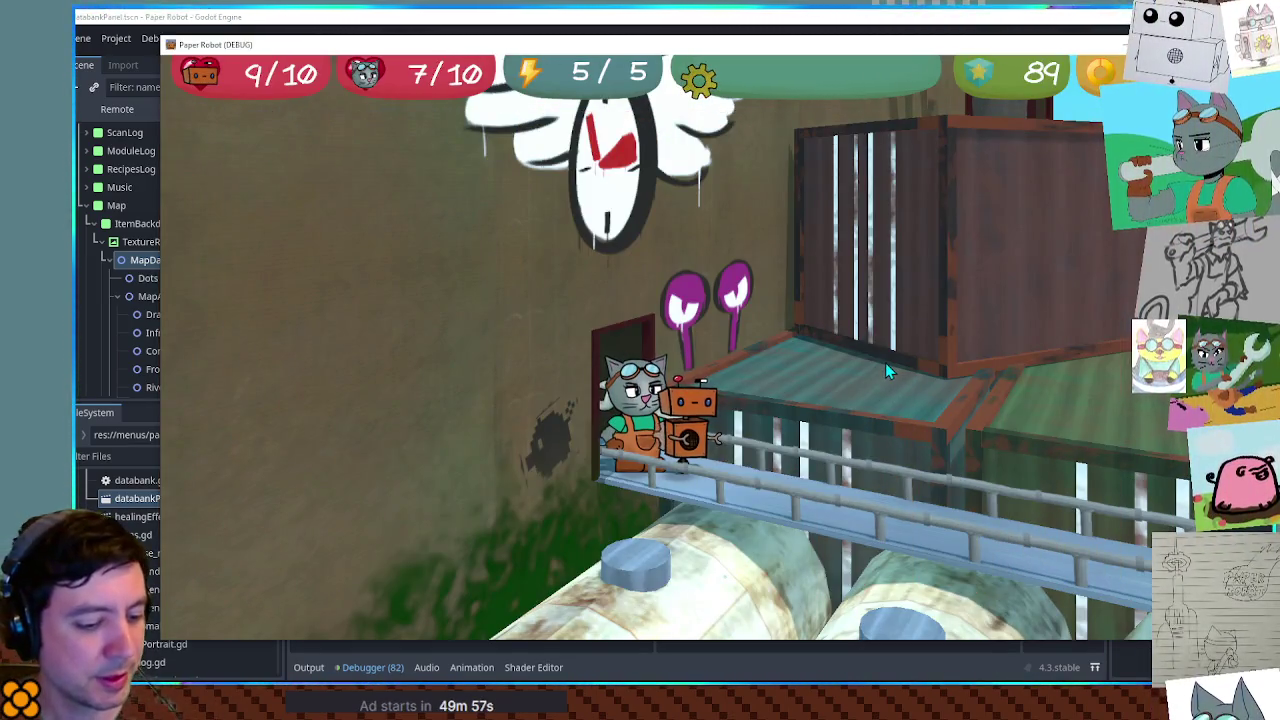
# Reopen the pause menu on Databank, move through its categories, and open Module List
pyautogui.press('Escape')
pyautogui.press('Left')
pyautogui.press('Down')
pyautogui.press('Up')
pyautogui.press('Down')
pyautogui.press('Down')
pyautogui.press('Right')
pyautogui.press('Up')
pyautogui.press('Left')
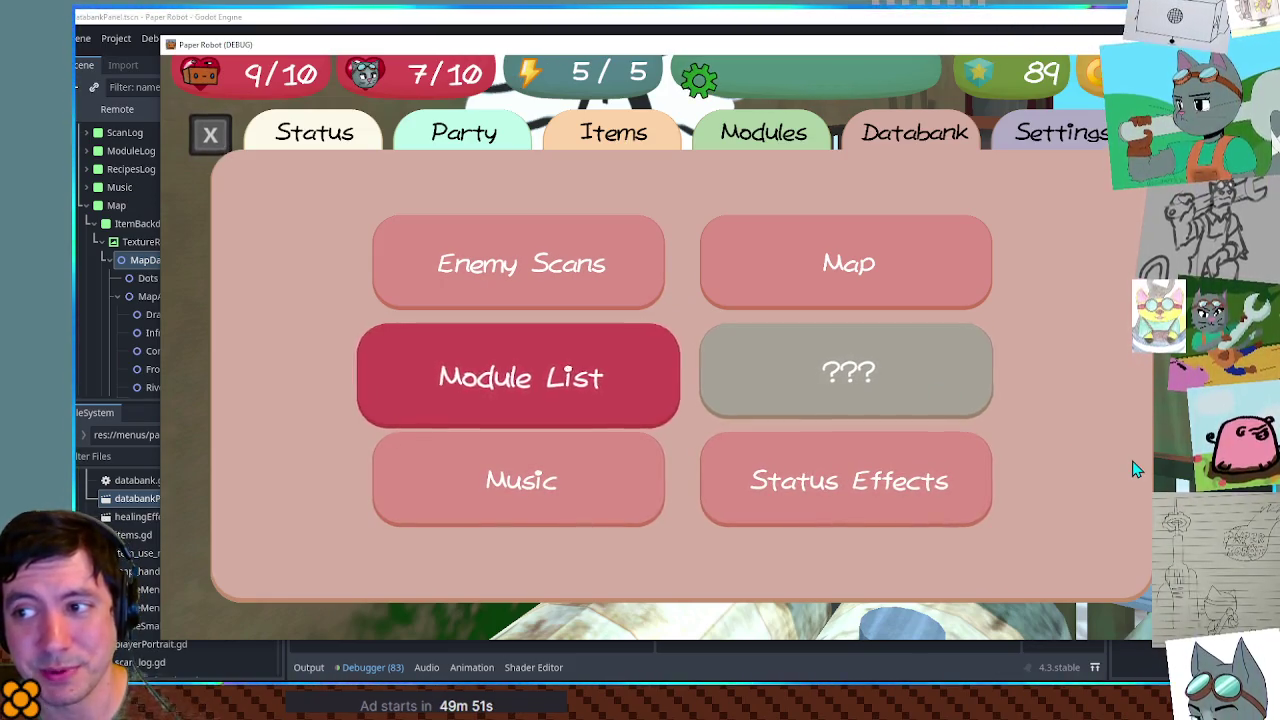
pyautogui.press('Up')
pyautogui.press('Down')
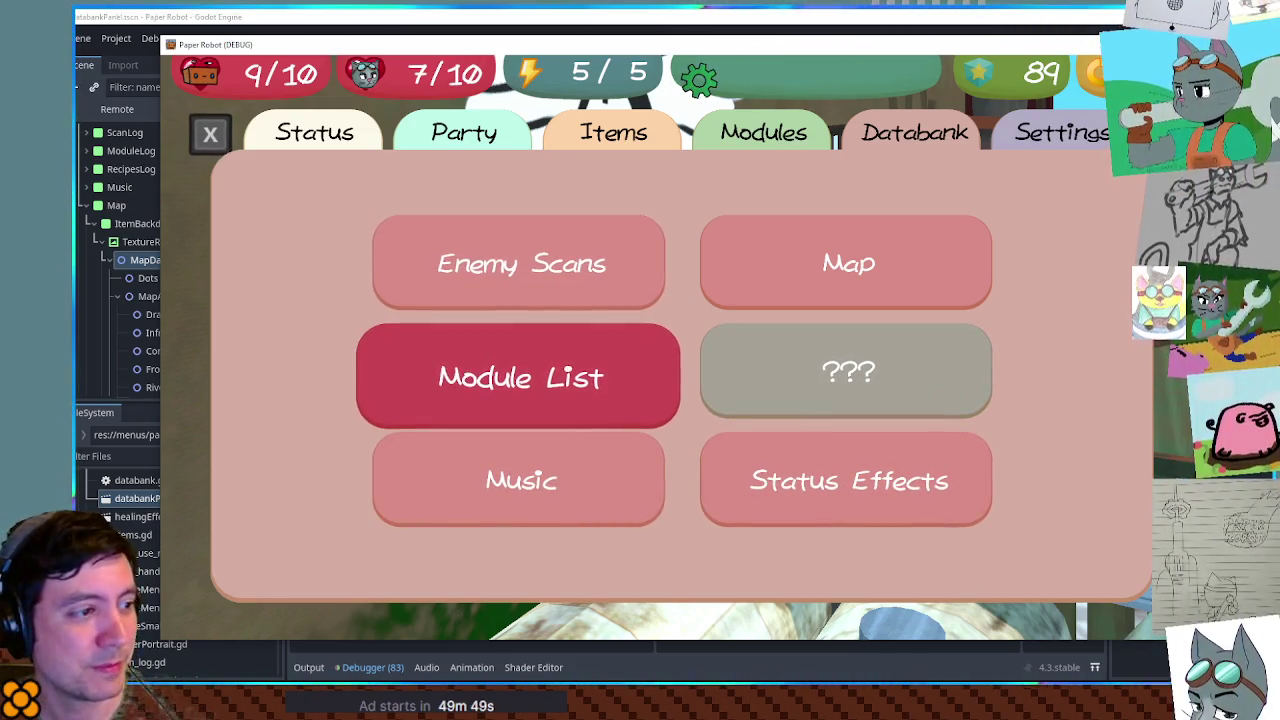
pyautogui.click(630, 334)
pyautogui.press('Escape')
pyautogui.press('Down')
pyautogui.press('Return')
pyautogui.press('Down')
pyautogui.press('Down')
pyautogui.press('Down')
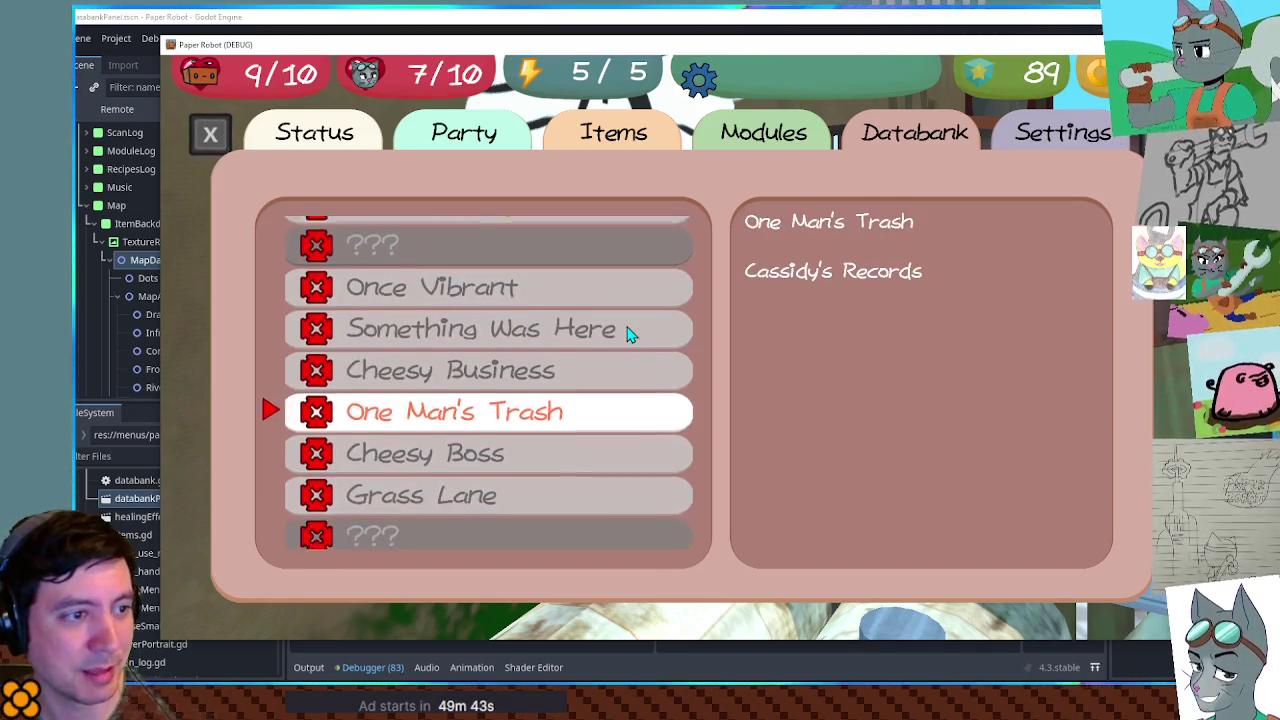
pyautogui.press('Down')
pyautogui.press('Down')
pyautogui.press('Down')
pyautogui.press('Down')
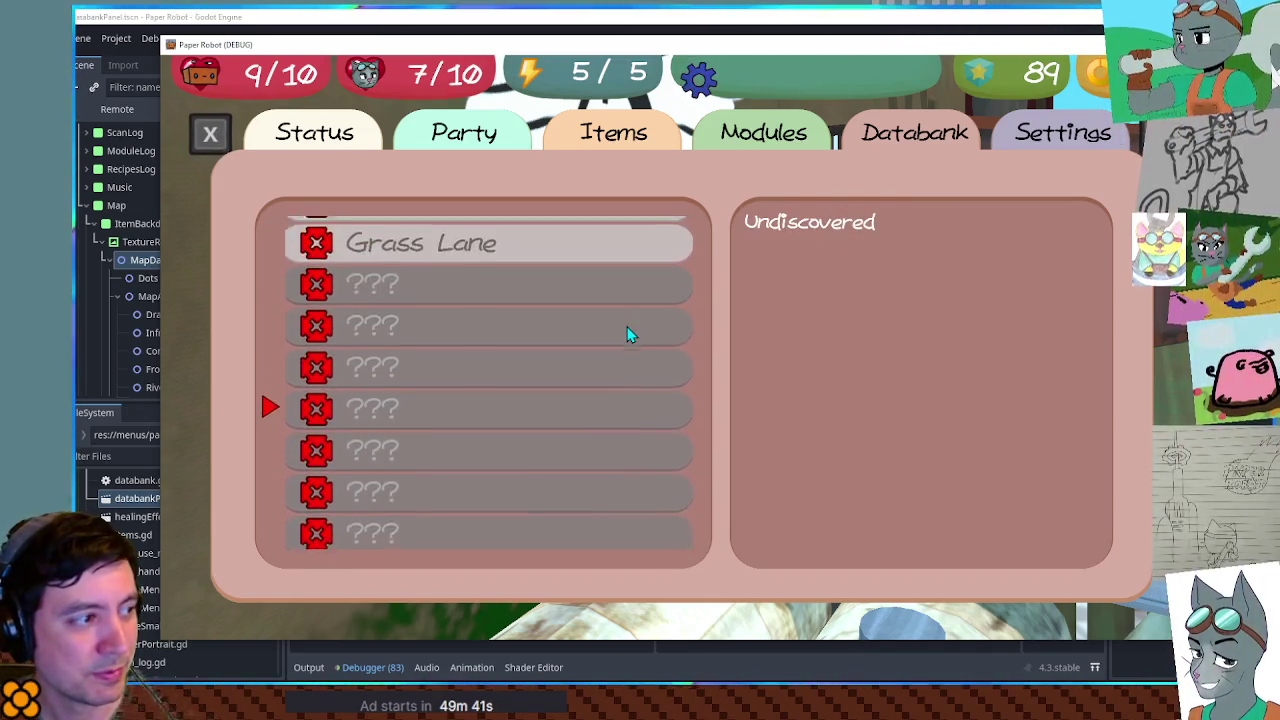
pyautogui.press('Down')
pyautogui.press('Down')
pyautogui.press('Down')
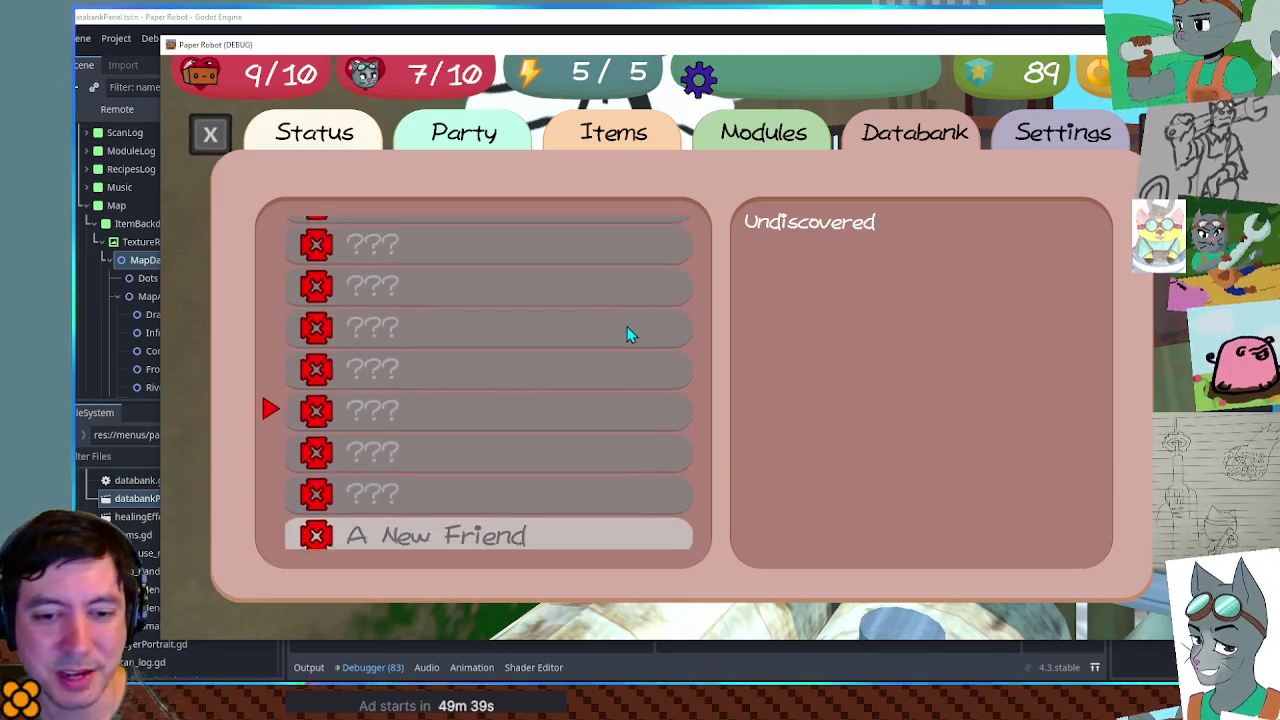
pyautogui.press('Down')
pyautogui.press('Down')
pyautogui.press('Down')
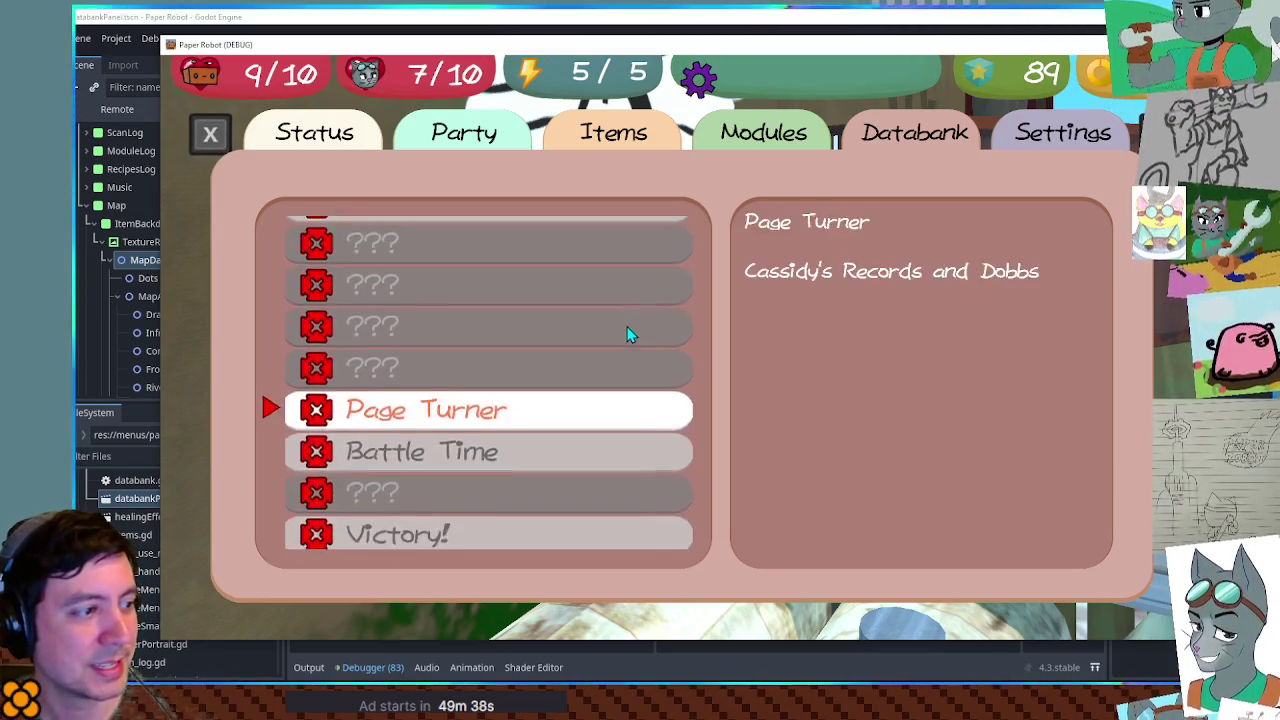
pyautogui.press('Down')
pyautogui.press('Down')
pyautogui.press('Down')
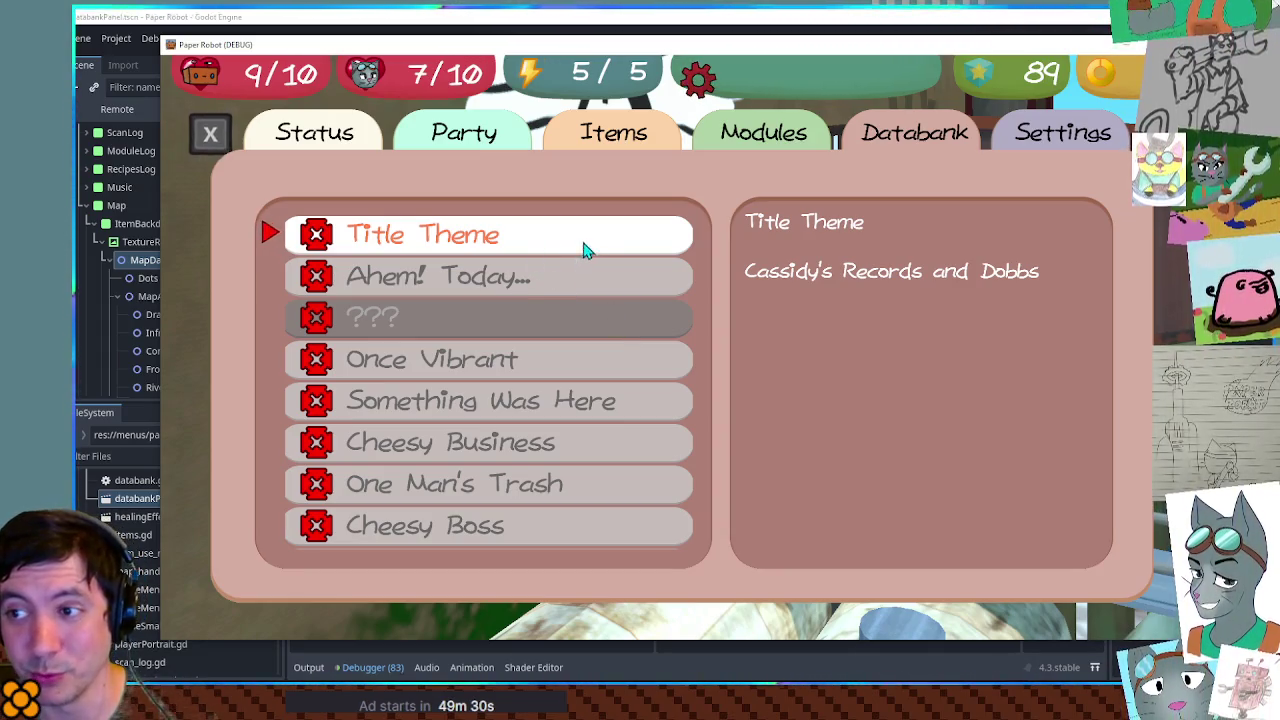
pyautogui.press('Down')
pyautogui.press('Down')
pyautogui.press('Down')
pyautogui.press('Down')
pyautogui.press('Down')
pyautogui.press('Down')
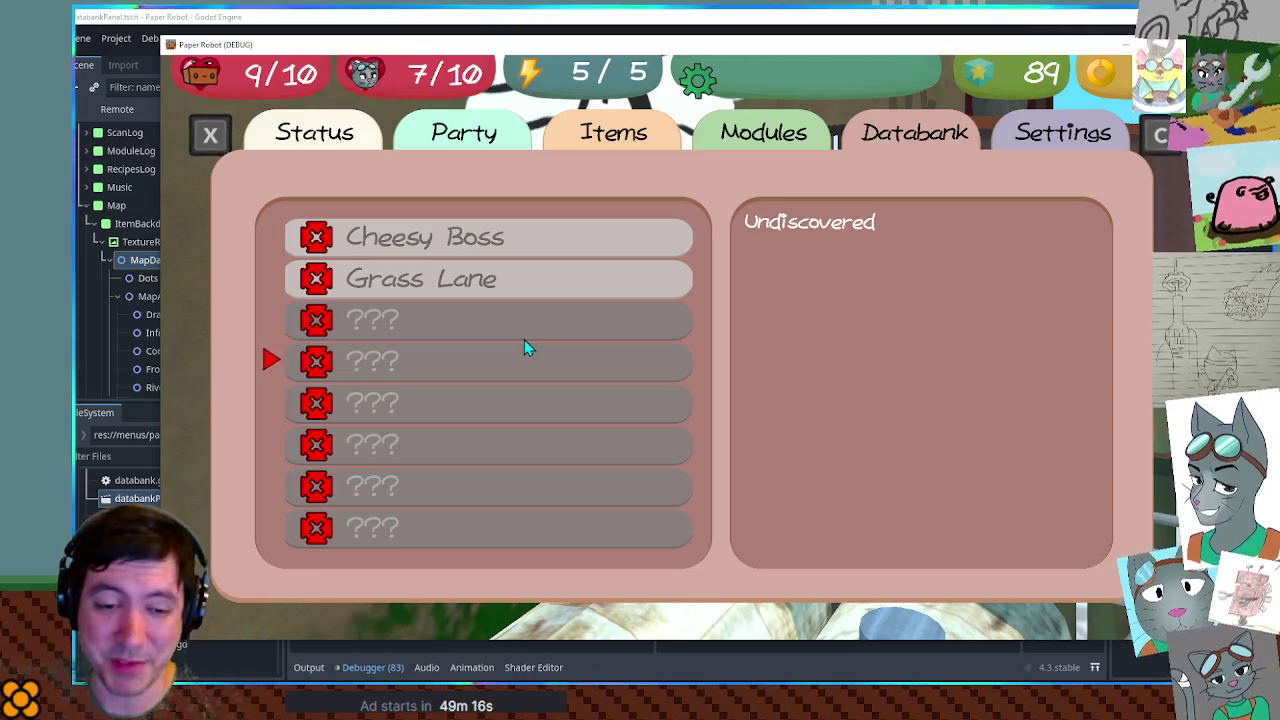
pyautogui.press('Down')
pyautogui.press('Down')
pyautogui.scroll(-4, 524, 340)
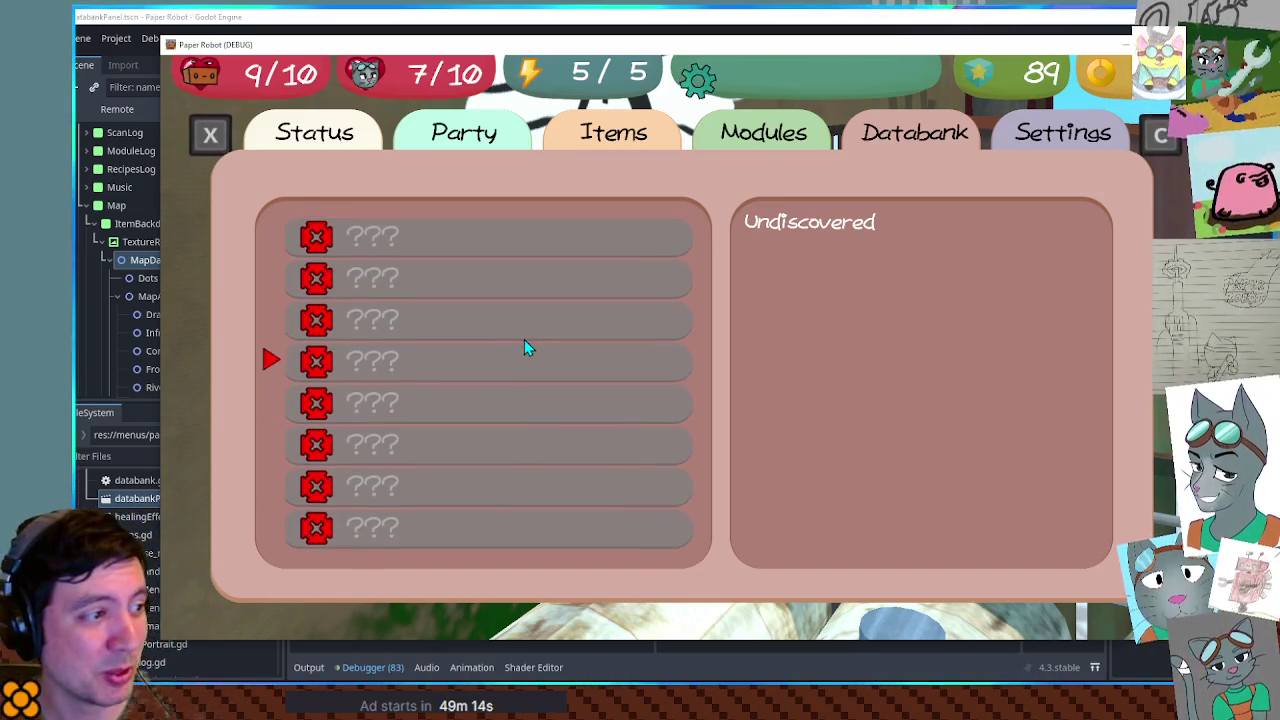
pyautogui.scroll(5, 527, 347)
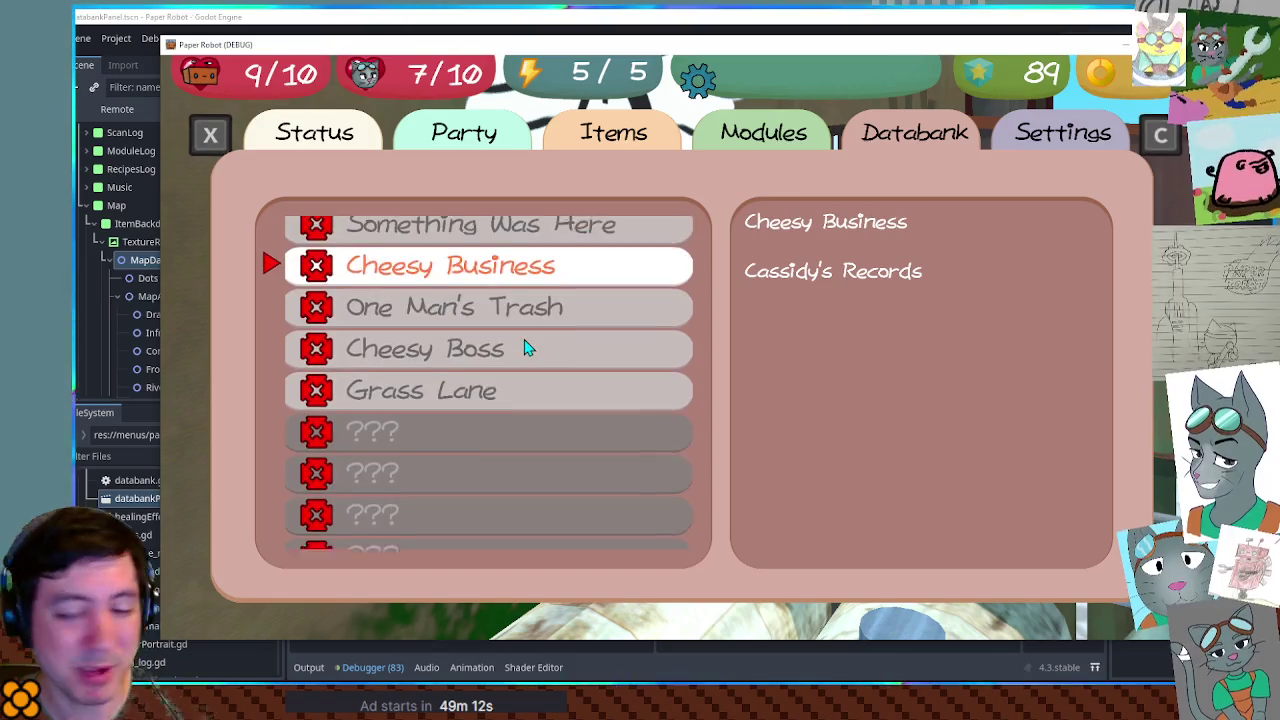
pyautogui.scroll(-10, 527, 347)
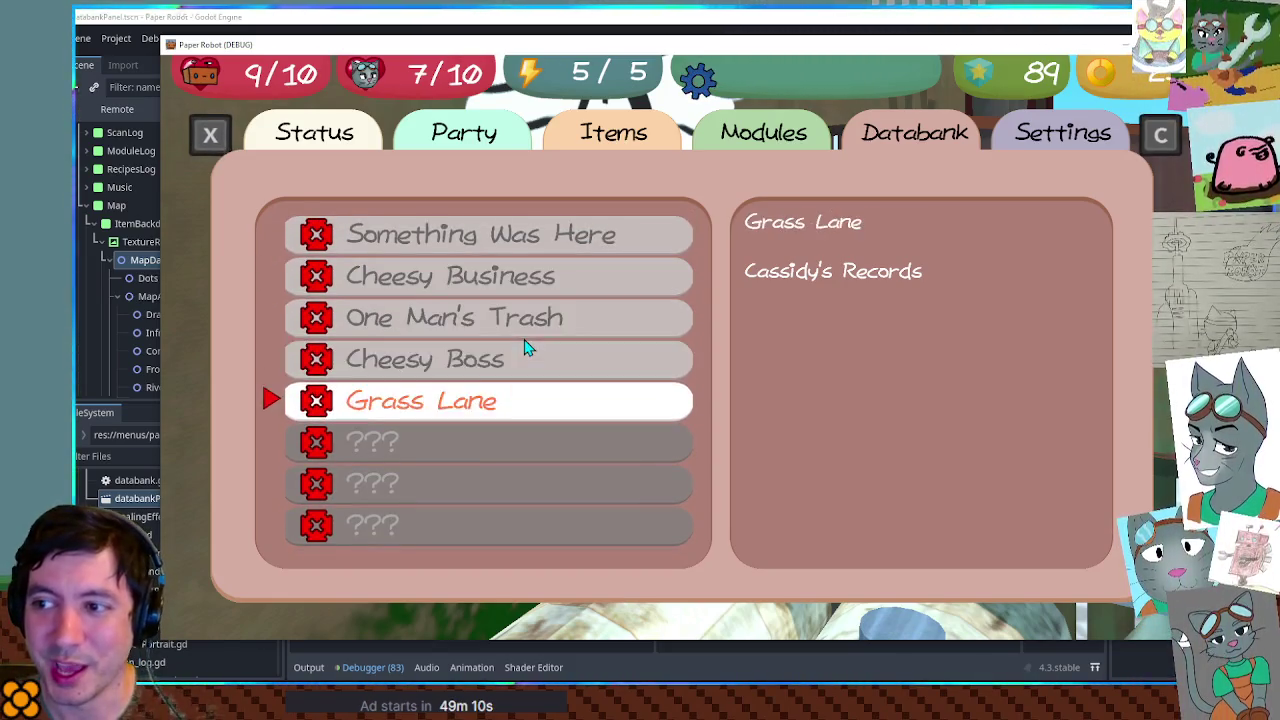
pyautogui.scroll(-8, 524, 339)
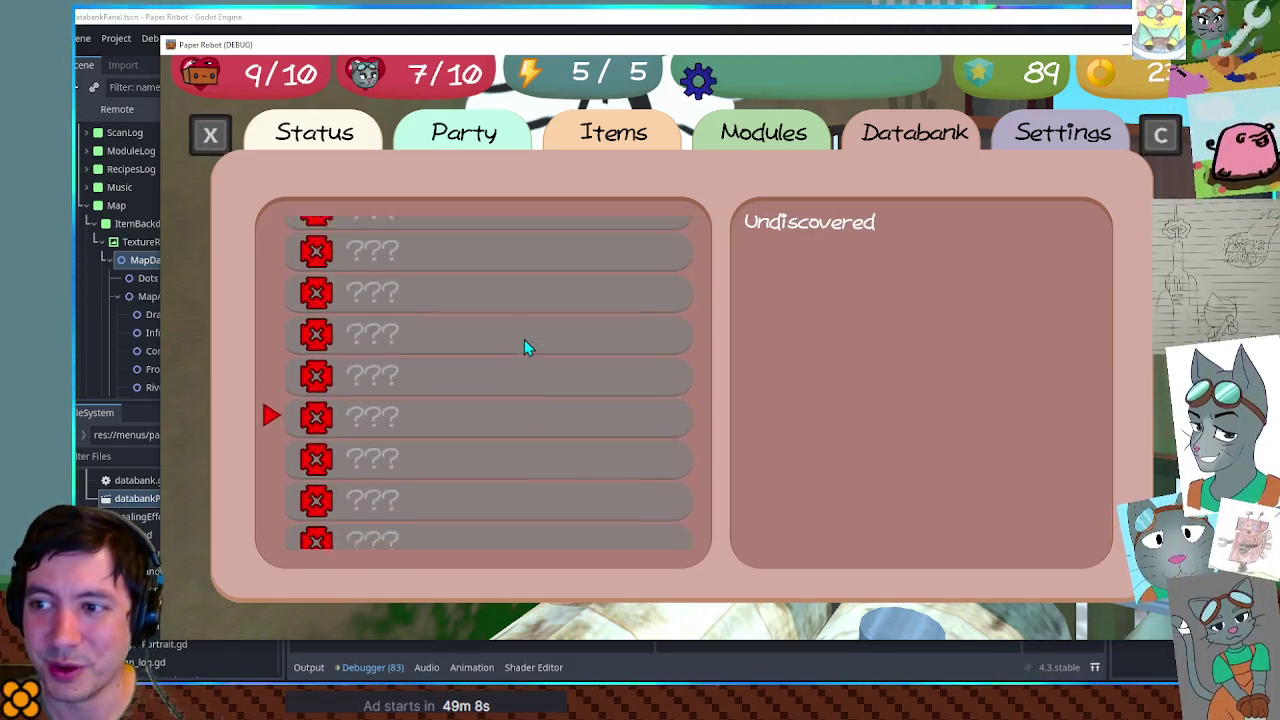
pyautogui.scroll(-10, 527, 346)
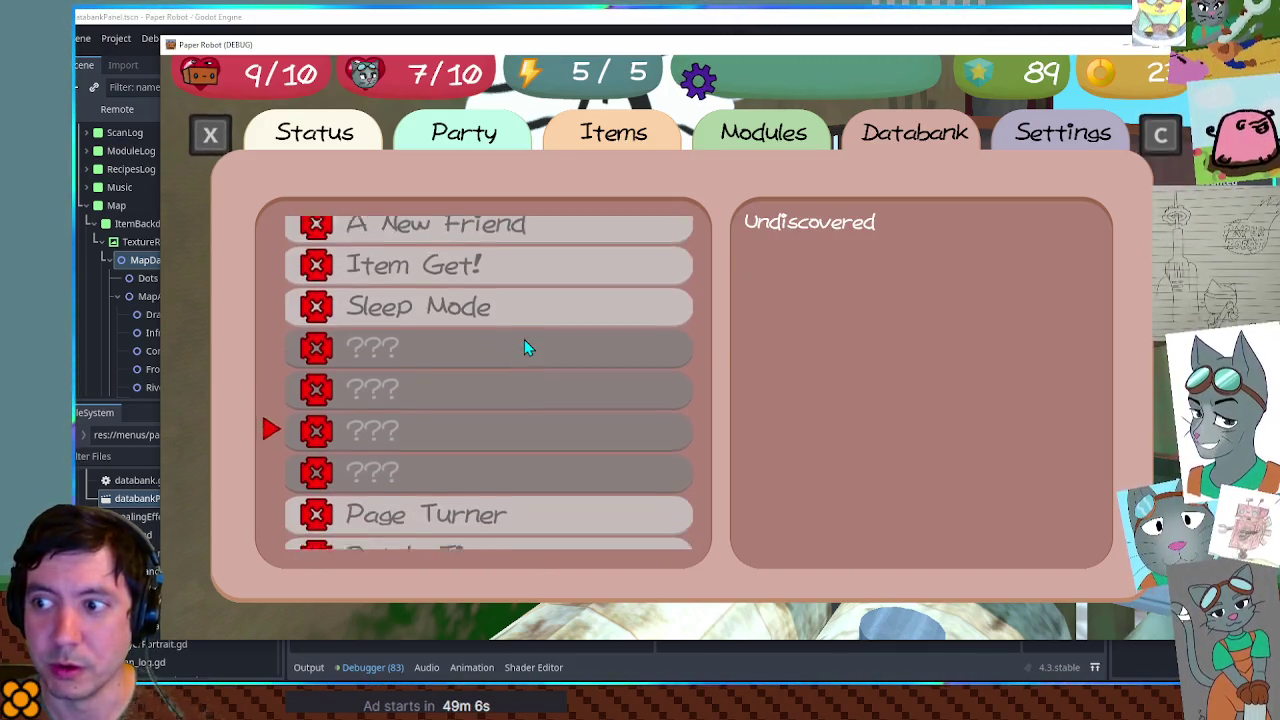
pyautogui.scroll(-5, 524, 339)
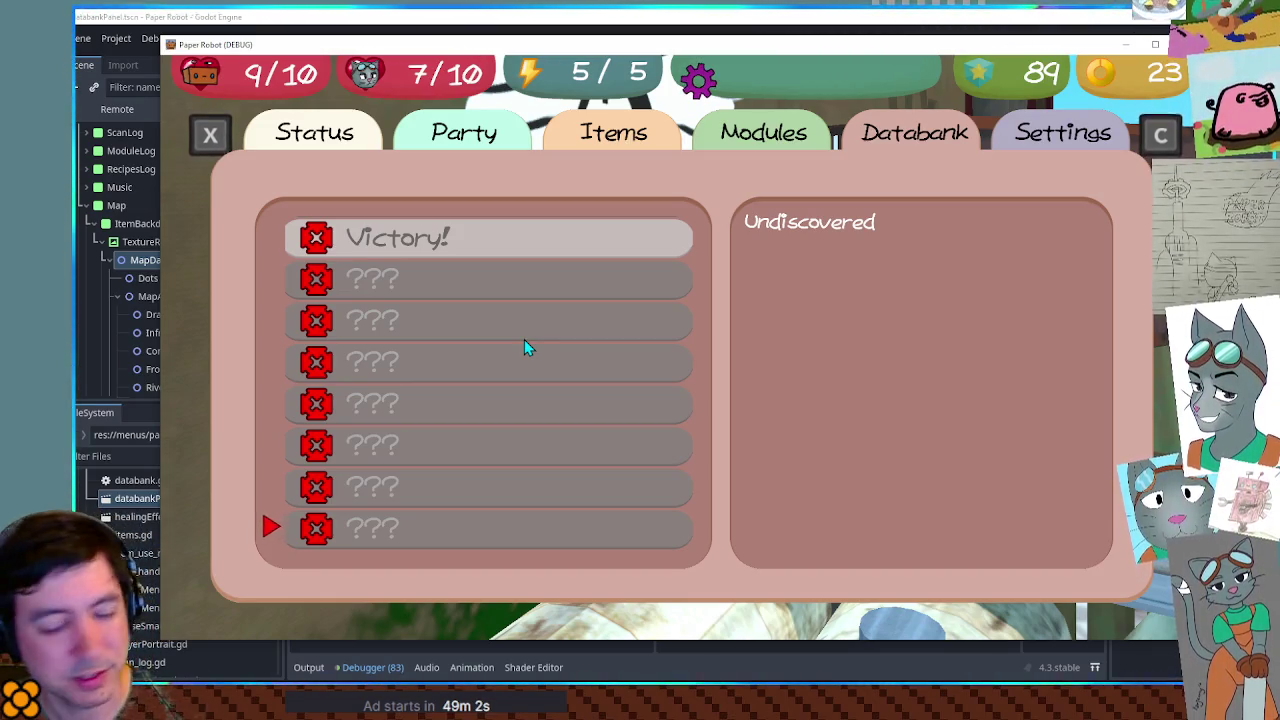
pyautogui.scroll(-2, 524, 346)
pyautogui.press('Escape')
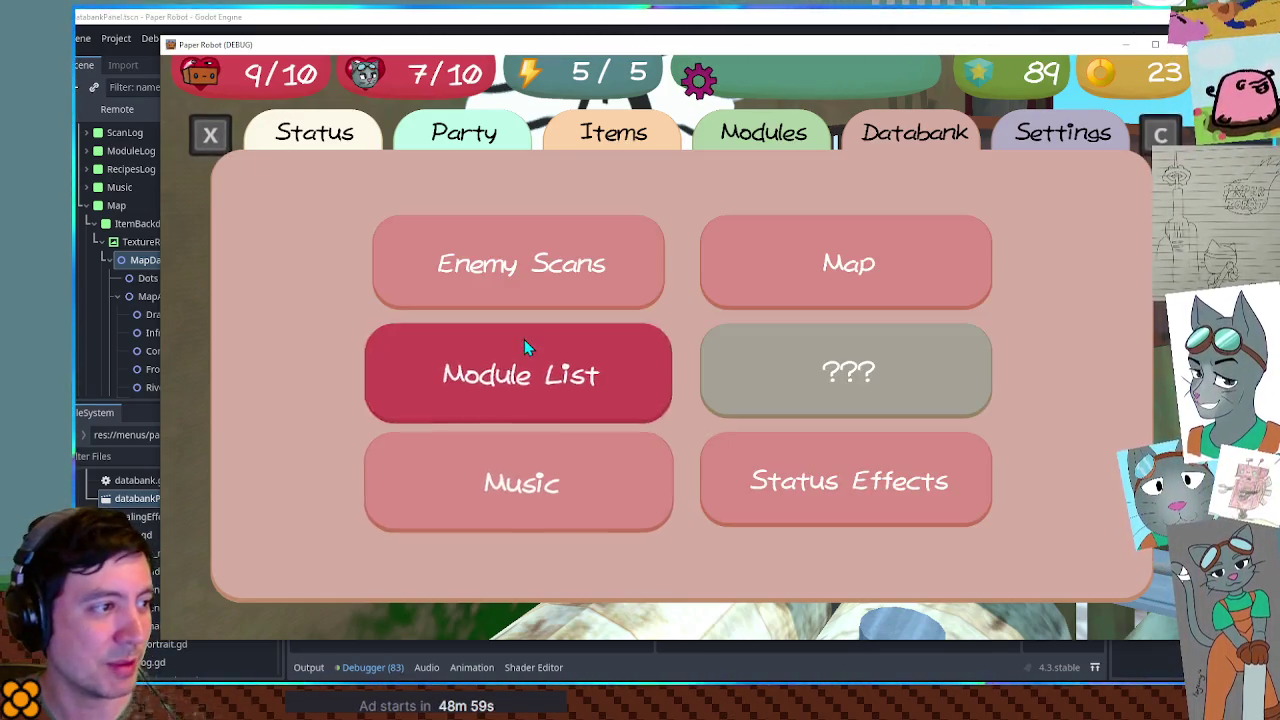
# Check the Module List, back out to the categories, and open the Music track list
pyautogui.click(524, 346)
pyautogui.scroll(2, 524, 339)
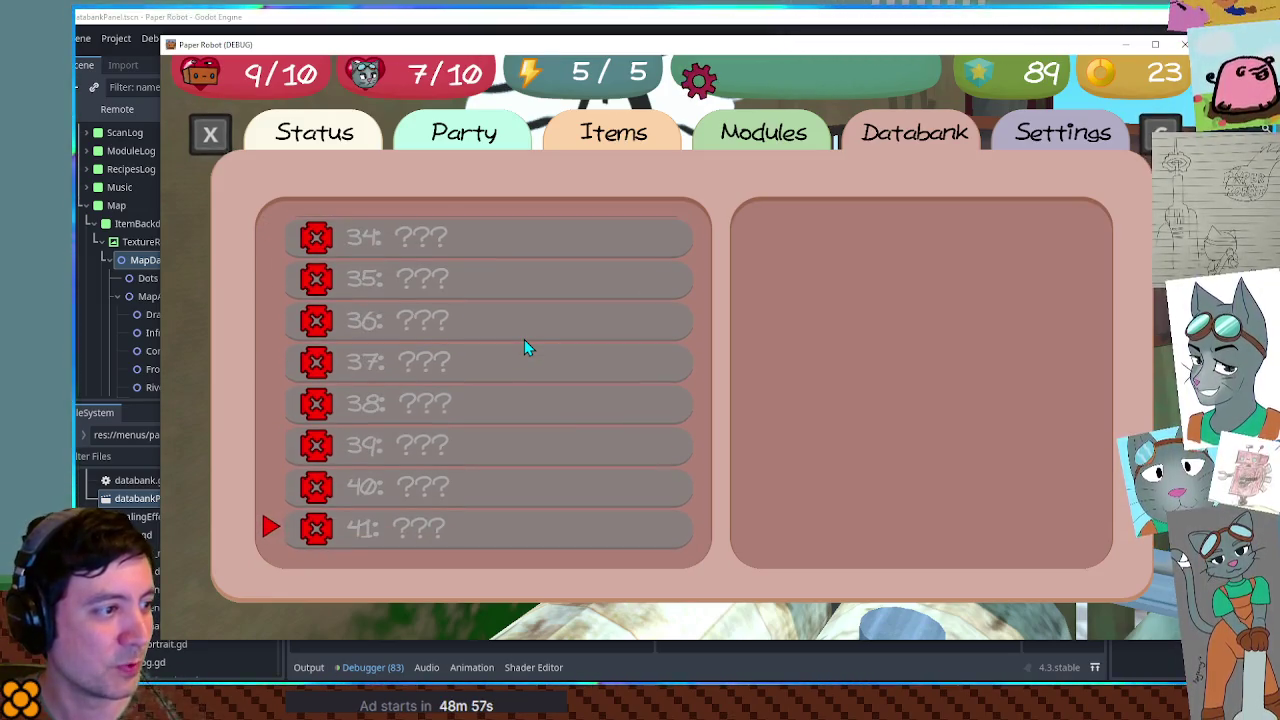
pyautogui.scroll(-1, 524, 339)
pyautogui.press('Escape')
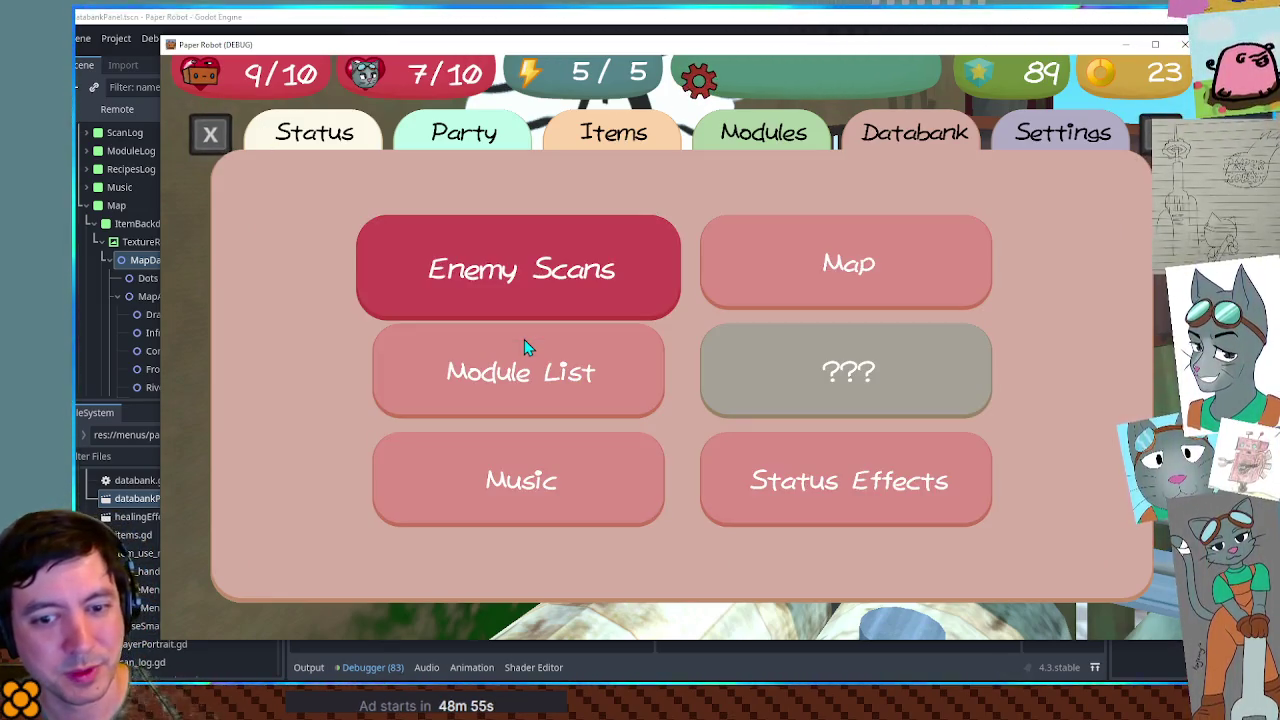
pyautogui.scroll(-2, 524, 339)
pyautogui.click(524, 339)
pyautogui.press('Escape')
pyautogui.scroll(-1, 524, 339)
pyautogui.press('Return')
pyautogui.scroll(-1, 527, 347)
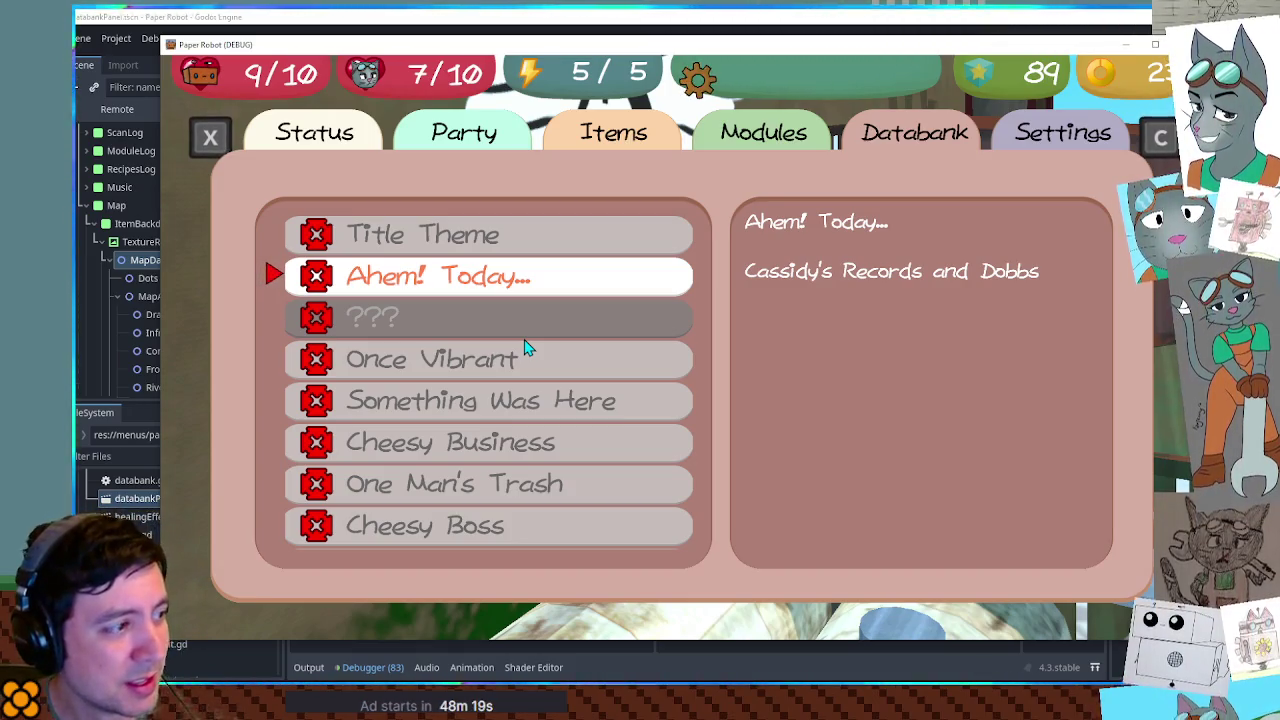
# Step through the Music tracks from One Man's Trash down to the last undiscovered entry
pyautogui.press('Down')
pyautogui.press('Down')
pyautogui.press('Down')
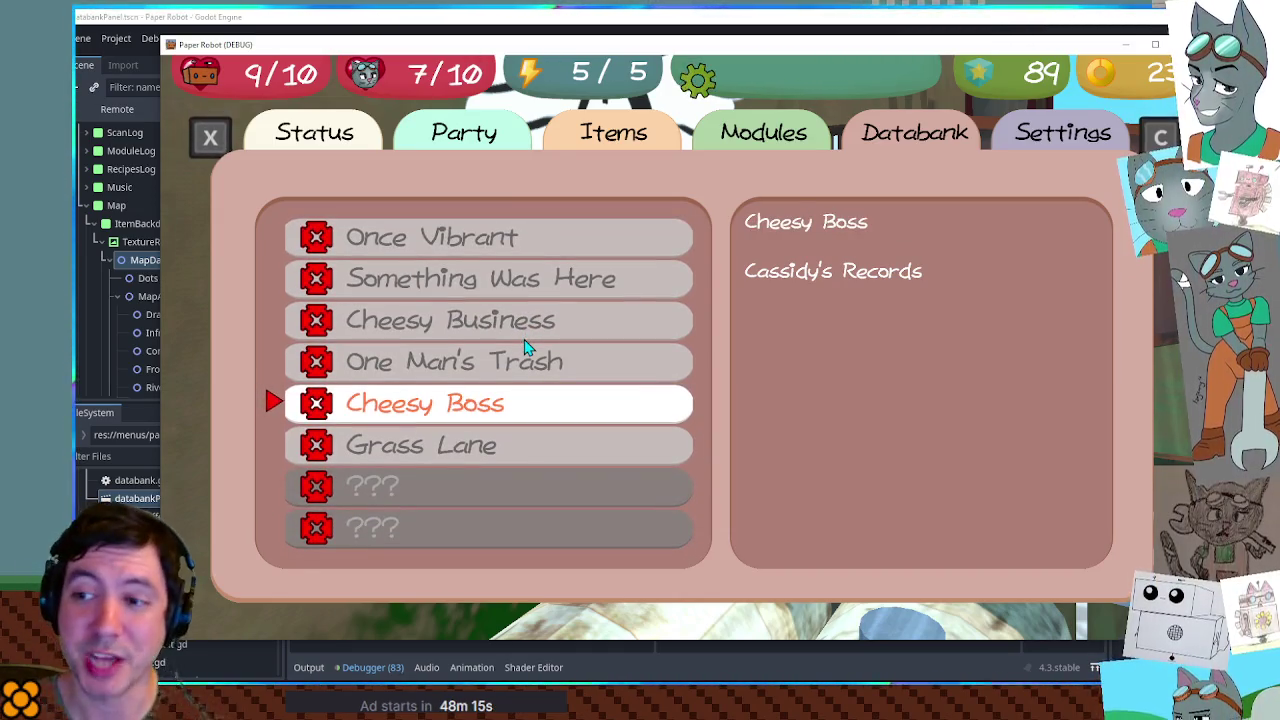
pyautogui.press('Up')
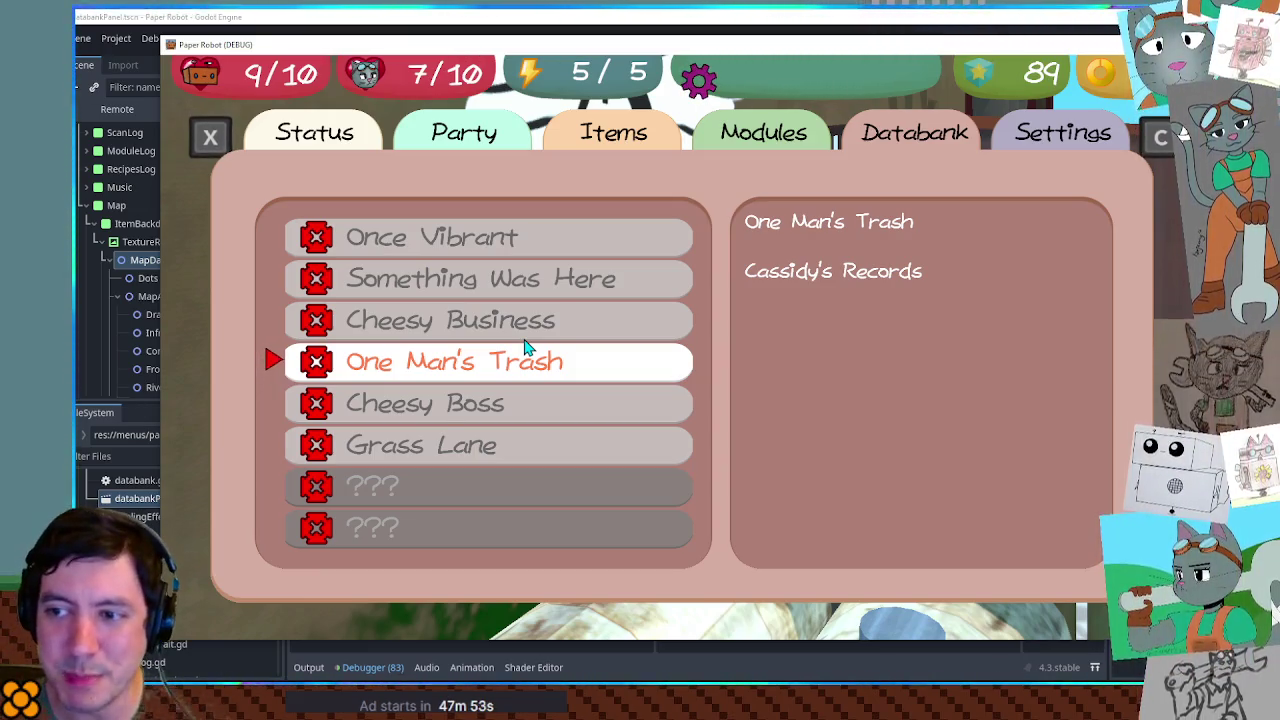
pyautogui.press('Down')
pyautogui.press('Down')
pyautogui.press('Down')
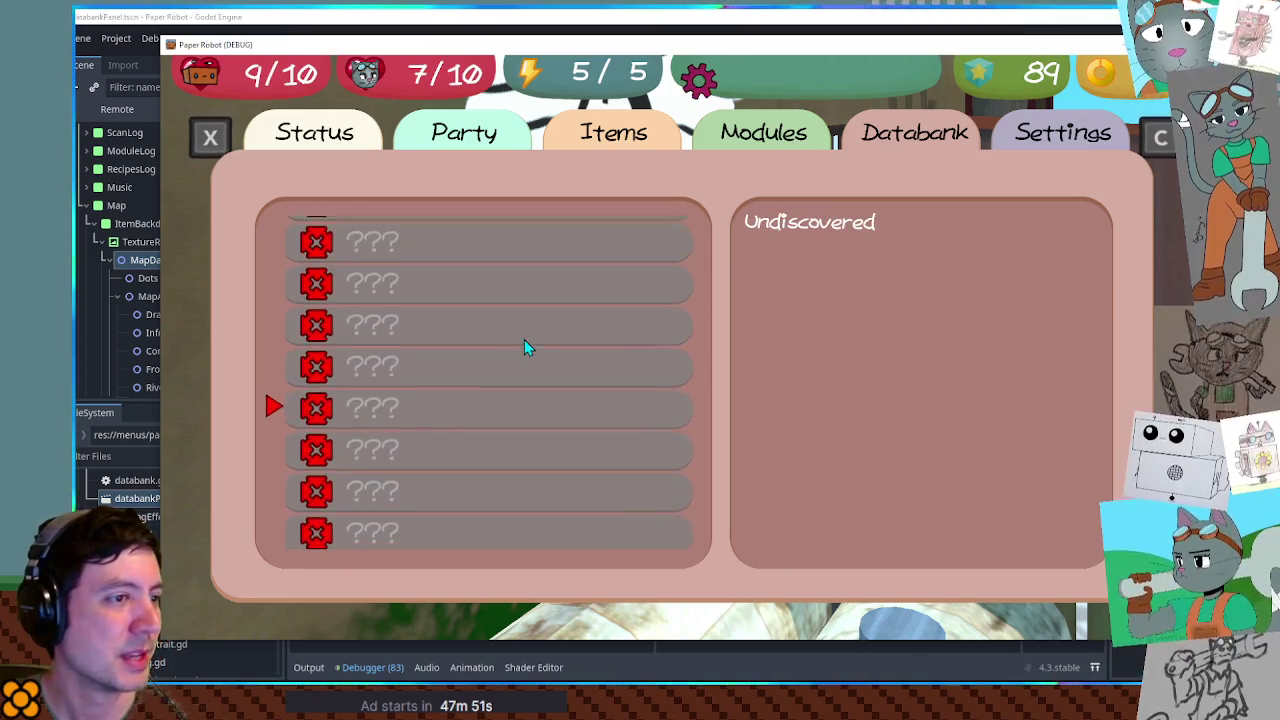
pyautogui.press('Down')
pyautogui.press('Down')
pyautogui.press('Down')
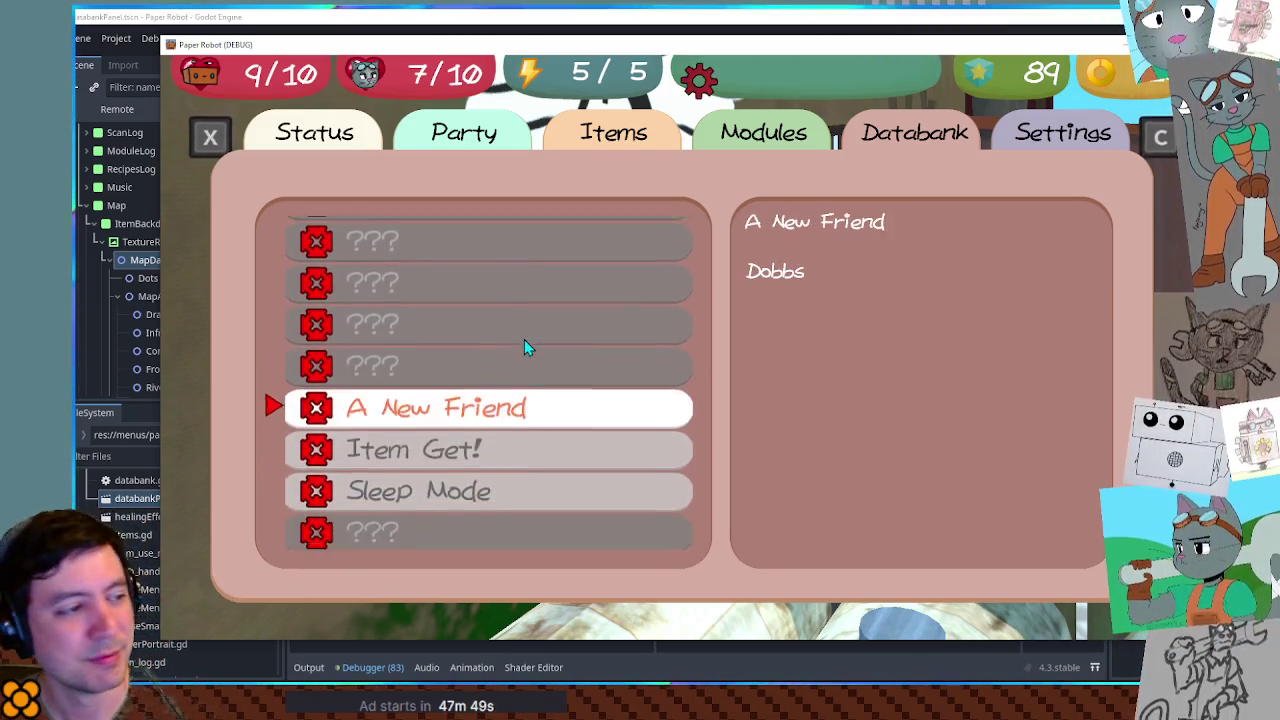
pyautogui.press('Down')
pyautogui.press('Down')
pyautogui.press('Down')
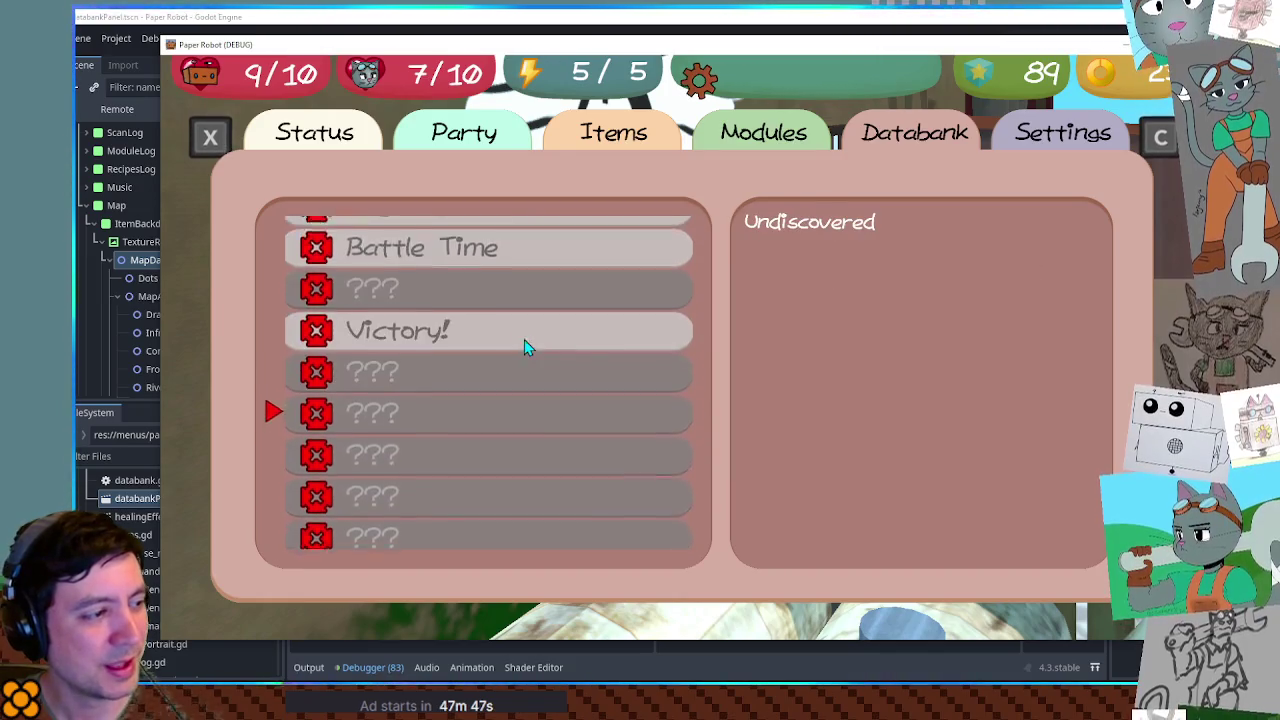
pyautogui.press('Down')
pyautogui.press('Down')
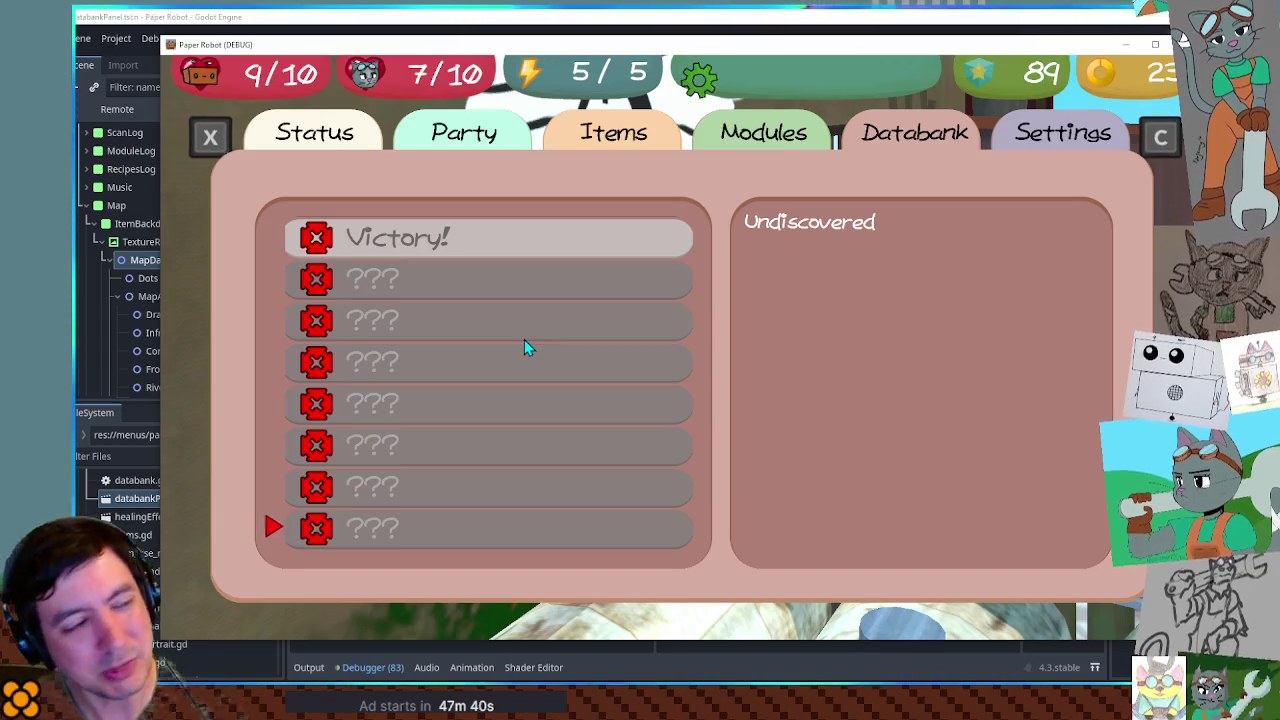
# Leave the track list and move focus across the categories onto Status Effects
pyautogui.press('Down')
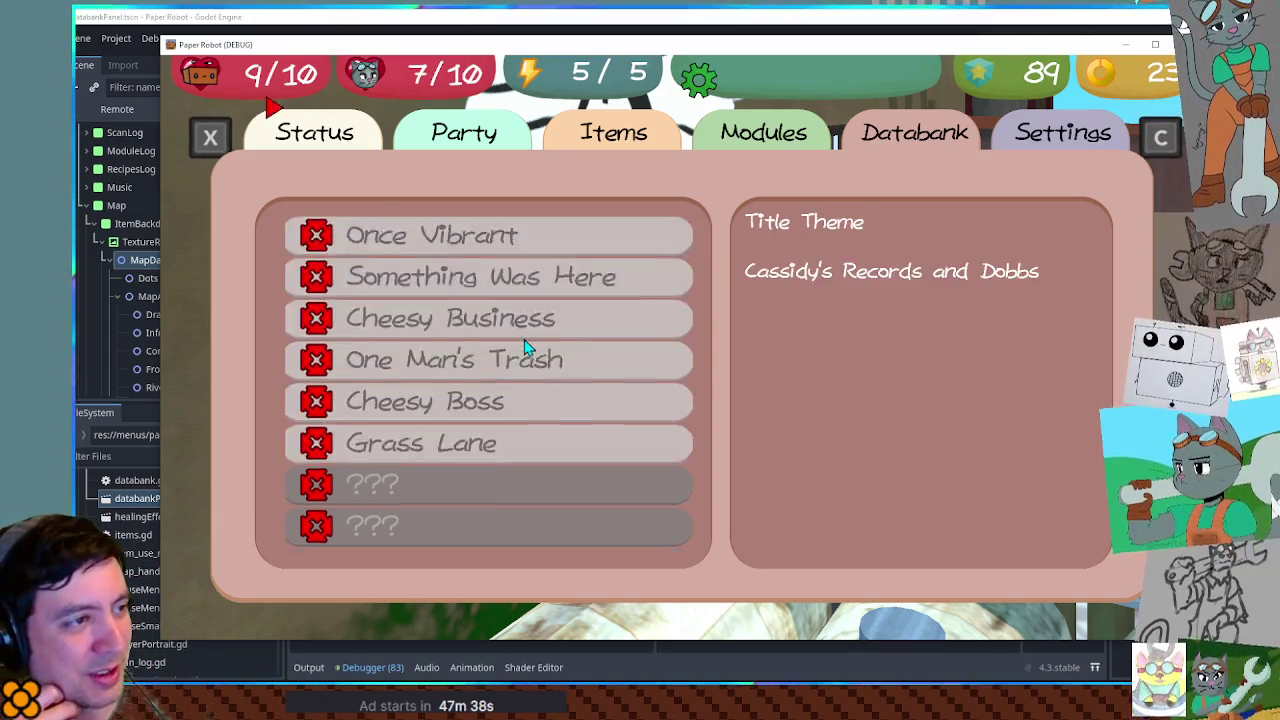
pyautogui.press('Escape')
pyautogui.press('Right')
pyautogui.press('Up')
pyautogui.press('Down')
pyautogui.press('Down')
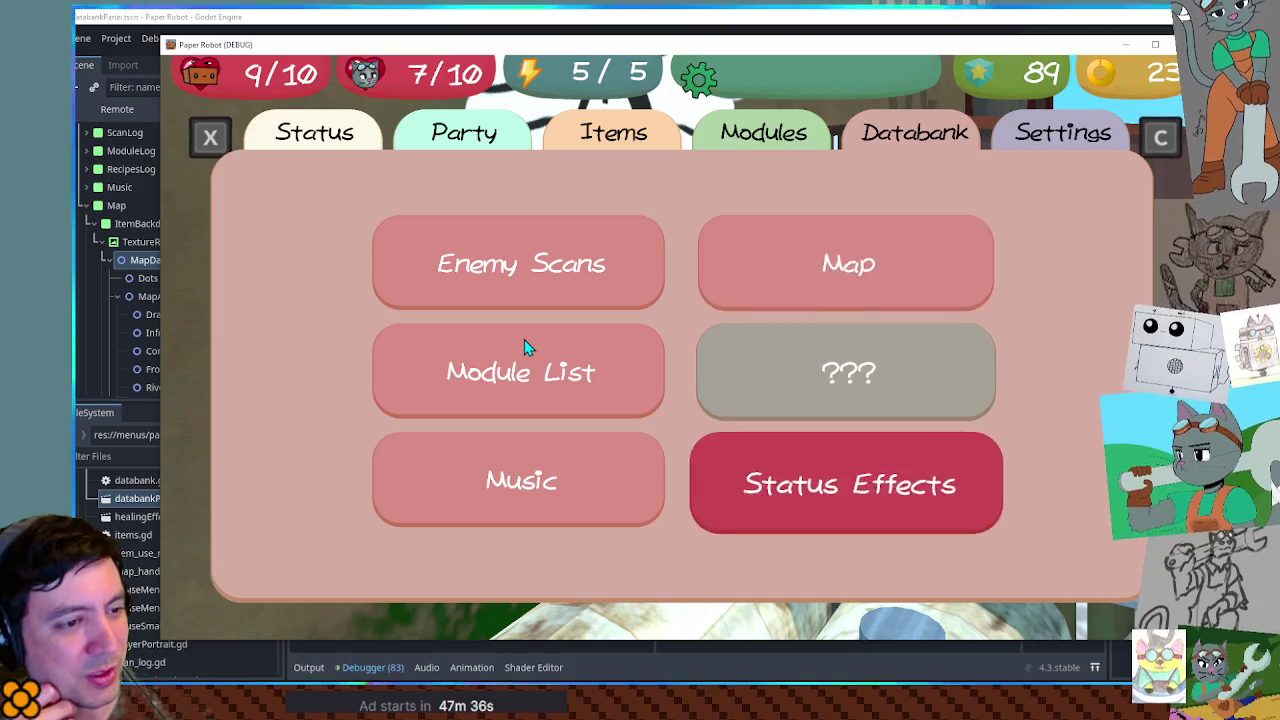
# Open Status Effects and browse entries 3–10, where only 7: Strength is discovered
pyautogui.press('Return')
pyautogui.press('Up')
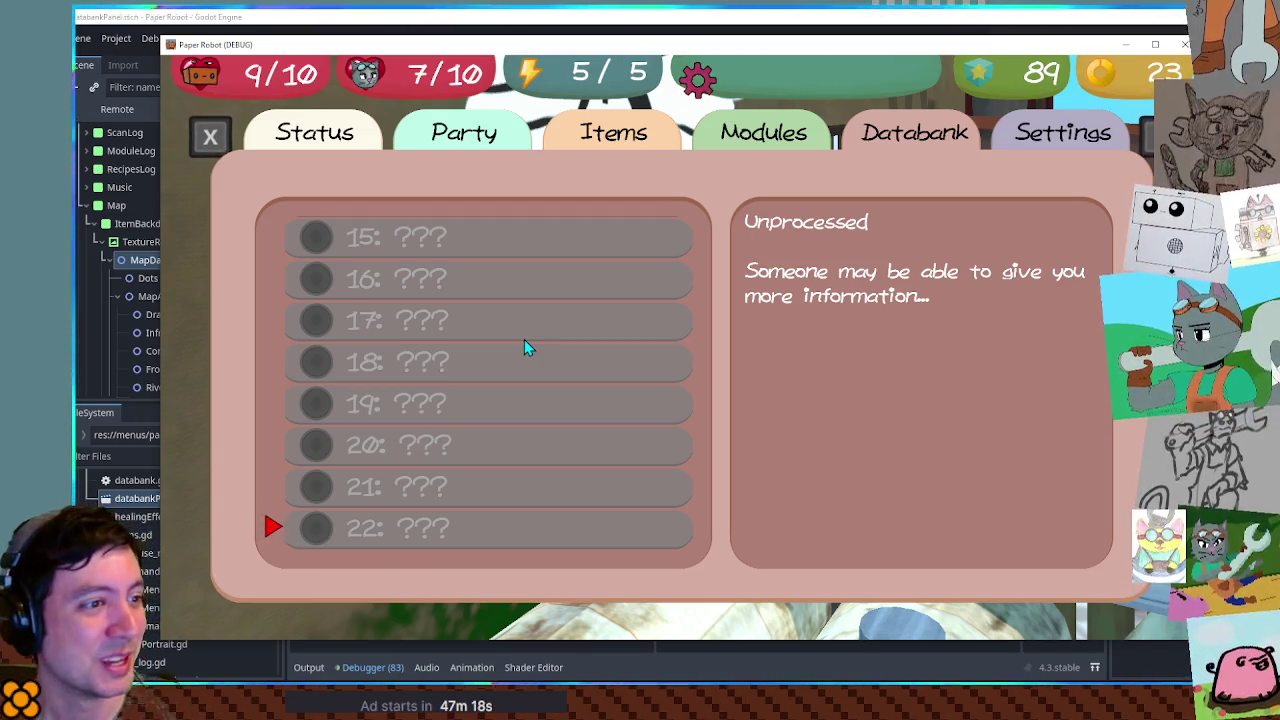
pyautogui.scroll(5, 525, 345)
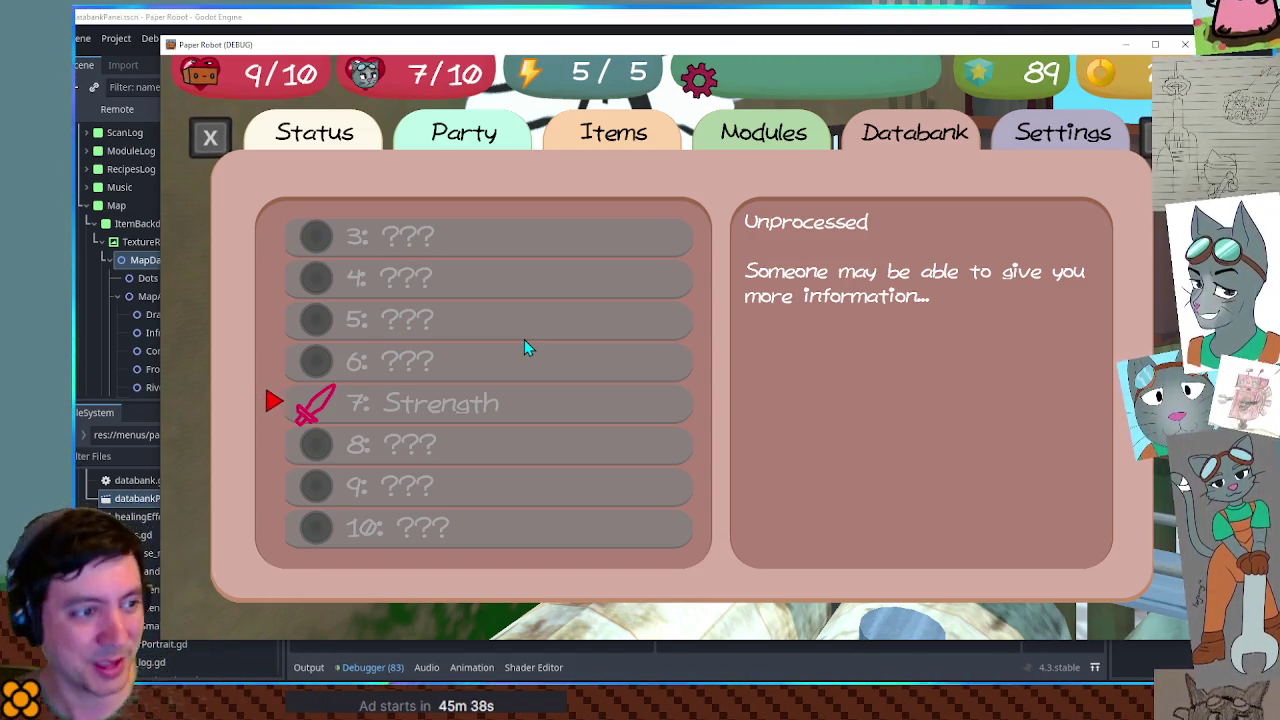
pyautogui.press('Up')
pyautogui.press('Up')
pyautogui.press('Up')
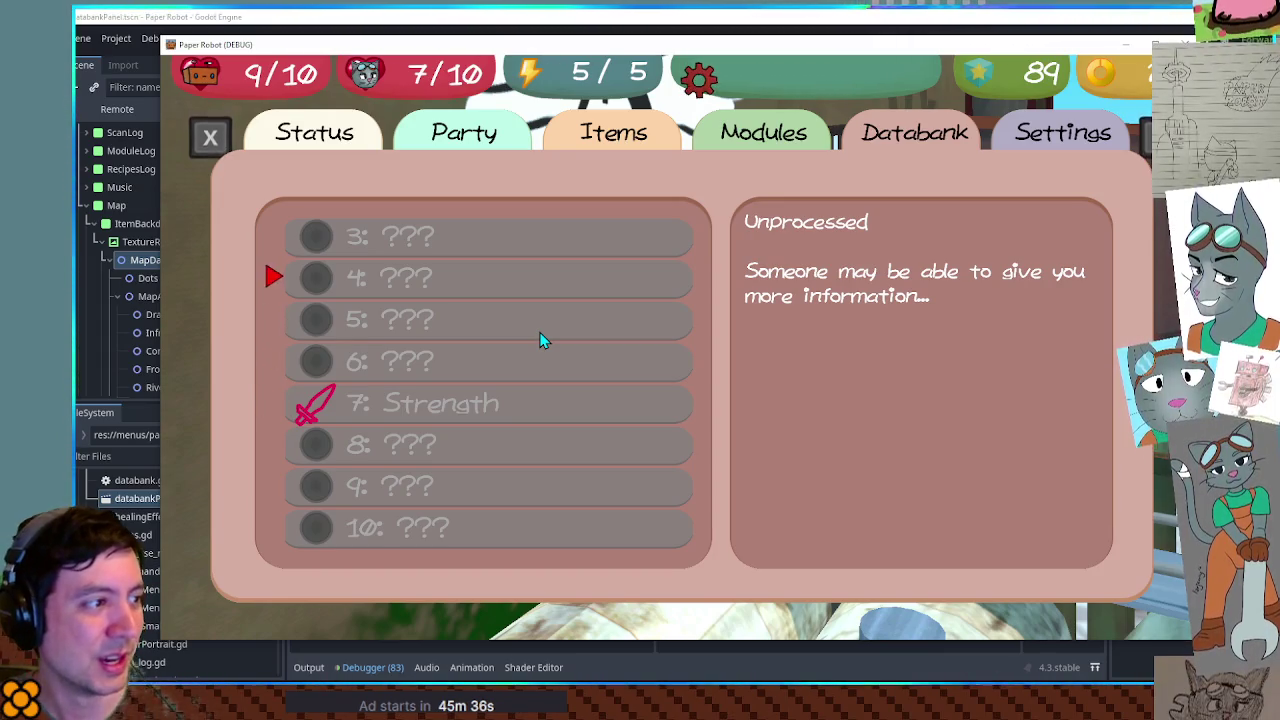
# Wrap the Status Effects selection between the last entry and entry 1
pyautogui.press('Up')
pyautogui.press('Down')
pyautogui.press('Up')
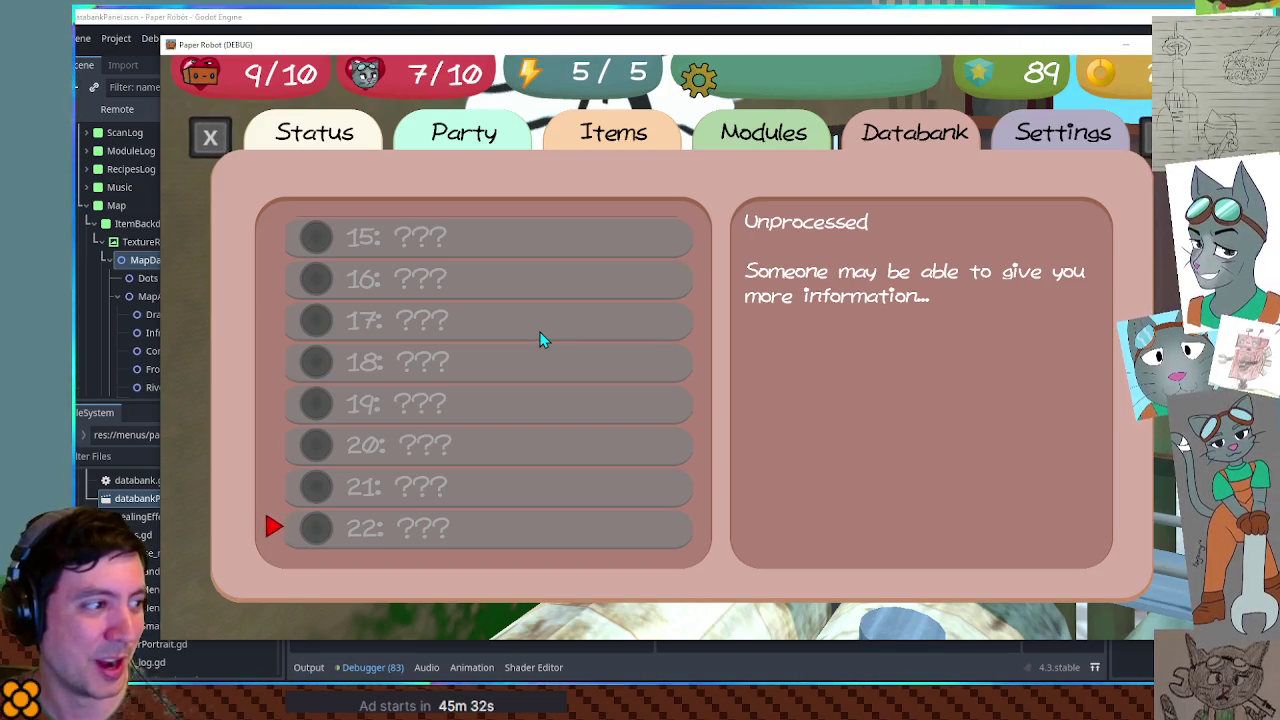
pyautogui.press('Down')
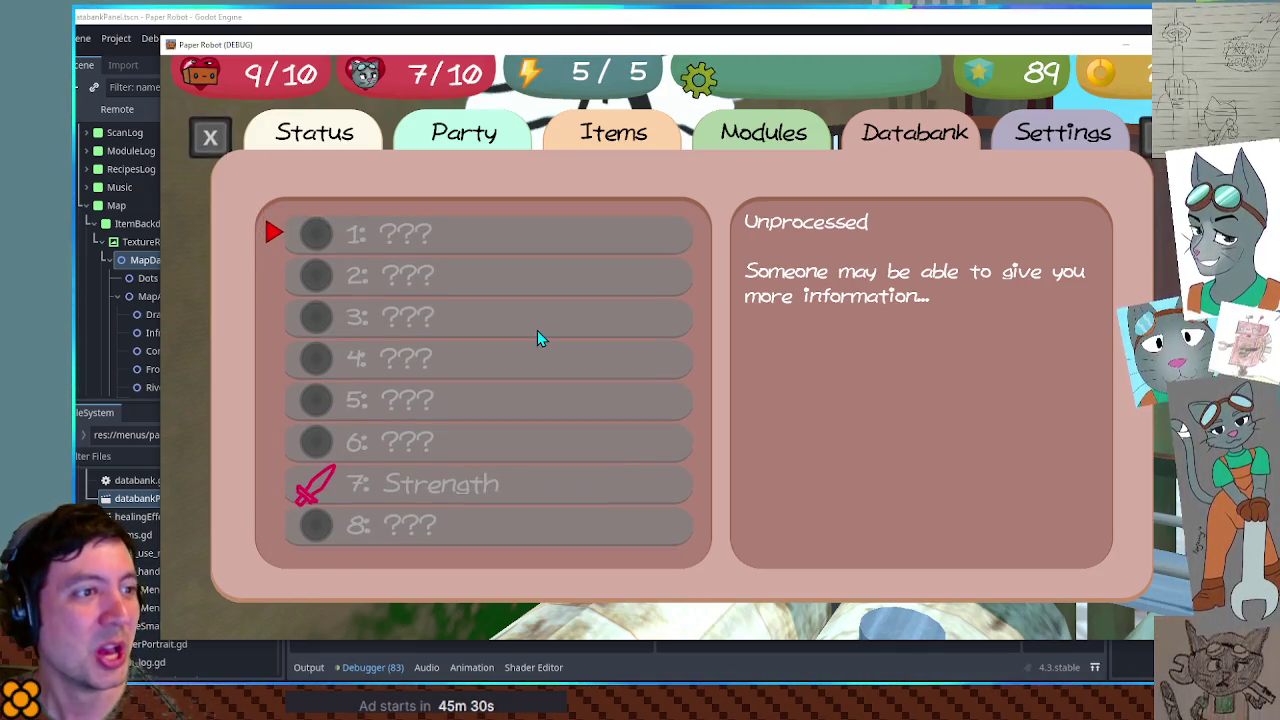
# Return to the Databank menu and open the Map page
pyautogui.press('Escape')
pyautogui.press('Up')
pyautogui.press('Up')
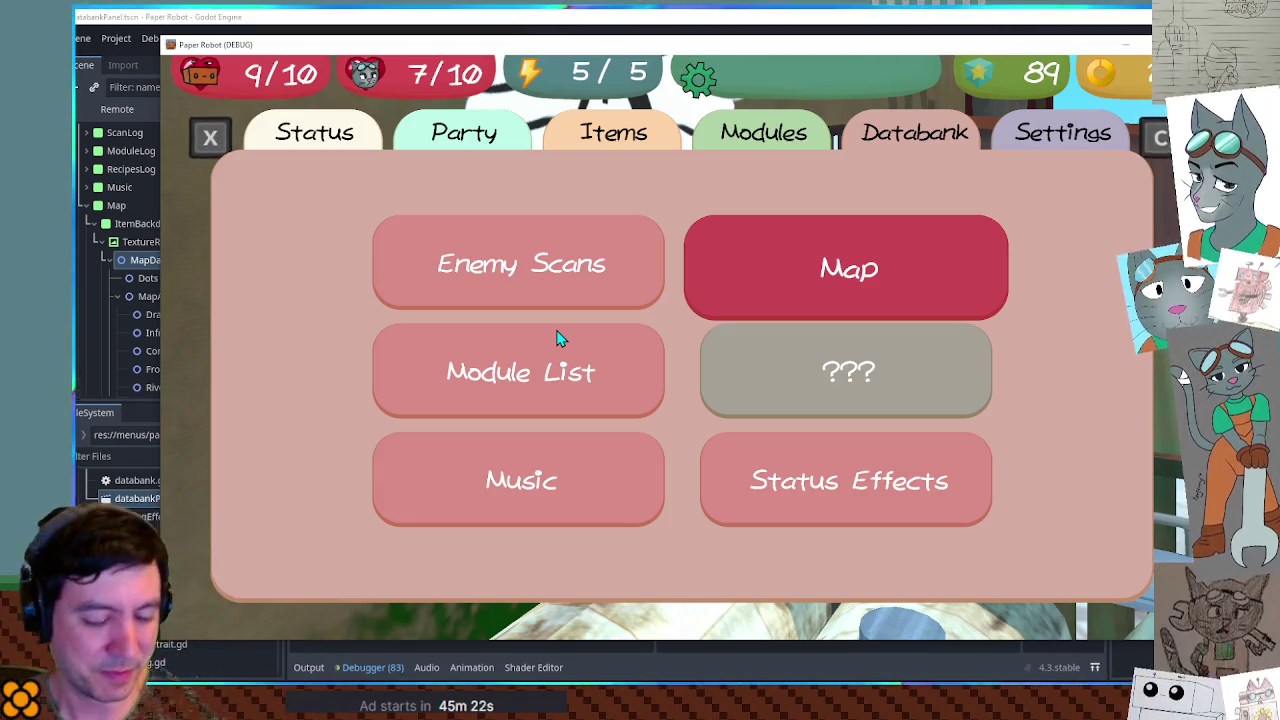
pyautogui.press('Return')
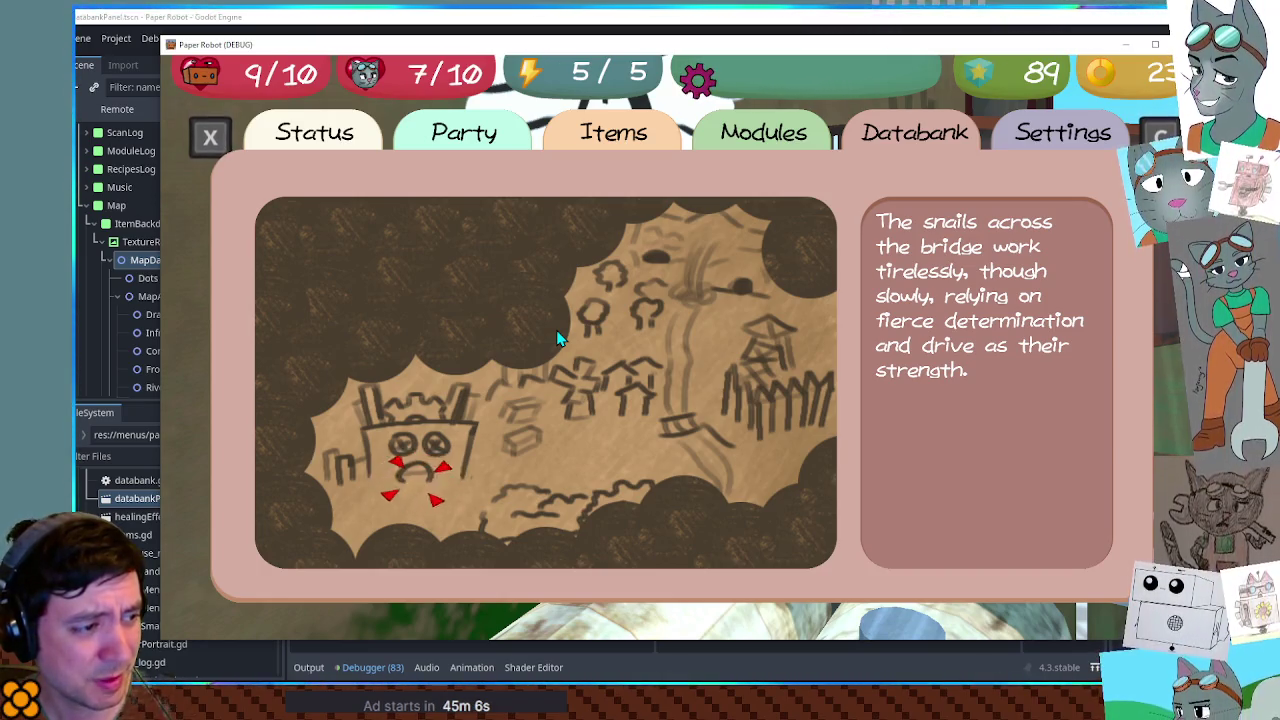
# Close the Map page, then reopen the pause menu on the Databank page
pyautogui.click(558, 338)
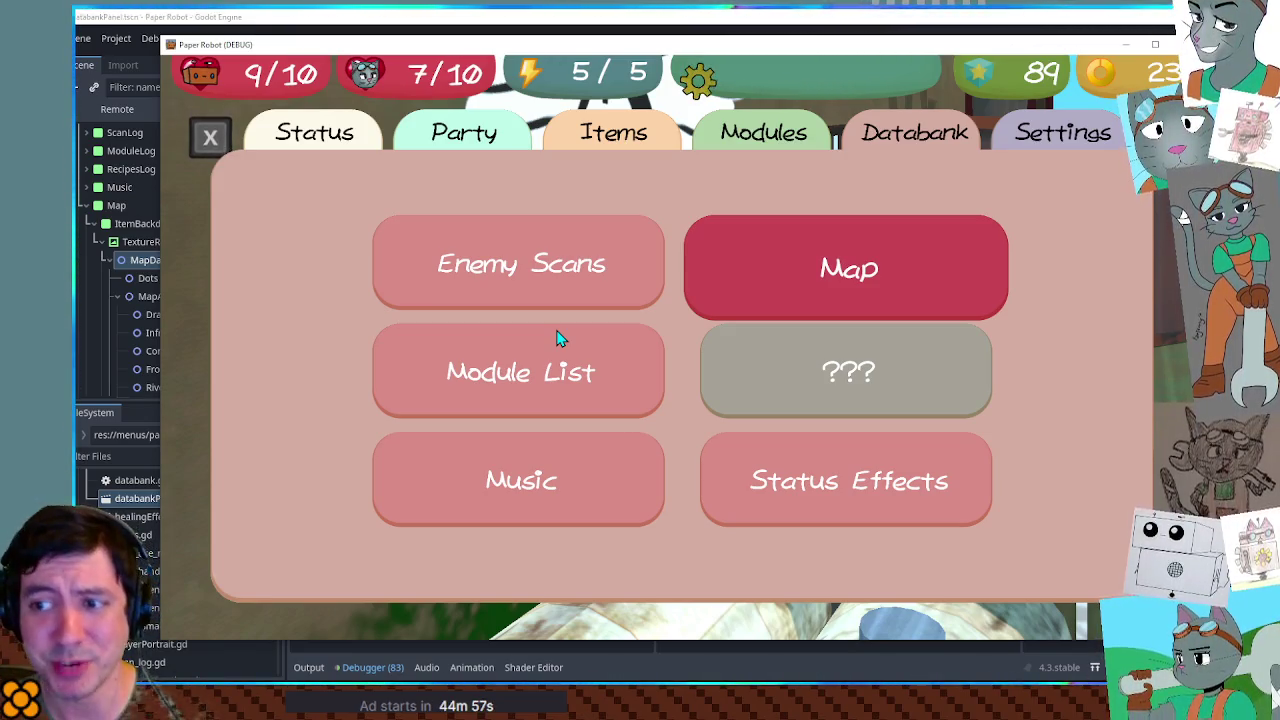
pyautogui.press('Escape')
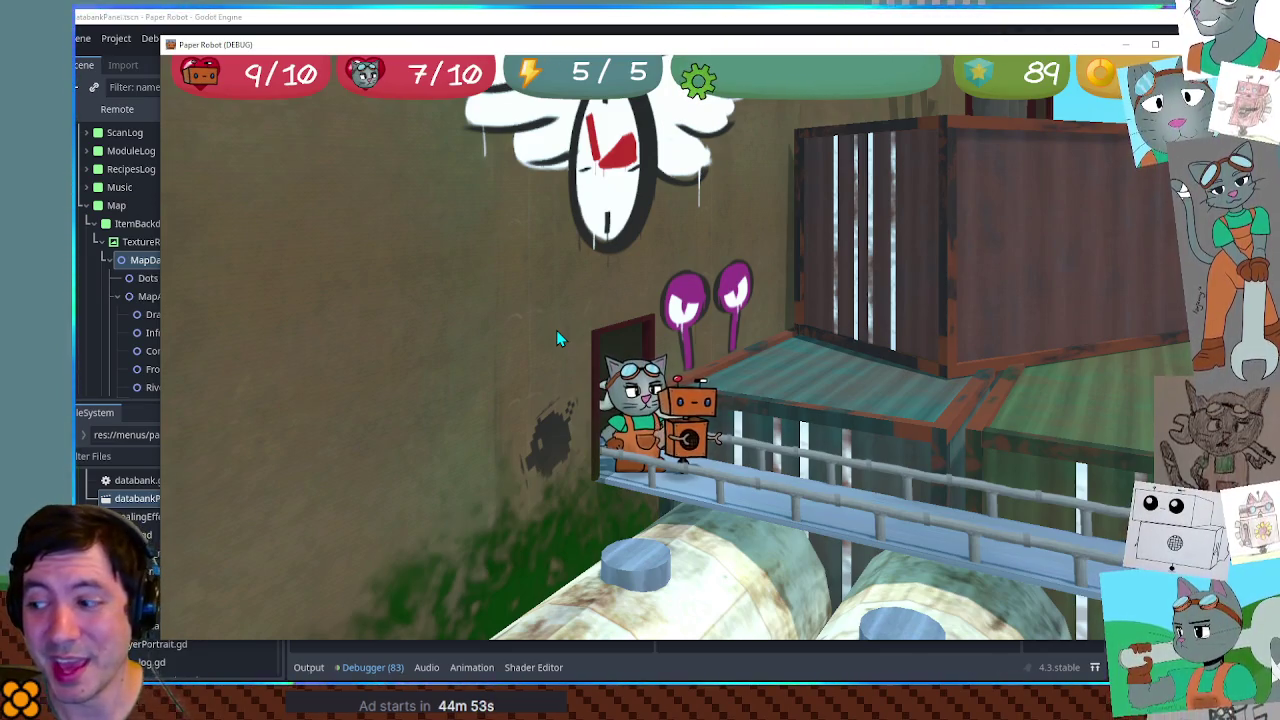
pyautogui.press('Escape')
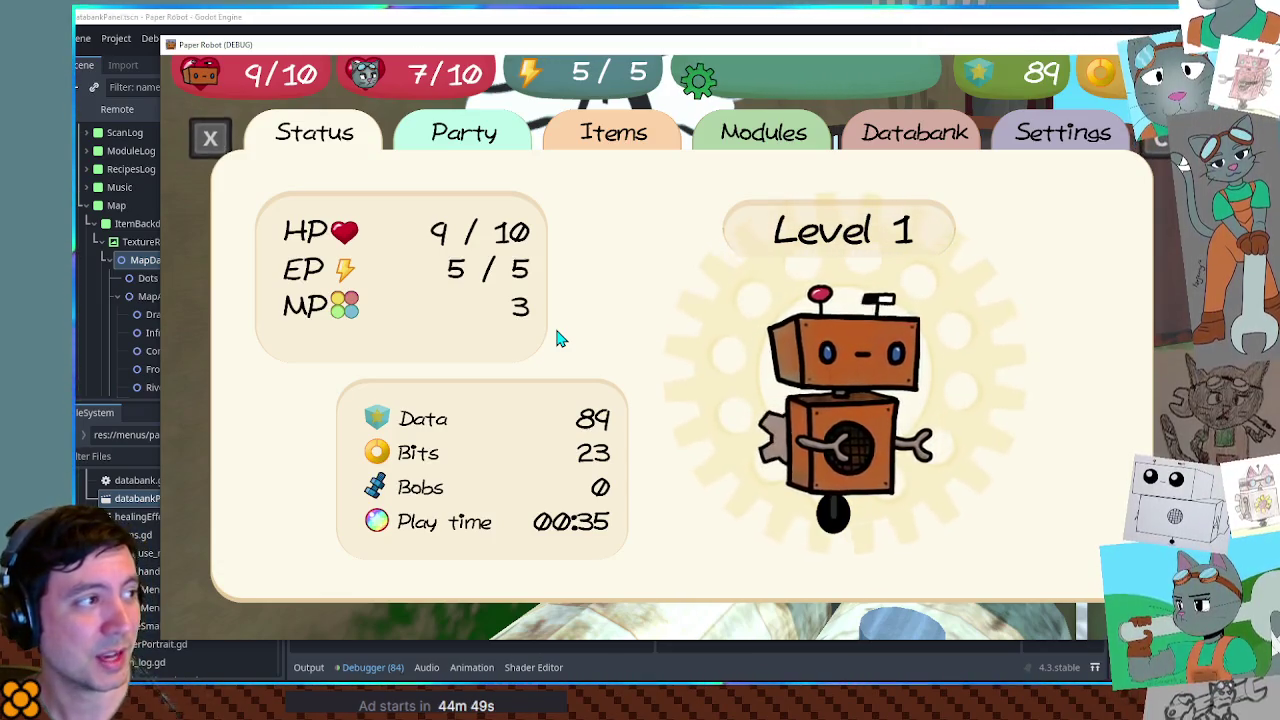
pyautogui.press('q')
pyautogui.press('q')
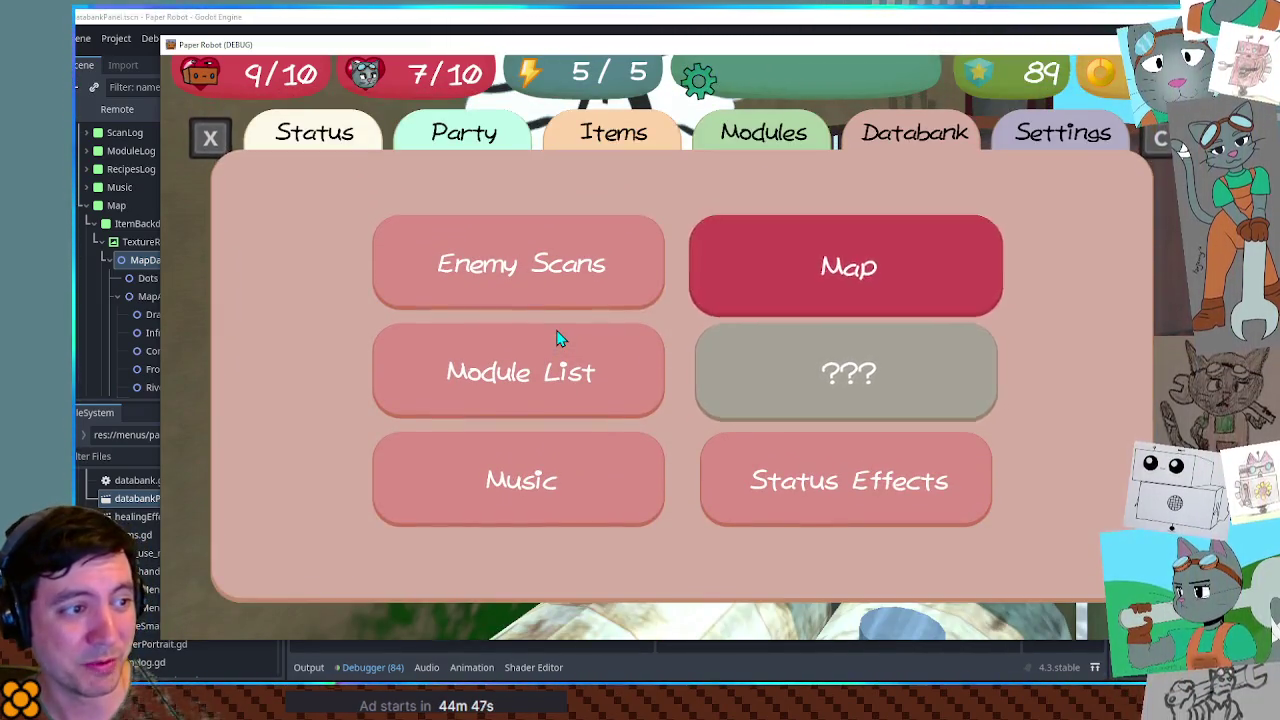
pyautogui.press('Left')
pyautogui.press('Return')
pyautogui.press('Escape')
# Open the Music track list, wrap through the tracks, and return to the categories
pyautogui.press('Down')
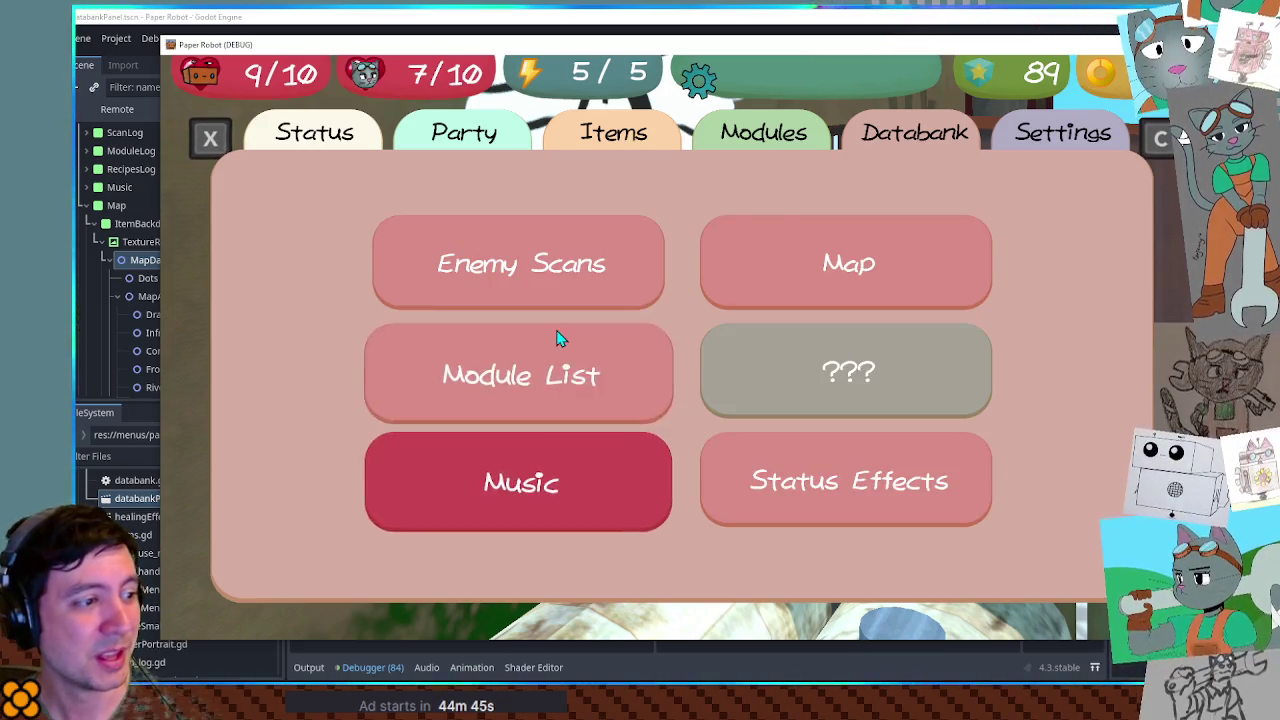
pyautogui.press('Return')
pyautogui.press('Up')
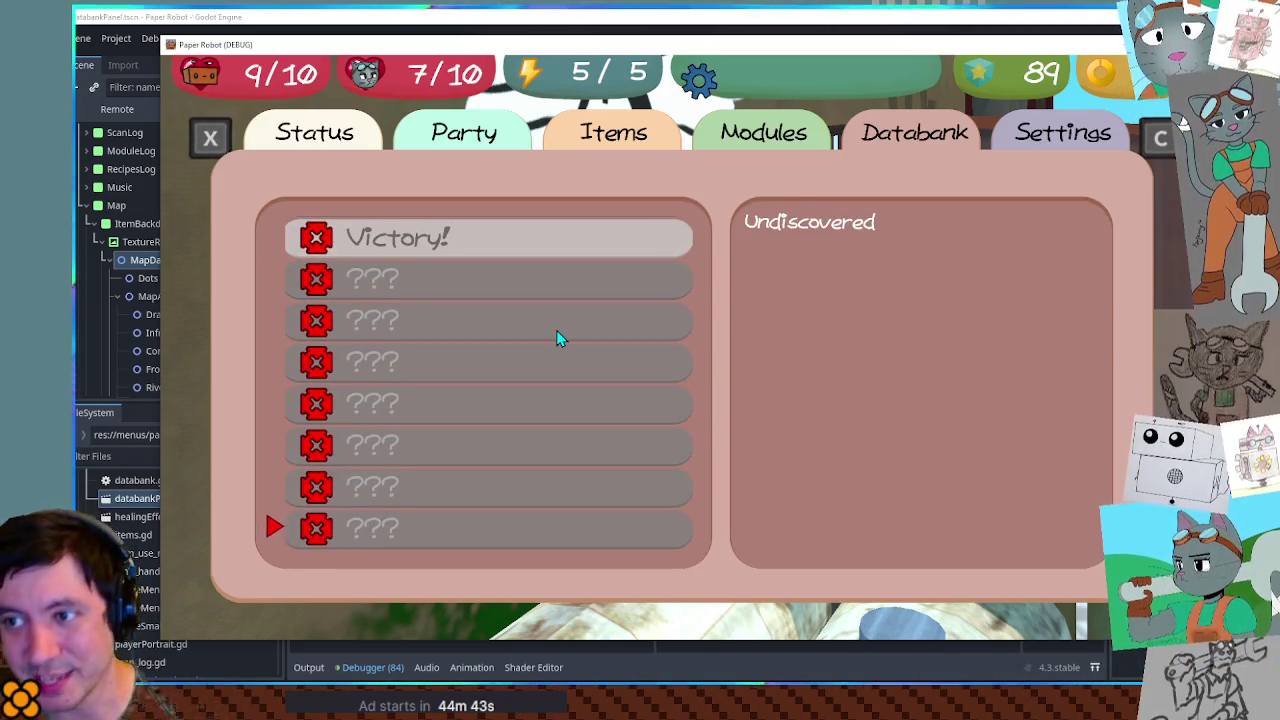
pyautogui.press('Down')
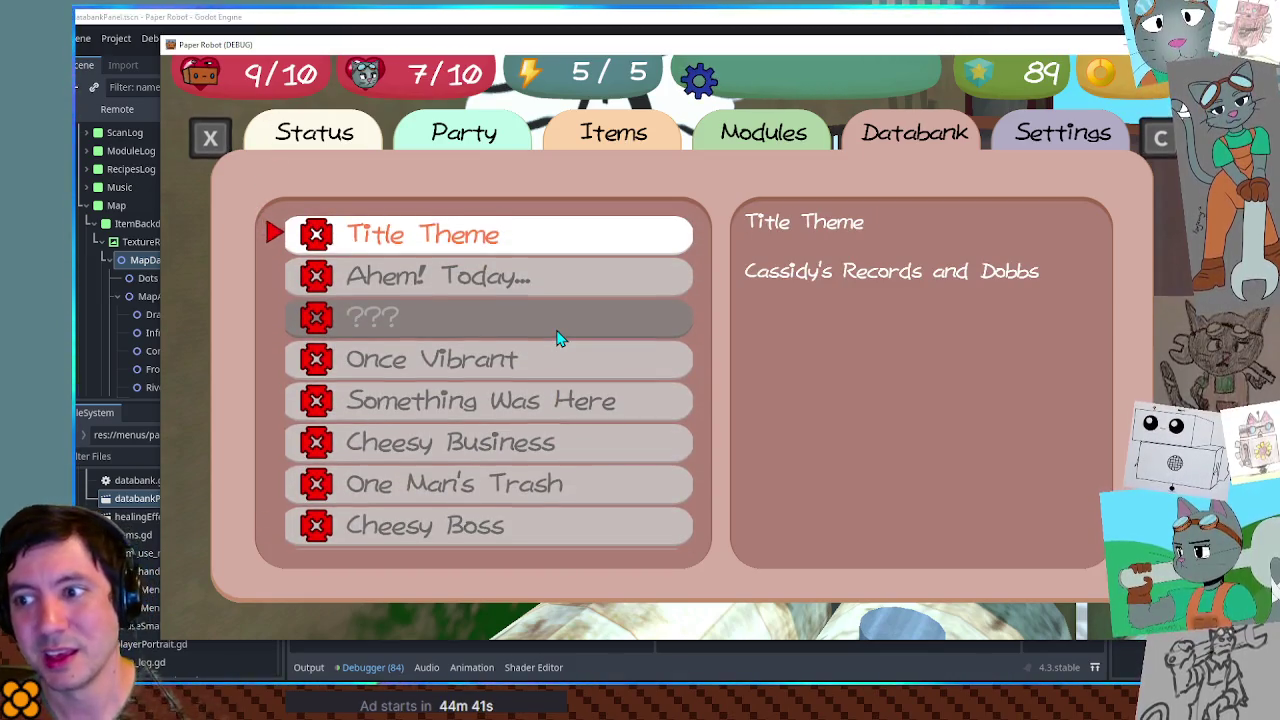
pyautogui.press('Escape')
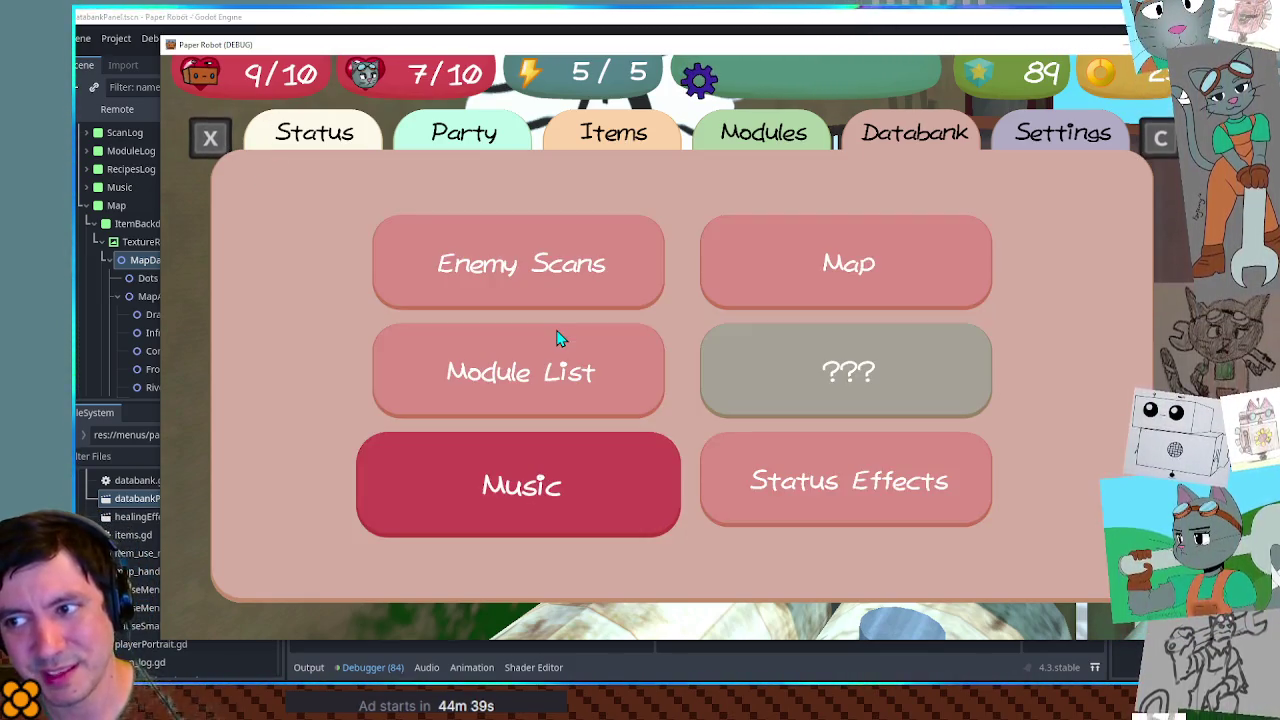
# Open and close the Databank Map page, then return to map_handler.gd in the Godot editor
pyautogui.press('Up')
pyautogui.press('Up')
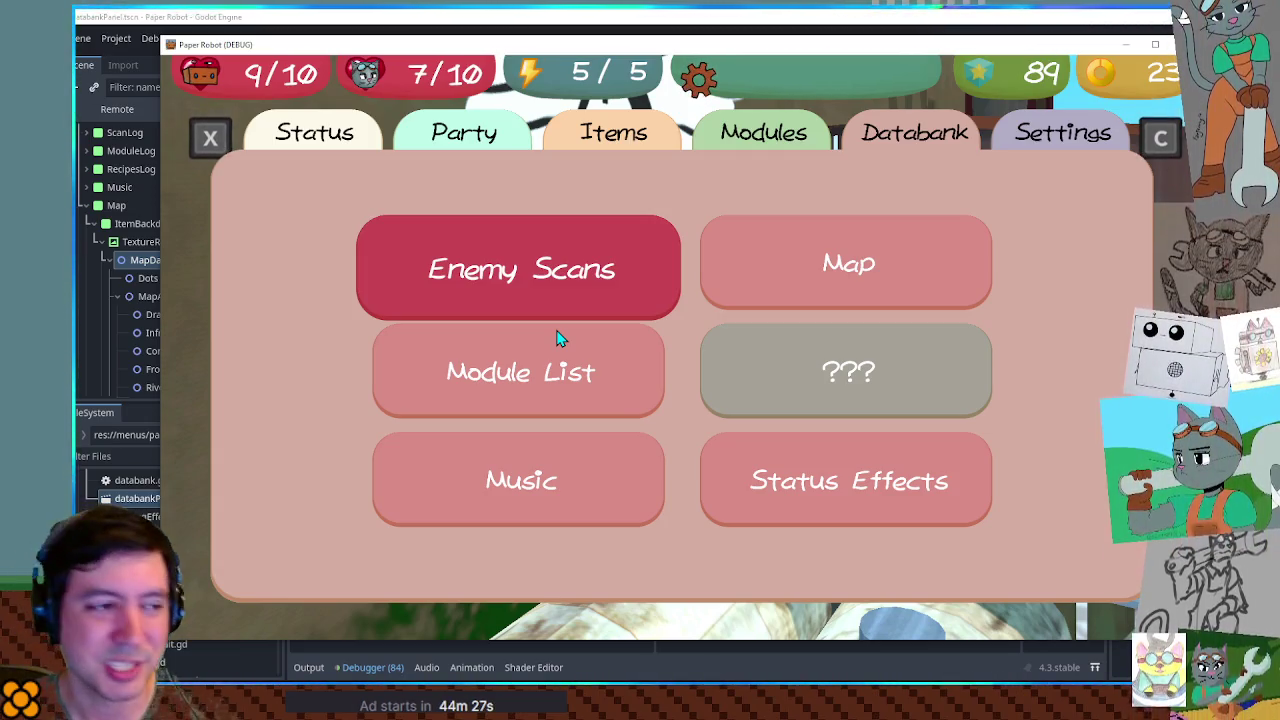
pyautogui.press('Right')
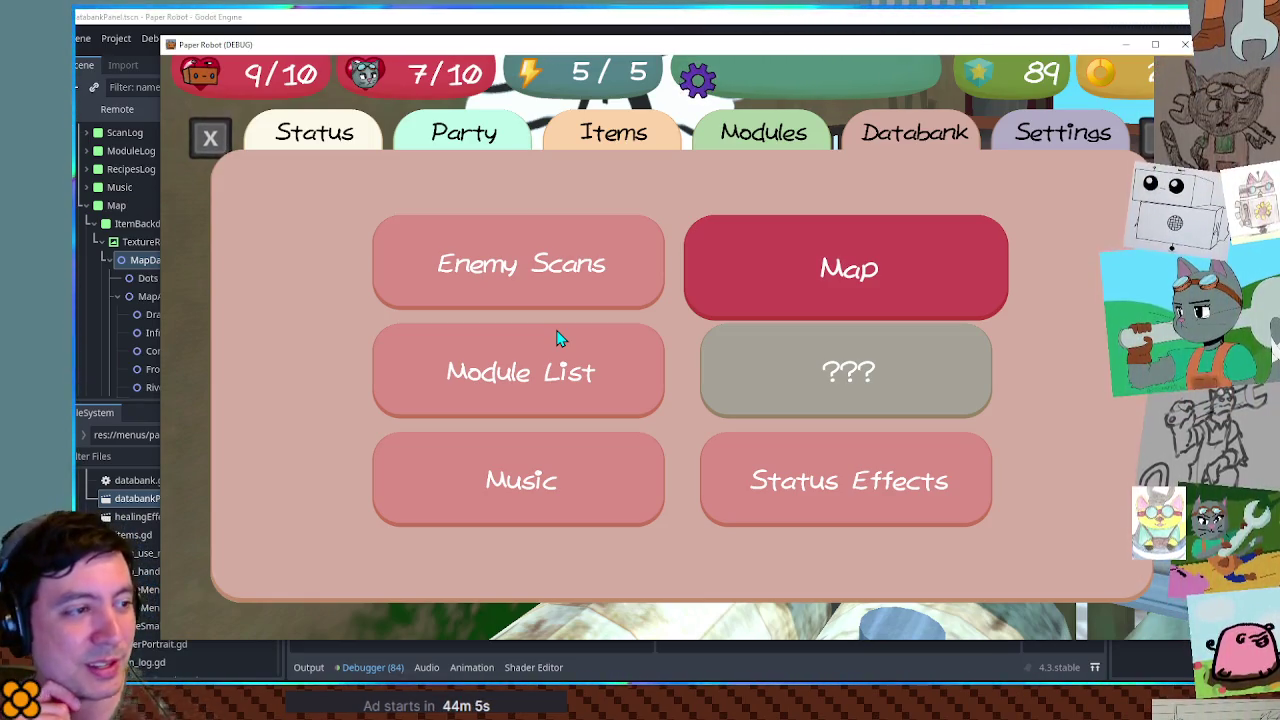
pyautogui.press('Down')
pyautogui.press('Down')
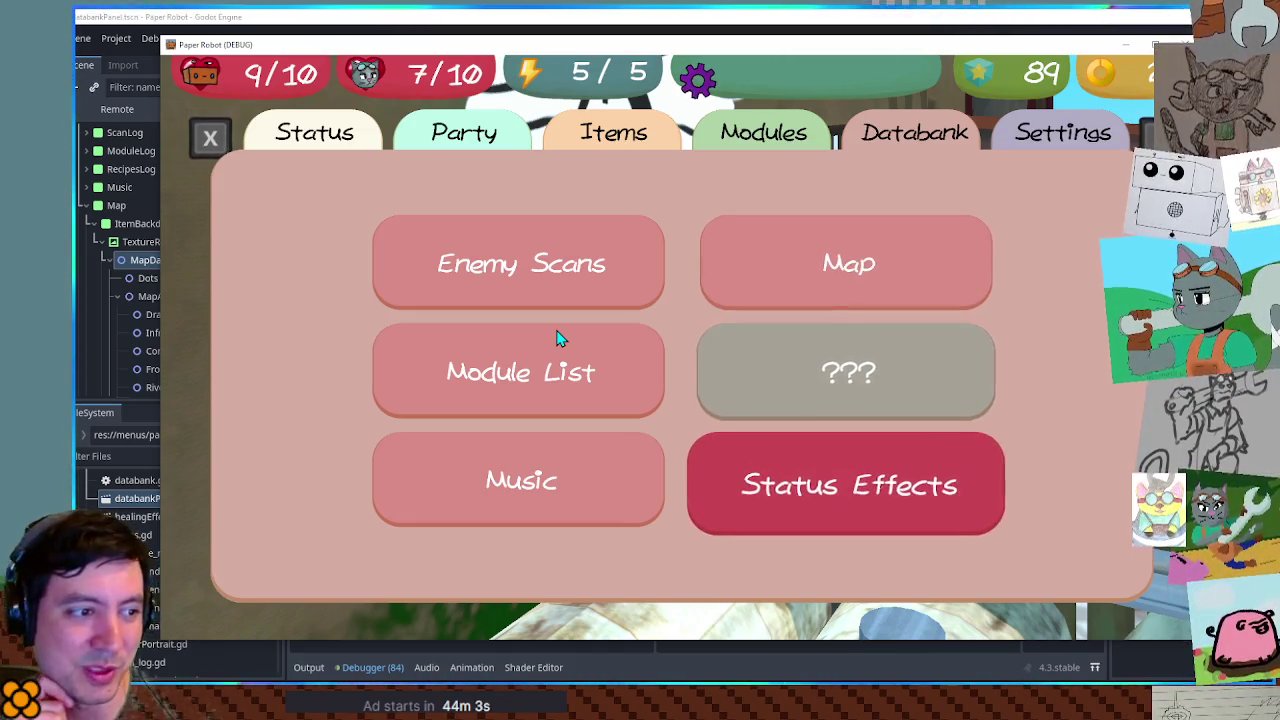
pyautogui.press('Down')
pyautogui.press('Return')
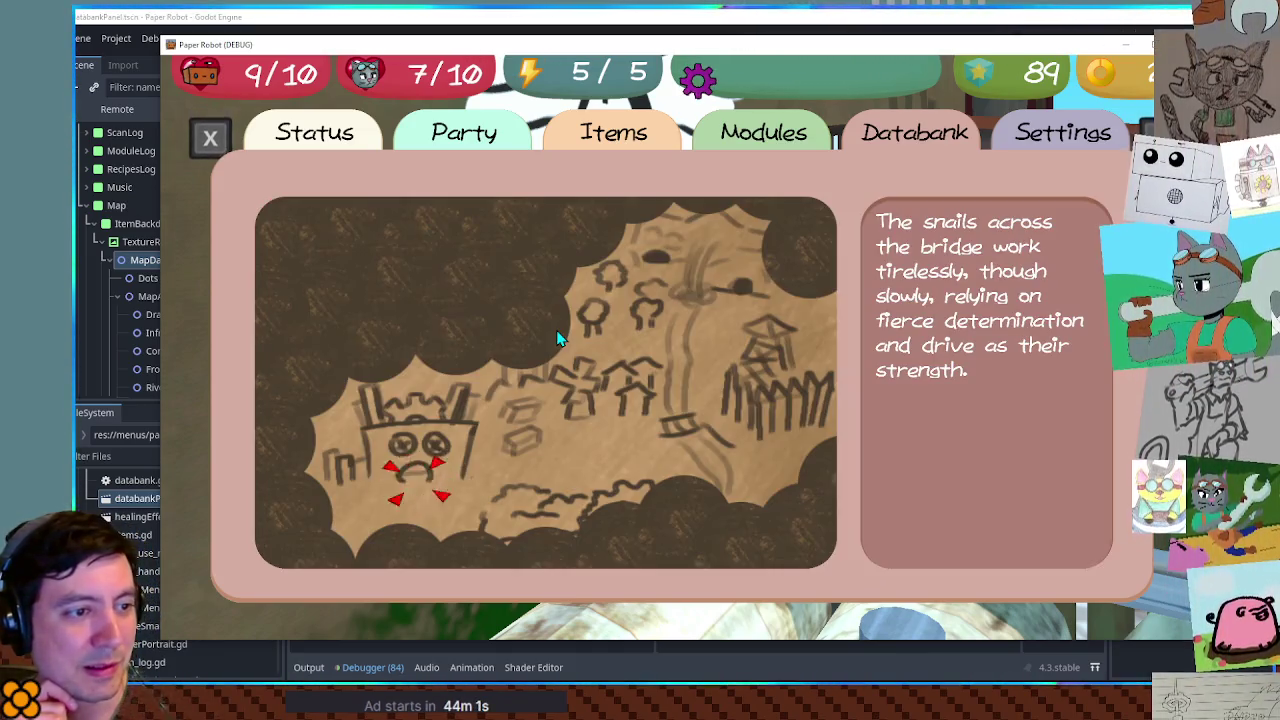
pyautogui.press('Escape')
pyautogui.click(641, 17)
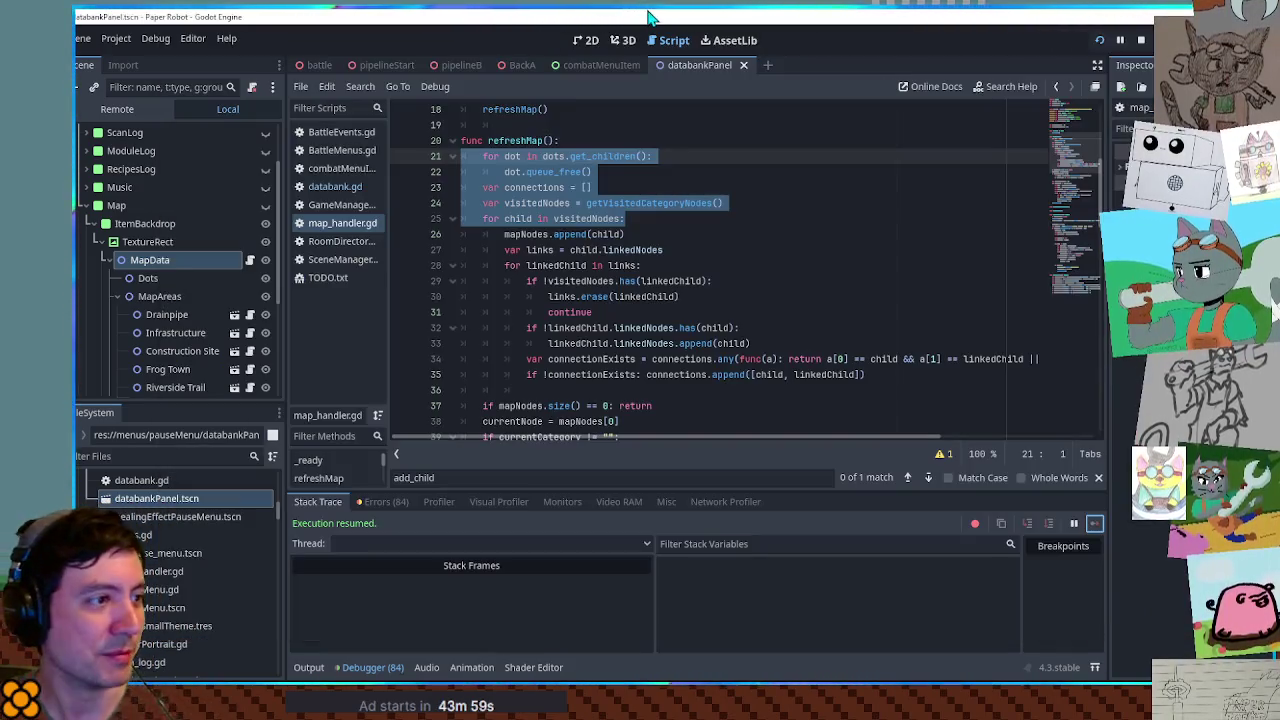
# Add a breakpoint on line 25 of refreshMap and trigger it by opening the game's Map page
pyautogui.click(646, 217)
pyautogui.click(647, 204)
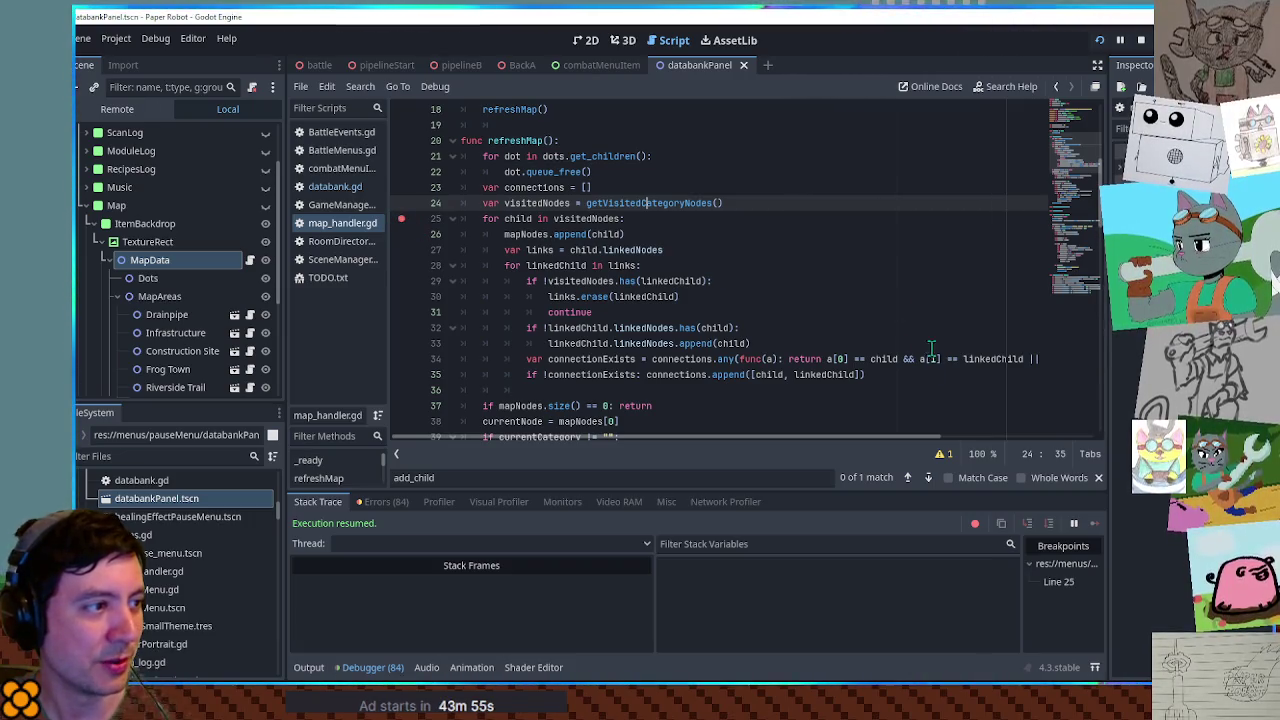
pyautogui.hotkey('alt', 'Tab')
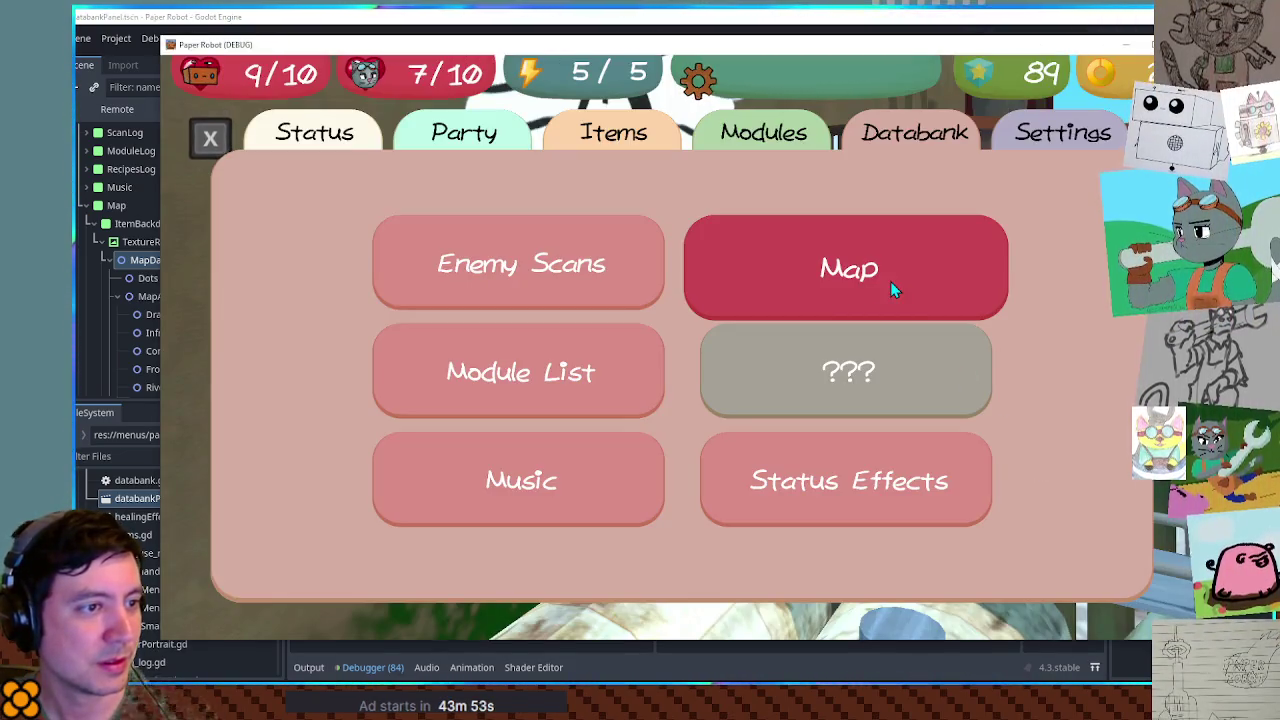
pyautogui.click(890, 281)
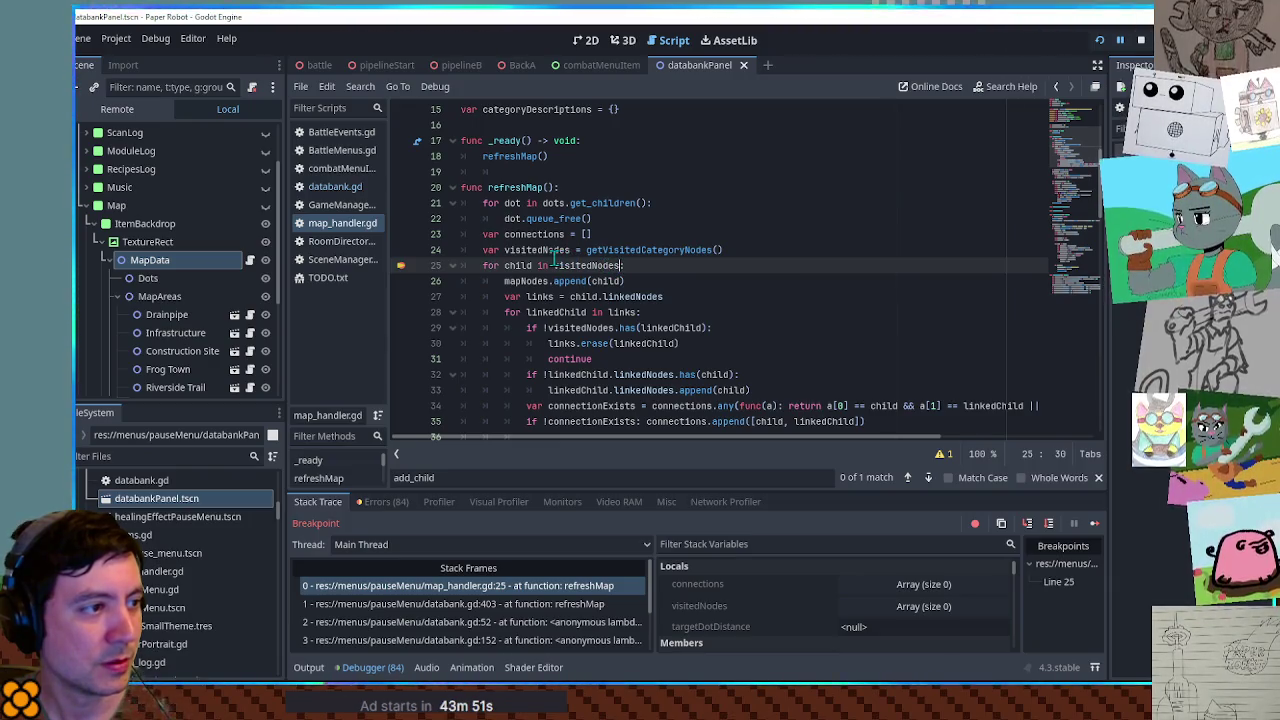
pyautogui.write(':')
# Jump to getVisitedCategoryNodes, resume the game, and highlight visitedCategories
pyautogui.click(624, 251)
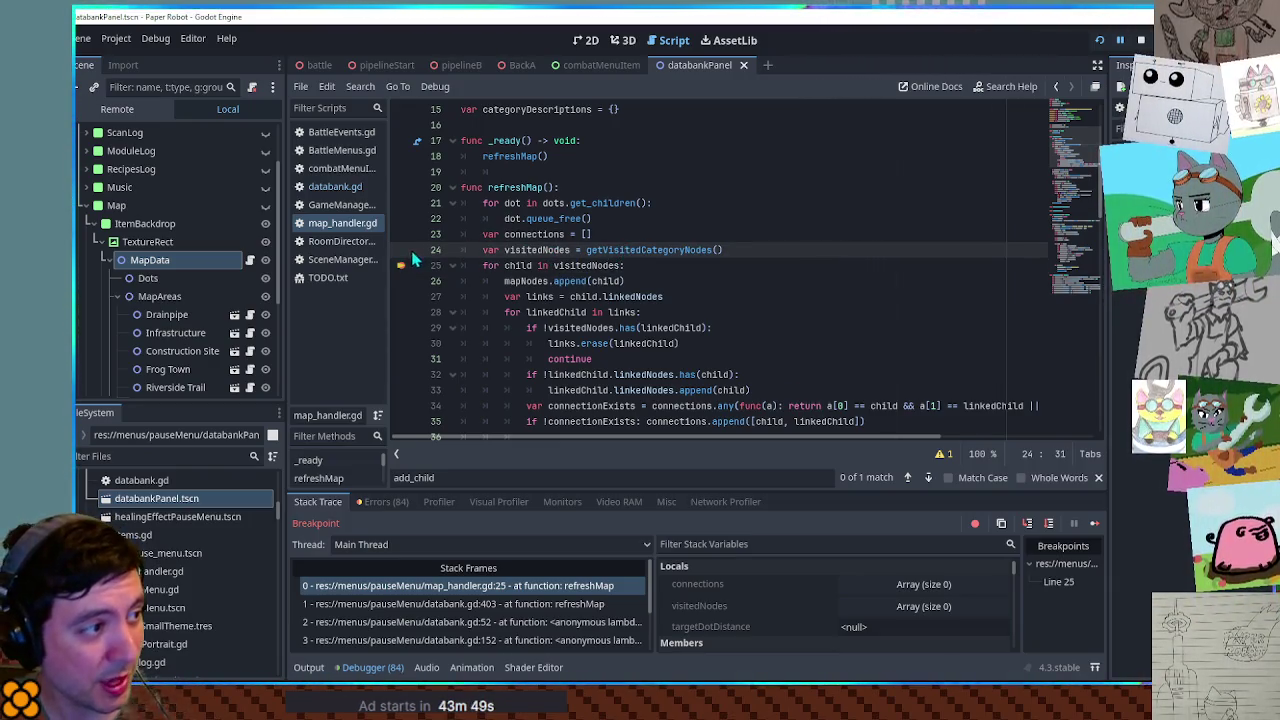
pyautogui.click(645, 265)
pyautogui.keyDown('ctrl'); pyautogui.click(652, 252); pyautogui.keyUp('ctrl')
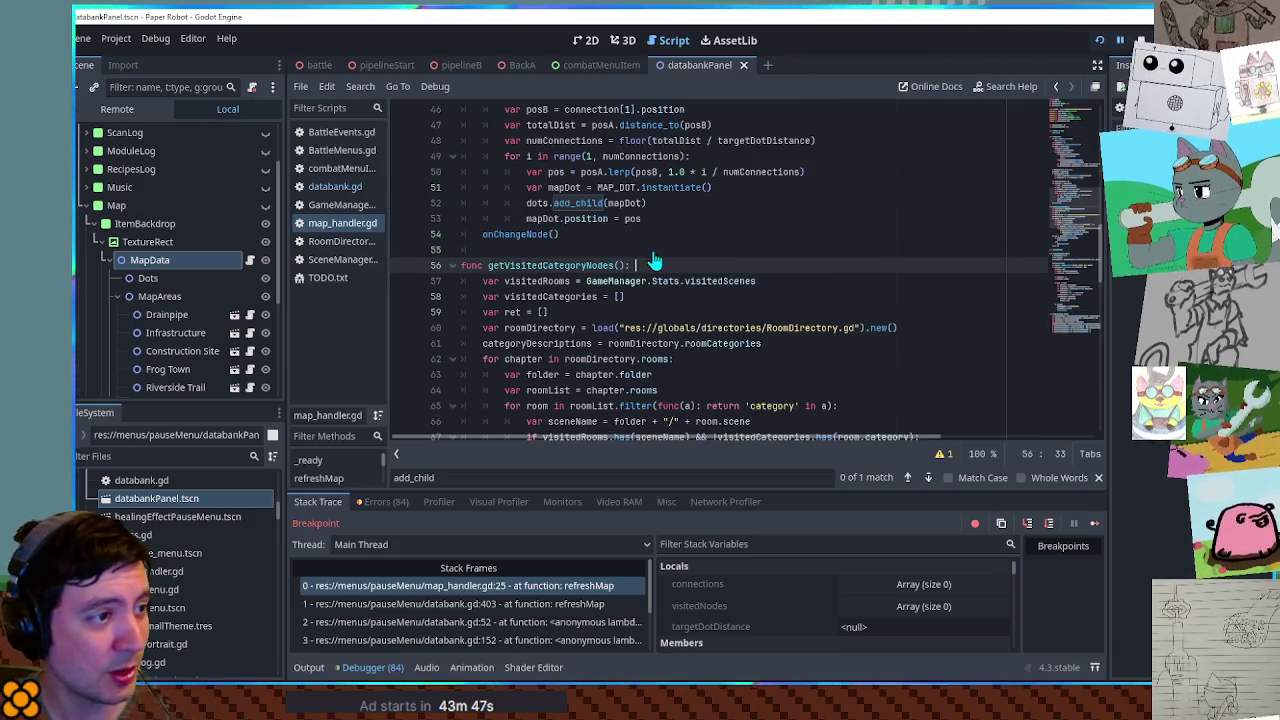
pyautogui.scroll(-2, 651, 257)
pyautogui.click(1094, 523)
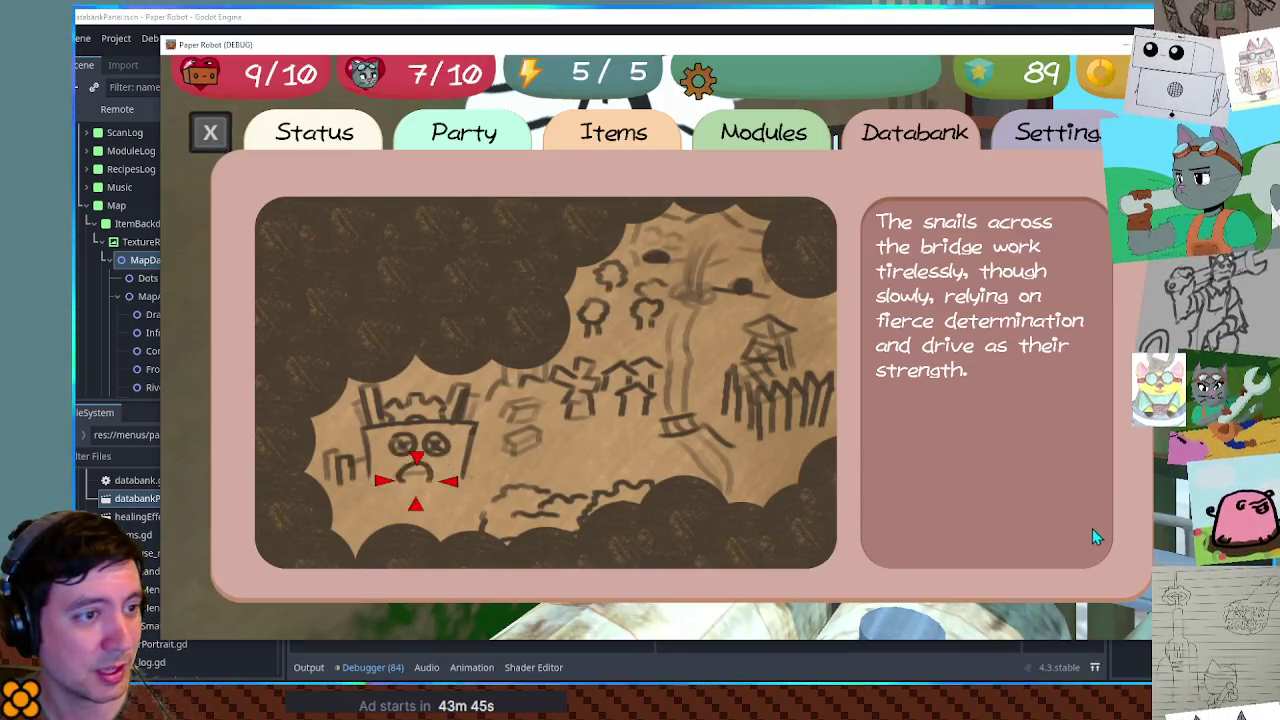
pyautogui.scroll(-1, 495, 283)
pyautogui.scroll(-2, 495, 283)
pyautogui.scroll(2, 495, 275)
pyautogui.doubleClick(567, 374)
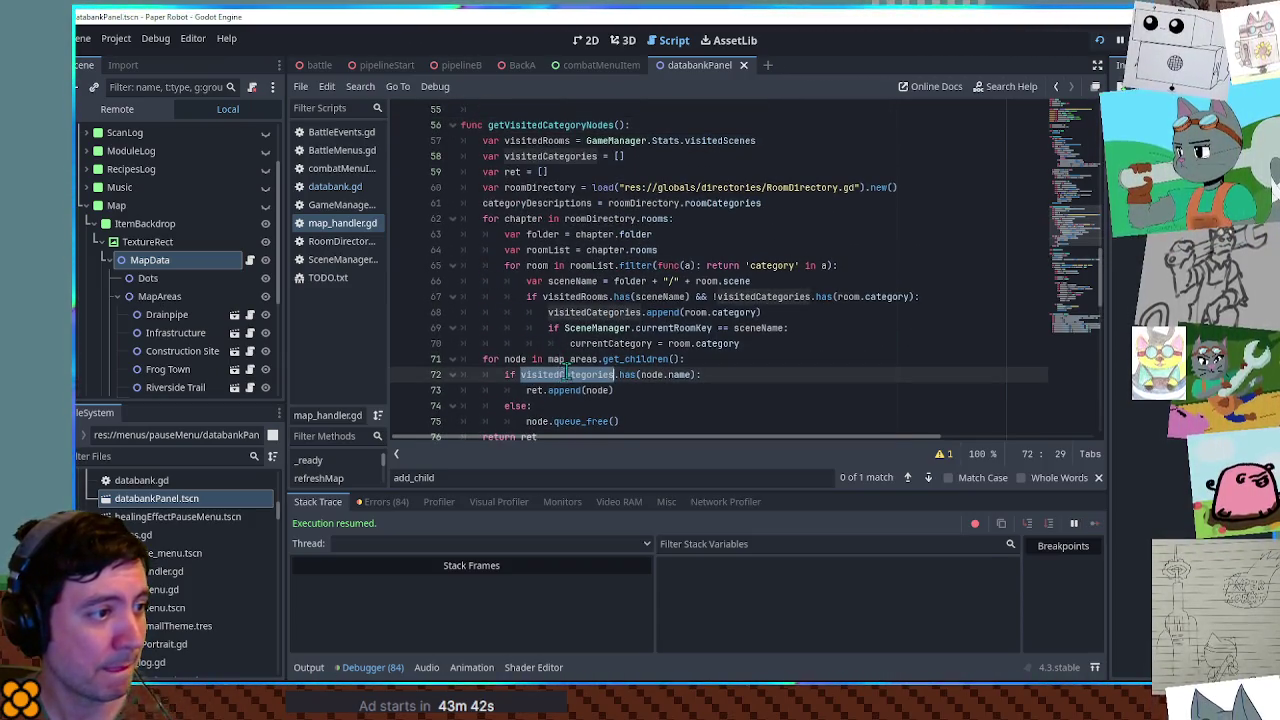
# Add a breakpoint on line 71's map-area loop and reopen the game's Map page to hit it
pyautogui.click(402, 359)
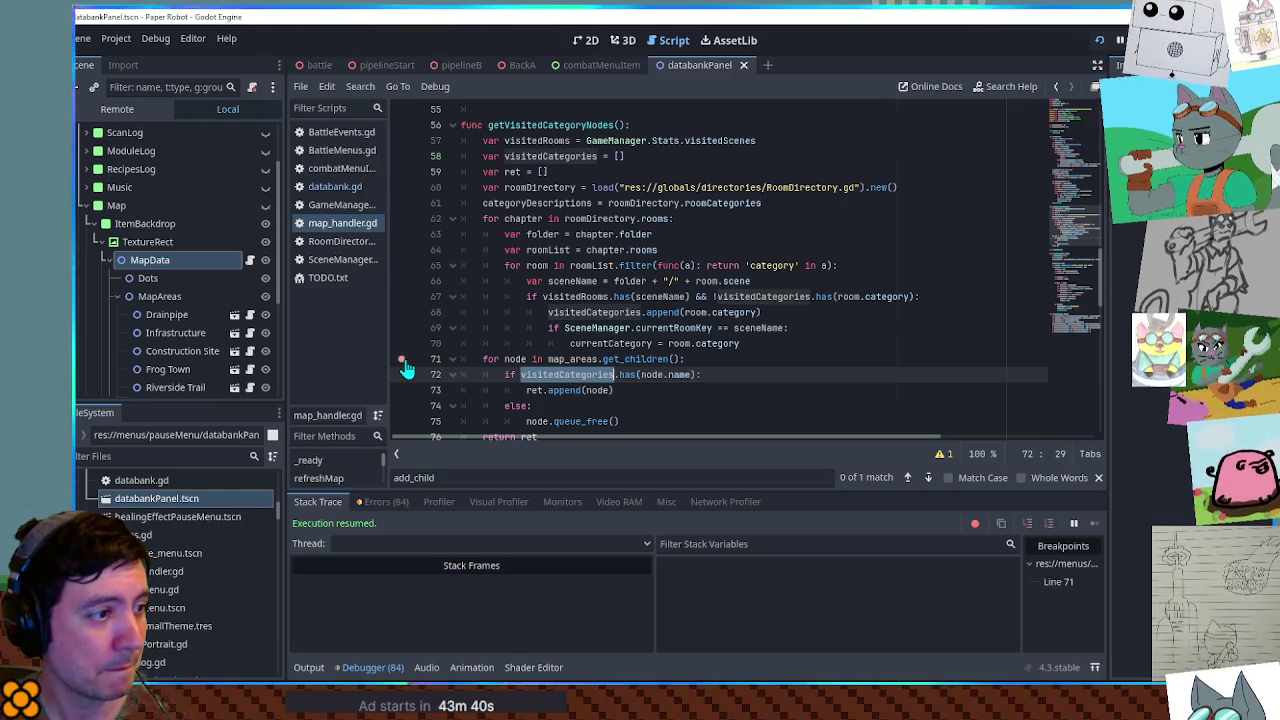
pyautogui.scroll(-1, 553, 378)
pyautogui.doubleClick(534, 343)
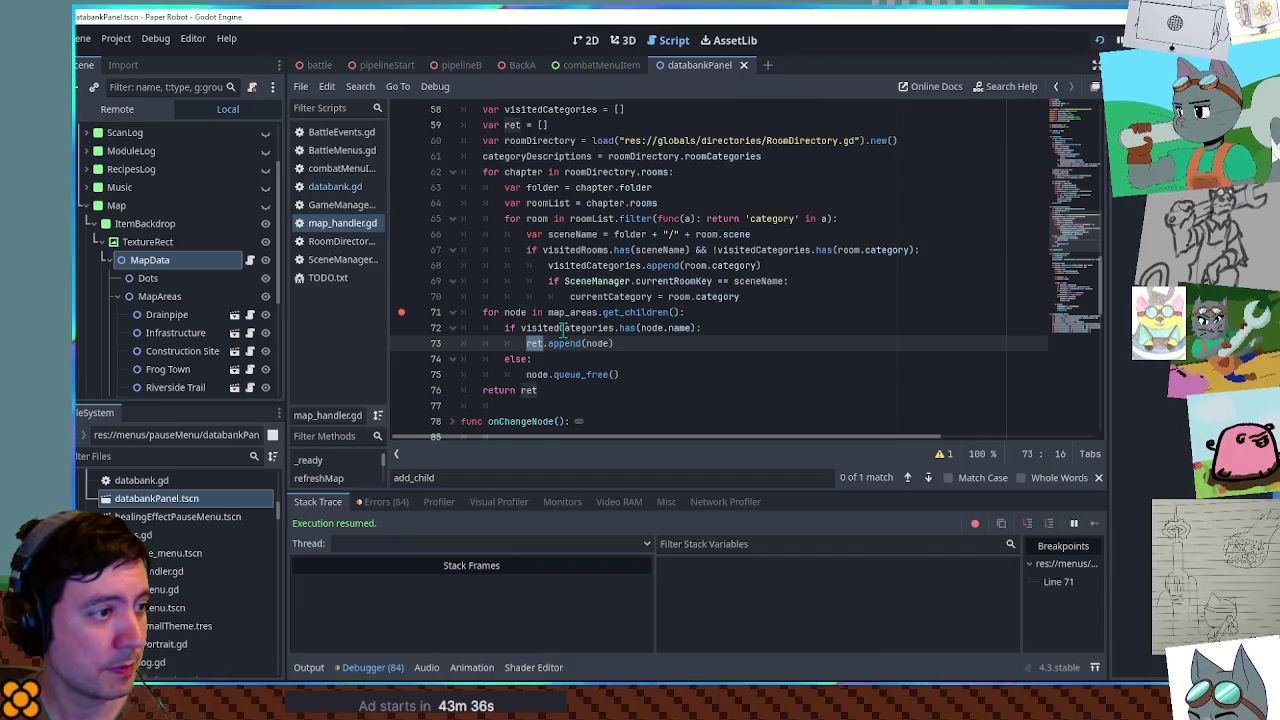
pyautogui.doubleClick(565, 328)
pyautogui.scroll(1, 565, 328)
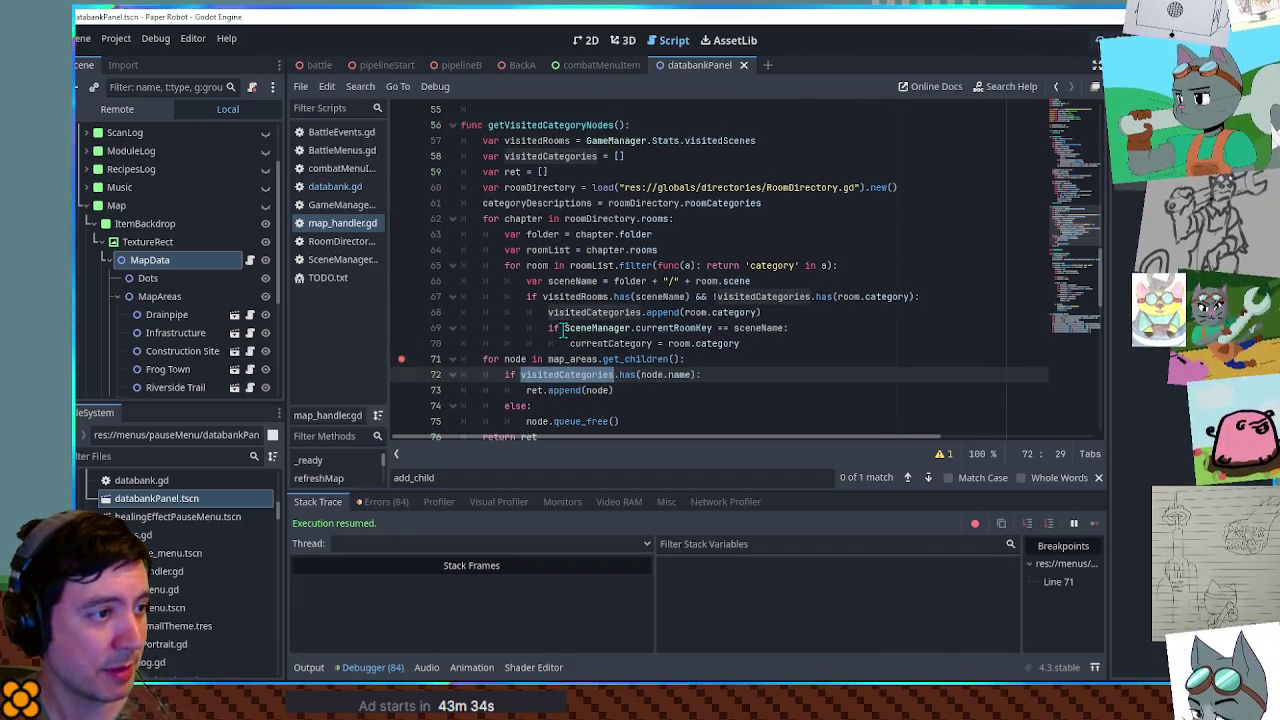
pyautogui.hotkey('alt', 'Tab')
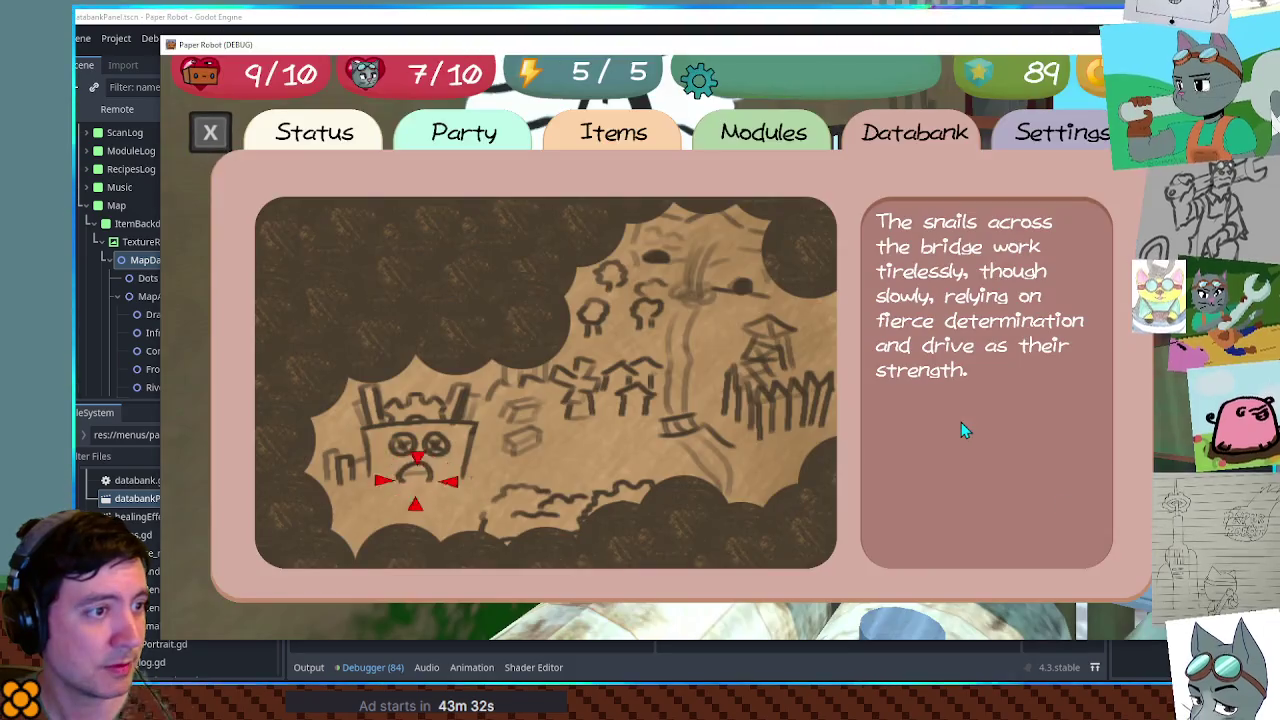
pyautogui.click(961, 422)
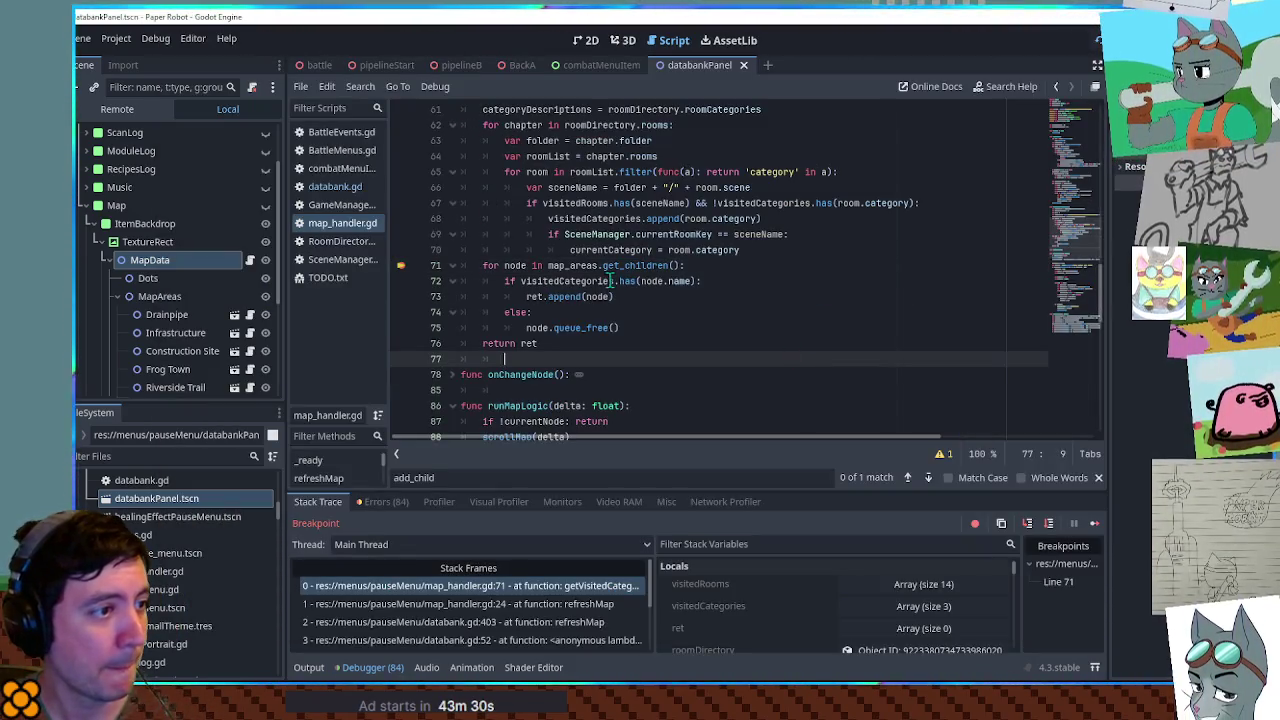
# Check the paused values of visitedCategories and map_areas on line 71
pyautogui.moveTo(579, 218)
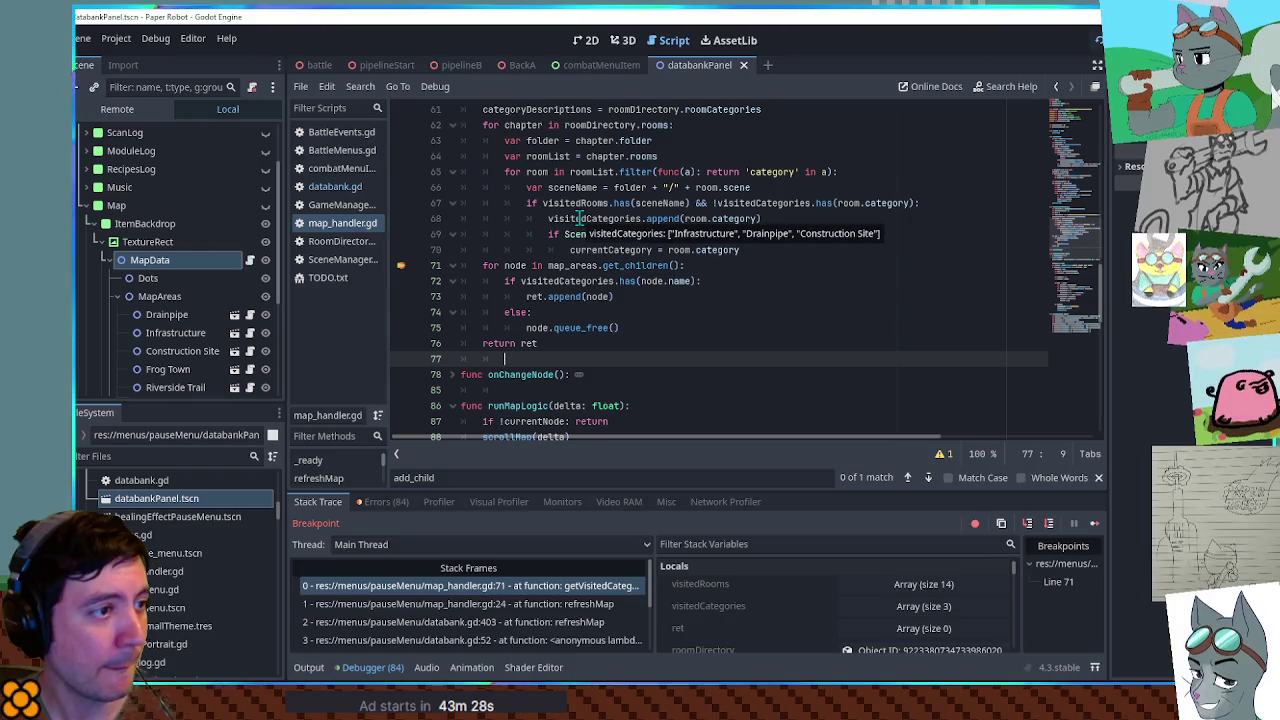
pyautogui.click(579, 218)
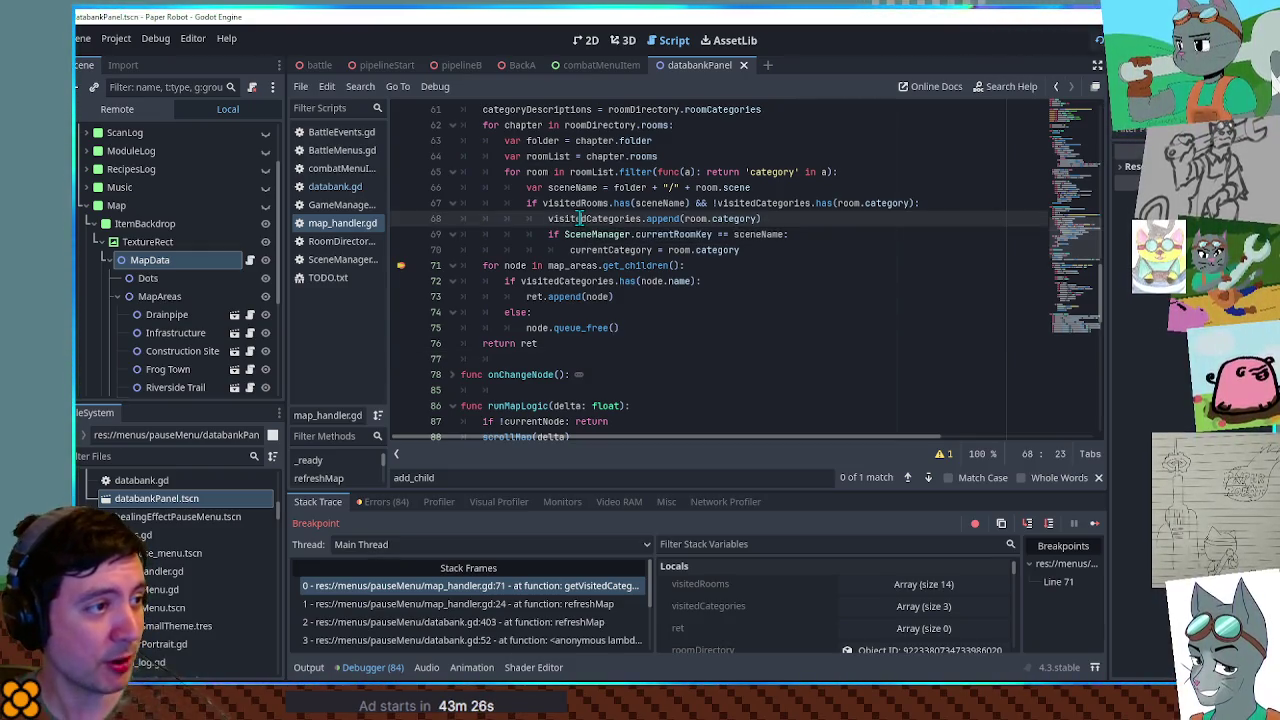
pyautogui.scroll(1, 577, 250)
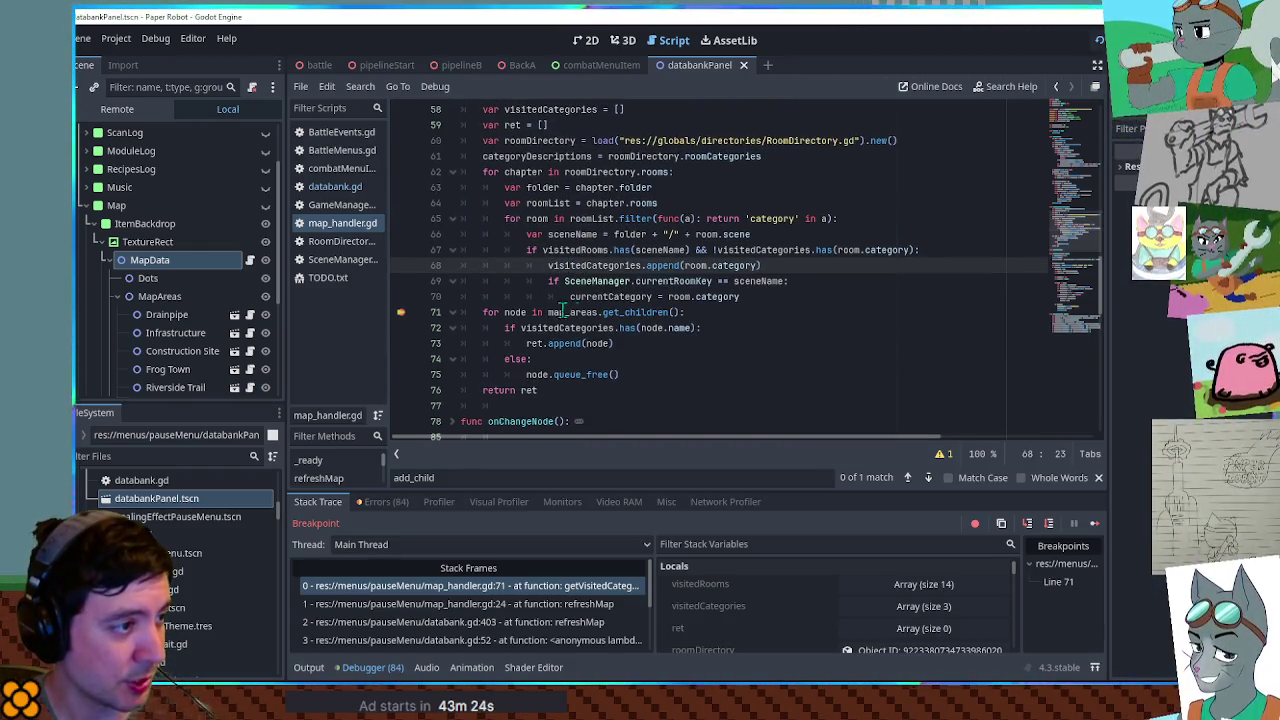
pyautogui.click(577, 313)
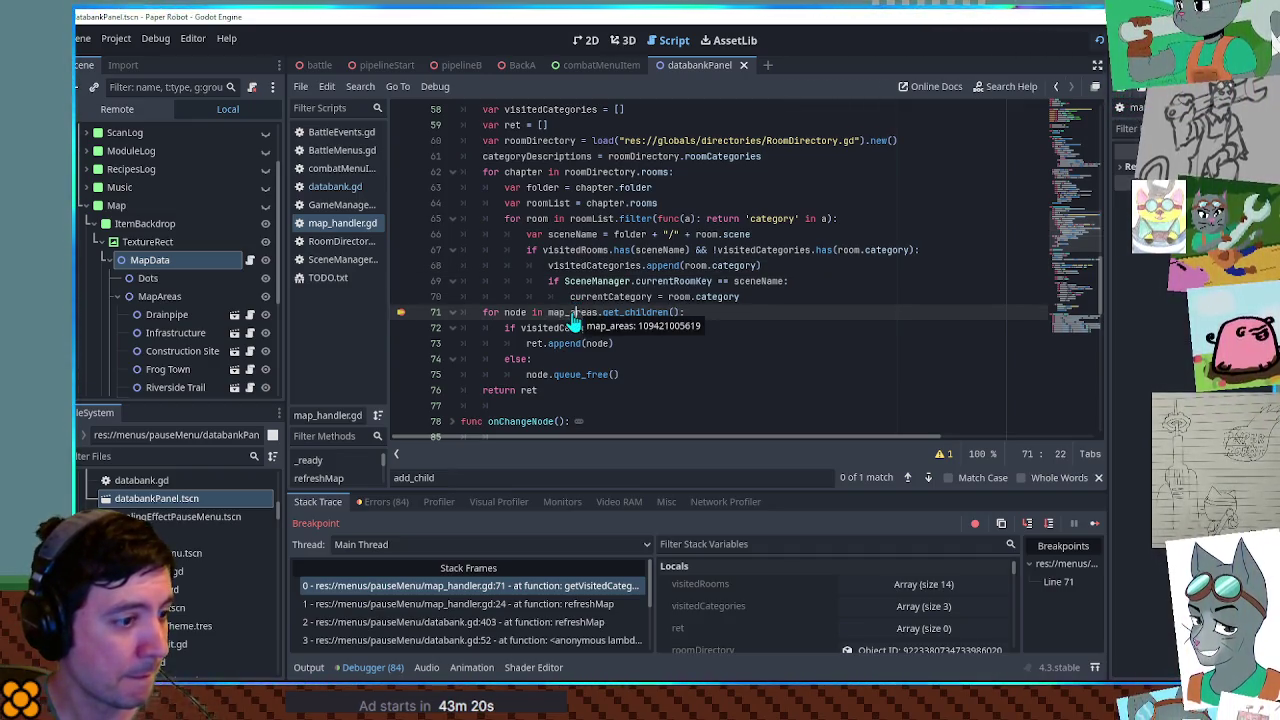
# Select the map_areas row among the debugger's members and bring up the remote scene tree
pyautogui.scroll(-5, 805, 630)
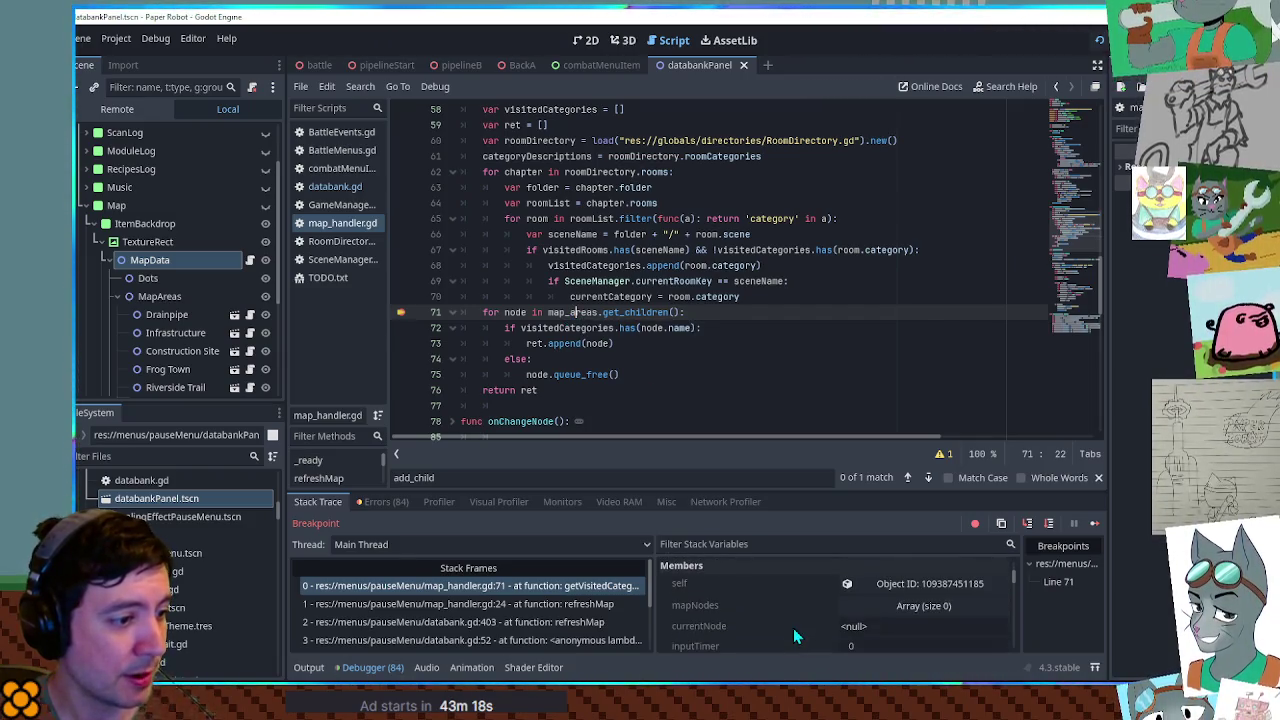
pyautogui.scroll(-1, 805, 625)
pyautogui.click(890, 602)
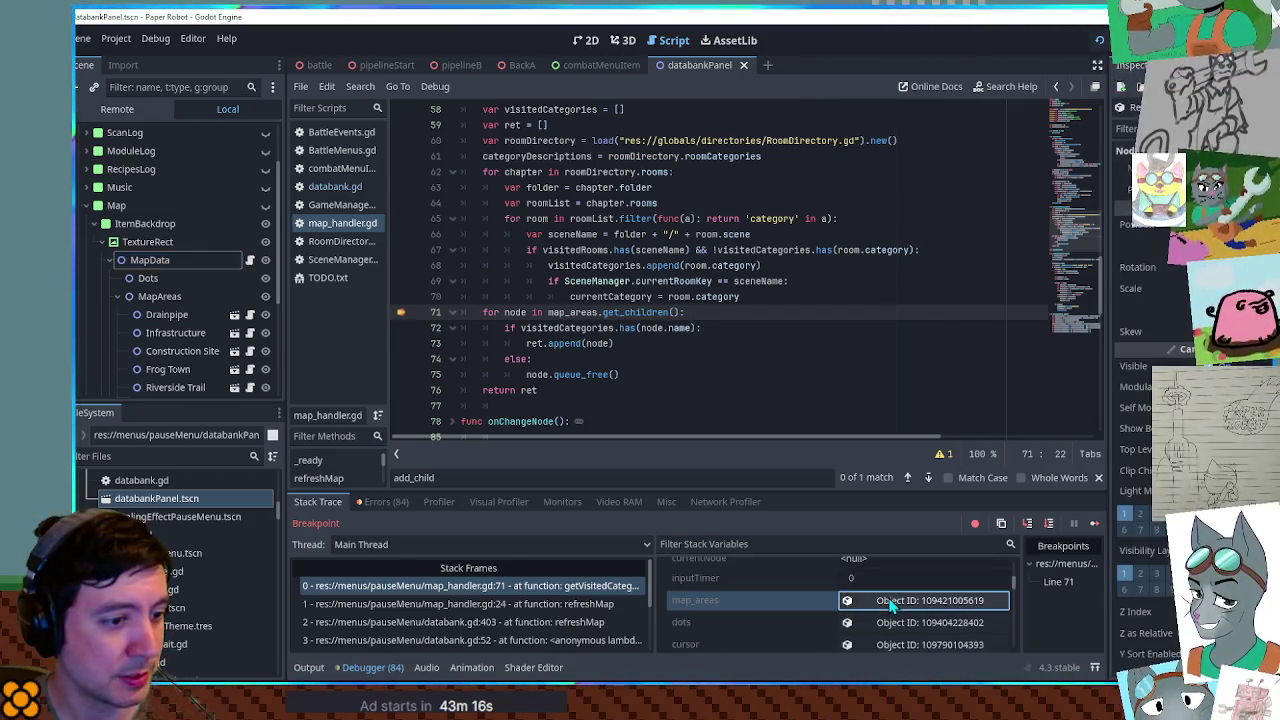
pyautogui.click(133, 108)
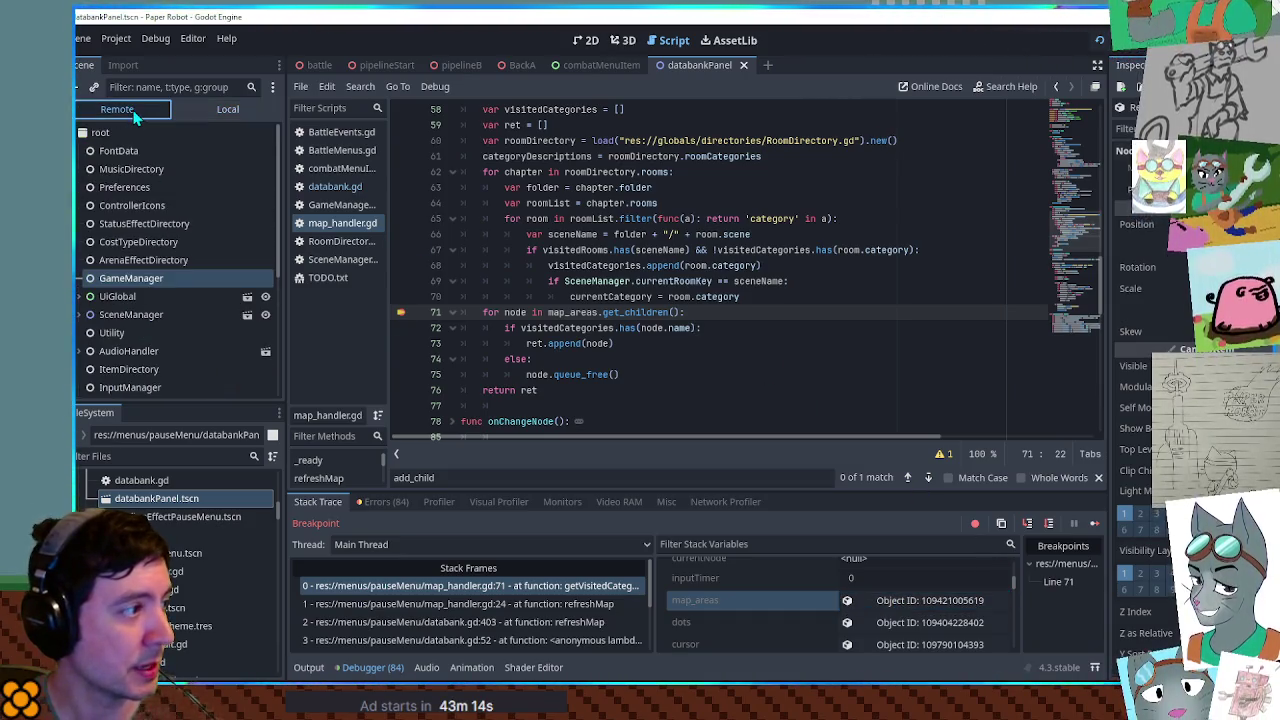
# In the Remote tree, expand UiGlobal > PauseMenu > Container > Databank > DatabankItems
pyautogui.click(211, 109)
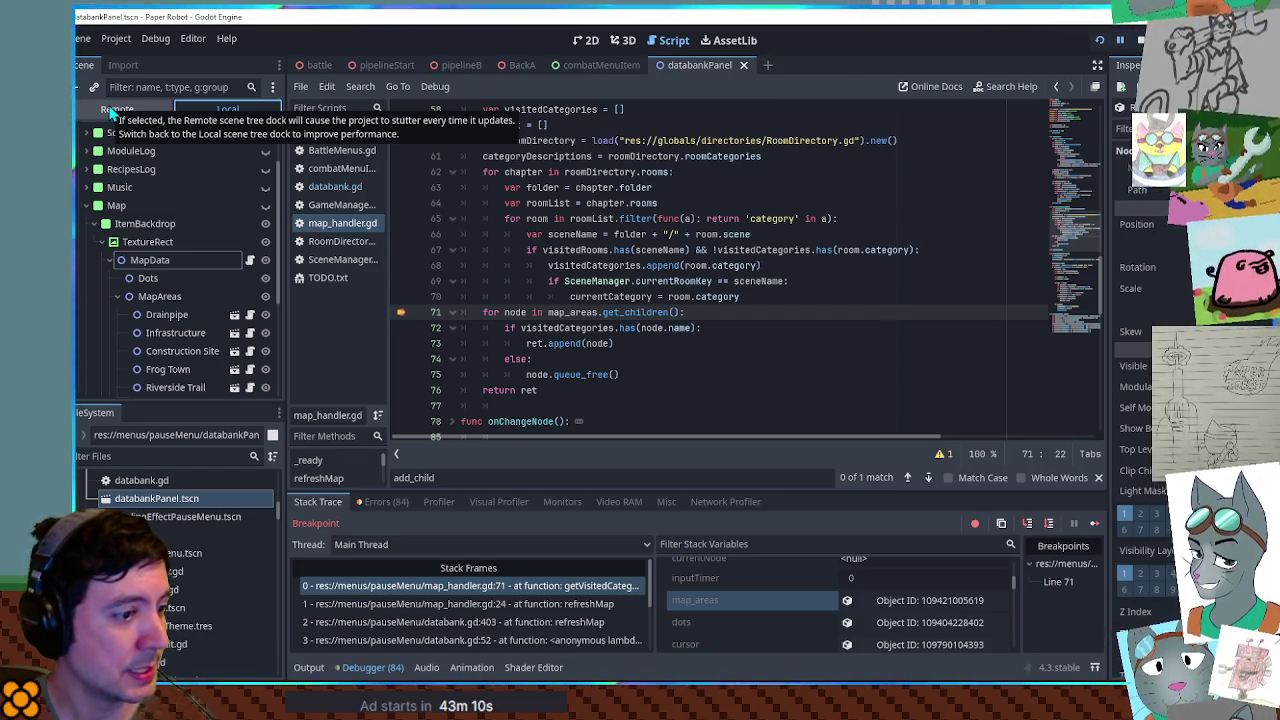
pyautogui.click(112, 110)
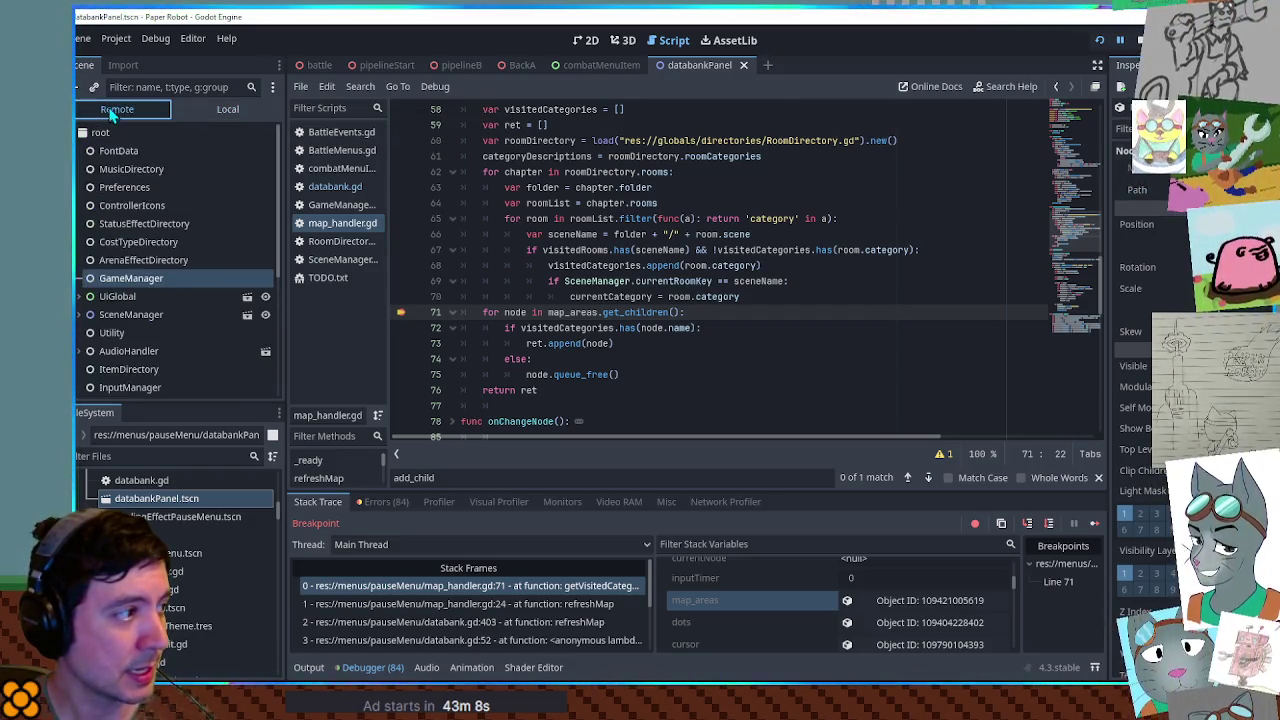
pyautogui.click(79, 296)
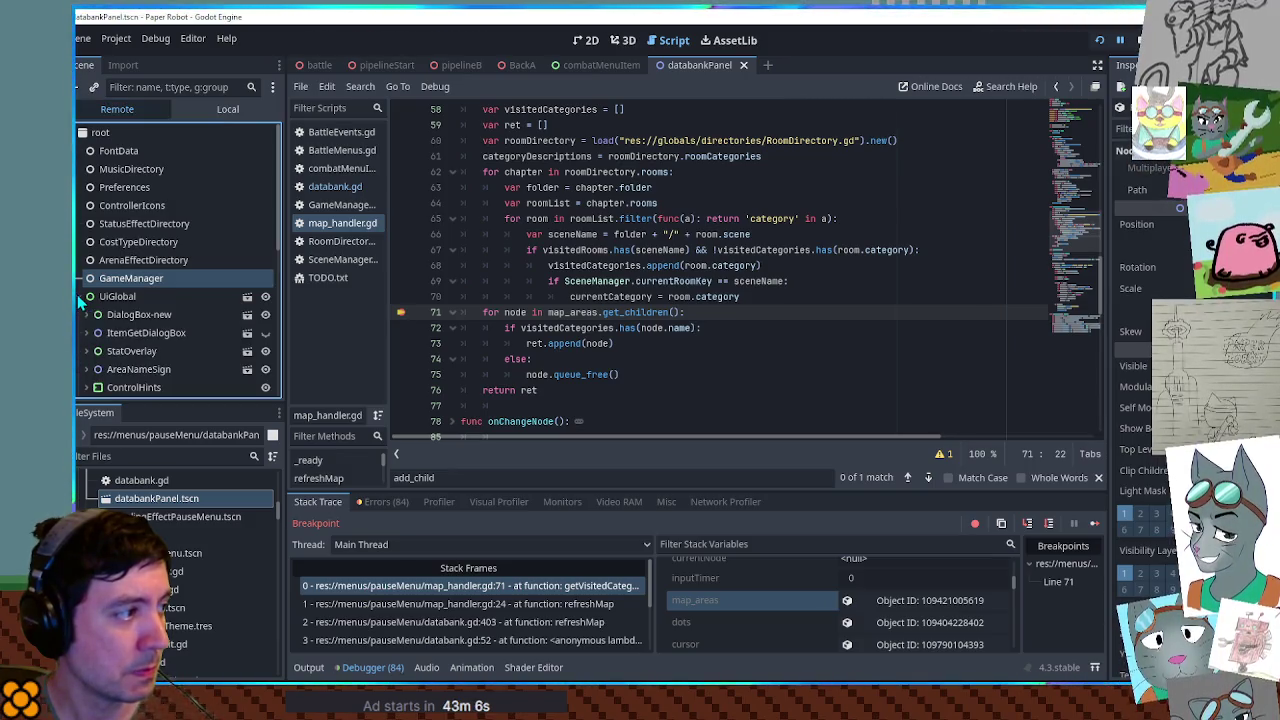
pyautogui.scroll(-3, 86, 300)
pyautogui.click(86, 270)
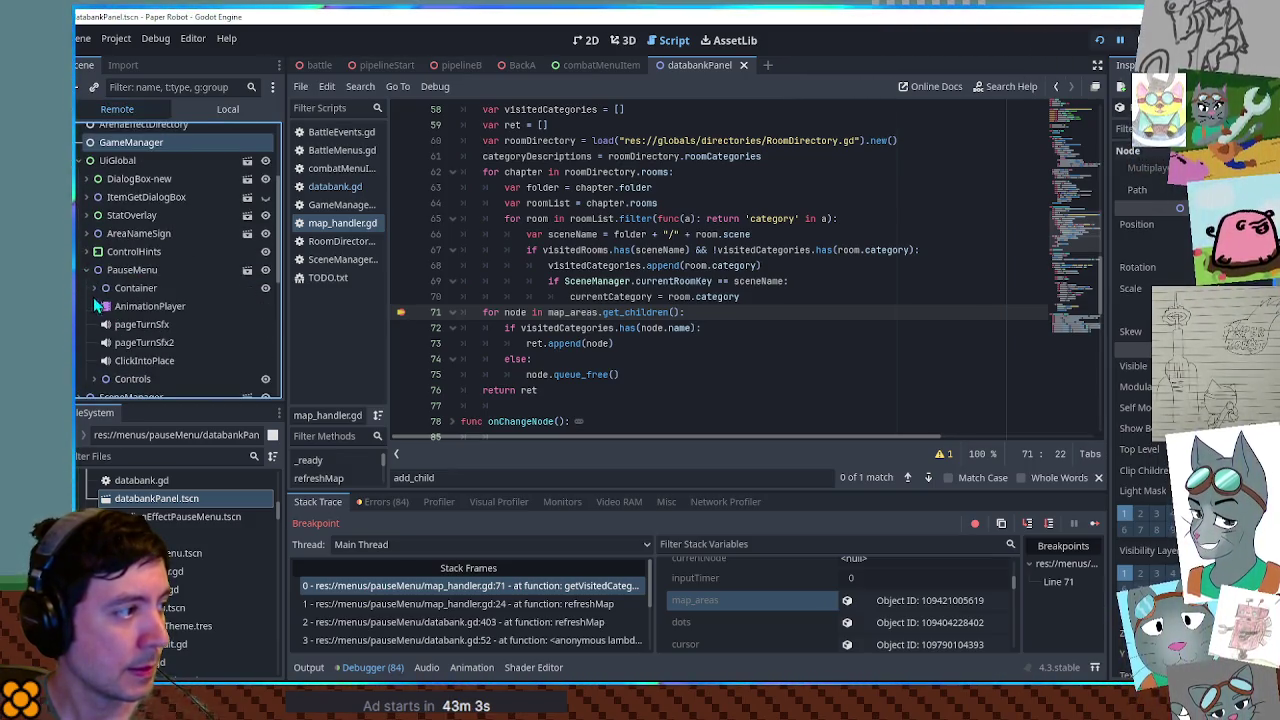
pyautogui.click(95, 288)
pyautogui.scroll(-1, 100, 330)
pyautogui.click(102, 360)
pyautogui.scroll(-2, 106, 346)
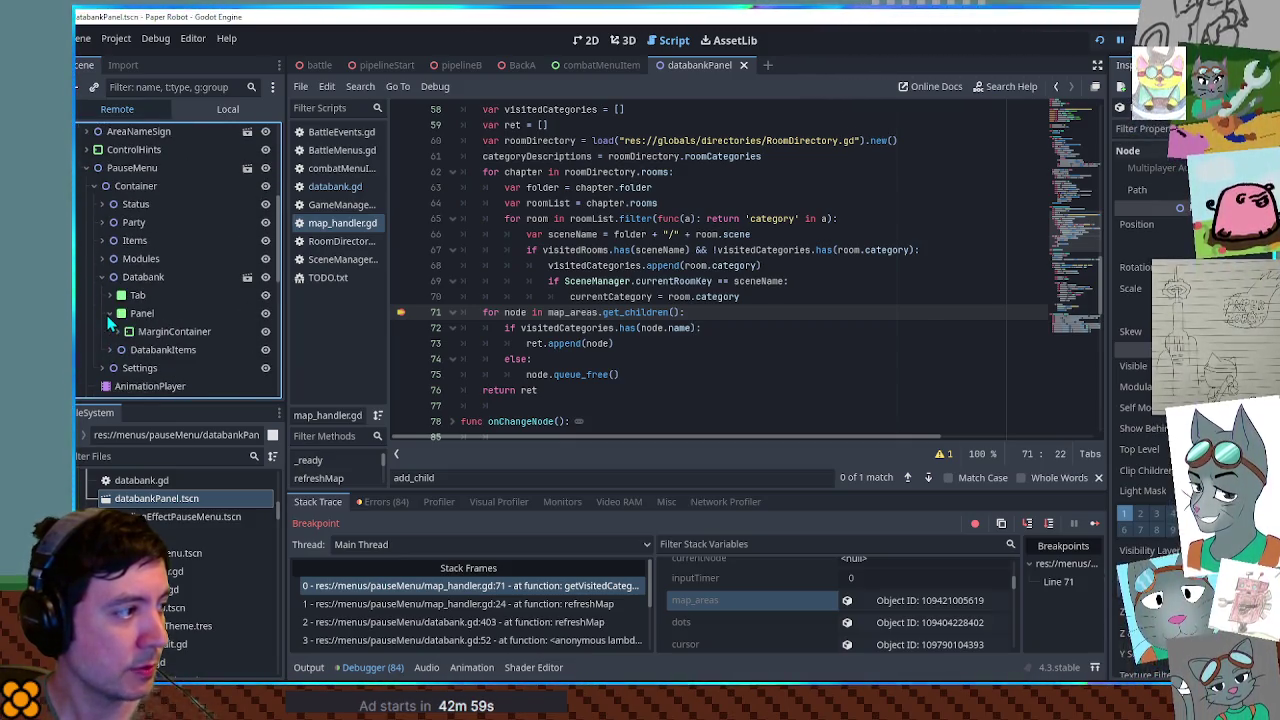
pyautogui.click(110, 331)
# Expand Map > ItemBackdrop > TextureRect and open MapData to reveal Dots, MapAreas and Cursor
pyautogui.scroll(-3, 110, 330)
pyautogui.click(117, 287)
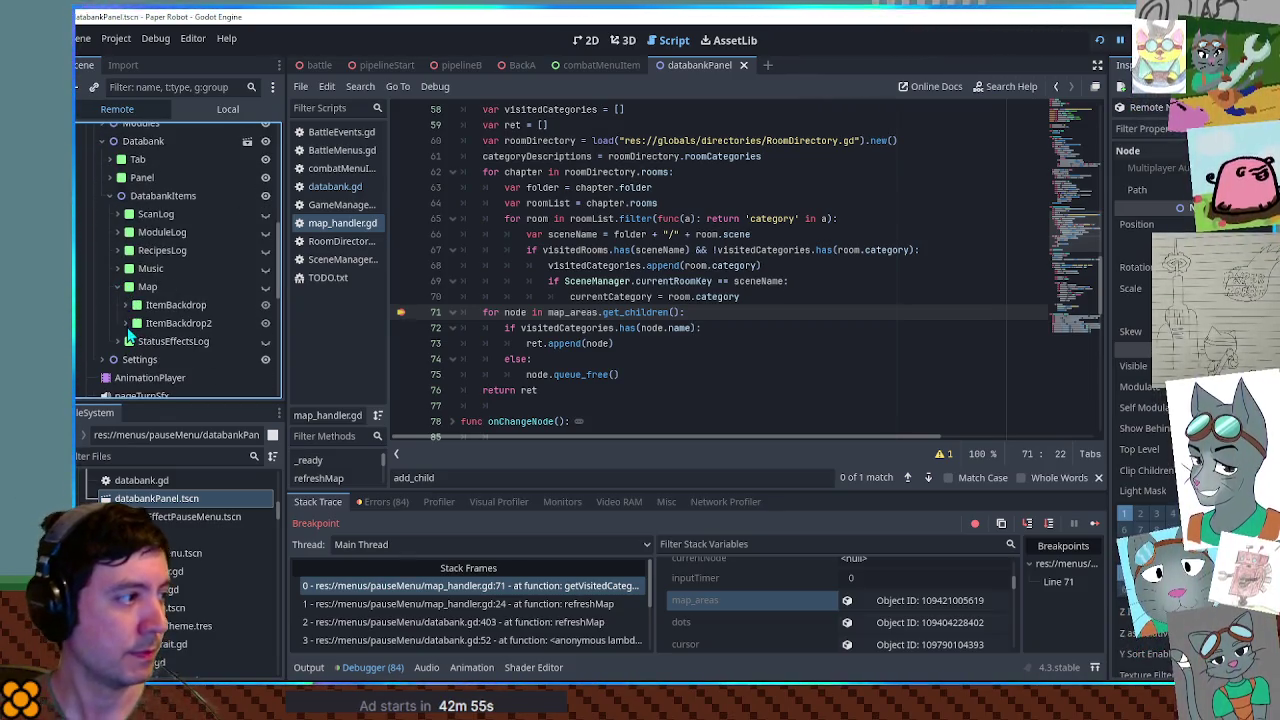
pyautogui.click(125, 305)
pyautogui.click(125, 305)
pyautogui.scroll(-2, 125, 300)
pyautogui.click(124, 289)
pyautogui.click(125, 271)
pyautogui.click(132, 289)
pyautogui.click(163, 311)
pyautogui.click(141, 307)
pyautogui.scroll(-2, 199, 320)
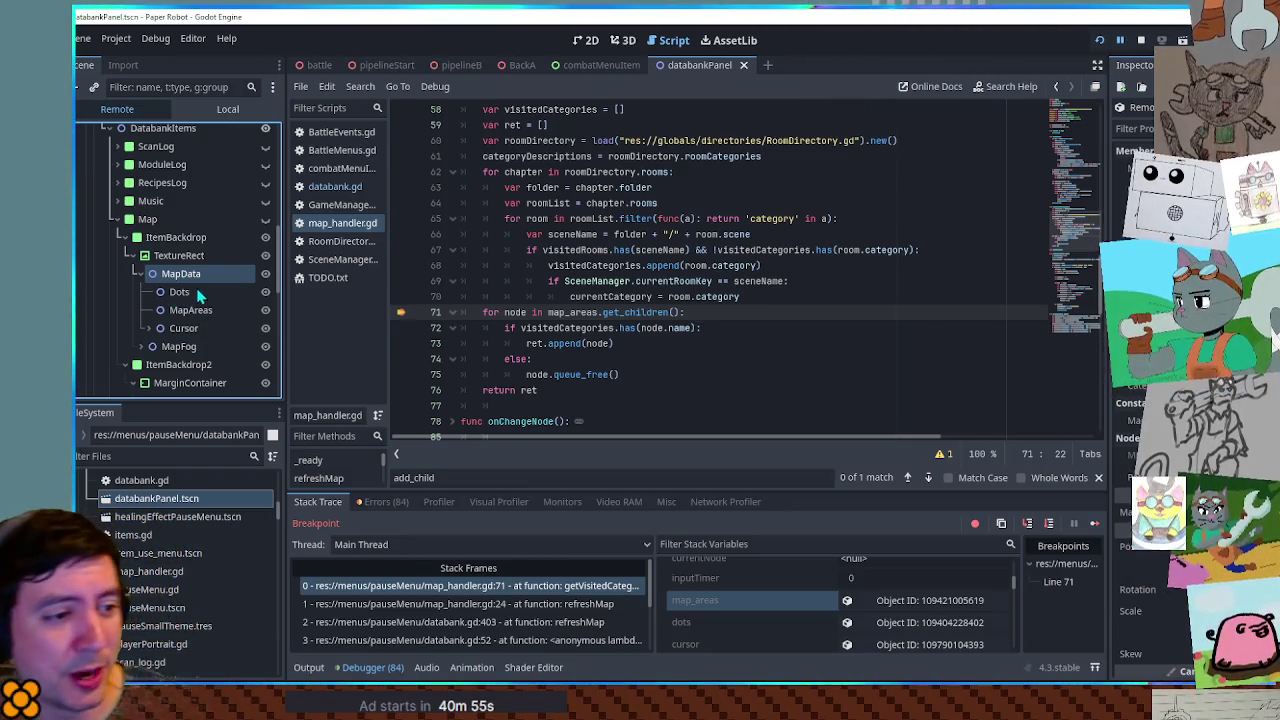
pyautogui.click(335, 279)
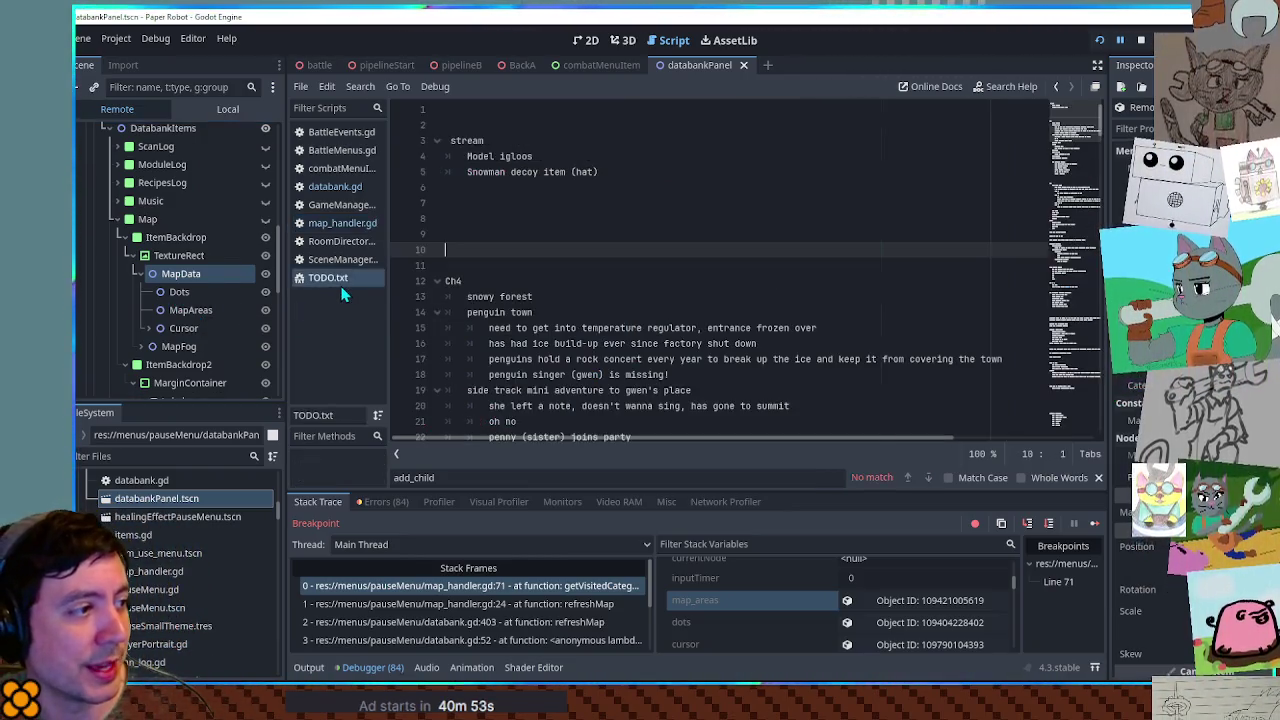
# Insert a 'demo' prep section with an indented 'HubA rework' item at the top of TODO.txt
pyautogui.moveTo(1075, 140)
pyautogui.mouseDown()
pyautogui.moveTo(1075, 420)
pyautogui.moveTo(1075, 110)
pyautogui.mouseUp()
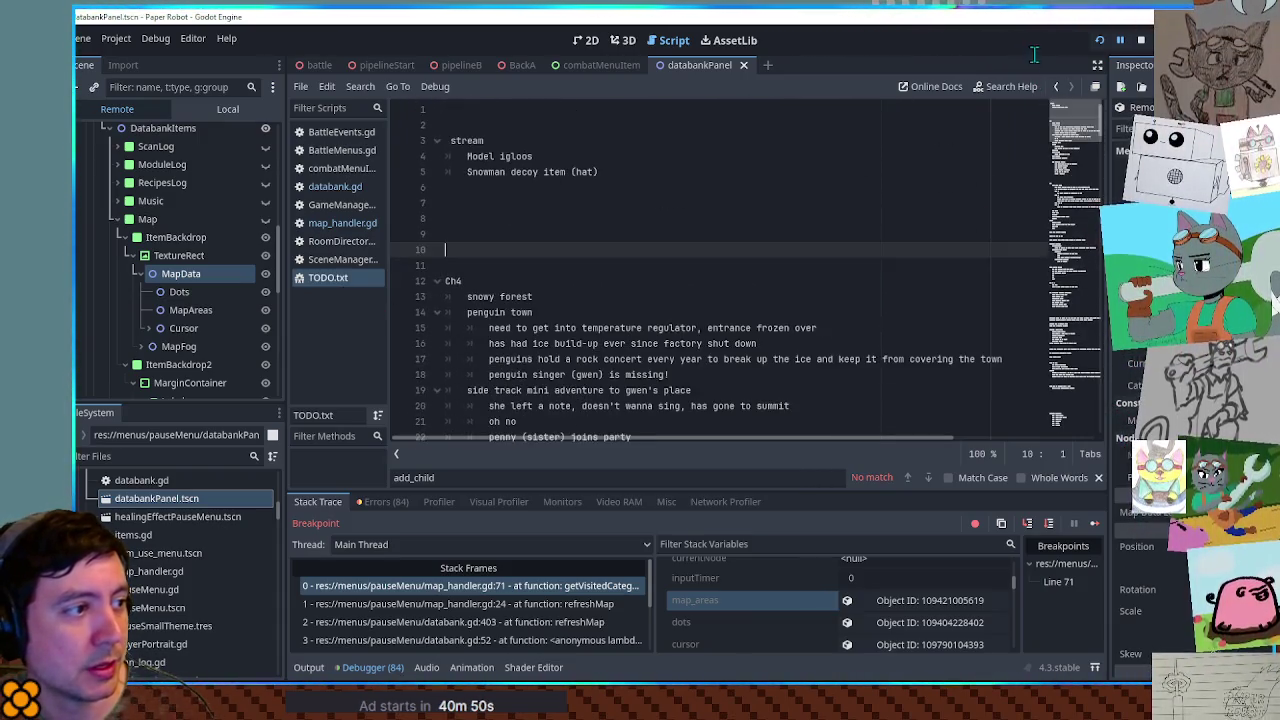
pyautogui.click(502, 120)
pyautogui.press('Return')
pyautogui.press('Return')
pyautogui.press('Up')
pyautogui.write('demo')
pyautogui.press('Return')
pyautogui.press('Tab')
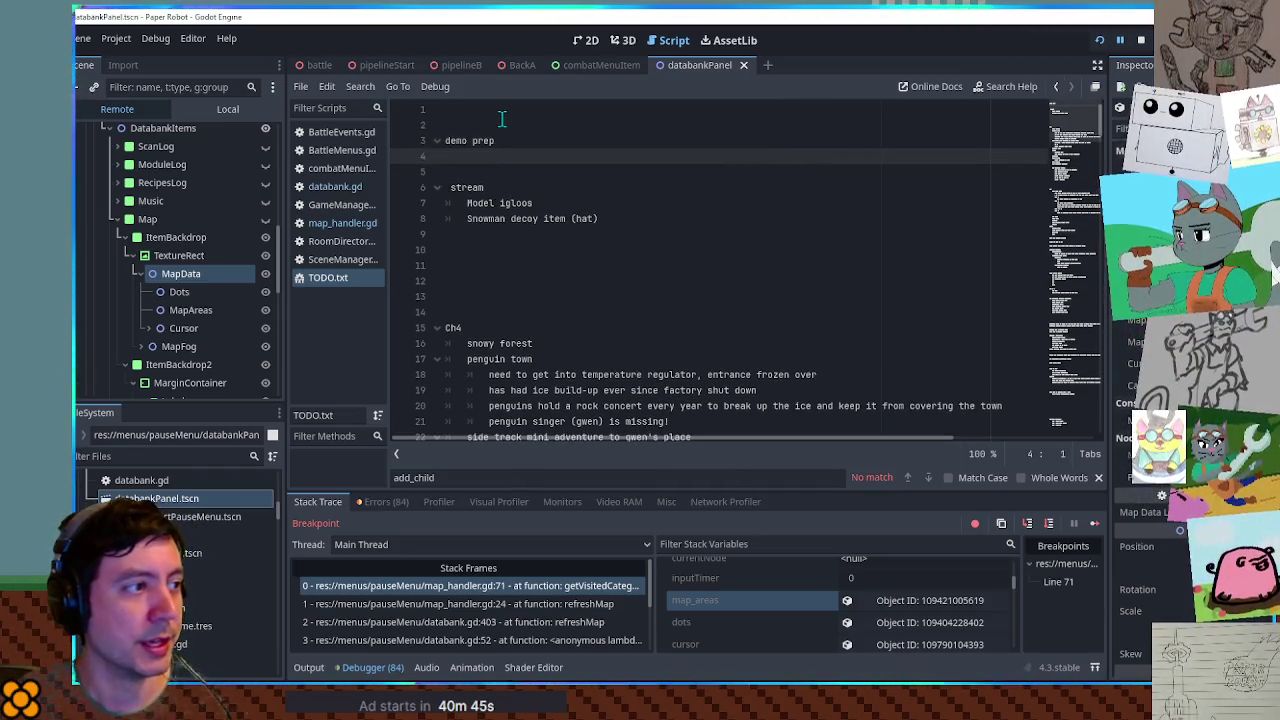
pyautogui.write('Hu')
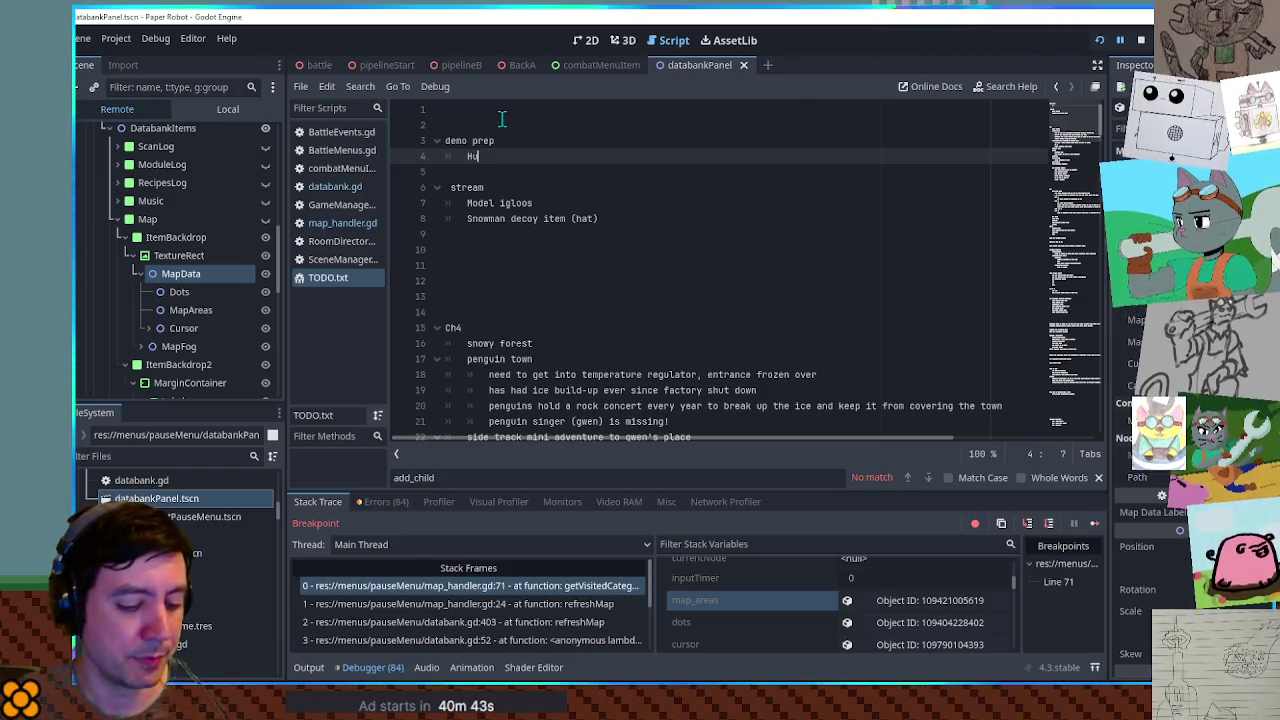
pyautogui.write('bA rework')
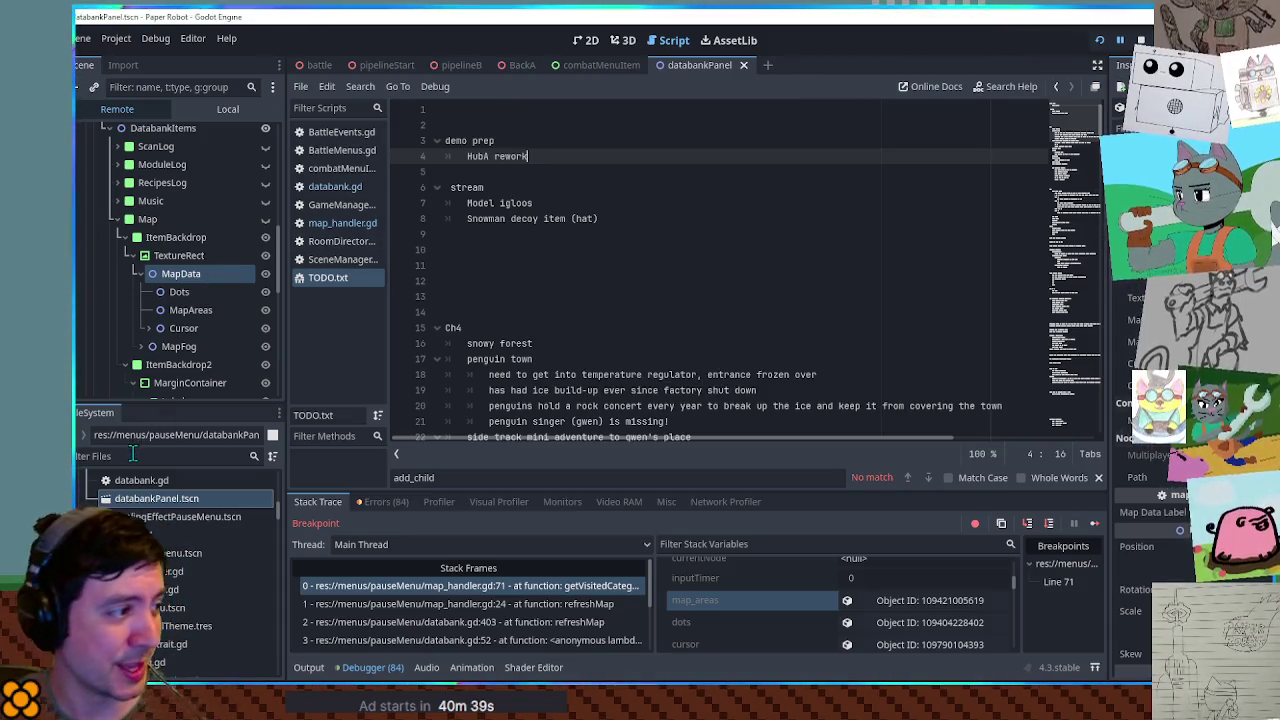
pyautogui.click(165, 456)
# Filter files for 'huba', open scenes/00/HubA.tscn in 3D, and glance at the Output log
pyautogui.write('huba')
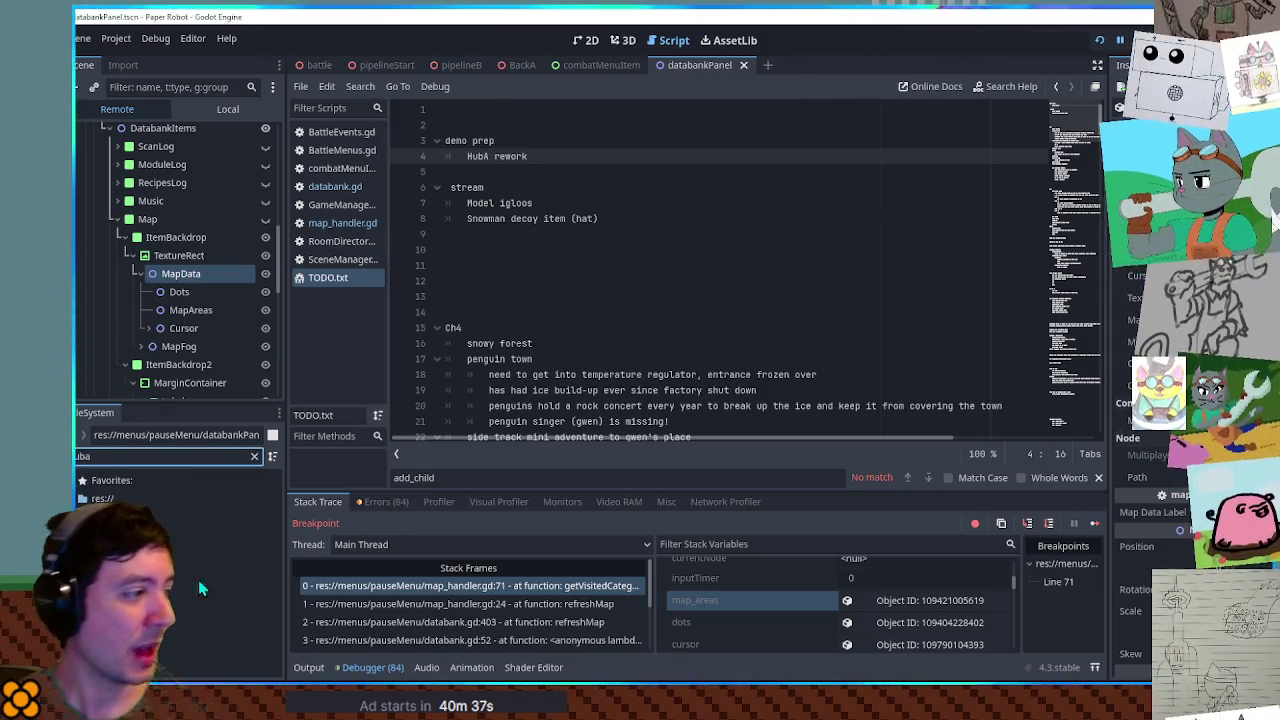
pyautogui.doubleClick(191, 555)
pyautogui.click(615, 42)
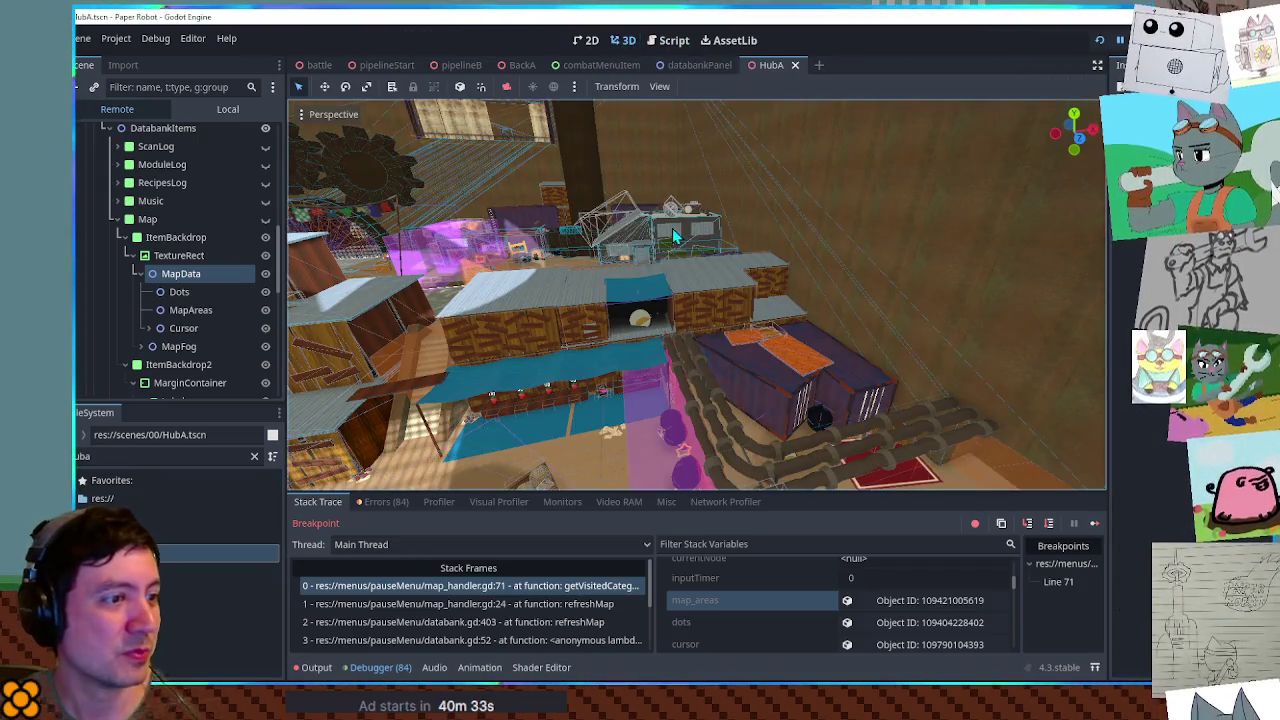
pyautogui.click(308, 667)
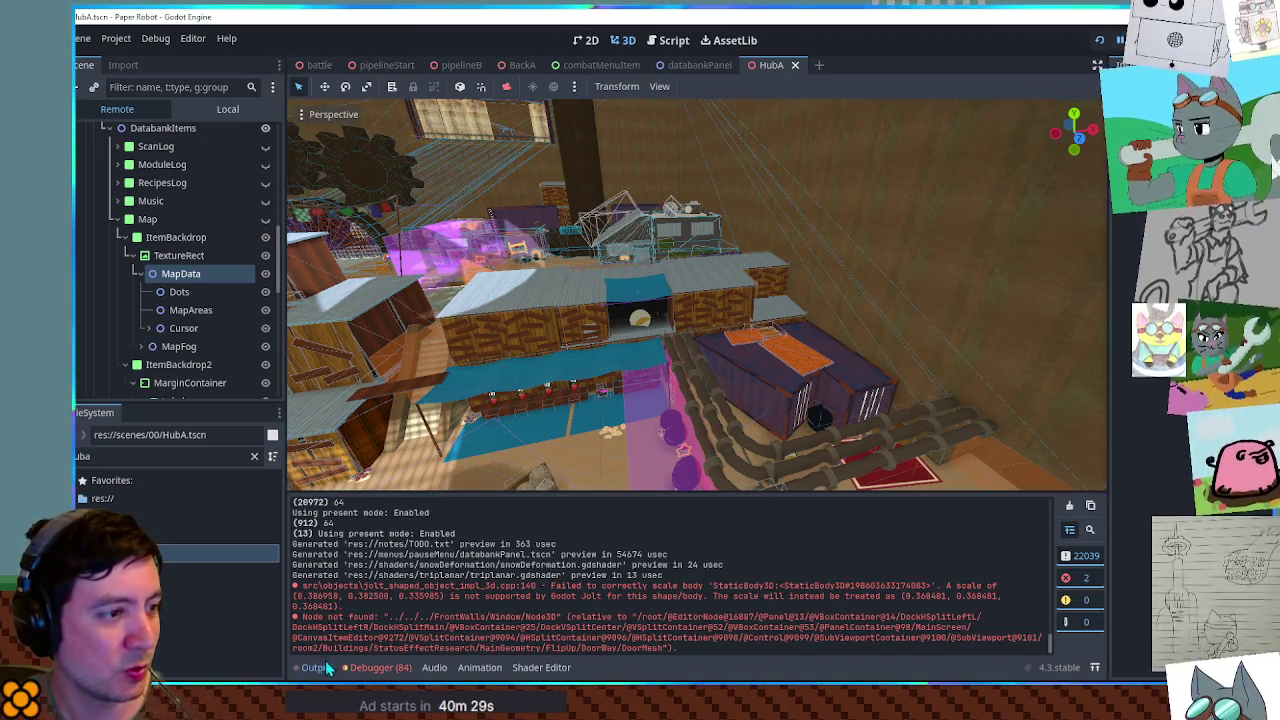
pyautogui.click(310, 667)
pyautogui.moveTo(651, 366)
pyautogui.mouseDown()
pyautogui.moveTo(630, 390)
pyautogui.moveTo(700, 490)
pyautogui.moveTo(640, 420)
pyautogui.moveTo(740, 438)
pyautogui.moveTo(700, 440)
pyautogui.moveTo(650, 395)
pyautogui.mouseUp()
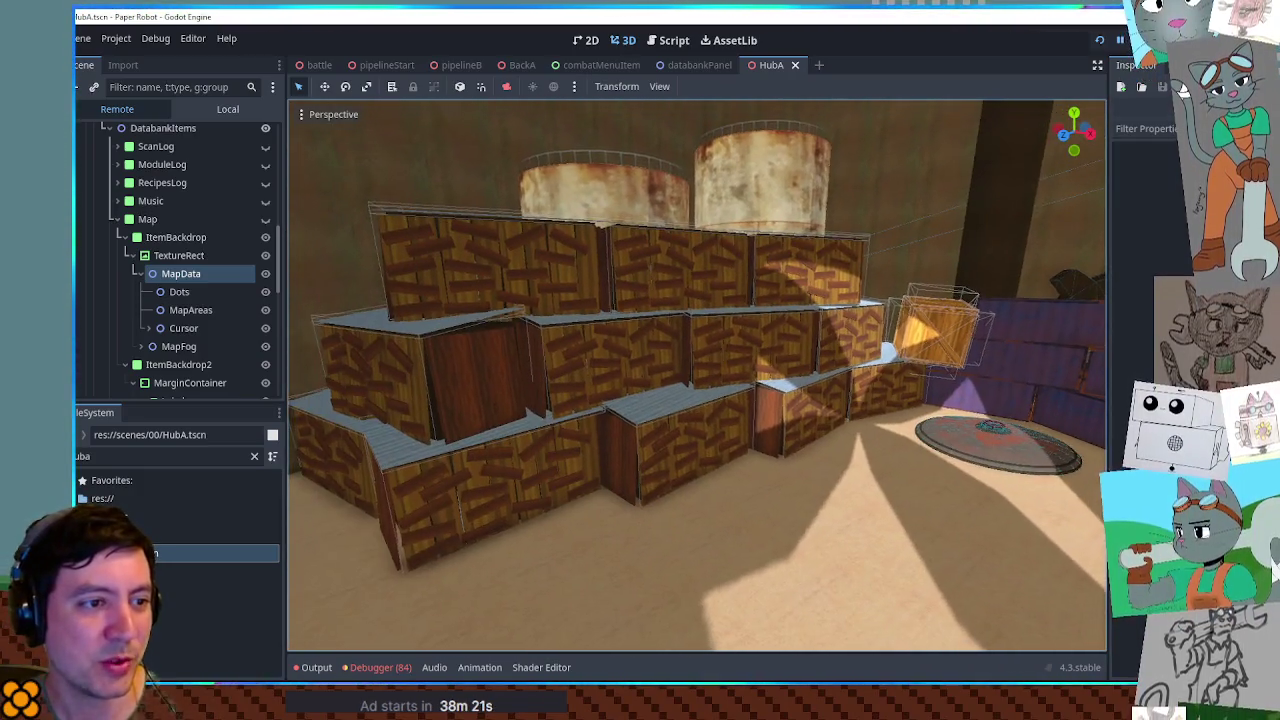
pyautogui.press('w')
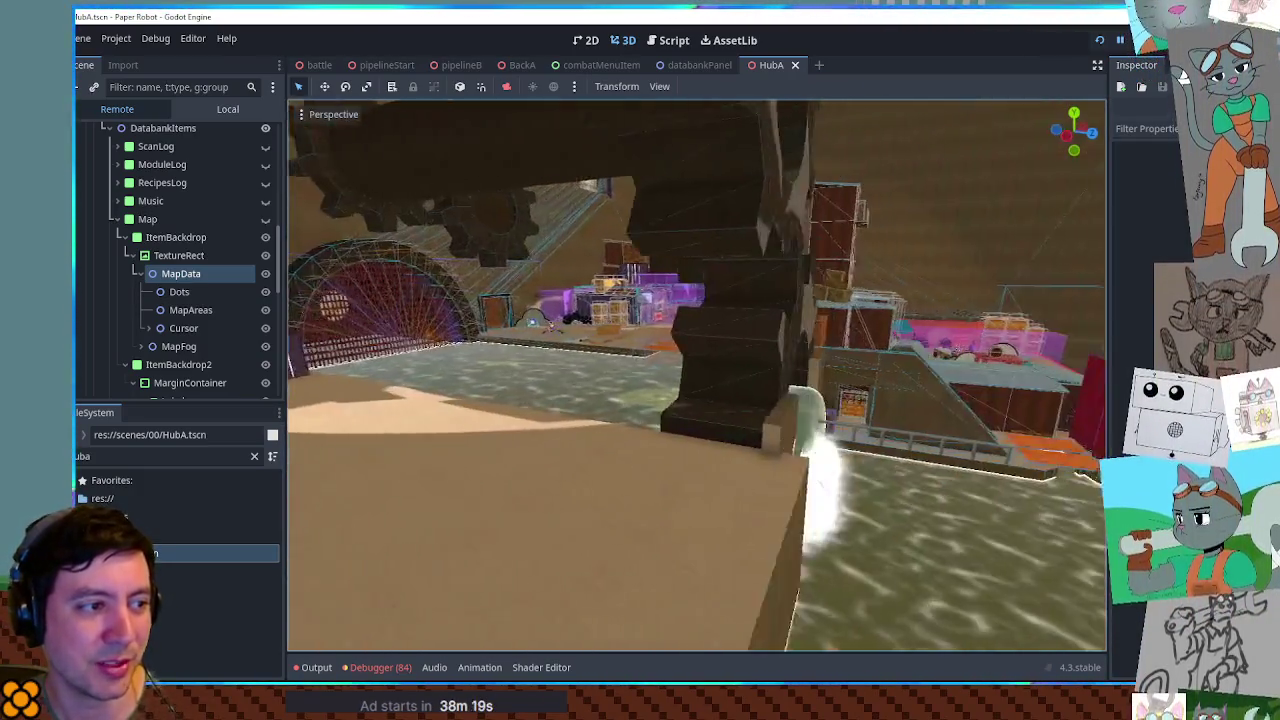
pyautogui.press('w')
pyautogui.press('w')
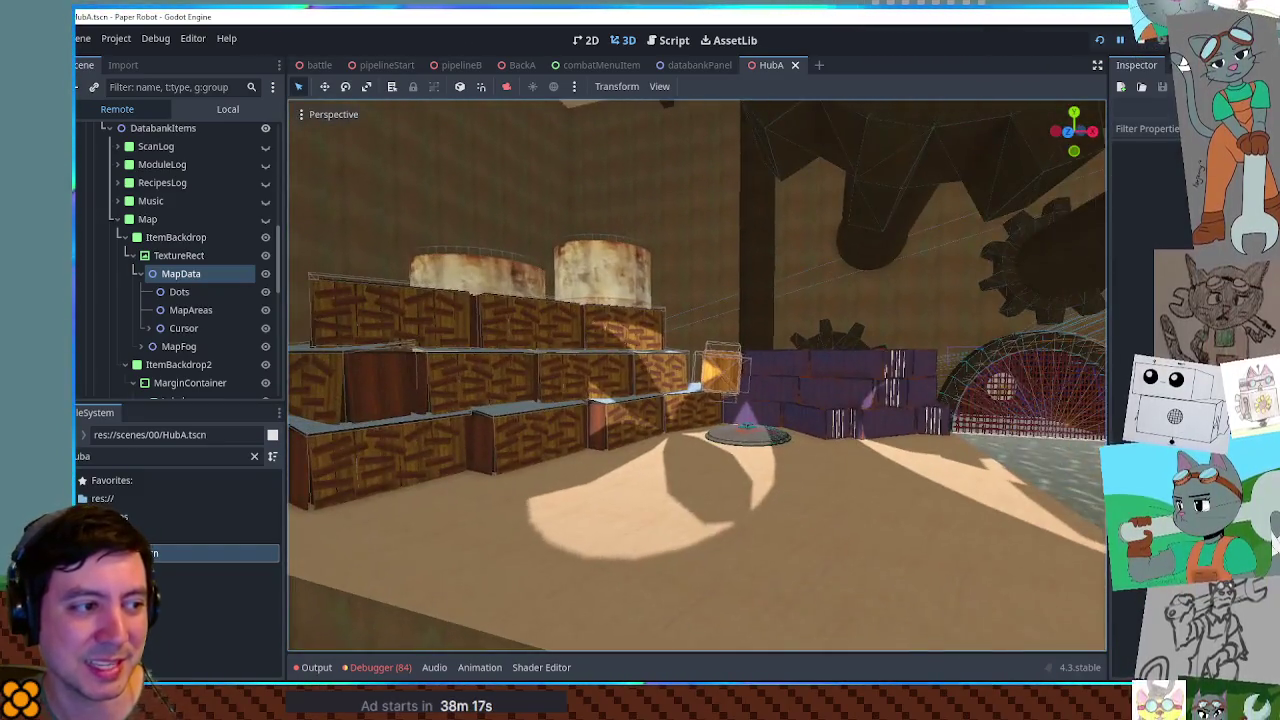
pyautogui.press('w')
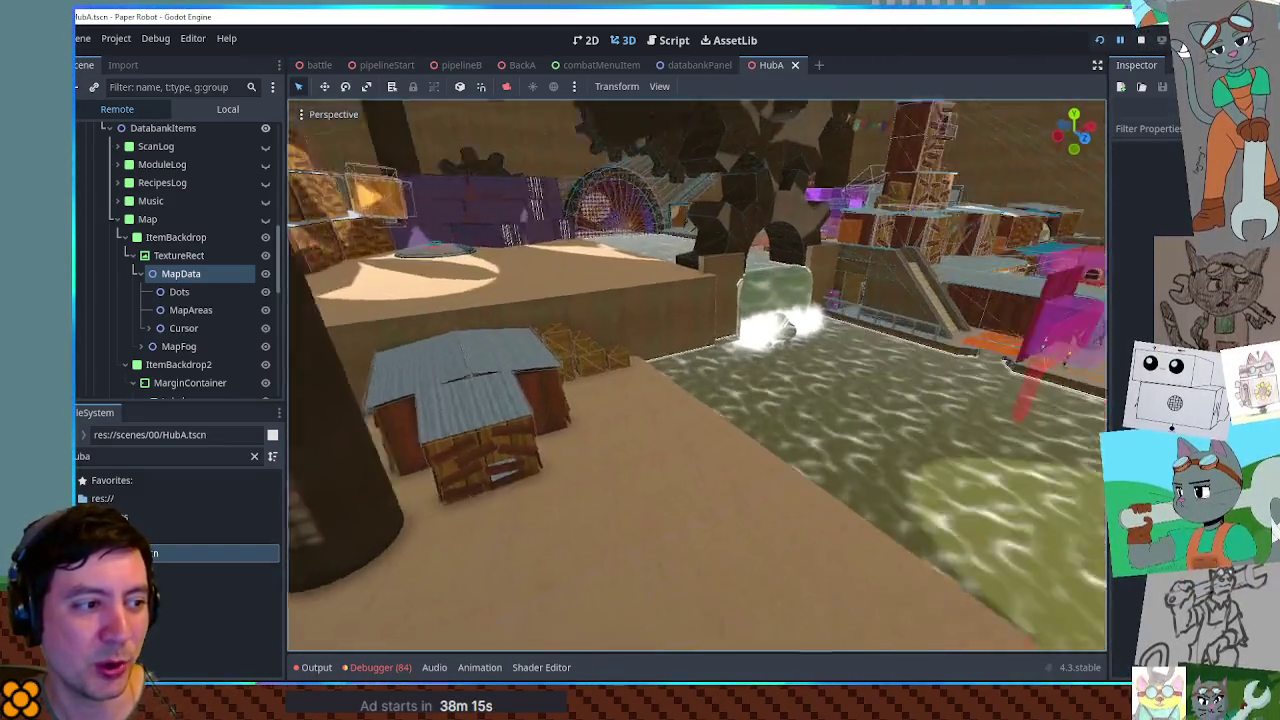
pyautogui.press('w')
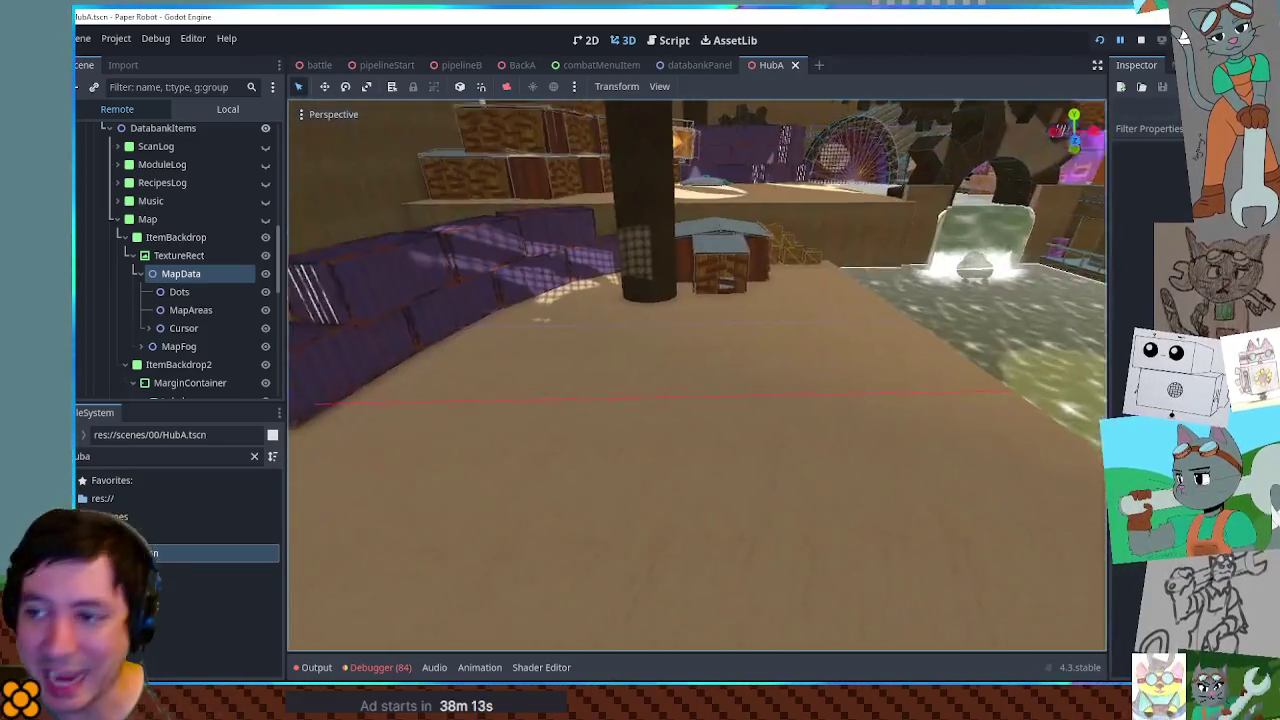
pyautogui.press('w')
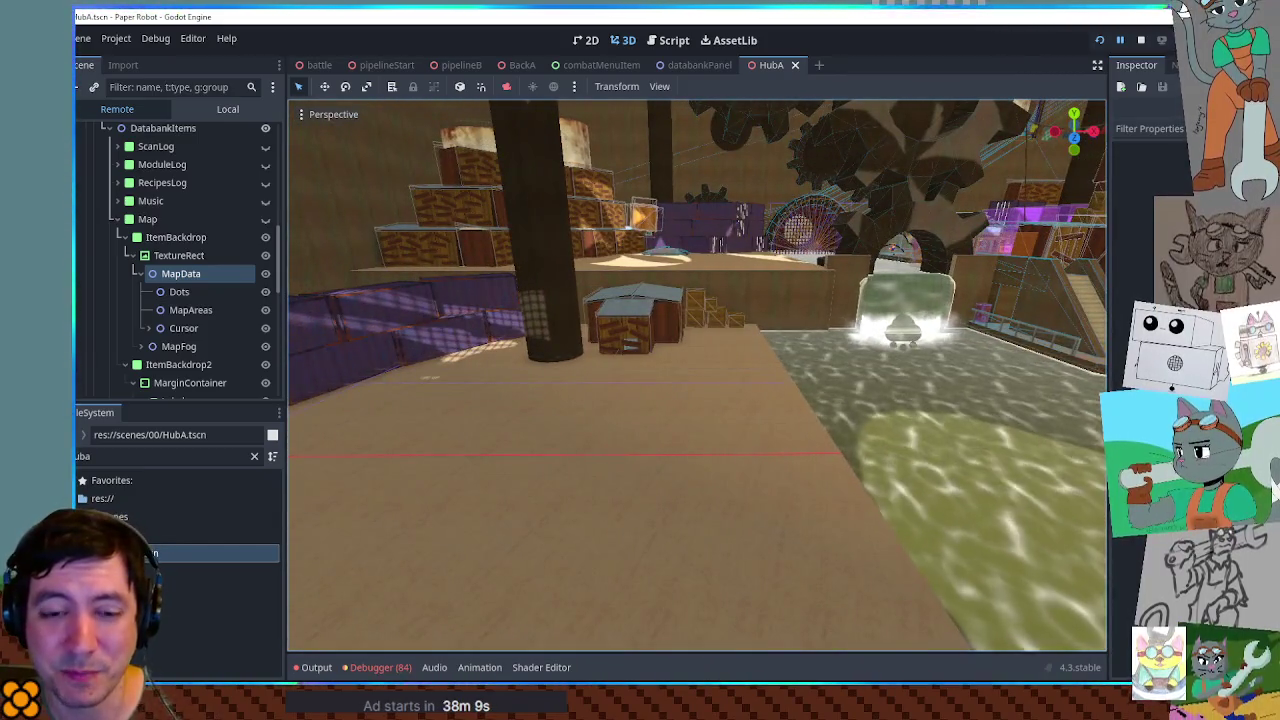
pyautogui.press('w')
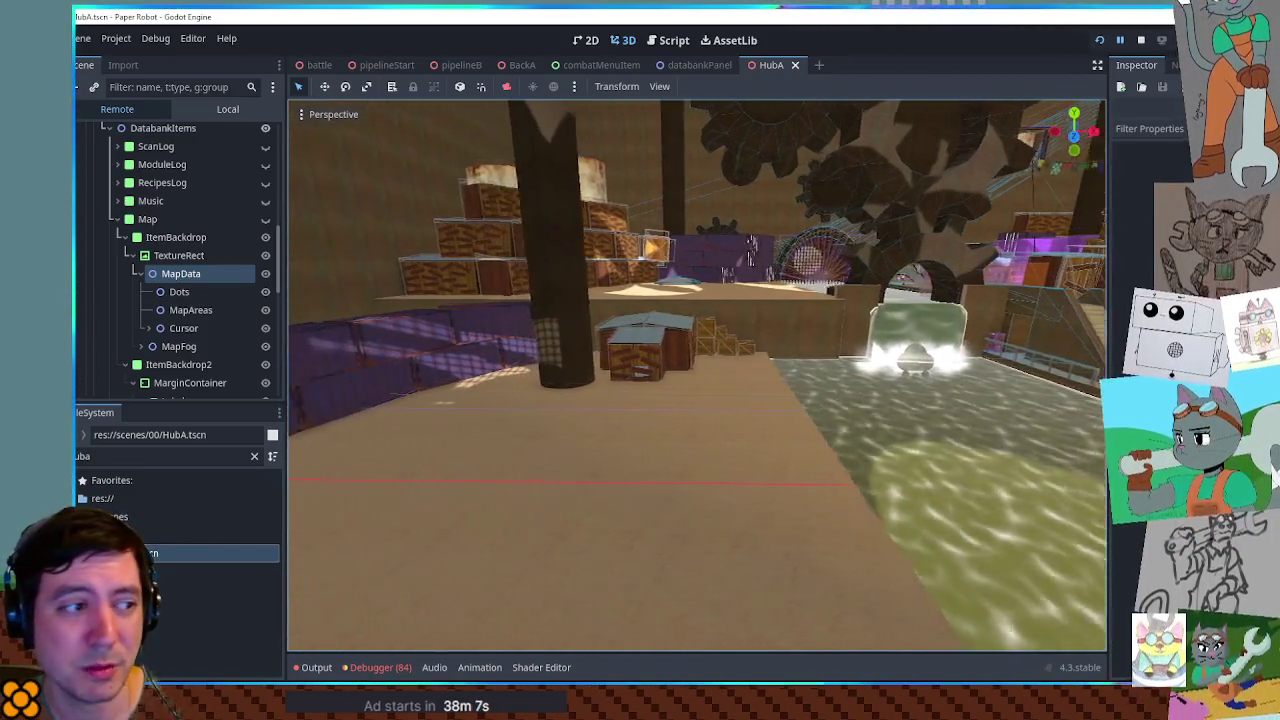
pyautogui.press('d')
pyautogui.press('d')
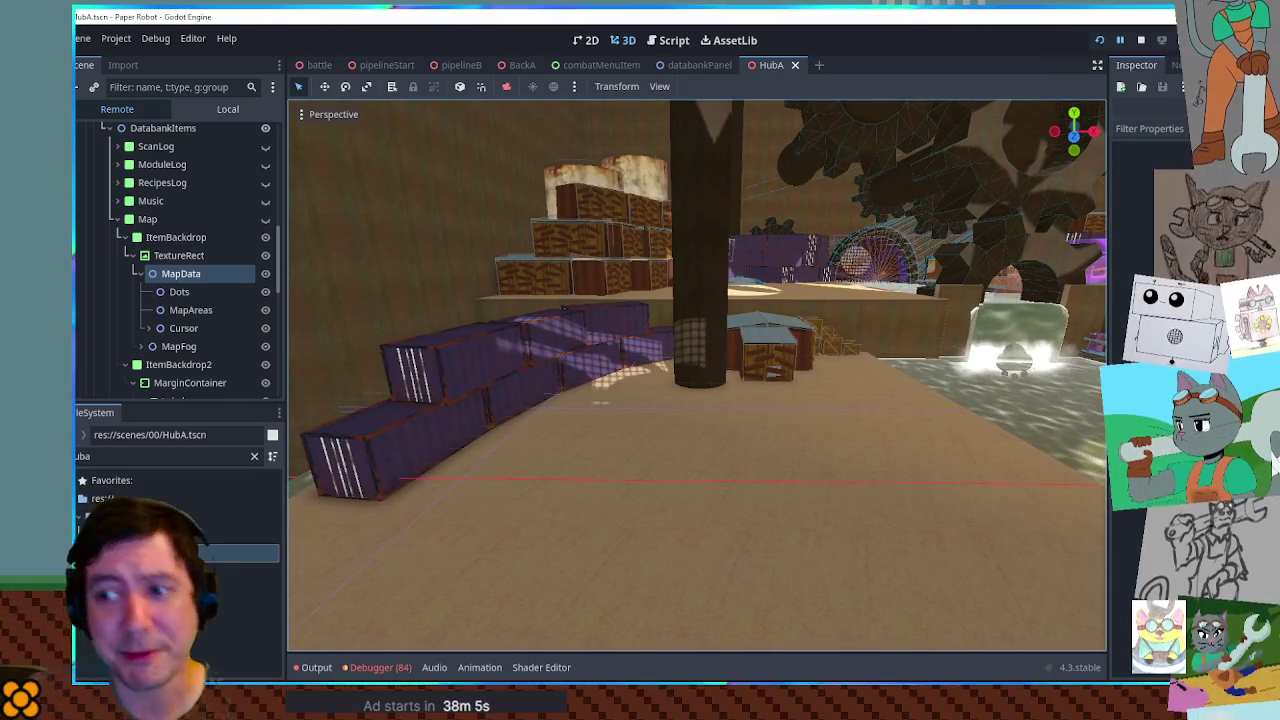
pyautogui.press('a')
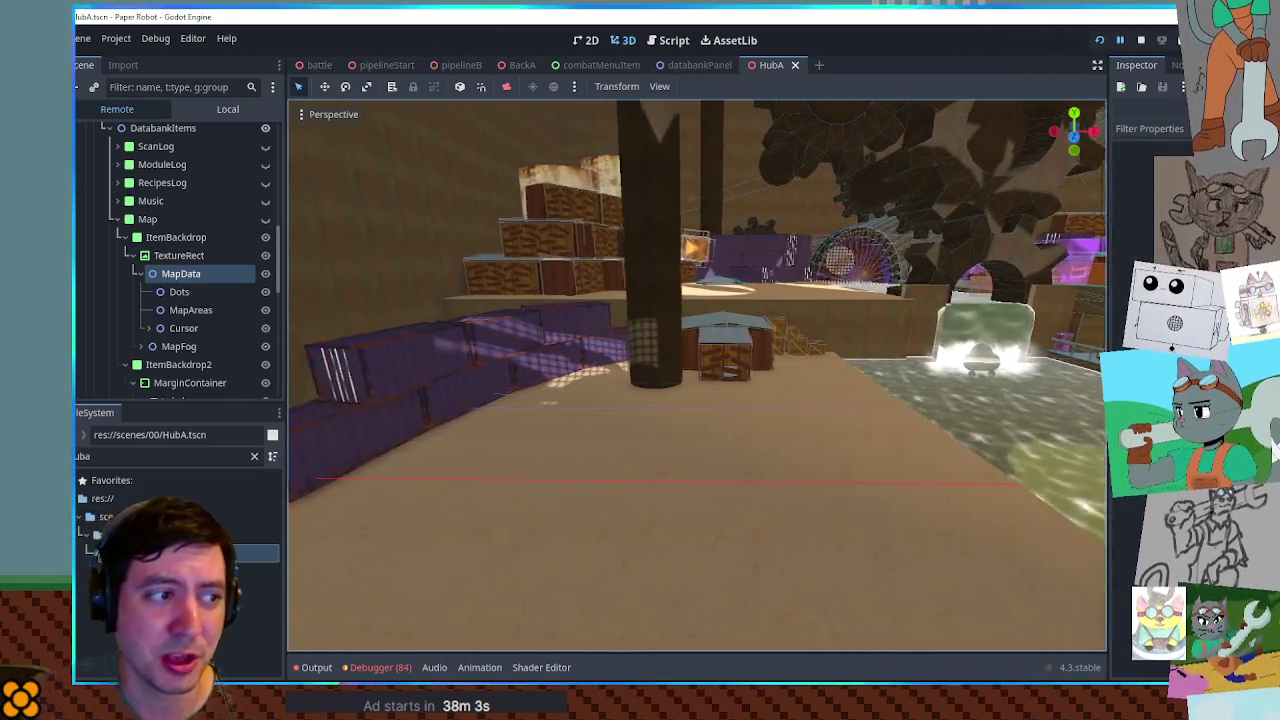
pyautogui.press('a')
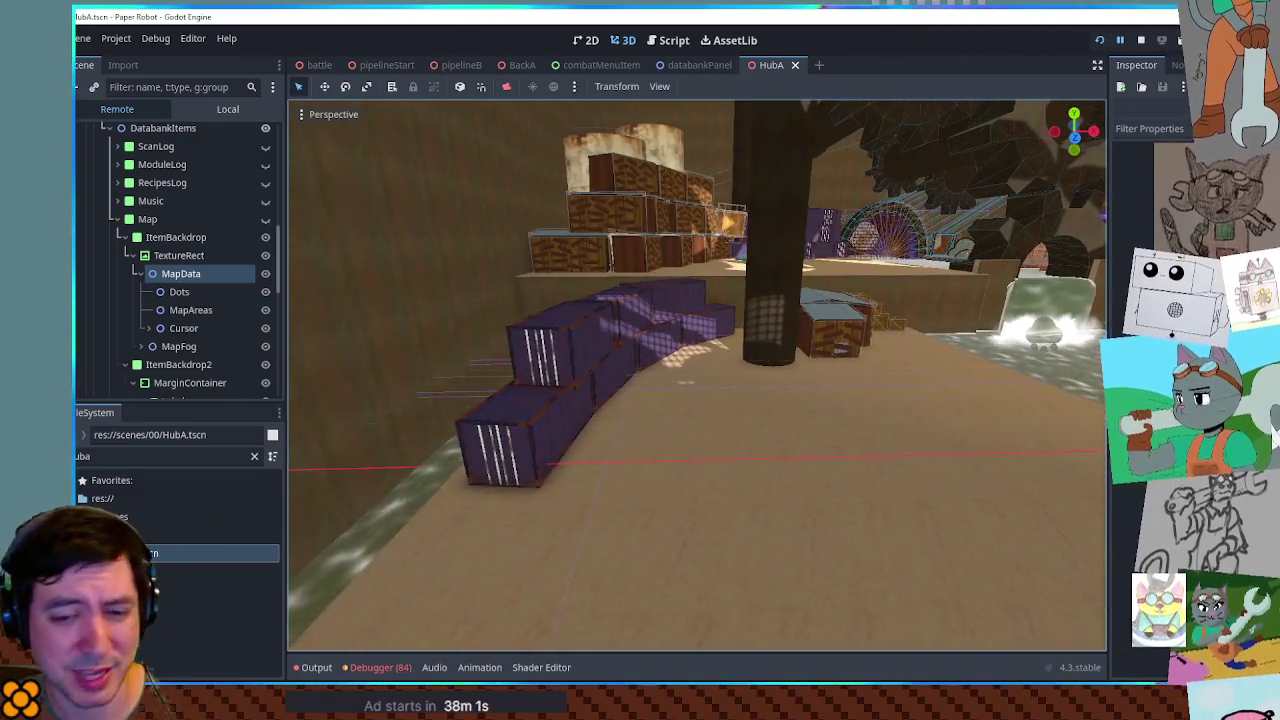
pyautogui.press('w')
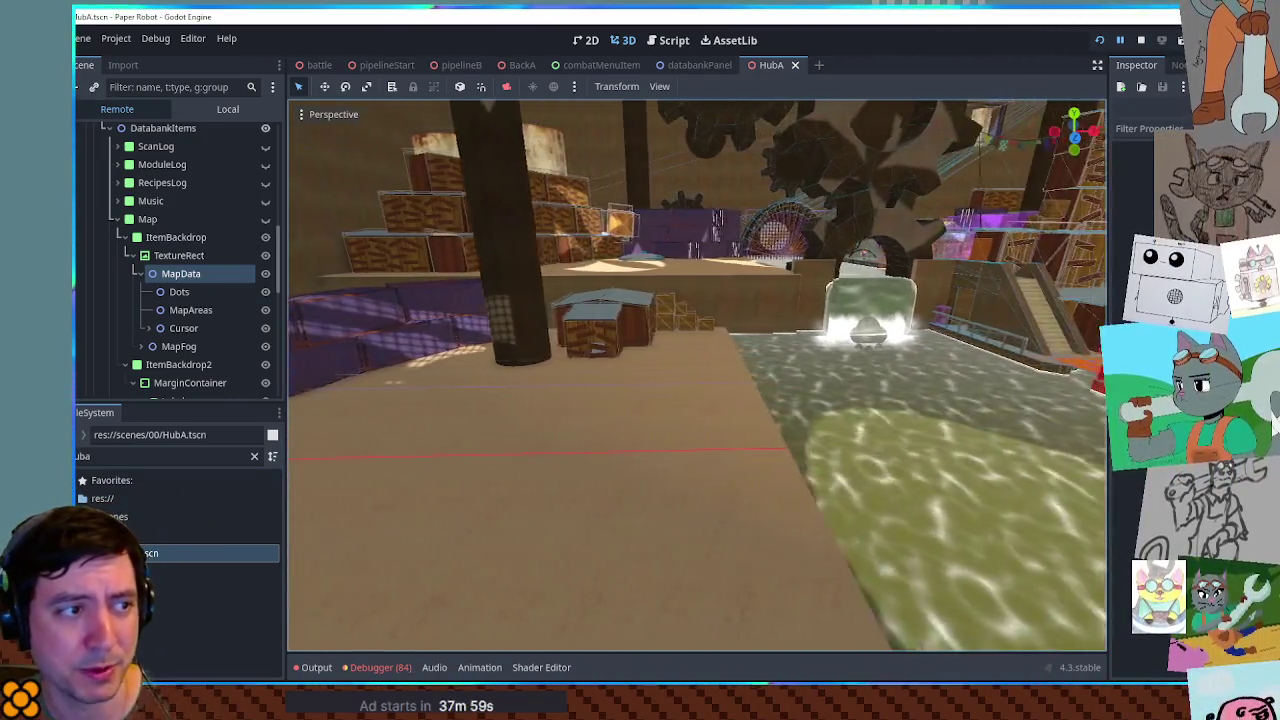
pyautogui.press('w')
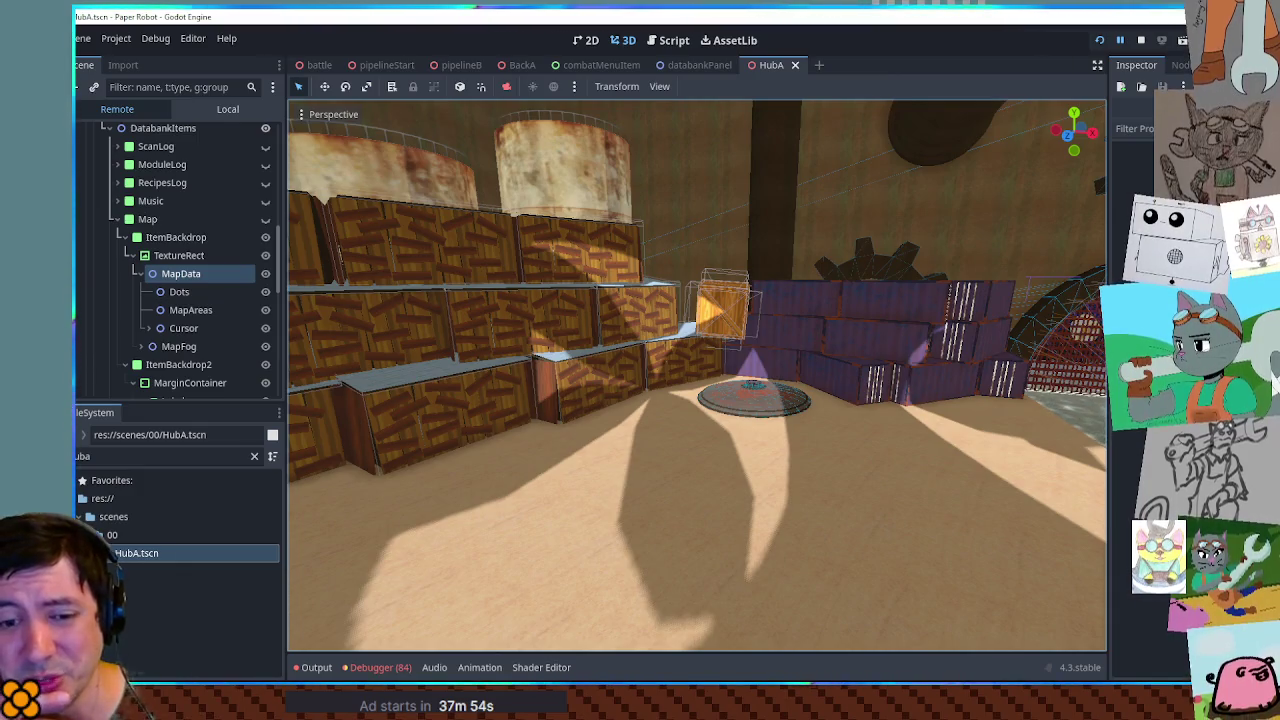
pyautogui.press('s')
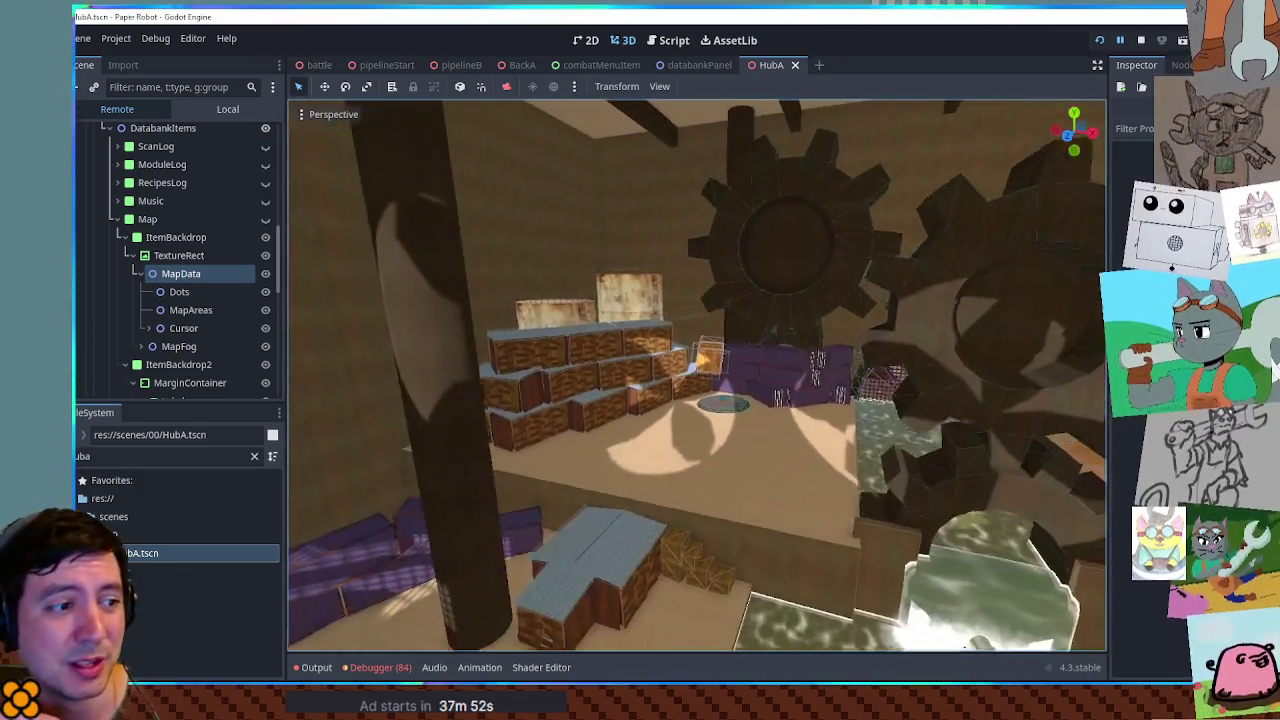
pyautogui.press('w')
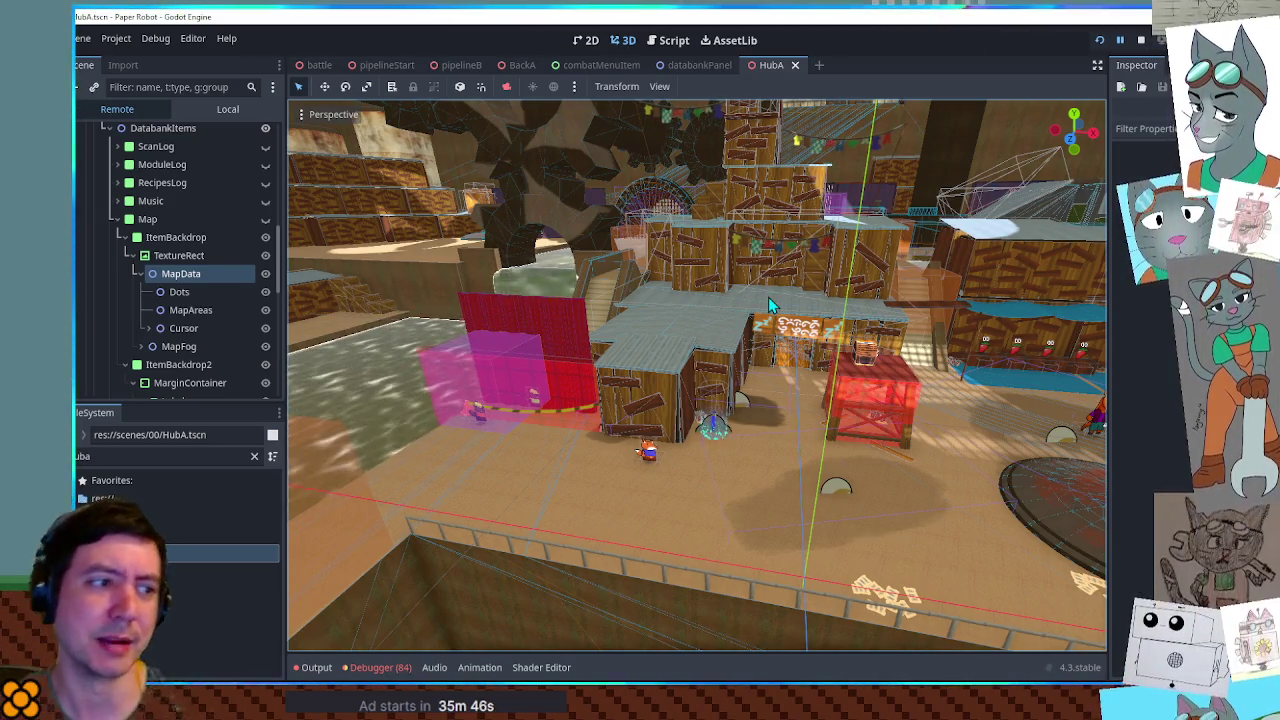
pyautogui.press('w')
pyautogui.press('e')
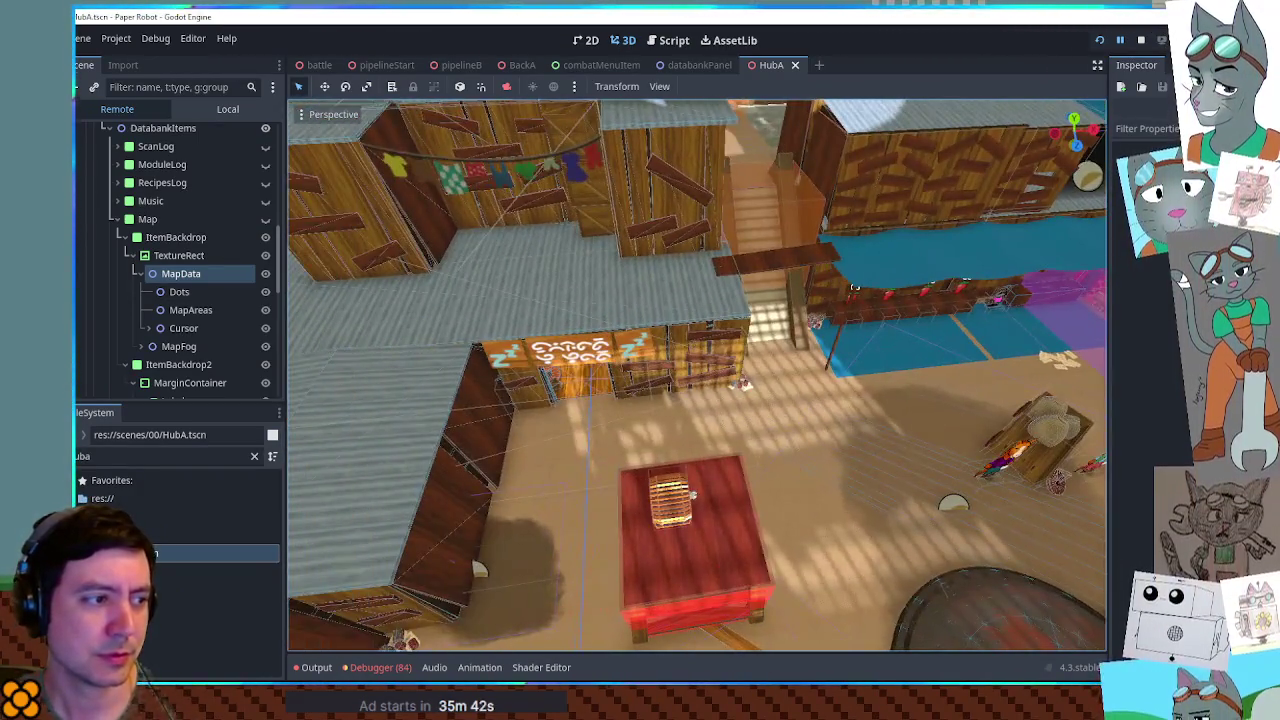
pyautogui.press('s')
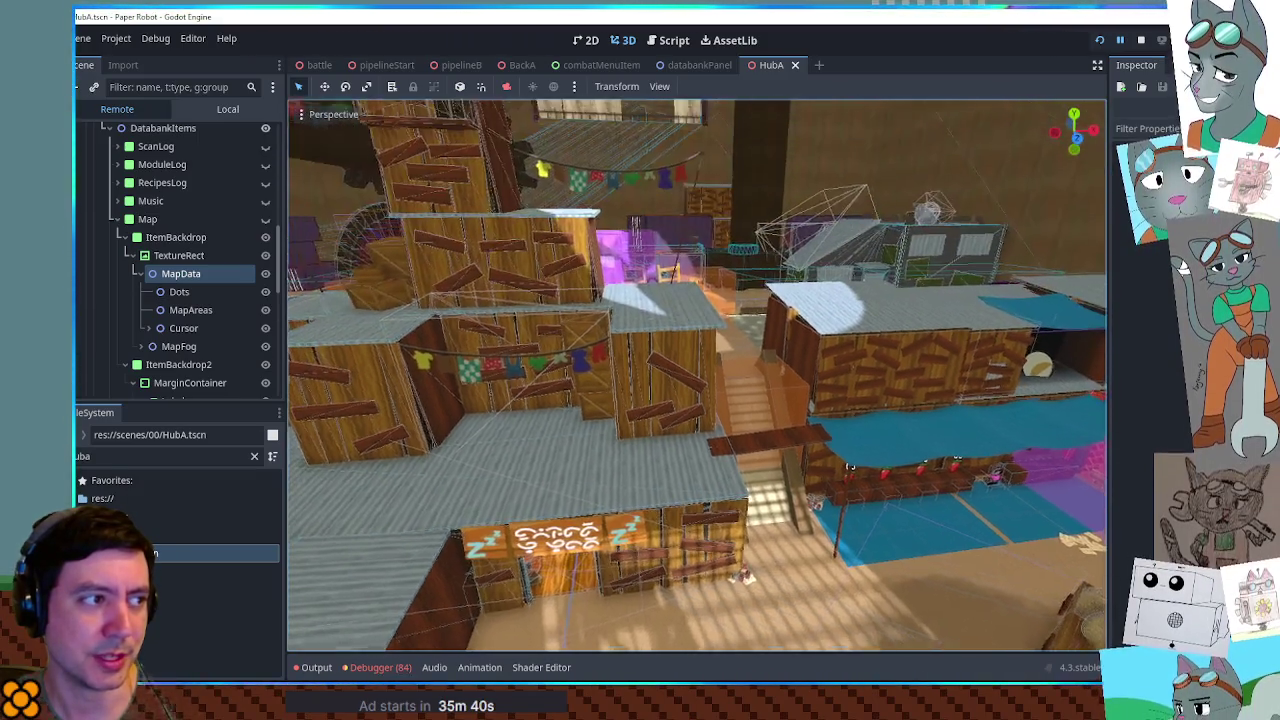
pyautogui.press('a')
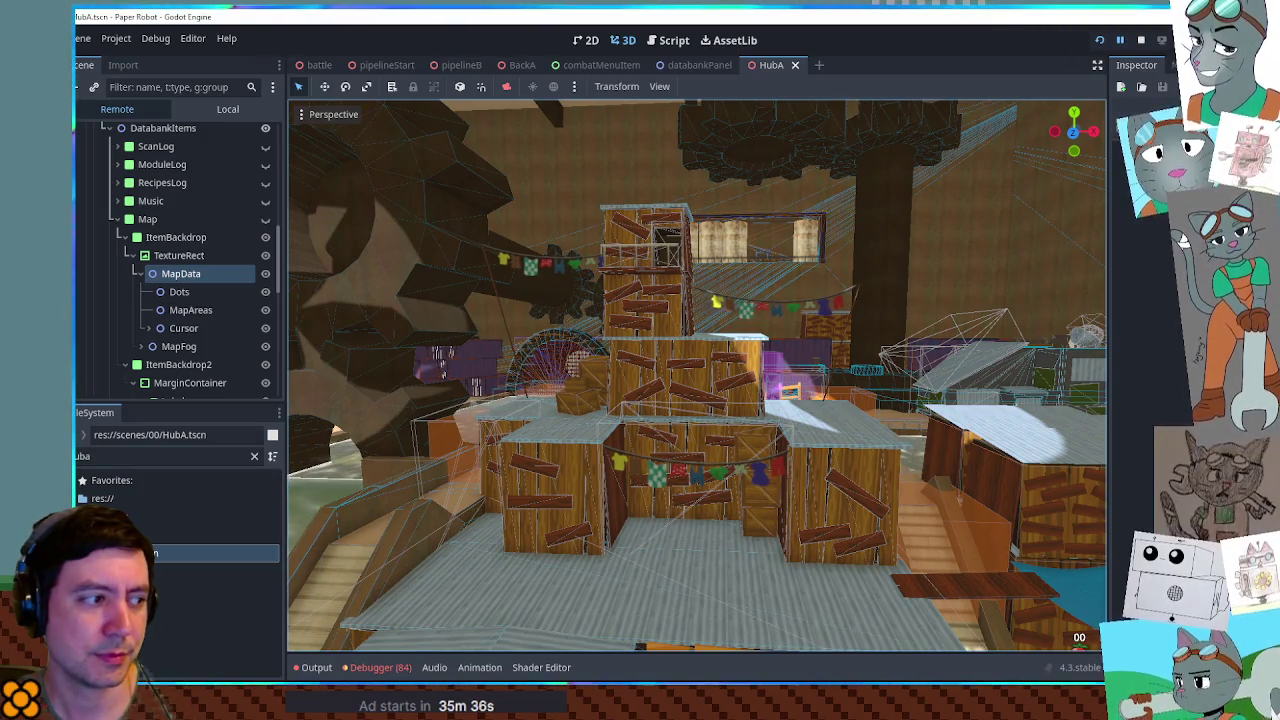
pyautogui.press('w')
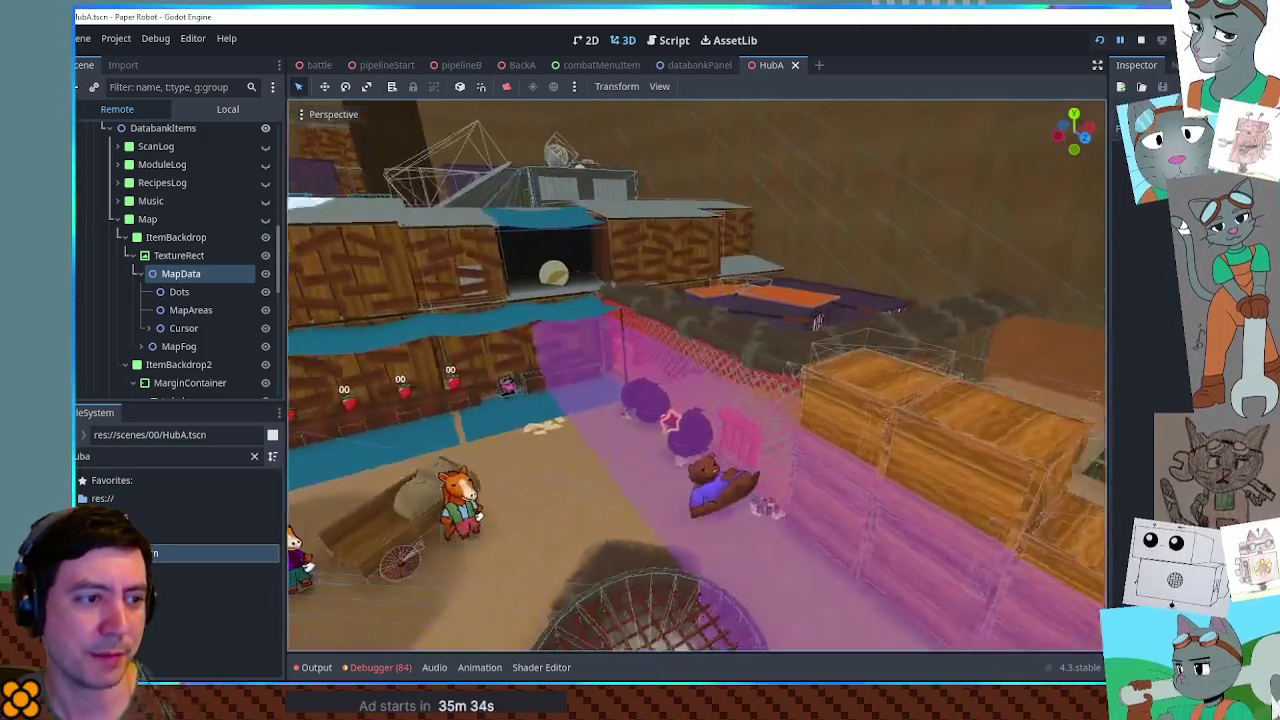
pyautogui.press('s')
pyautogui.press('s')
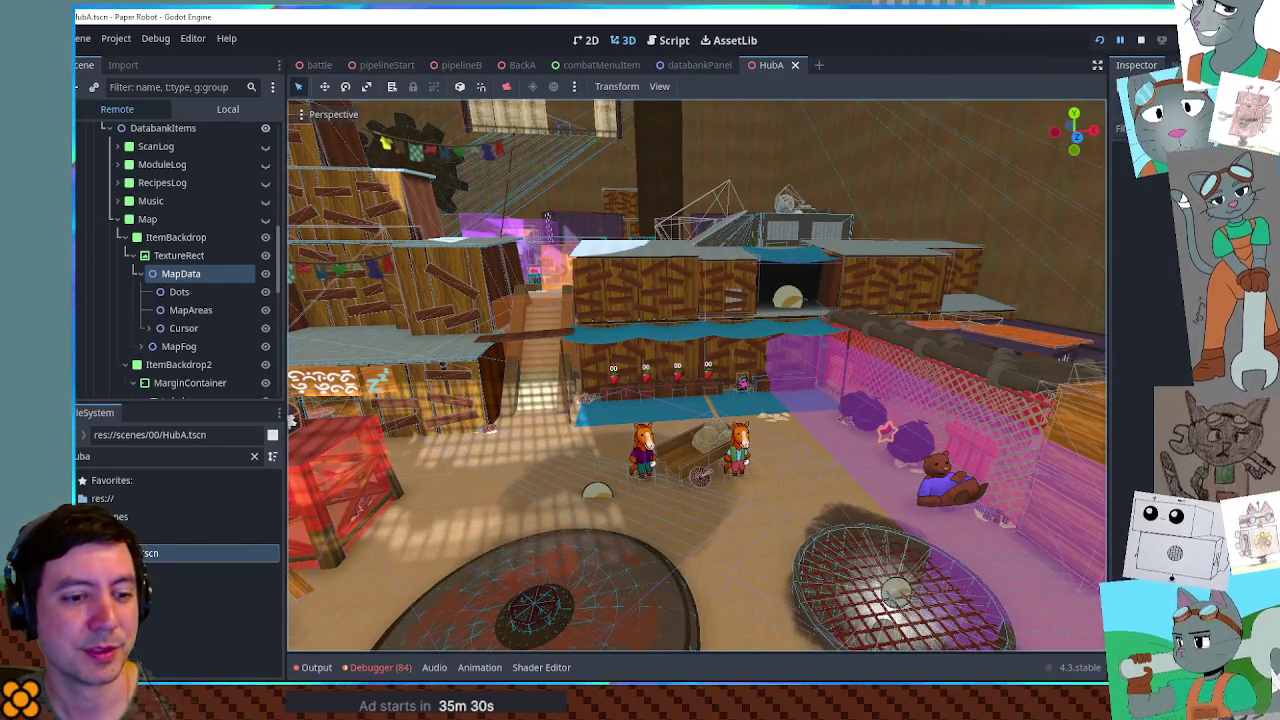
pyautogui.hotkey('alt', 'Tab')
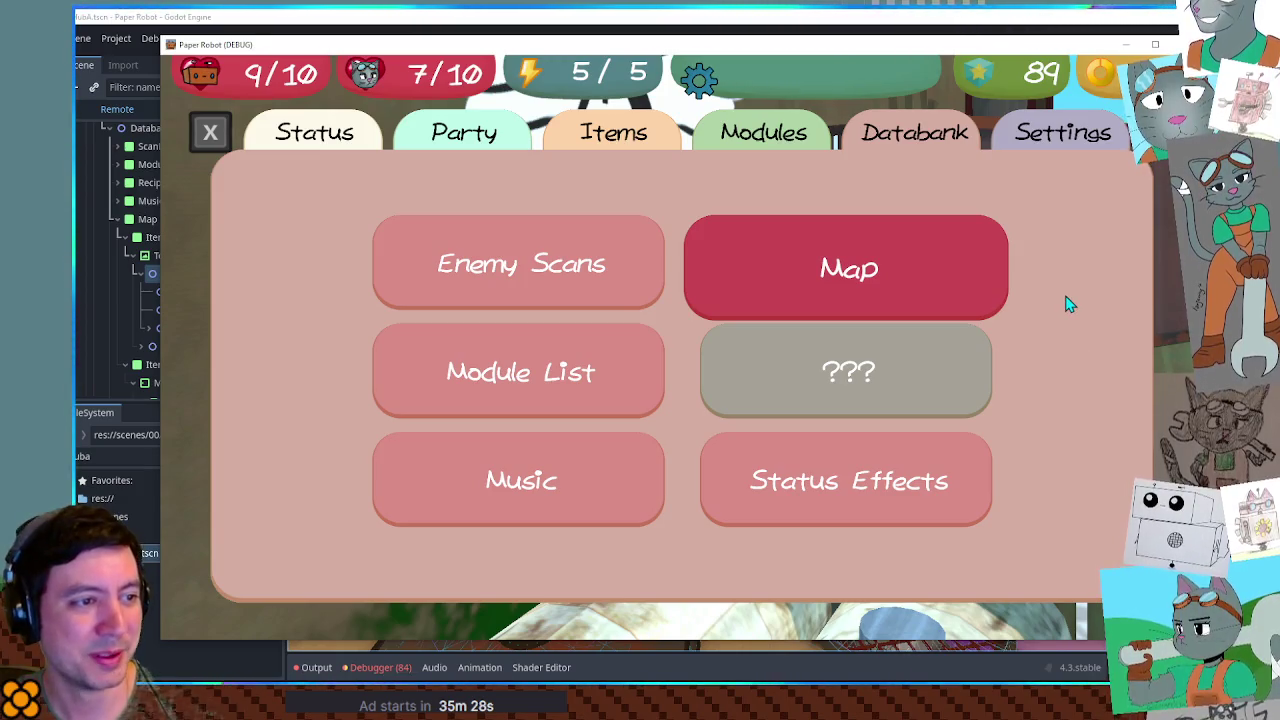
pyautogui.hotkey('alt', 'Tab')
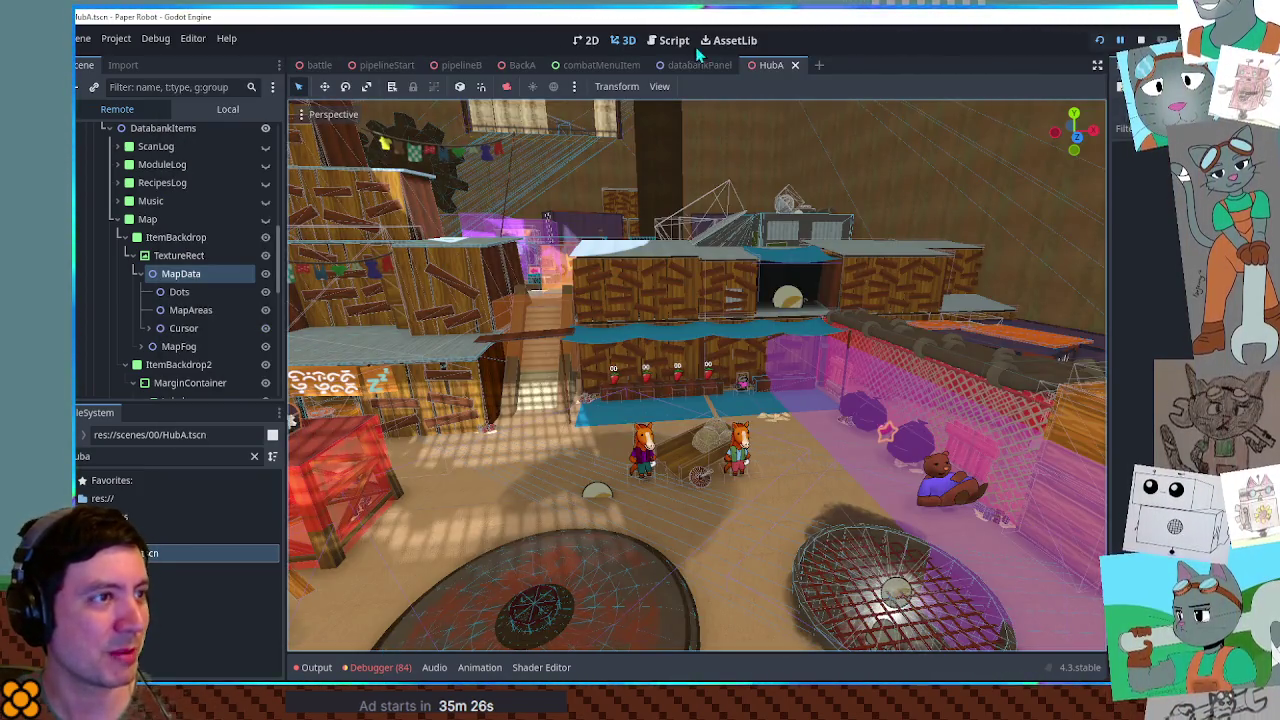
pyautogui.click(670, 41)
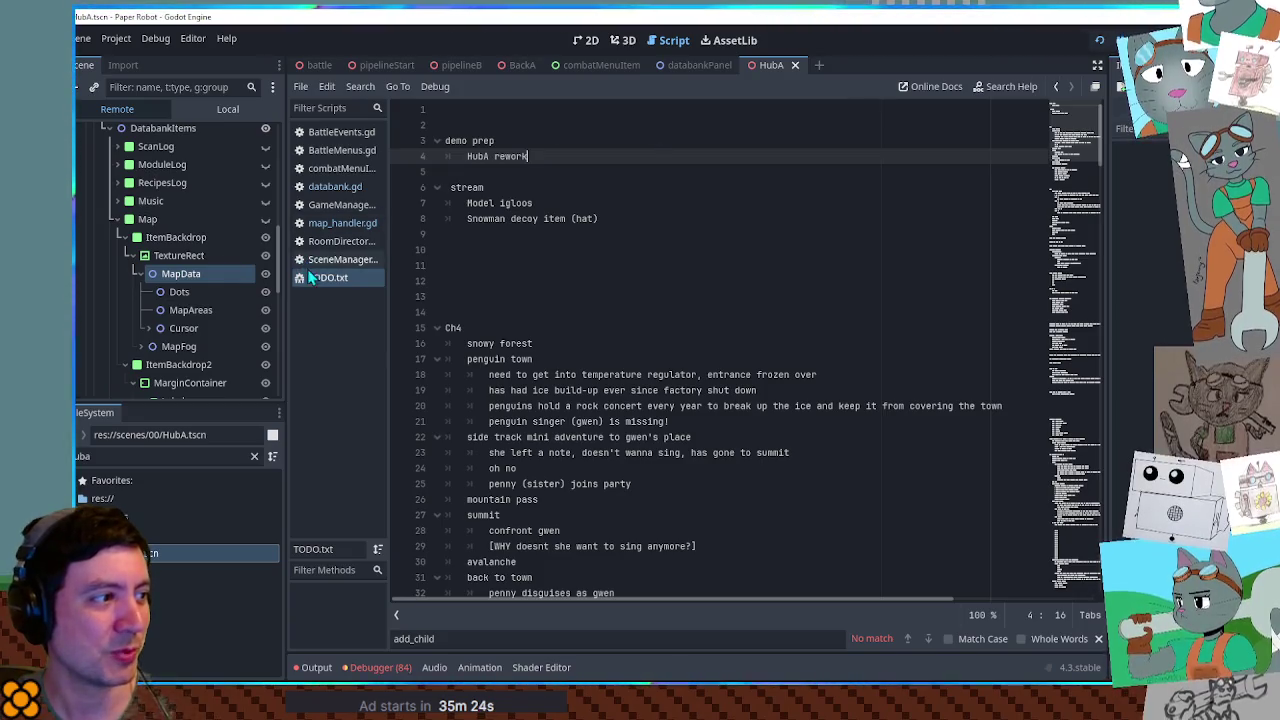
# In map_handler.gd, highlight node.queue_free() on line 75, stop the game, and open databankPanel
pyautogui.click(342, 223)
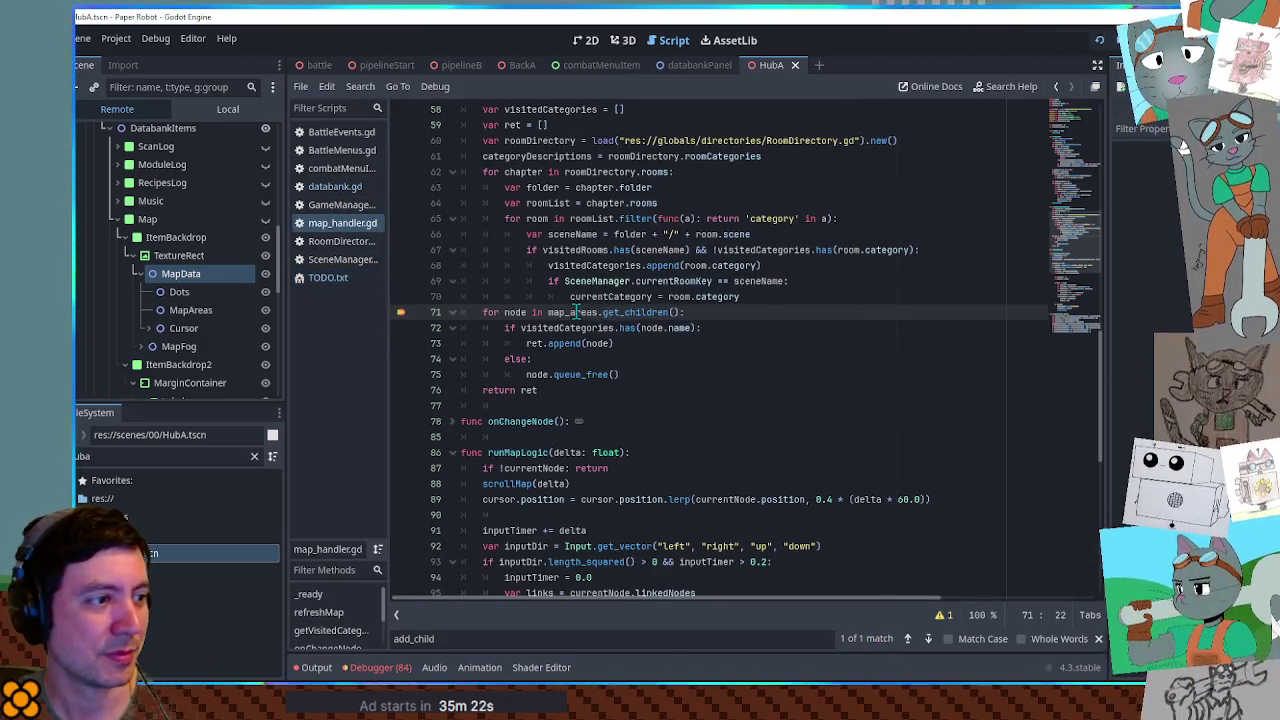
pyautogui.doubleClick(576, 312)
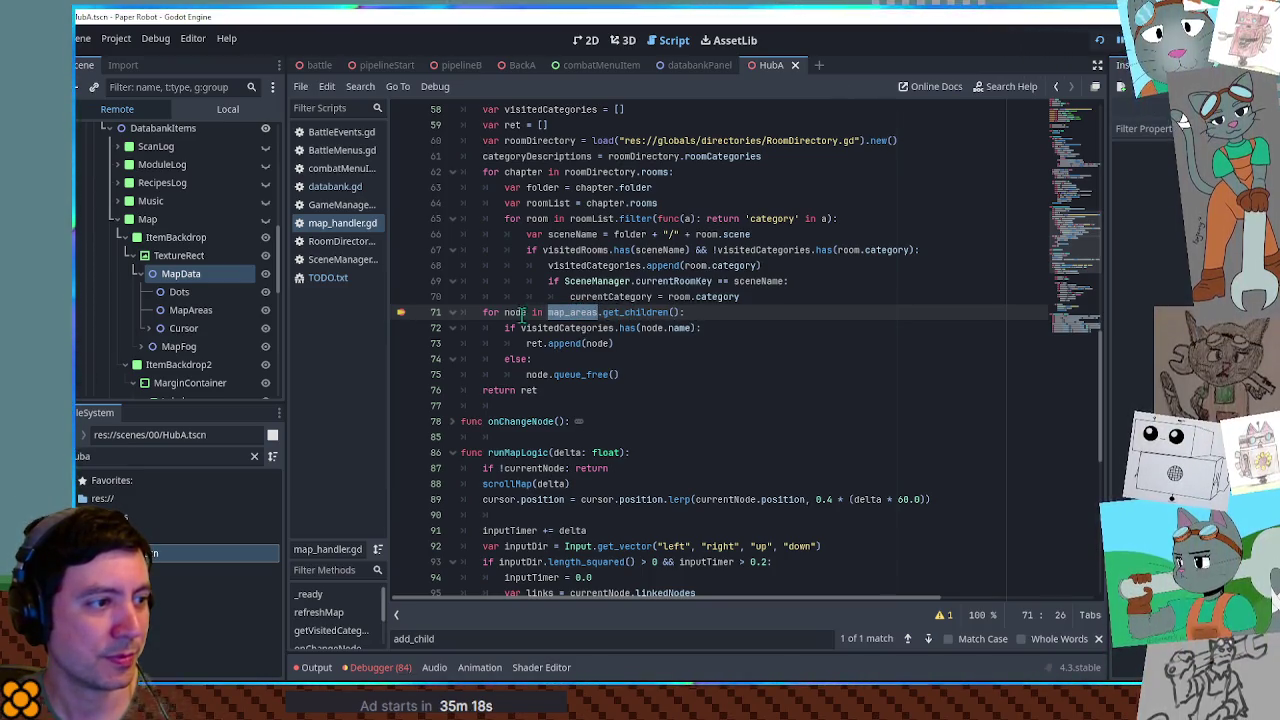
pyautogui.click(195, 310)
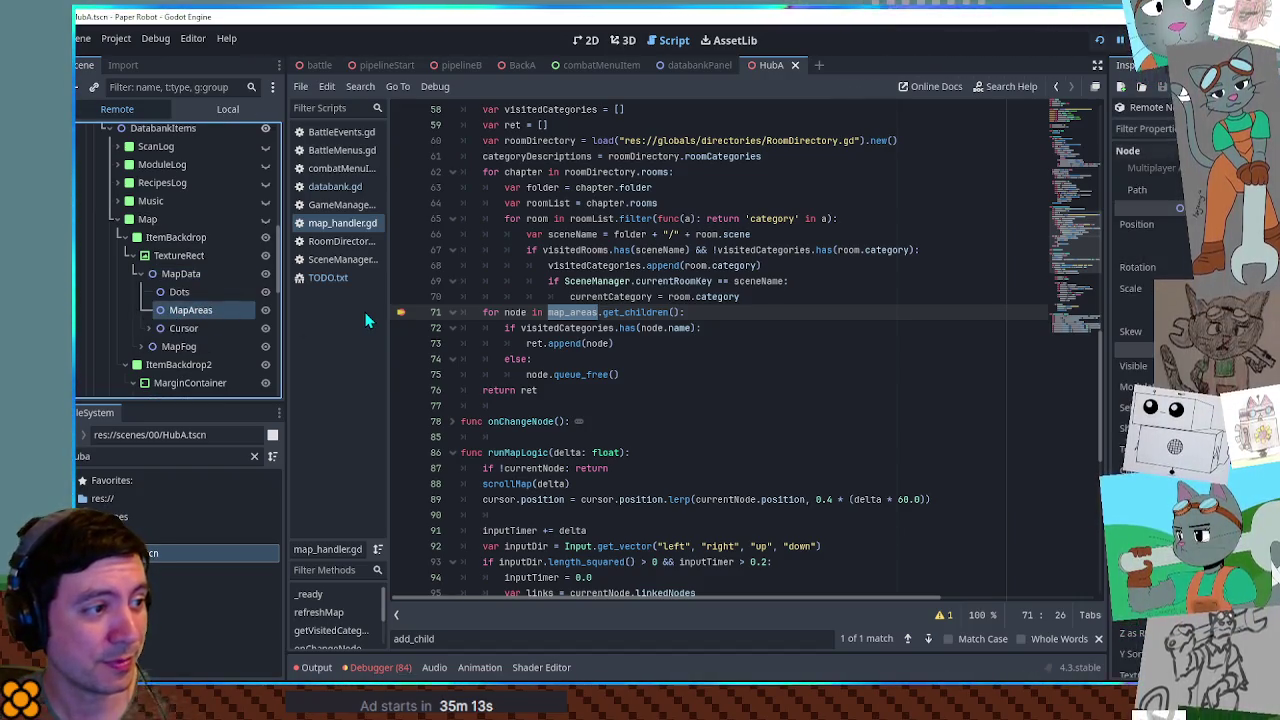
pyautogui.moveTo(527, 375); pyautogui.dragTo(608, 375)
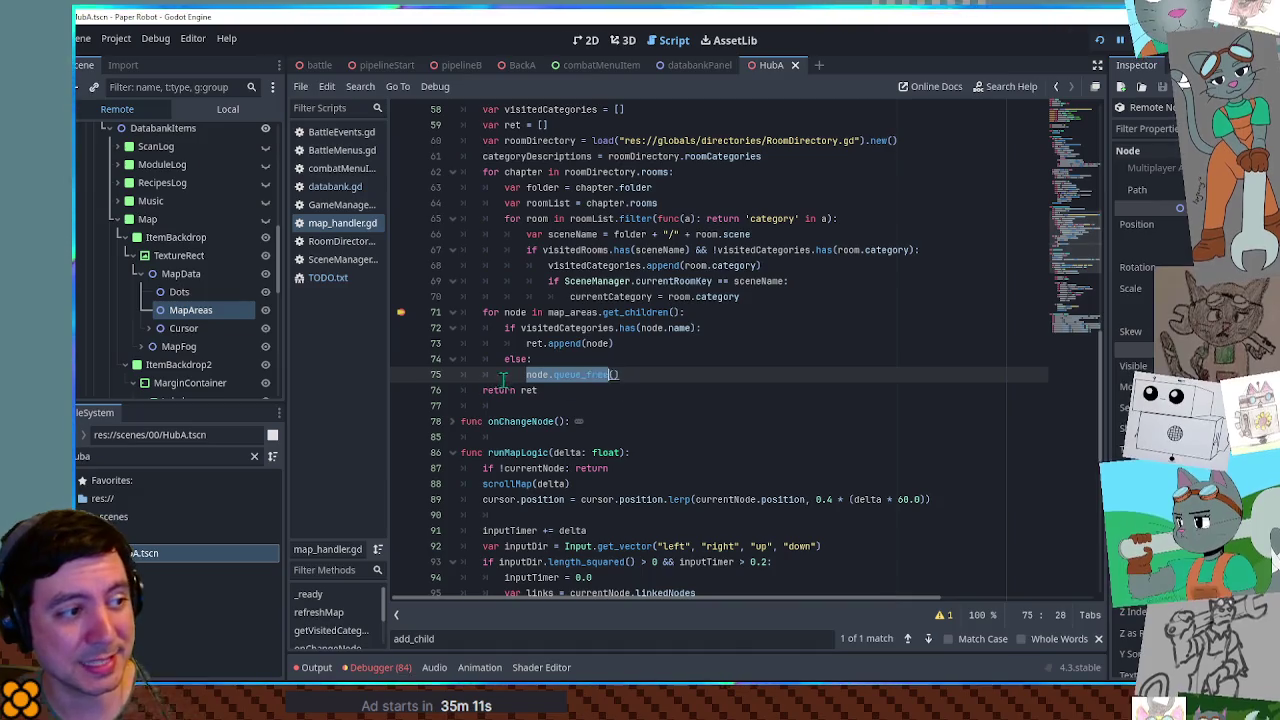
pyautogui.moveTo(527, 376)
pyautogui.mouseDown()
pyautogui.moveTo(575, 389)
pyautogui.moveTo(620, 375)
pyautogui.mouseUp()
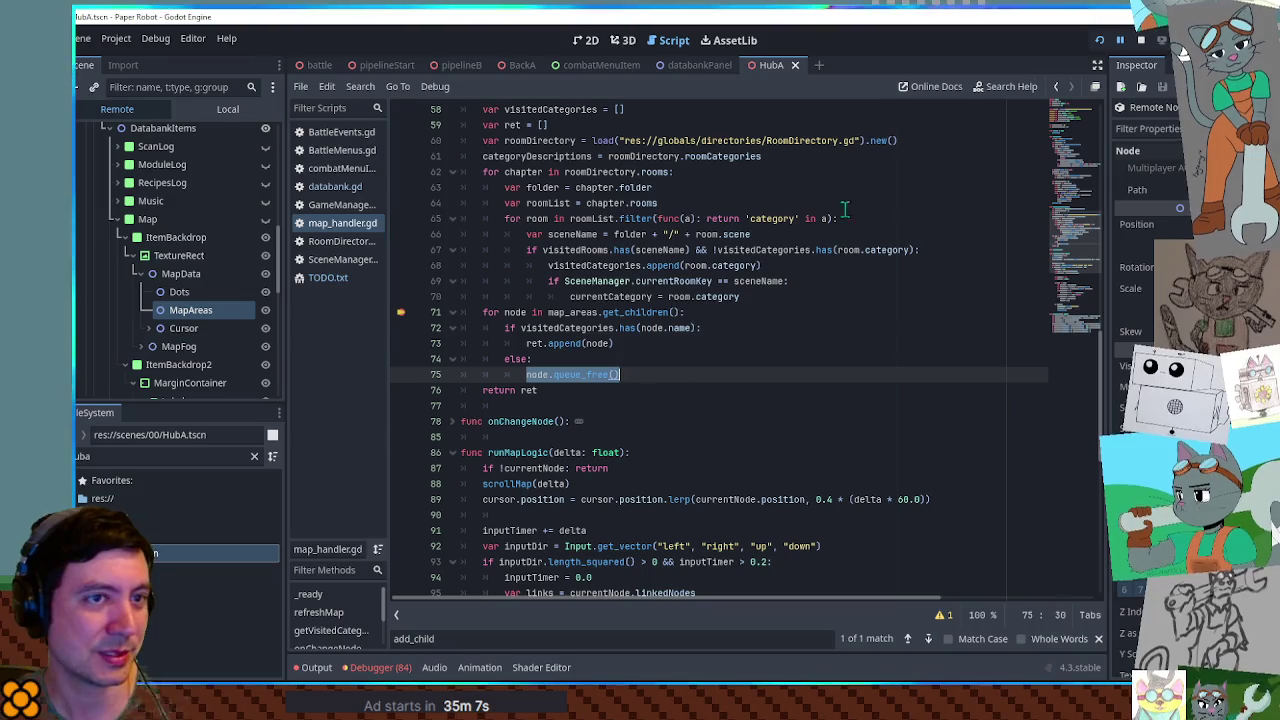
pyautogui.click(1140, 42)
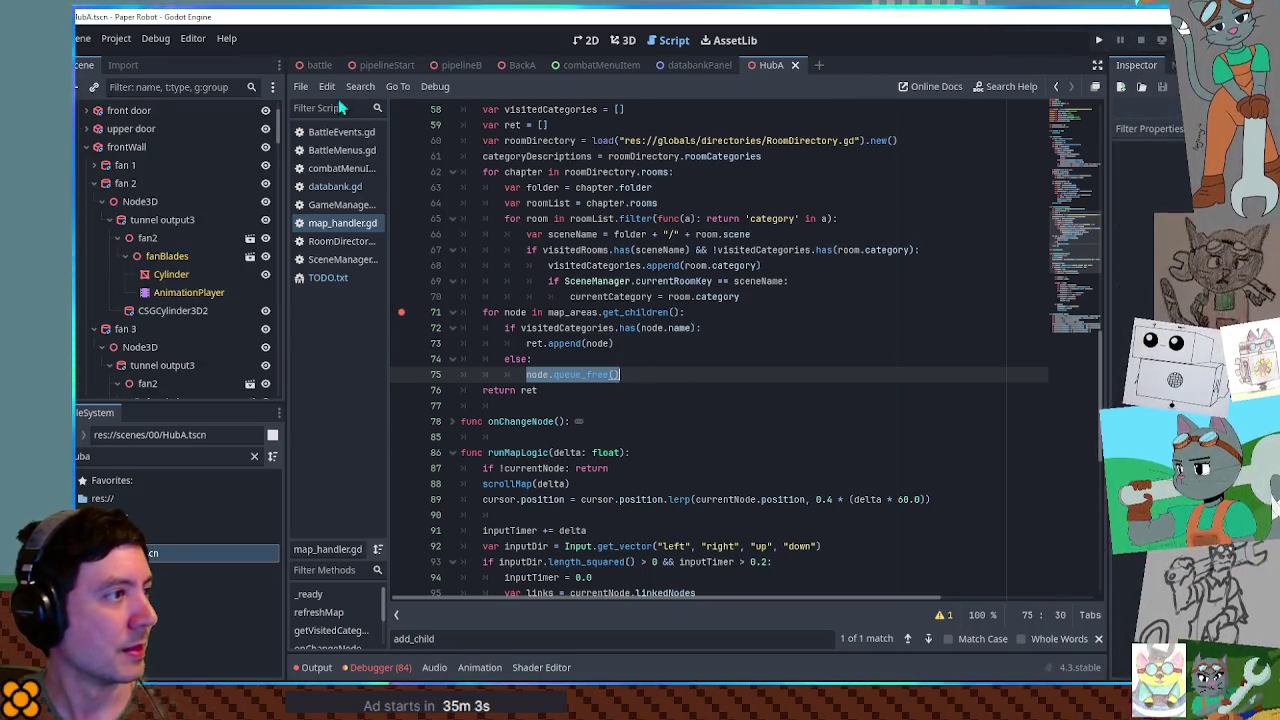
pyautogui.click(700, 65)
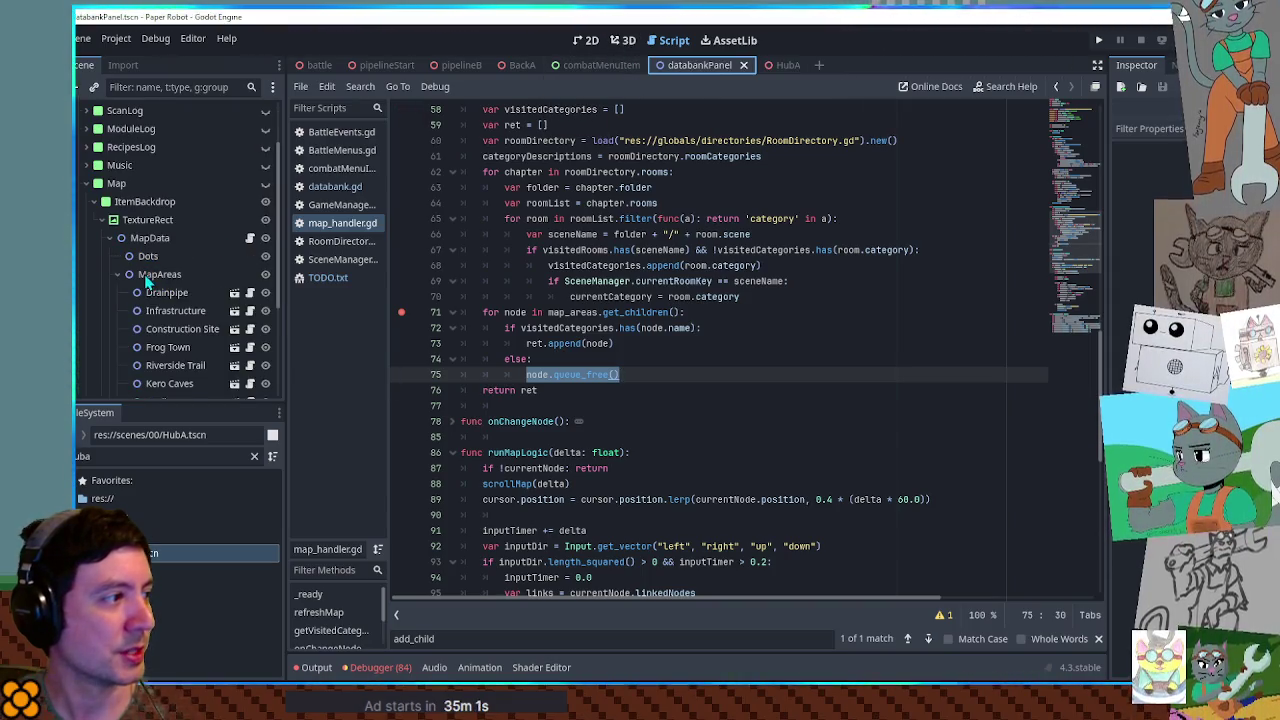
# Collapse the Map node and toggle its eye icon so the map art shows in the Databank panel
pyautogui.click(162, 292)
pyautogui.scroll(-2, 162, 300)
pyautogui.keyDown('shift'); pyautogui.click(170, 328); pyautogui.keyUp('shift')
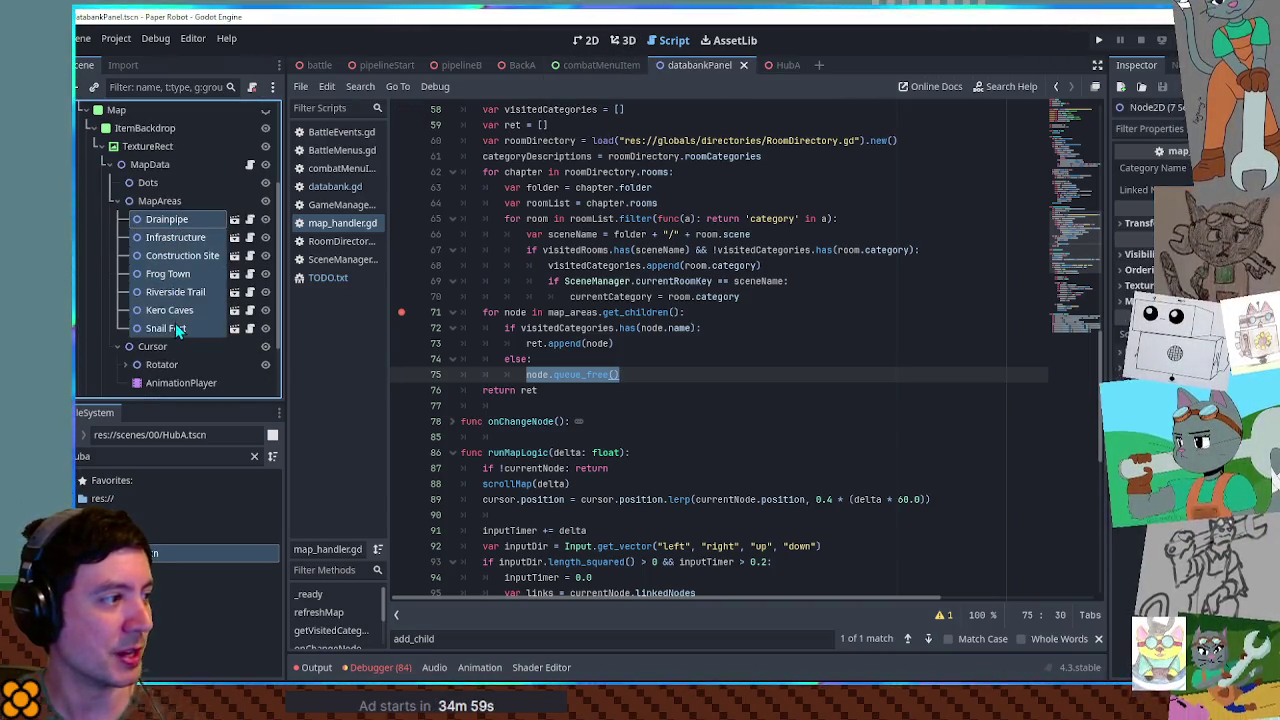
pyautogui.click(586, 41)
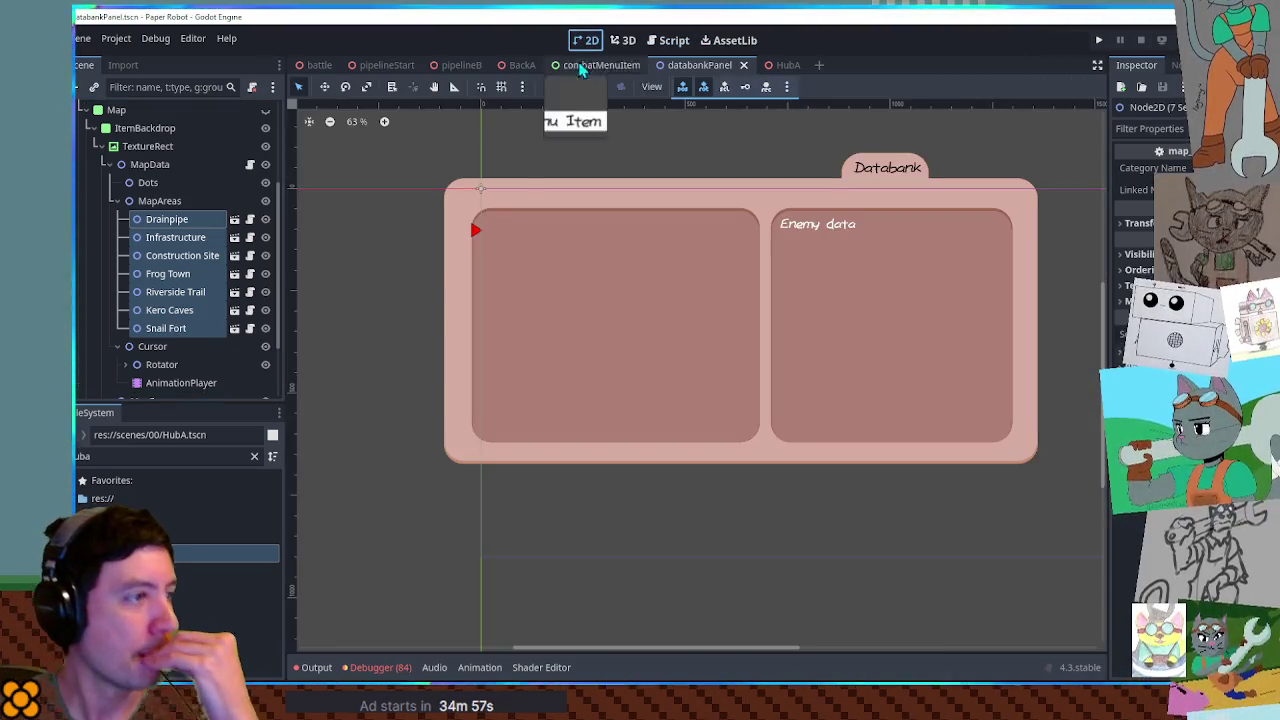
pyautogui.scroll(1, 98, 178)
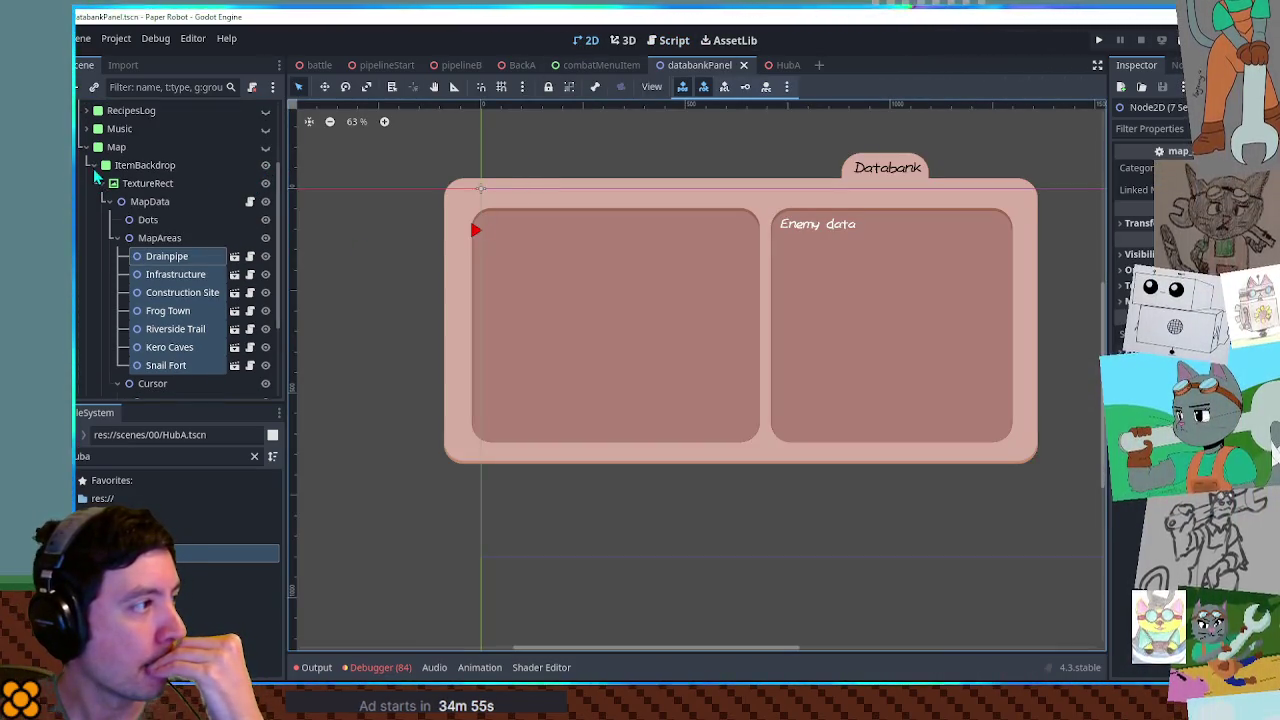
pyautogui.click(86, 147)
pyautogui.click(271, 257)
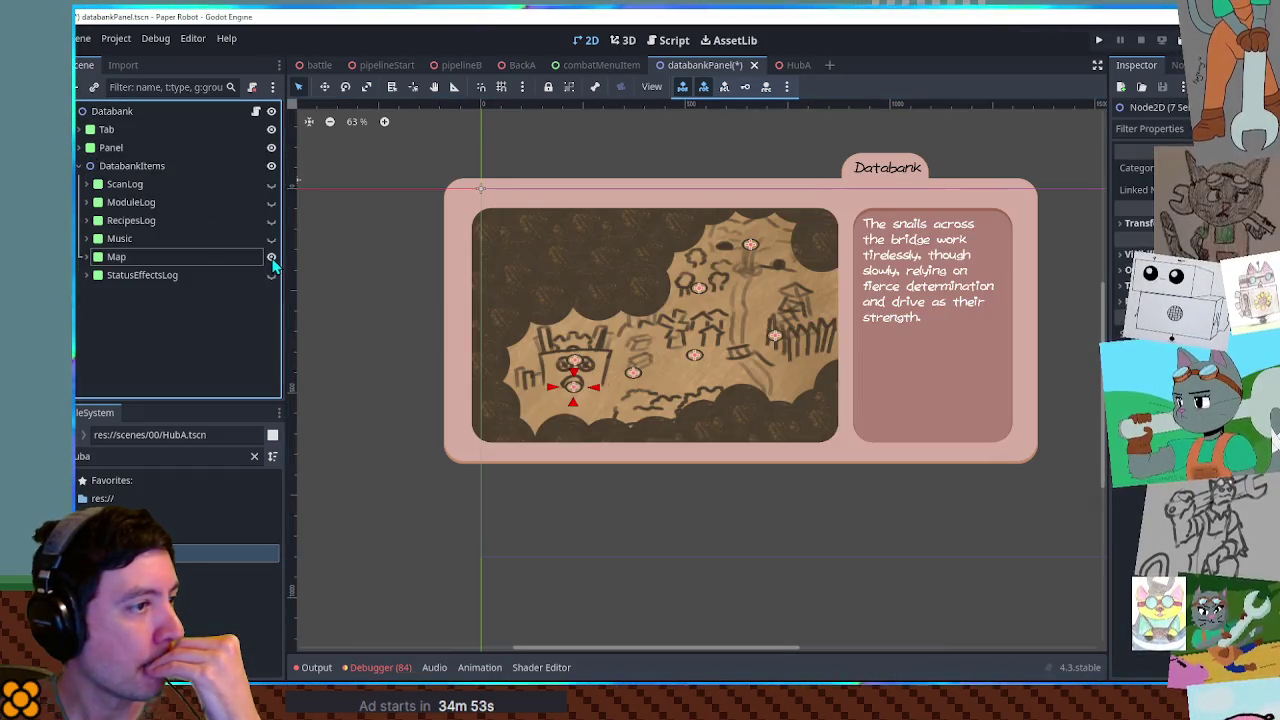
pyautogui.scroll(8, 657, 366)
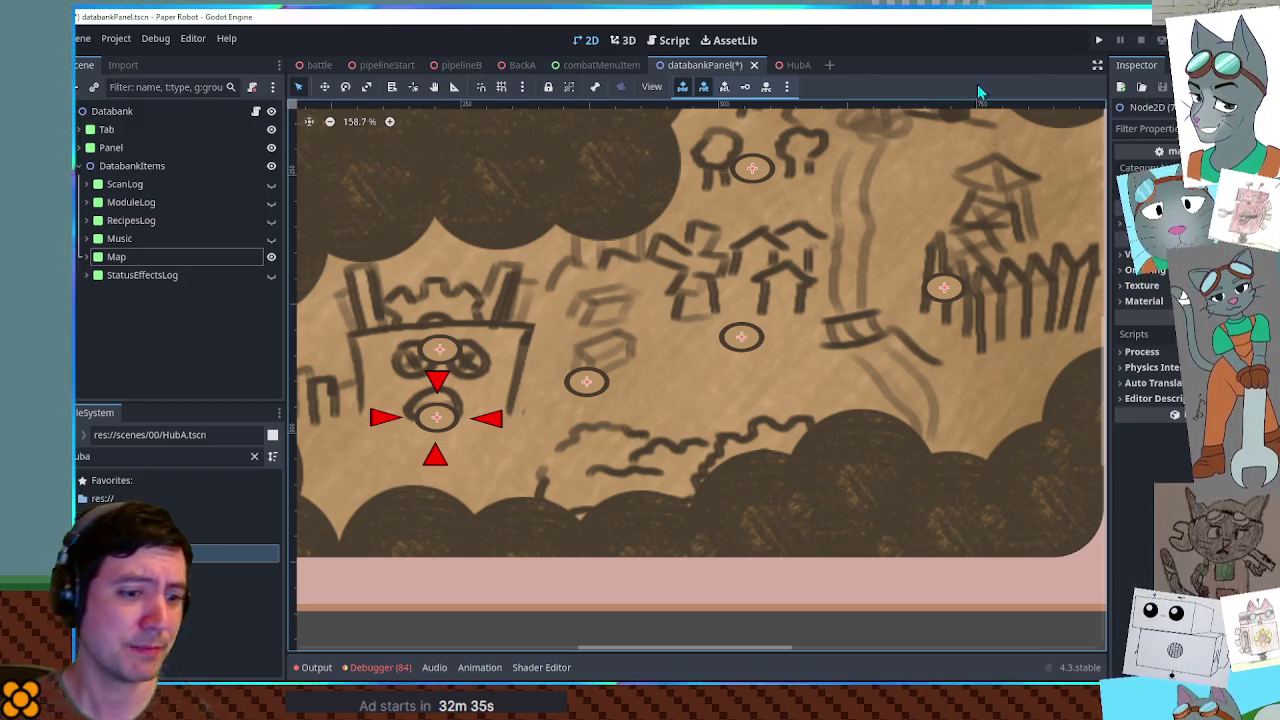
# Save the databankPanel scene, frame the whole panel, and switch to the BackA scene
pyautogui.hotkey('ctrl', 's')
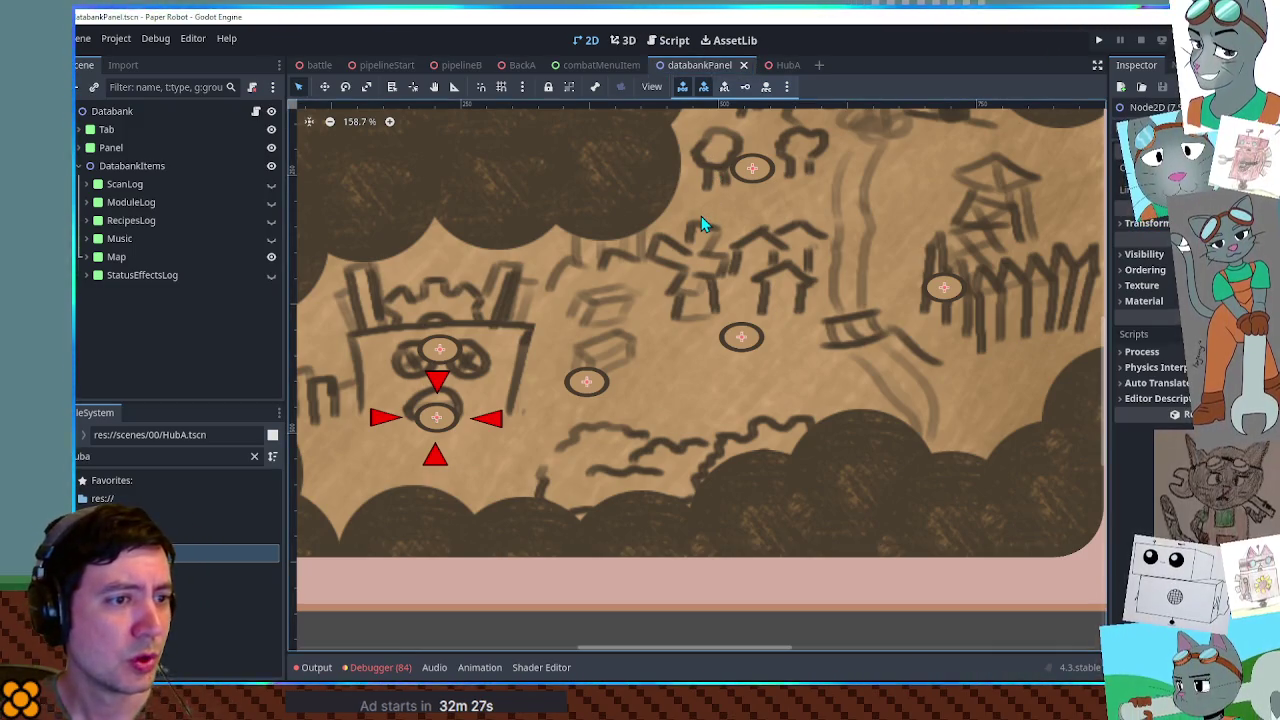
pyautogui.scroll(-6, 766, 290)
pyautogui.moveTo(738, 276)
pyautogui.mouseDown()
pyautogui.moveTo(705, 316)
pyautogui.moveTo(720, 336)
pyautogui.mouseUp()
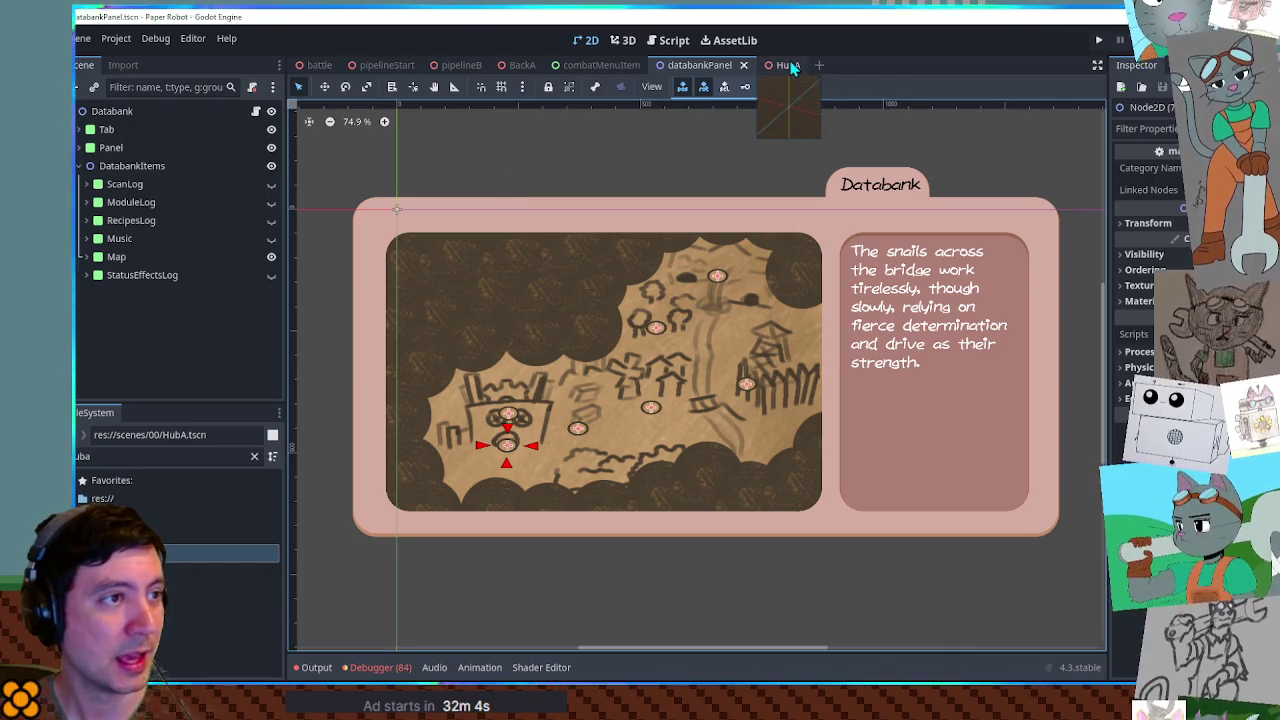
pyautogui.click(521, 64)
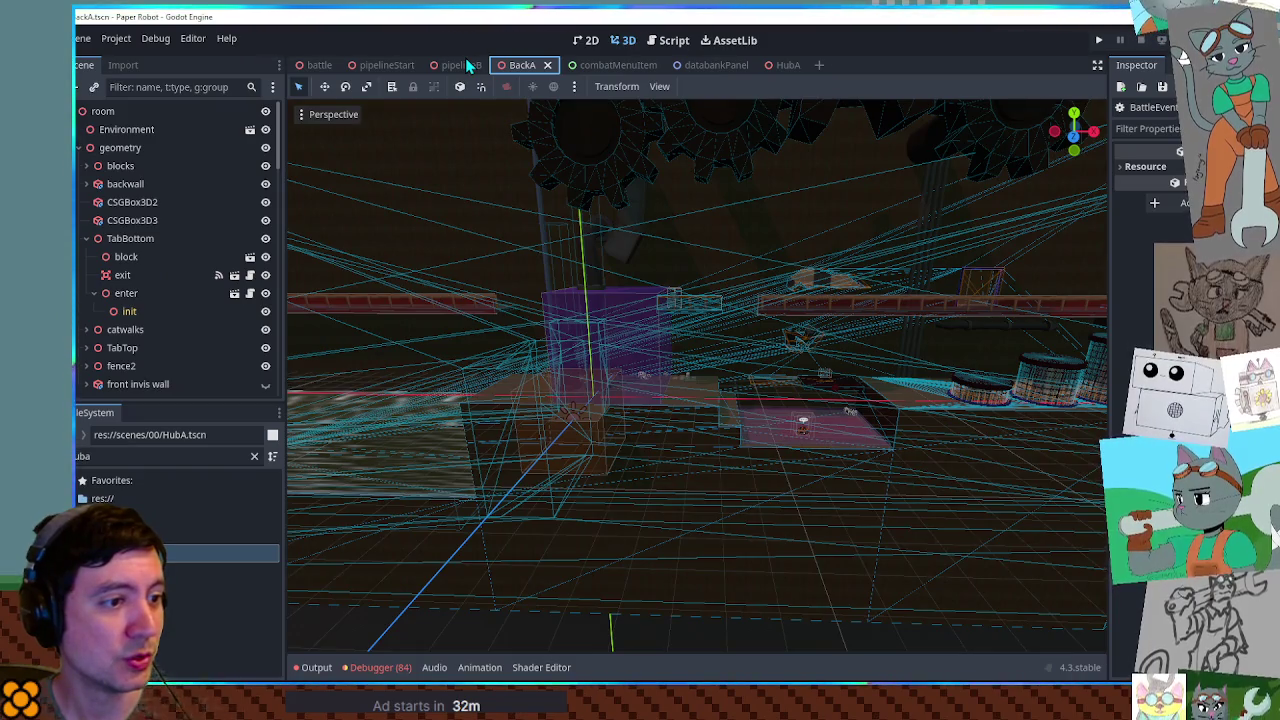
# Run the game, stop the debug session, and go to the node.queue_free() line in map_handler.gd
pyautogui.press('F5')
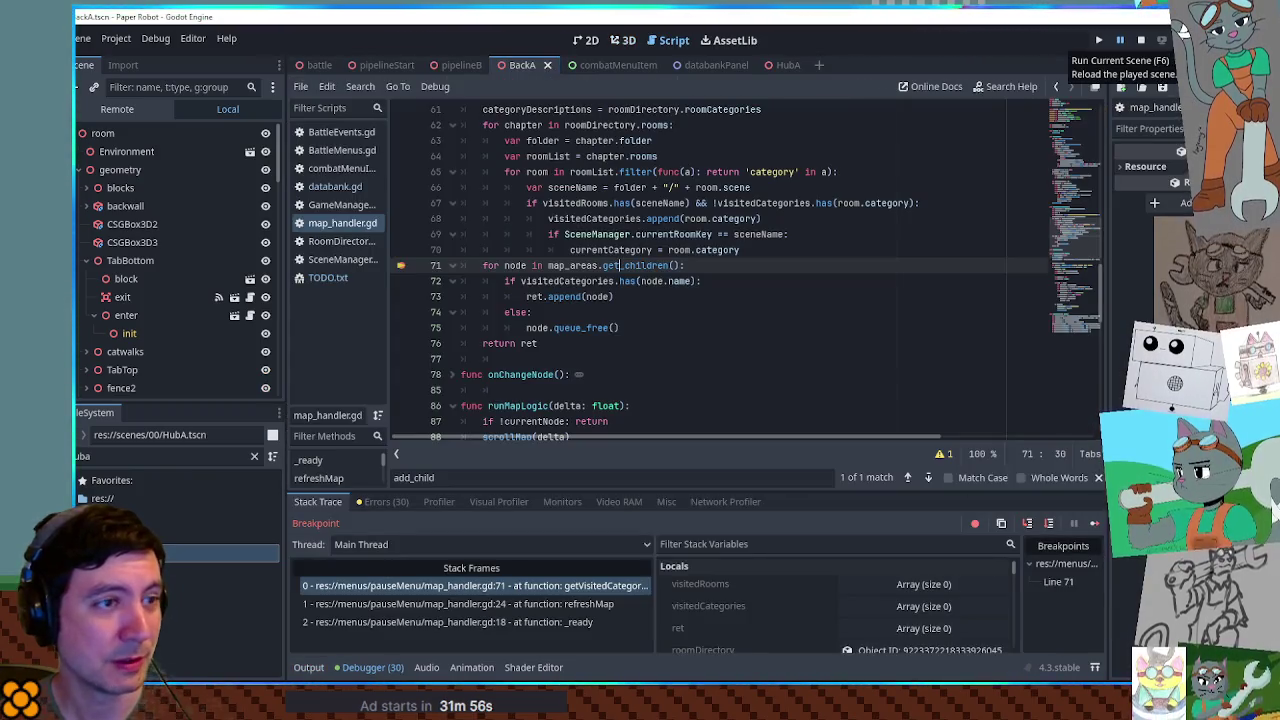
pyautogui.press('F8')
pyautogui.click(660, 265)
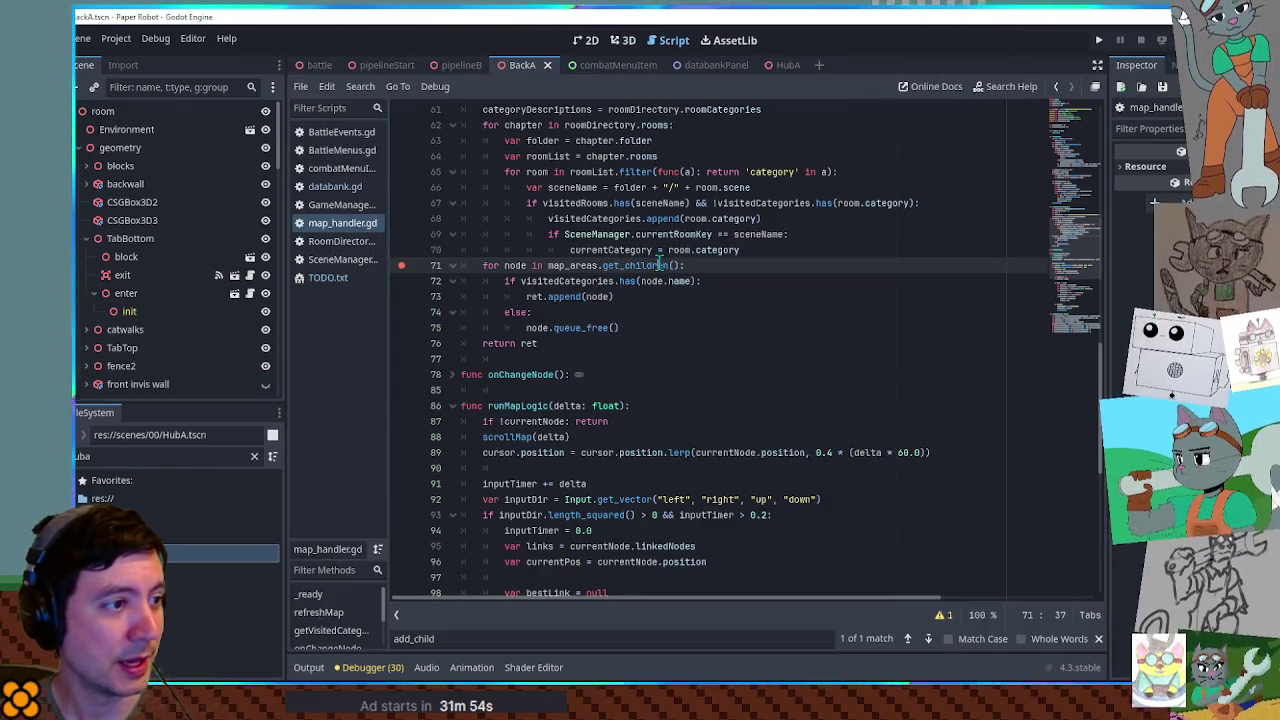
pyautogui.moveTo(620, 327); pyautogui.dragTo(530, 327)
pyautogui.click(524, 327)
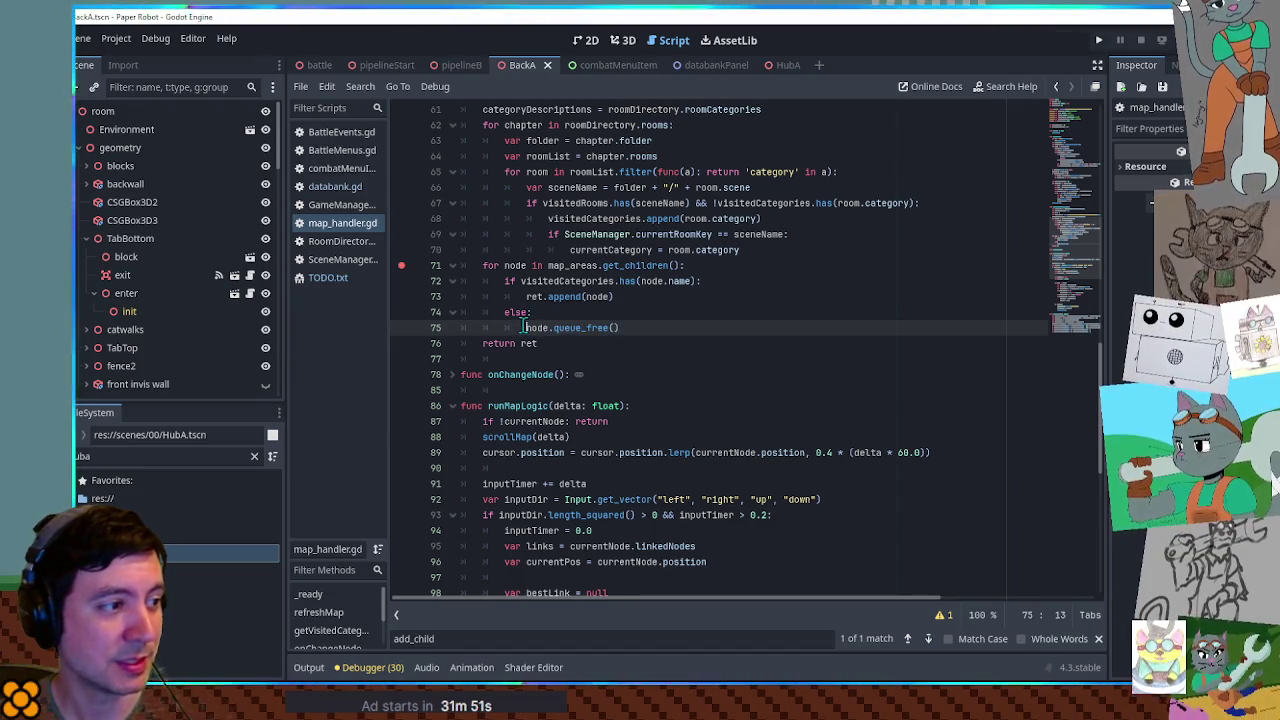
# Add 'pass' to the else branch and comment out node.queue_free() with '#'
pyautogui.press('Return')
pyautogui.press('Up')
pyautogui.write('pa')
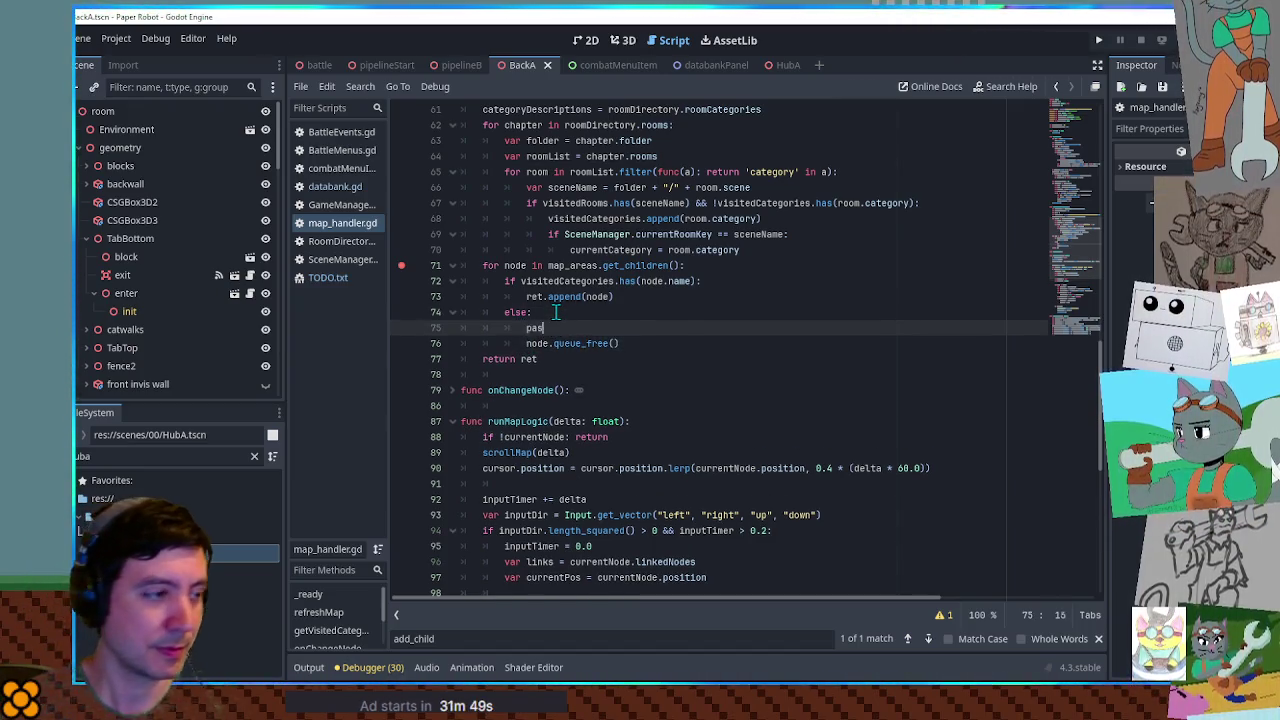
pyautogui.write('ss')
pyautogui.press('Down')
pyautogui.press('Home')
pyautogui.write('#')
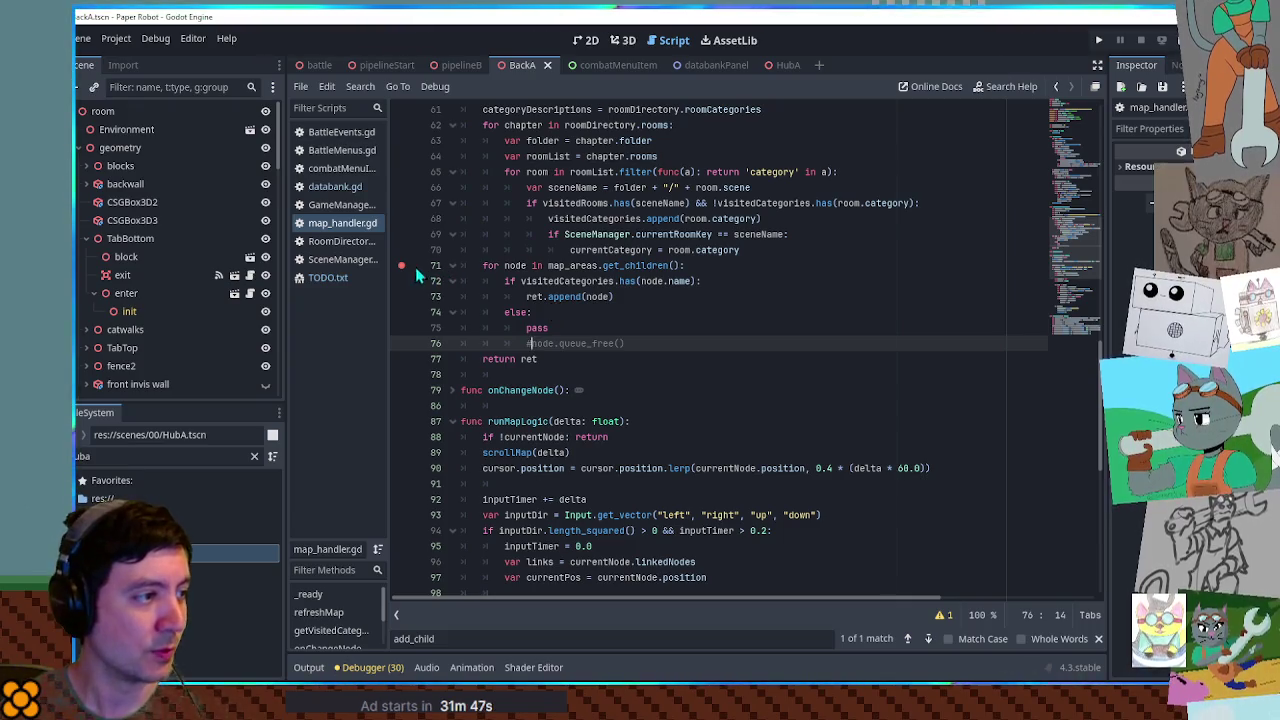
# Save map_handler.gd and relaunch the game with F5
pyautogui.click(825, 373)
pyautogui.hotkey('ctrl', 's')
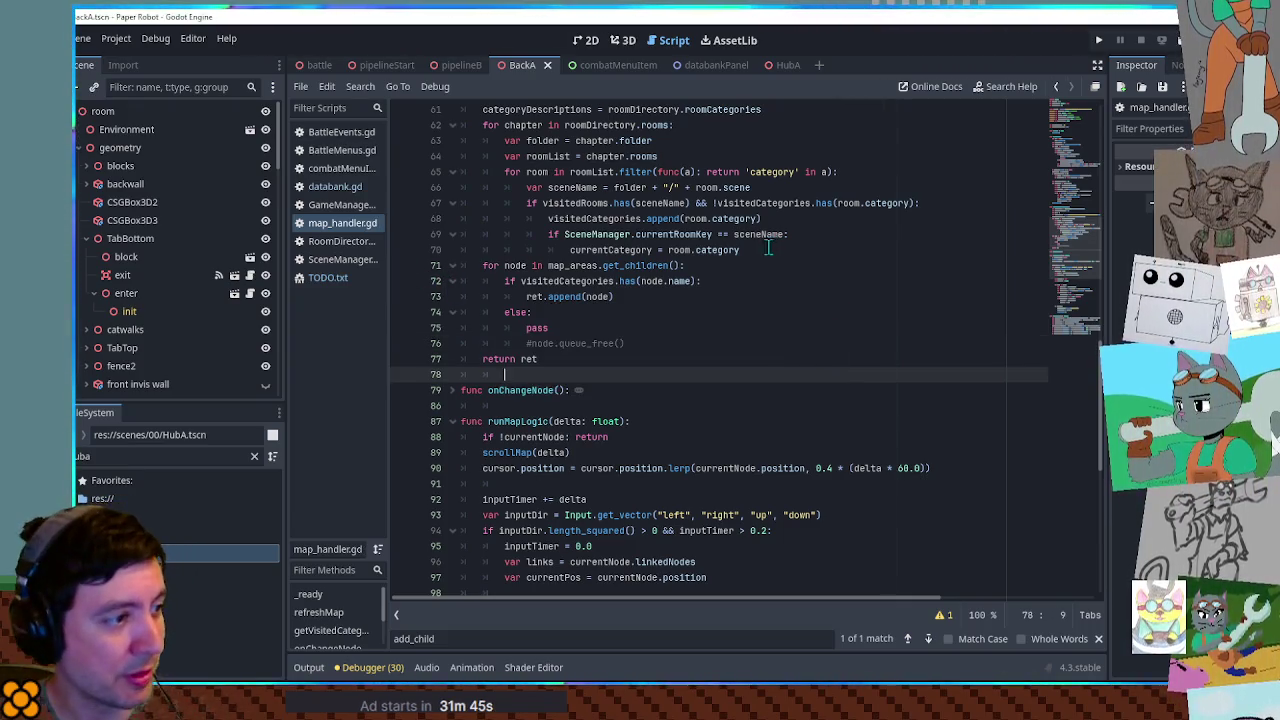
pyautogui.scroll(2, 813, 305)
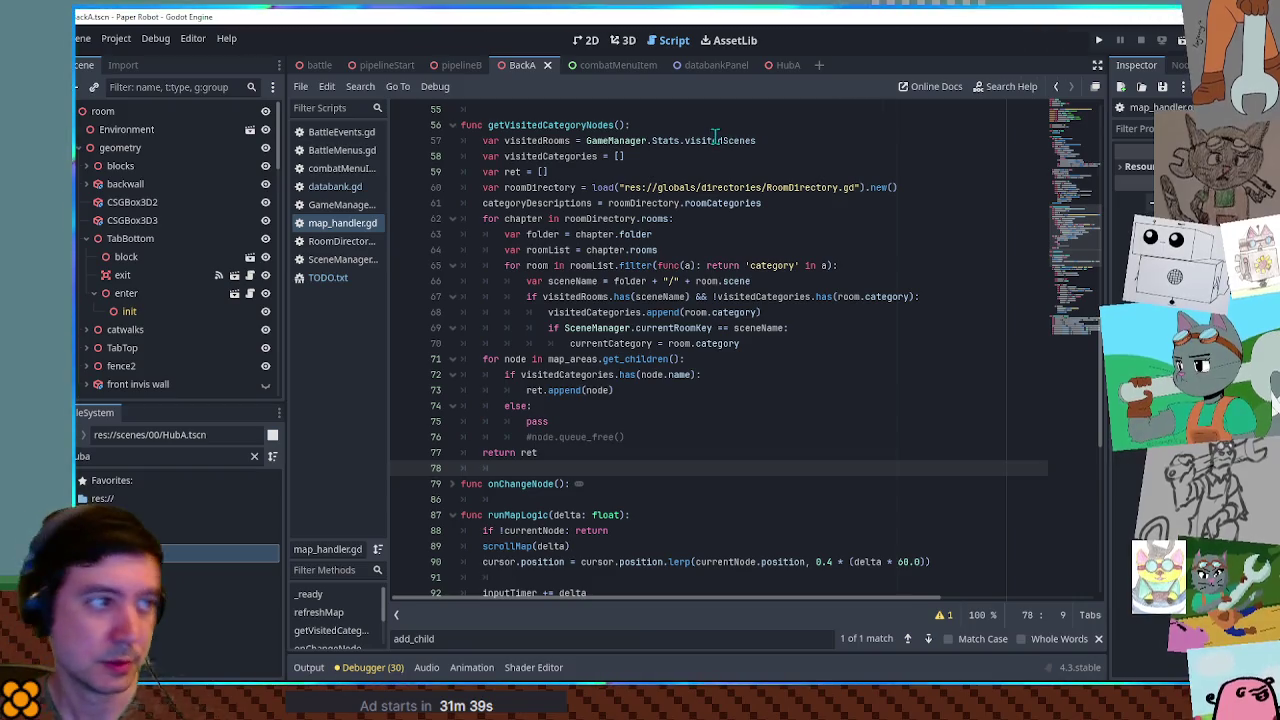
pyautogui.press('F5')
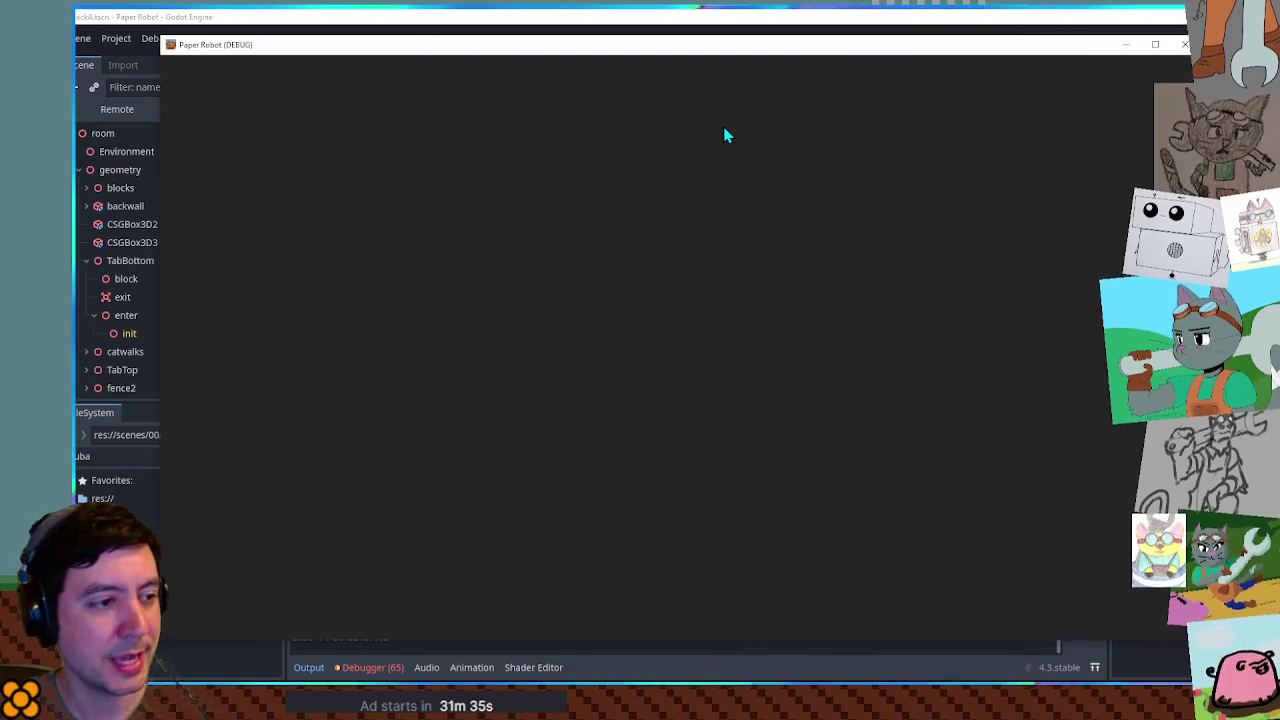
# Load the File 1 save and open the Databank Map from the pause menu
pyautogui.press('space')
pyautogui.press('space')
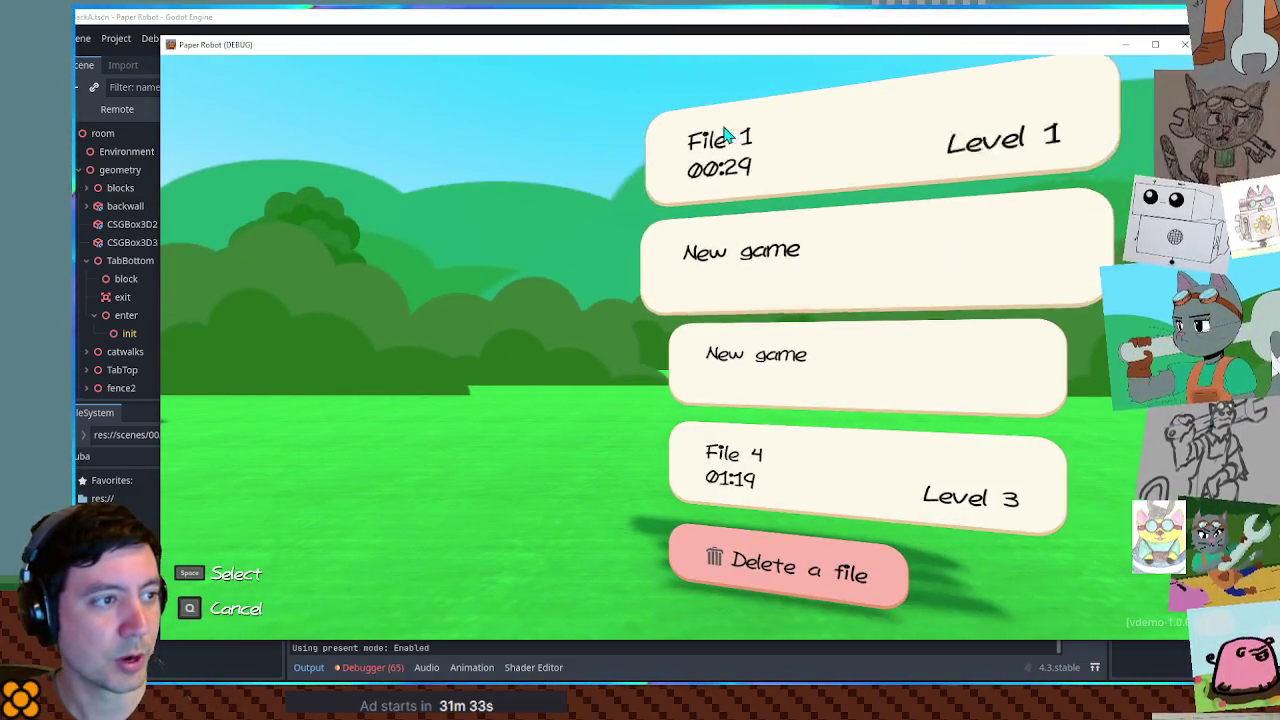
pyautogui.press('space')
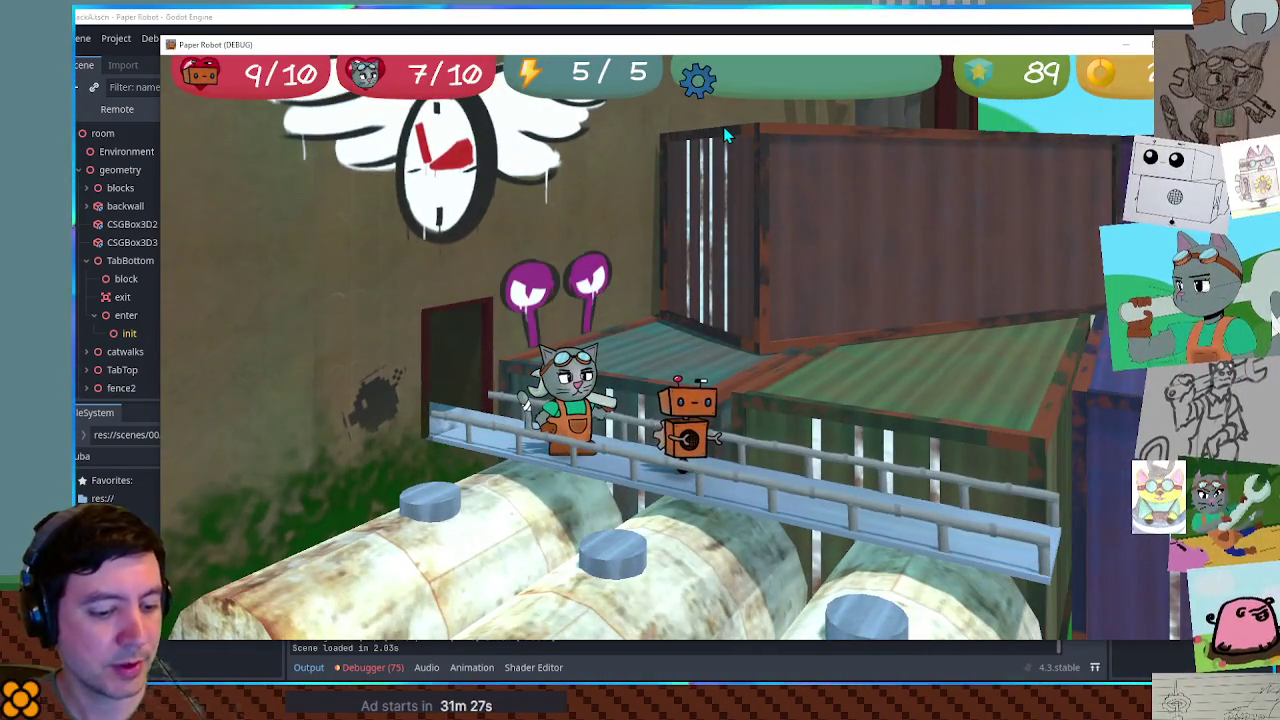
pyautogui.press('Escape')
pyautogui.press('Right')
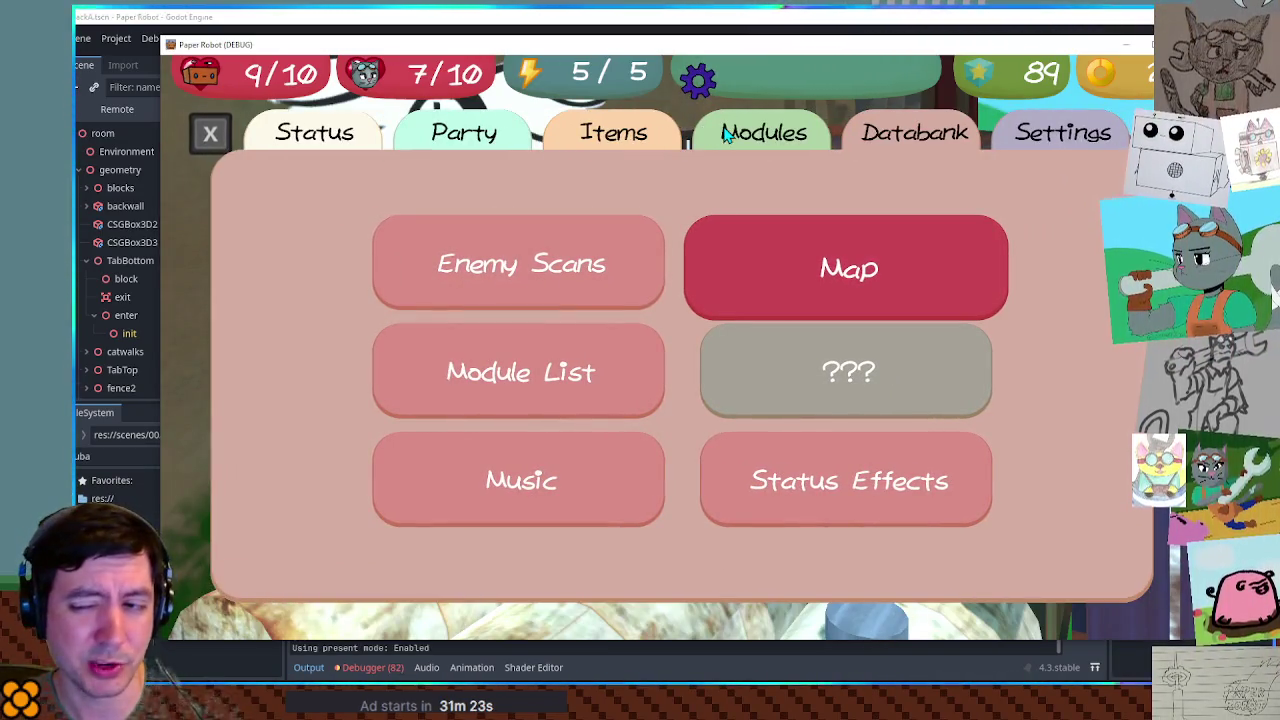
pyautogui.press('Return')
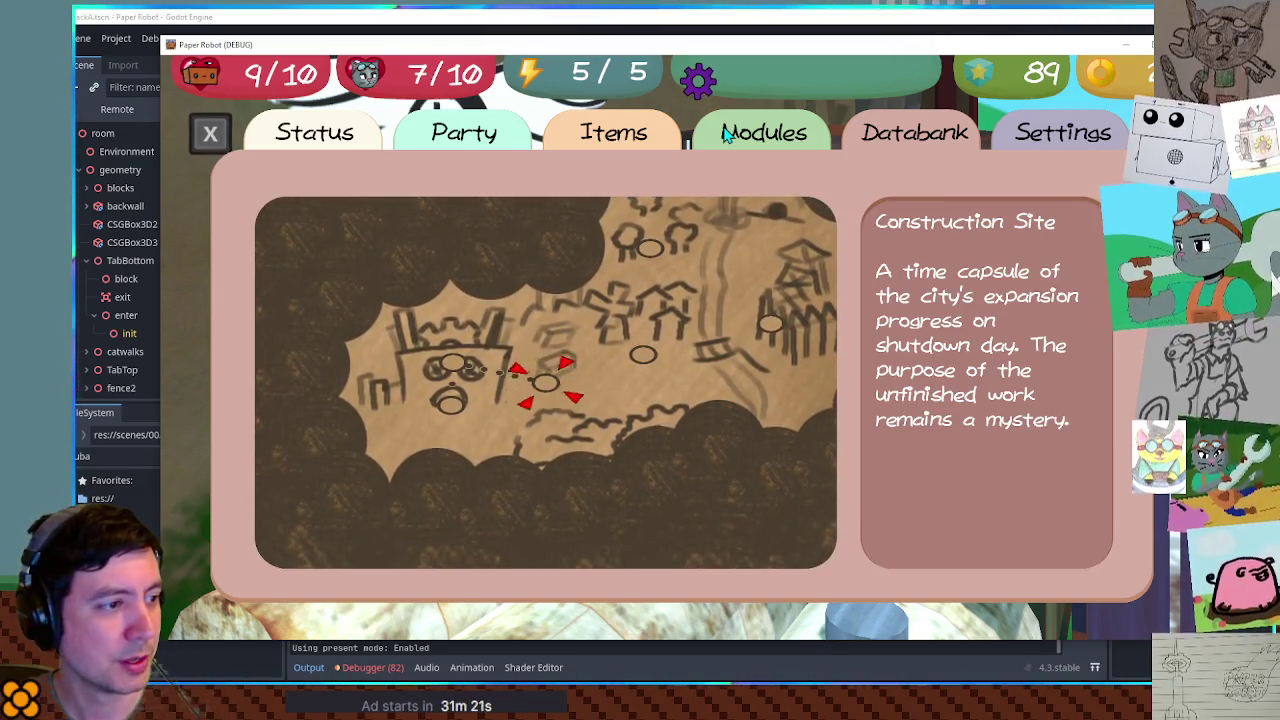
# Cycle the map cursor among Infrastructure, Construction Site and Drainpipe, then close the game with F8
pyautogui.press('Left')
pyautogui.press('Right')
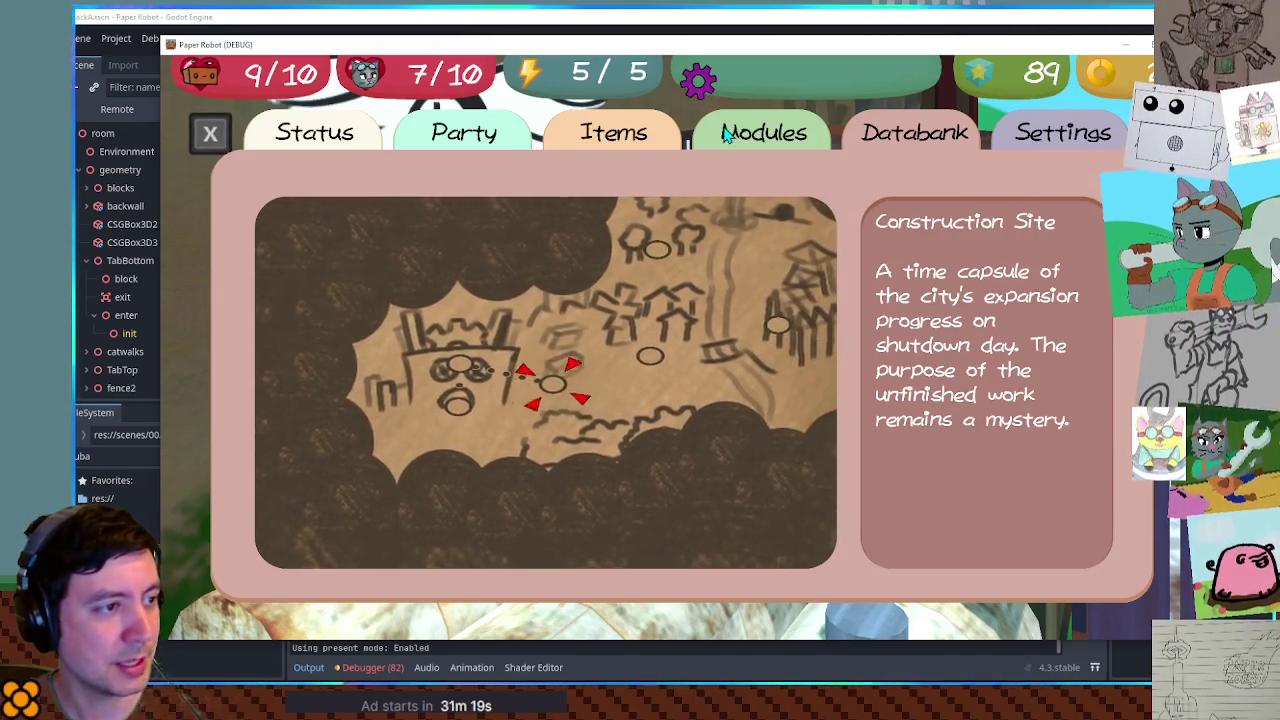
pyautogui.press('Left')
pyautogui.press('Right')
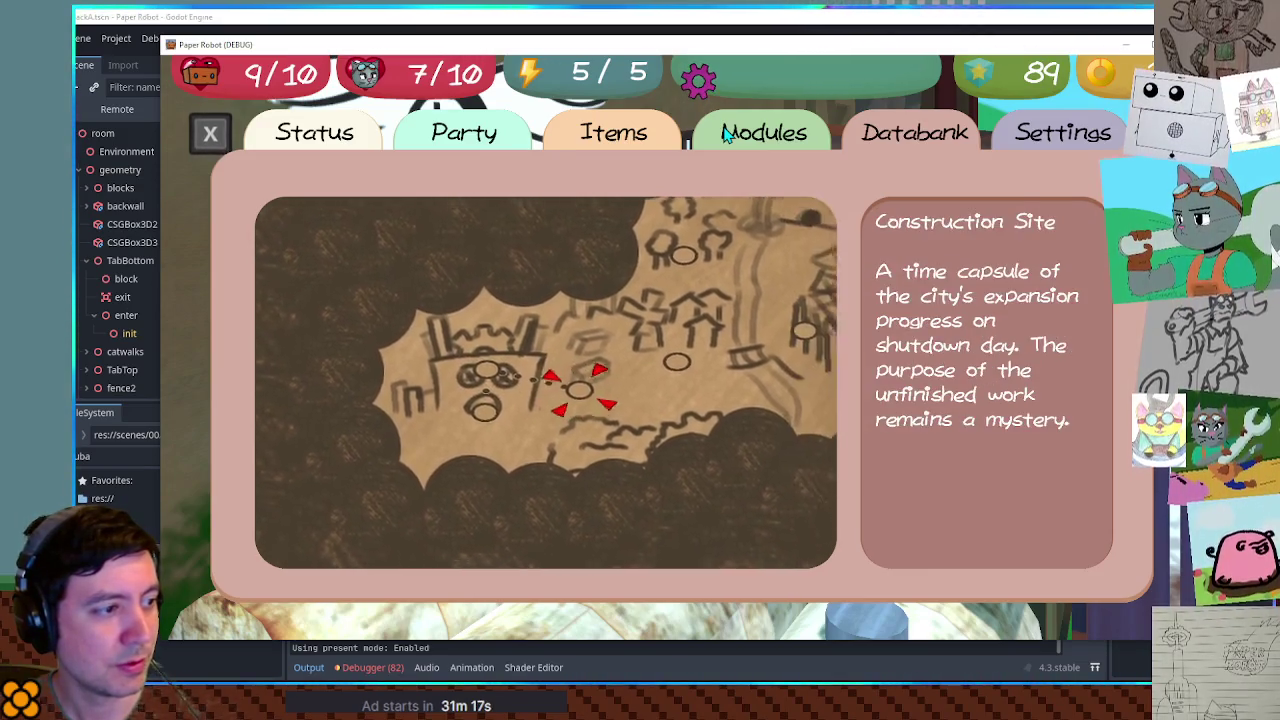
pyautogui.press('Down')
pyautogui.press('Up')
pyautogui.press('Right')
pyautogui.press('Down')
pyautogui.press('Up')
pyautogui.press('Right')
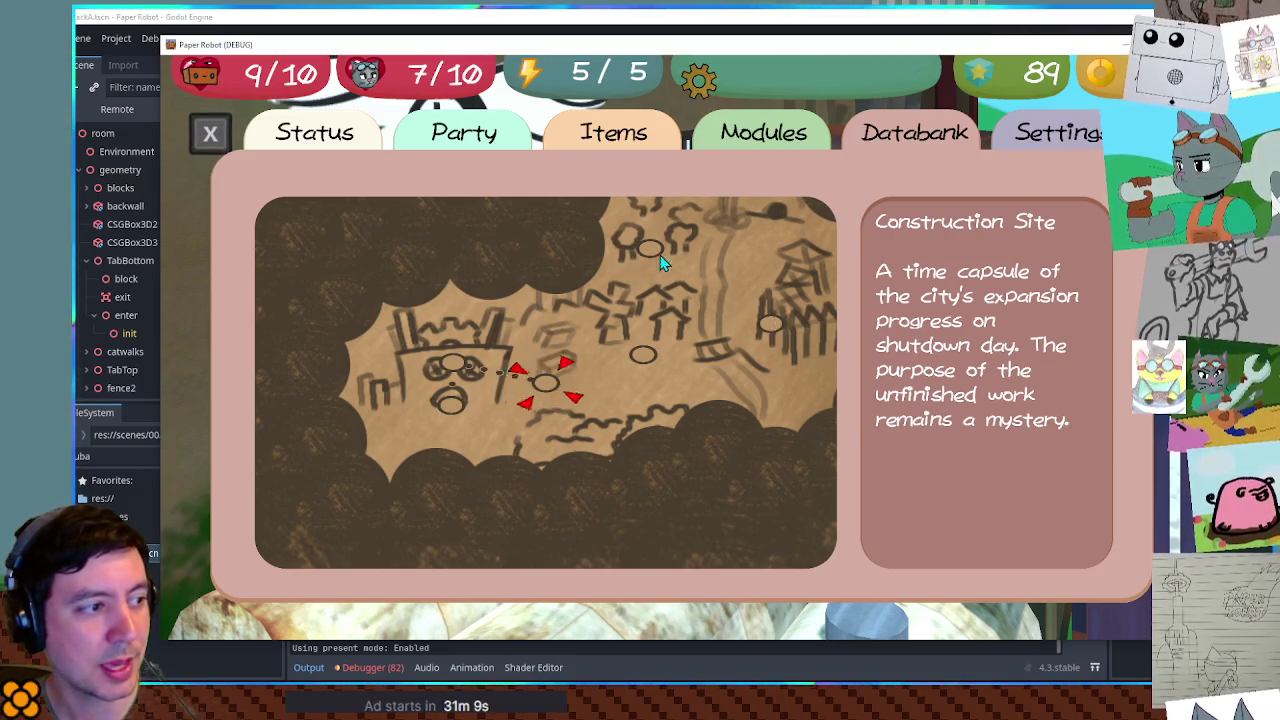
pyautogui.press('Left')
pyautogui.press('Right')
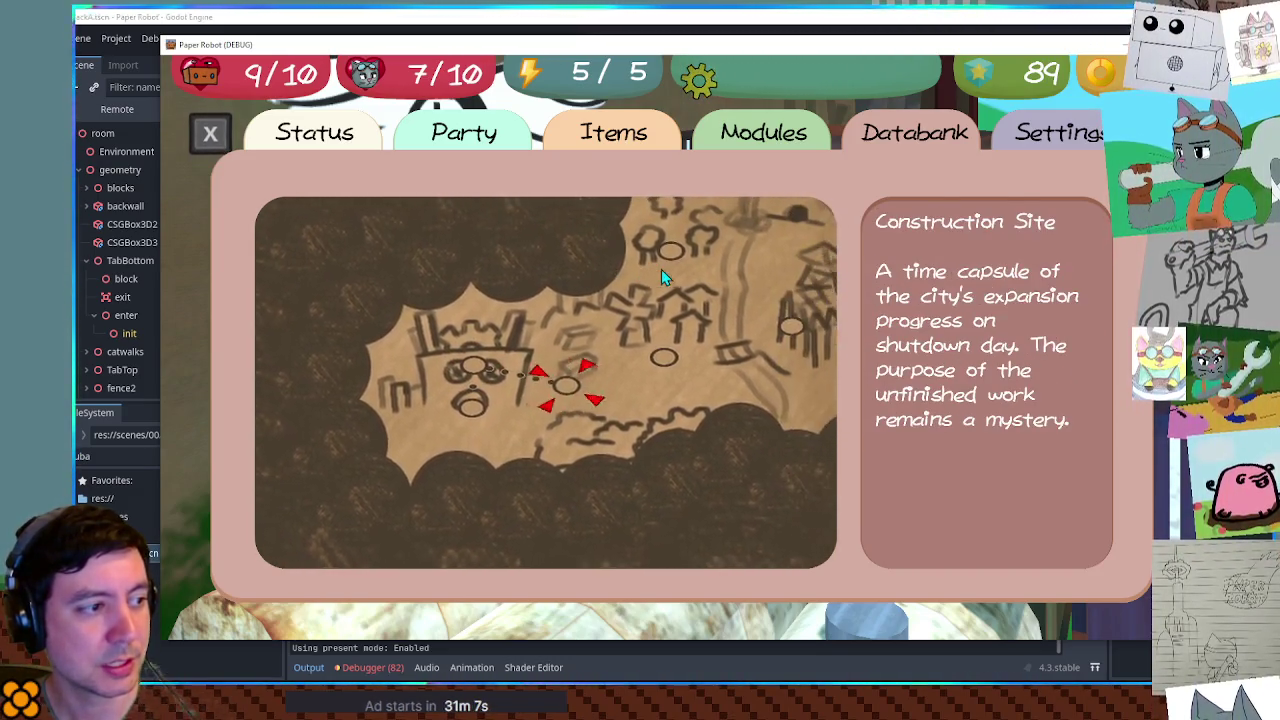
pyautogui.press('Left')
pyautogui.press('Left')
pyautogui.press('Right')
pyautogui.press('Right')
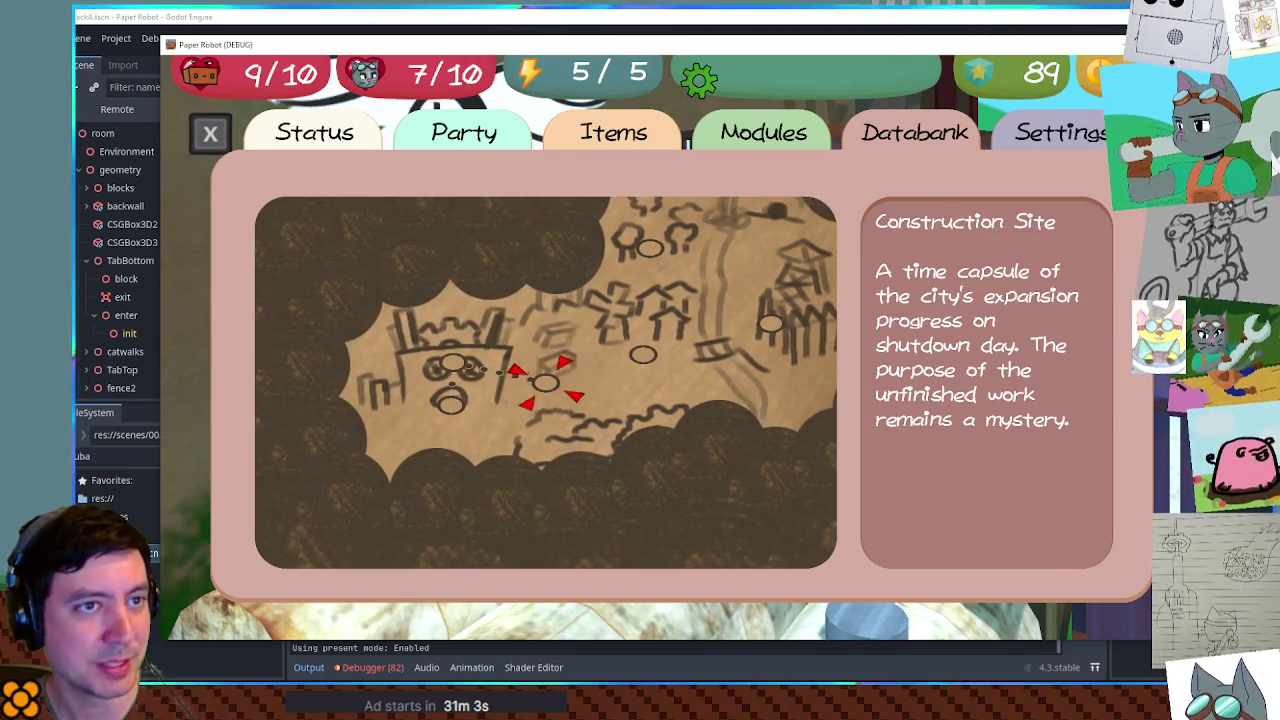
pyautogui.press('F8')
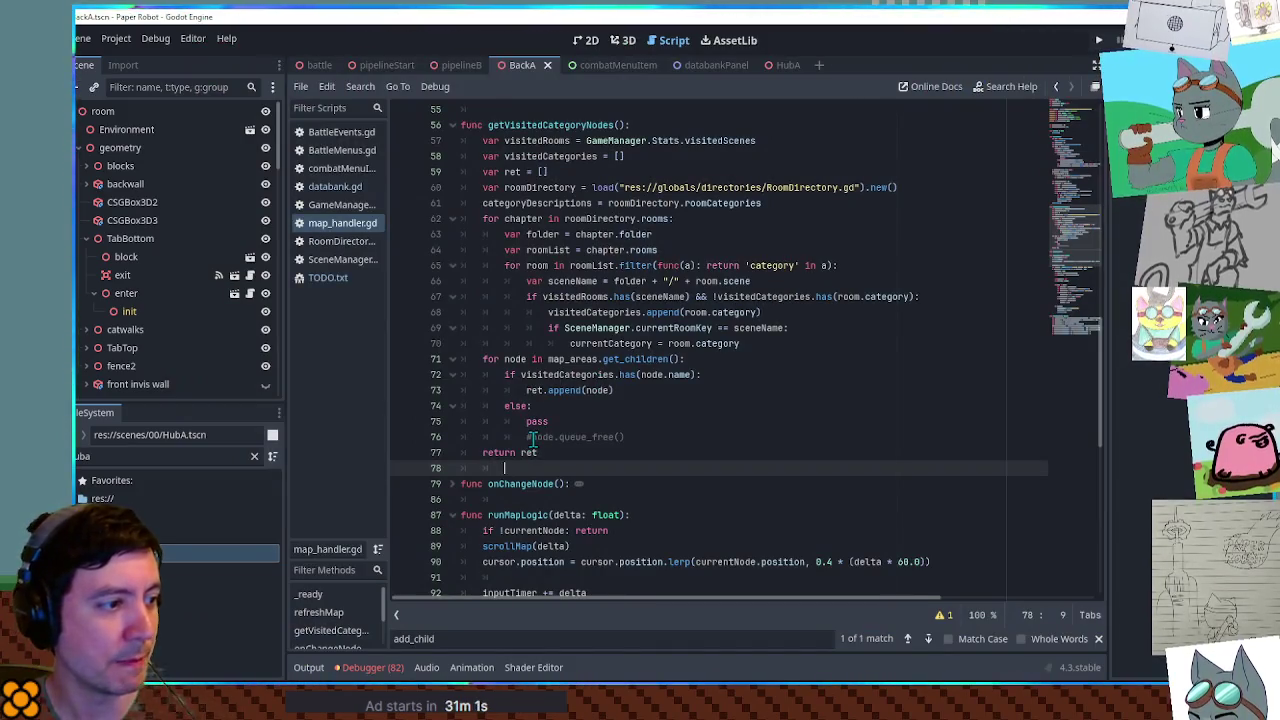
# Replace the else branch's pass and commented queue_free() with node.visible = false
pyautogui.hotkey('ctrl', 'z')
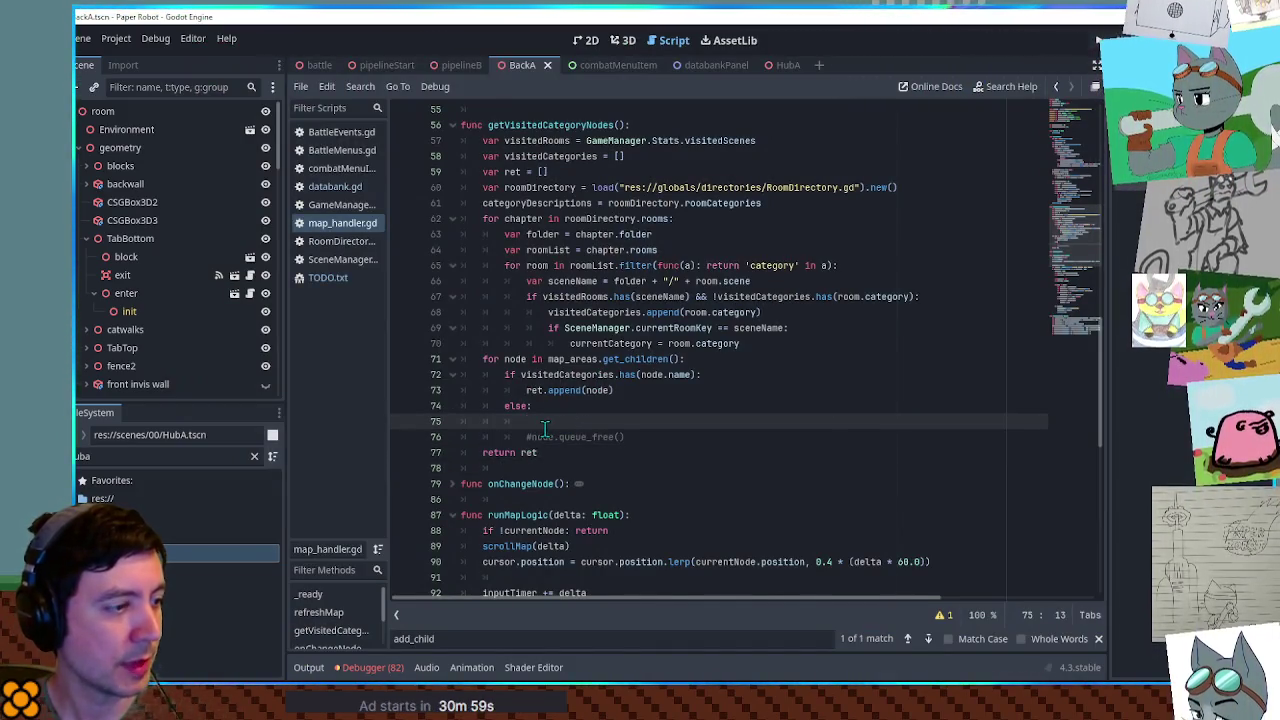
pyautogui.press('Delete')
pyautogui.press('Delete')
pyautogui.press('Delete')
pyautogui.moveTo(553, 421); pyautogui.dragTo(674, 421)
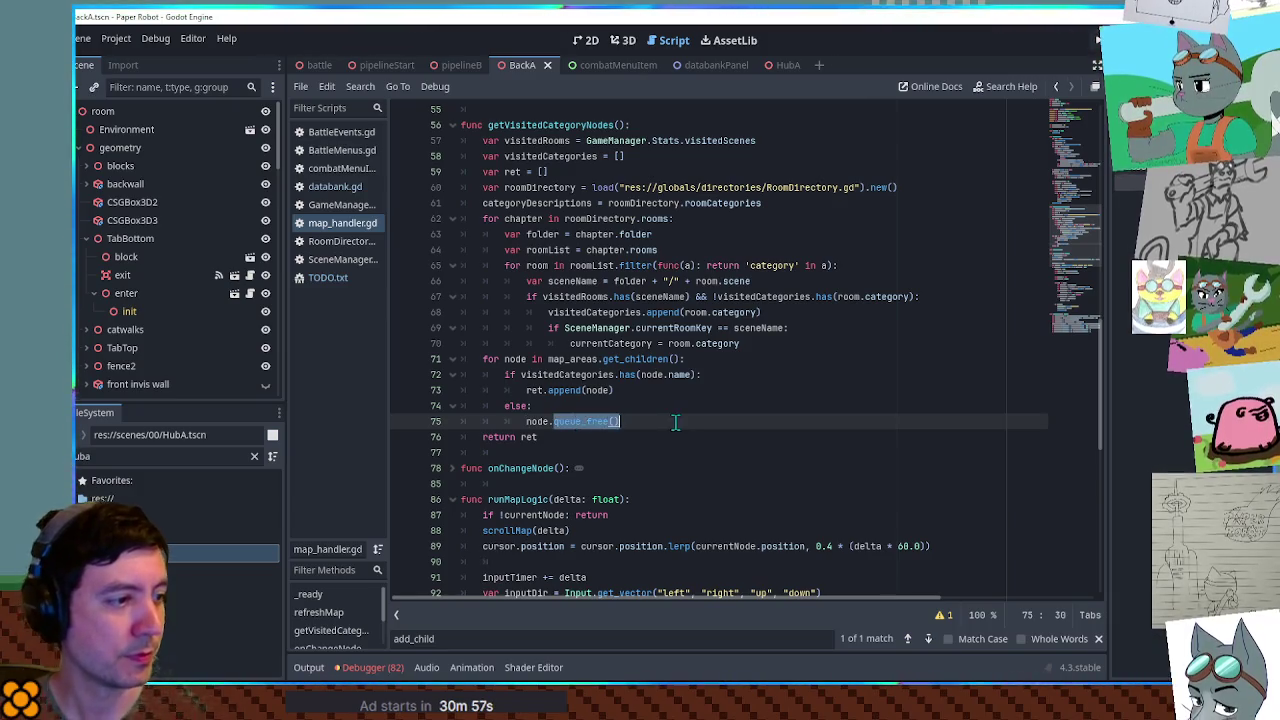
pyautogui.write('visible ')
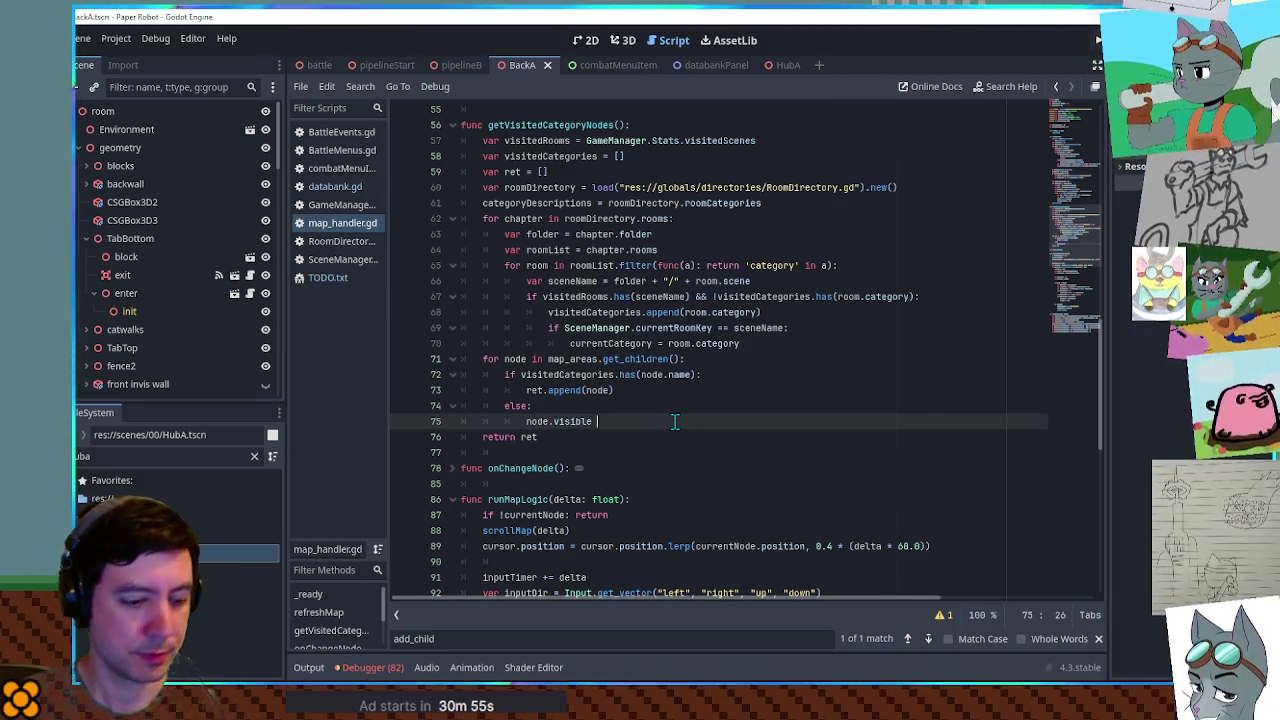
pyautogui.write('= false')
pyautogui.moveTo(673, 417); pyautogui.dragTo(672, 410)
pyautogui.hotkey('ctrl', 'c')
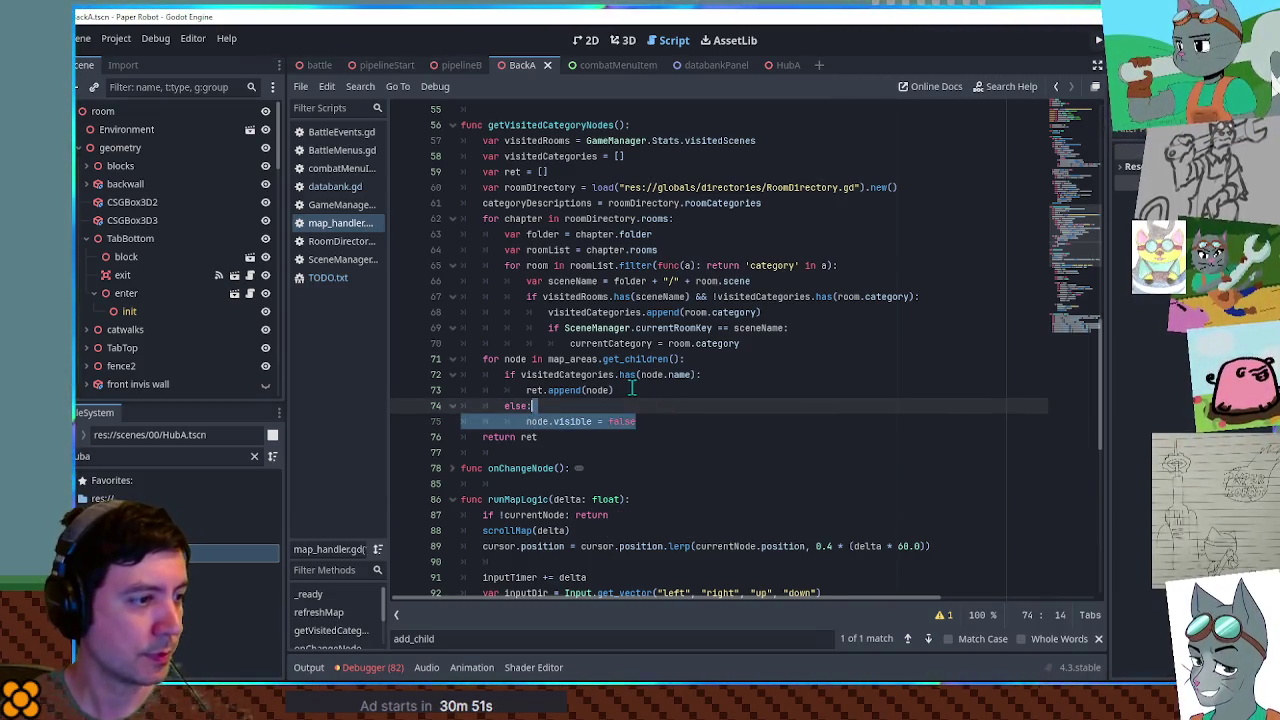
# Add node.visible = true after ret.append(node) and save the script
pyautogui.click(631, 390)
pyautogui.hotkey('ctrl', 'v')
pyautogui.press('BackSpace')
pyautogui.press('BackSpace')
pyautogui.press('BackSpace')
pyautogui.write('tr')
pyautogui.press('Return')
pyautogui.click(755, 374)
pyautogui.hotkey('ctrl', 's')
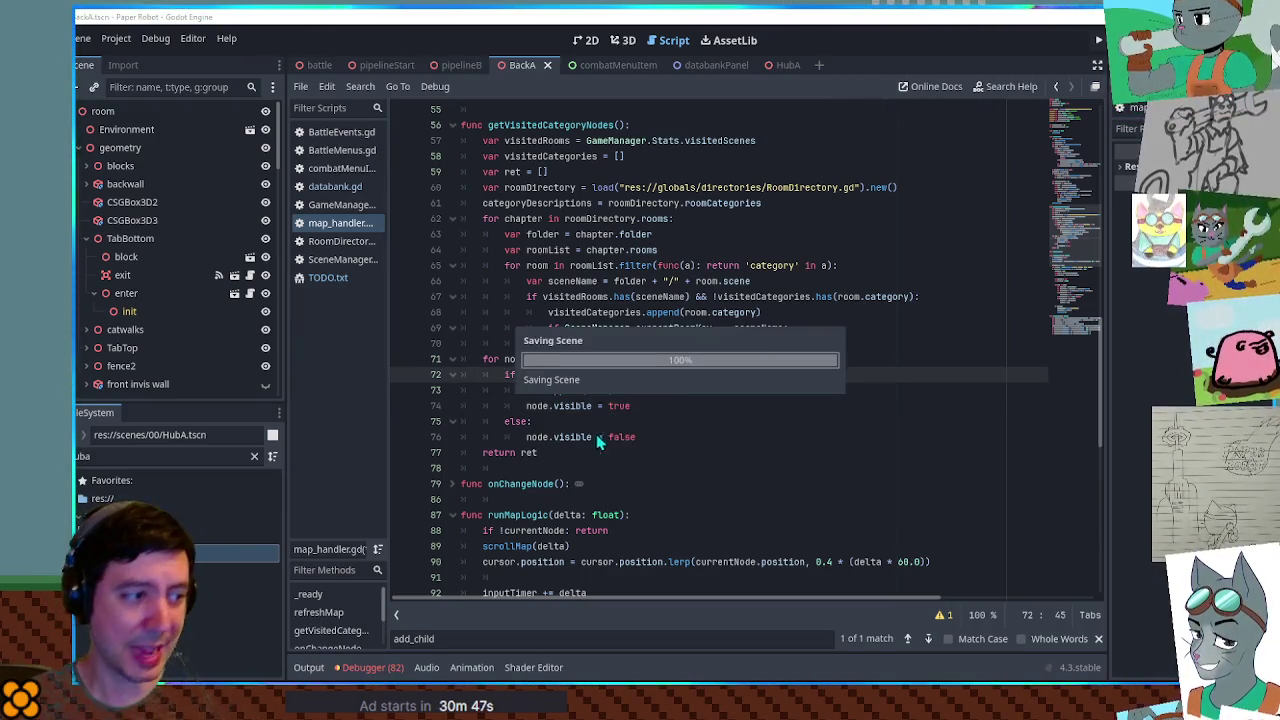